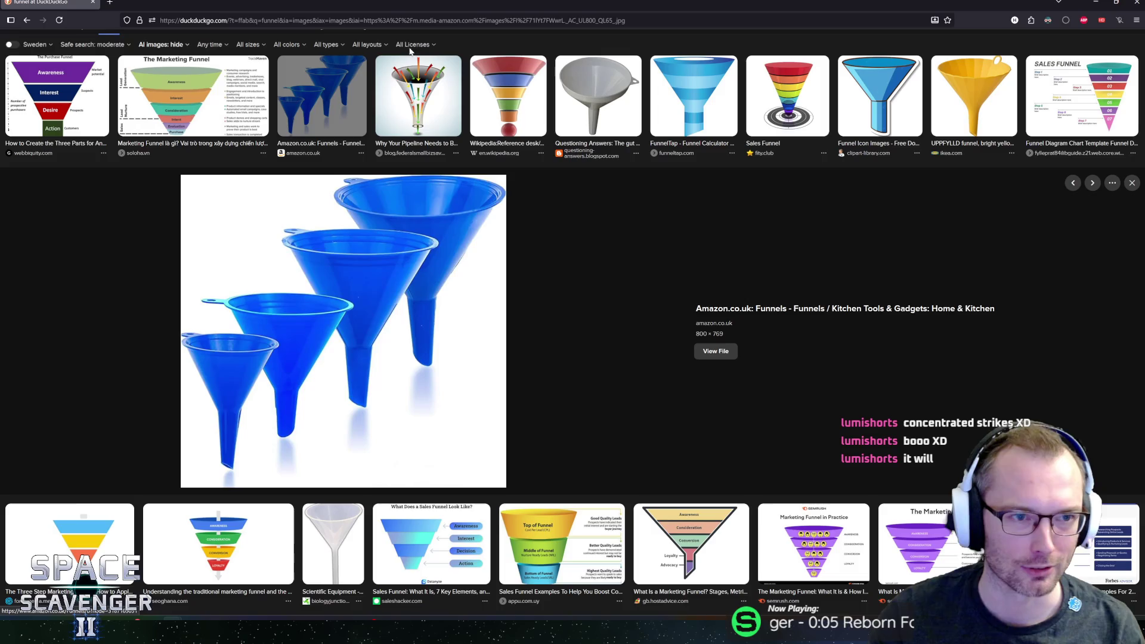
# - Switch from the DuckDuckGo funnel image results back to the Unity editor
pyautogui.hotkey('alt', 'Tab')
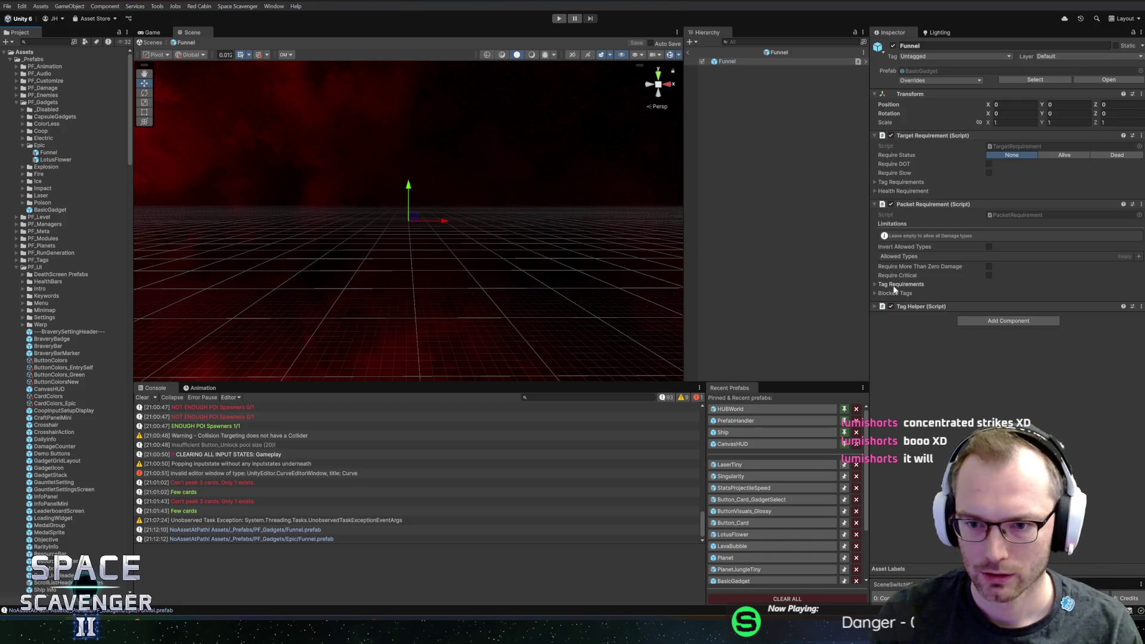
# - Add the Gadget Simple component to the Funnel prefab
pyautogui.click(1017, 323)
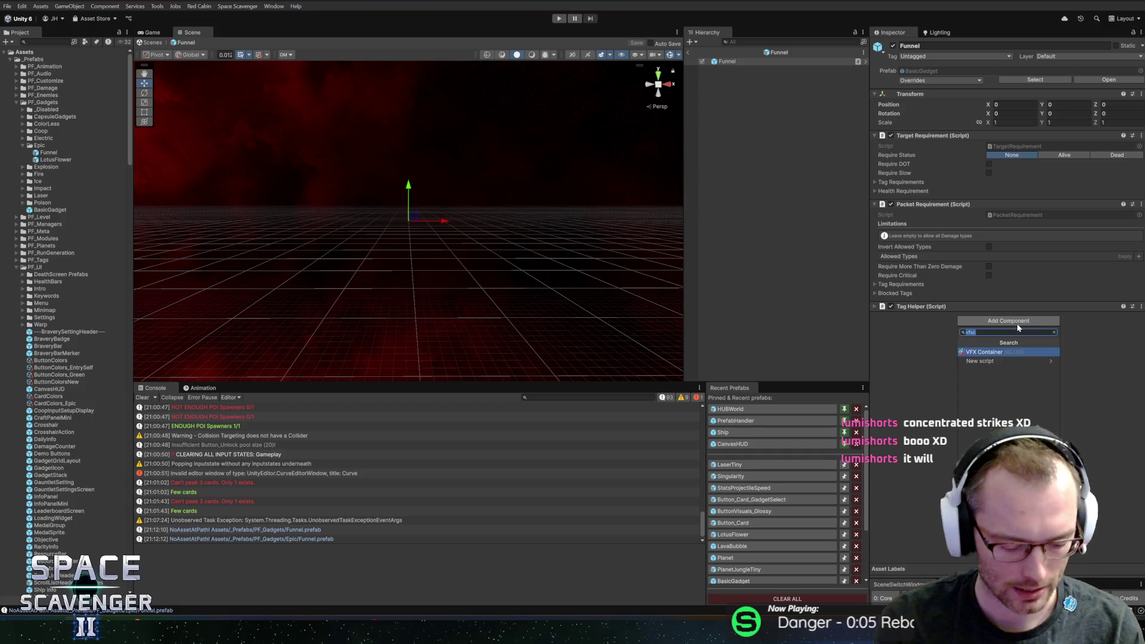
pyautogui.write('gadget')
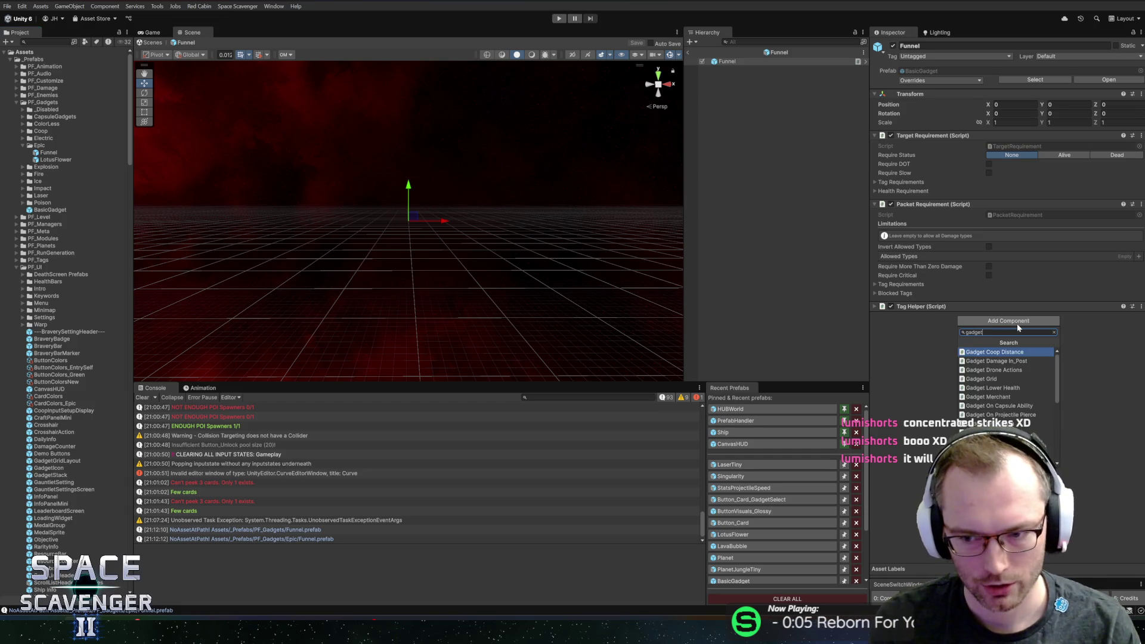
pyautogui.write('simple')
pyautogui.press('Return')
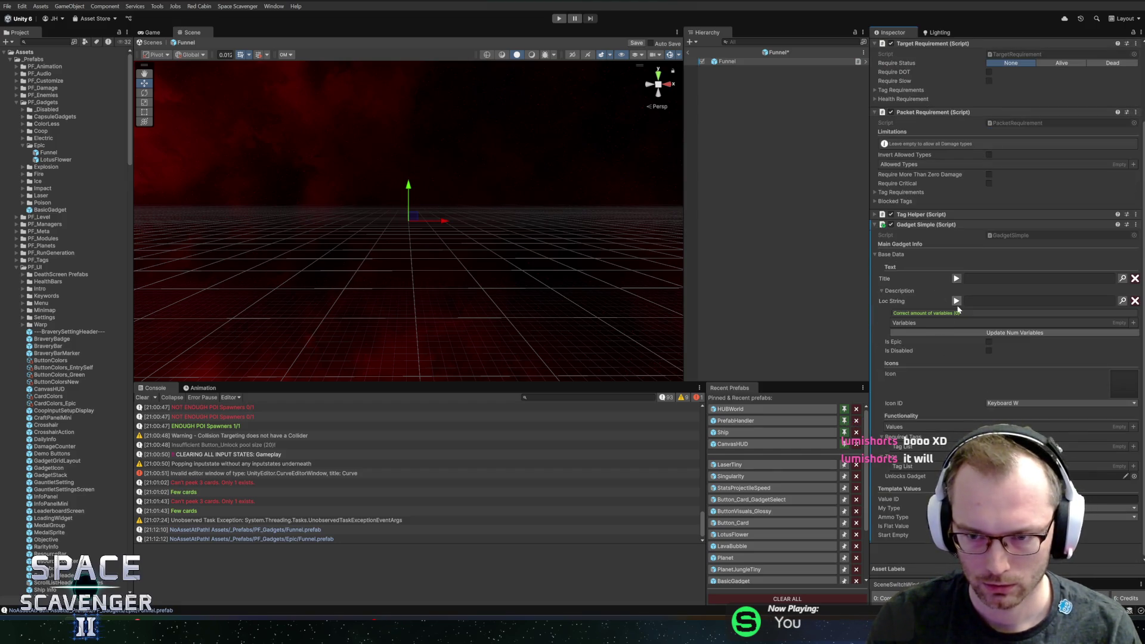
# - Rename the nested child Funnel object to DamageBonus
pyautogui.click(721, 62)
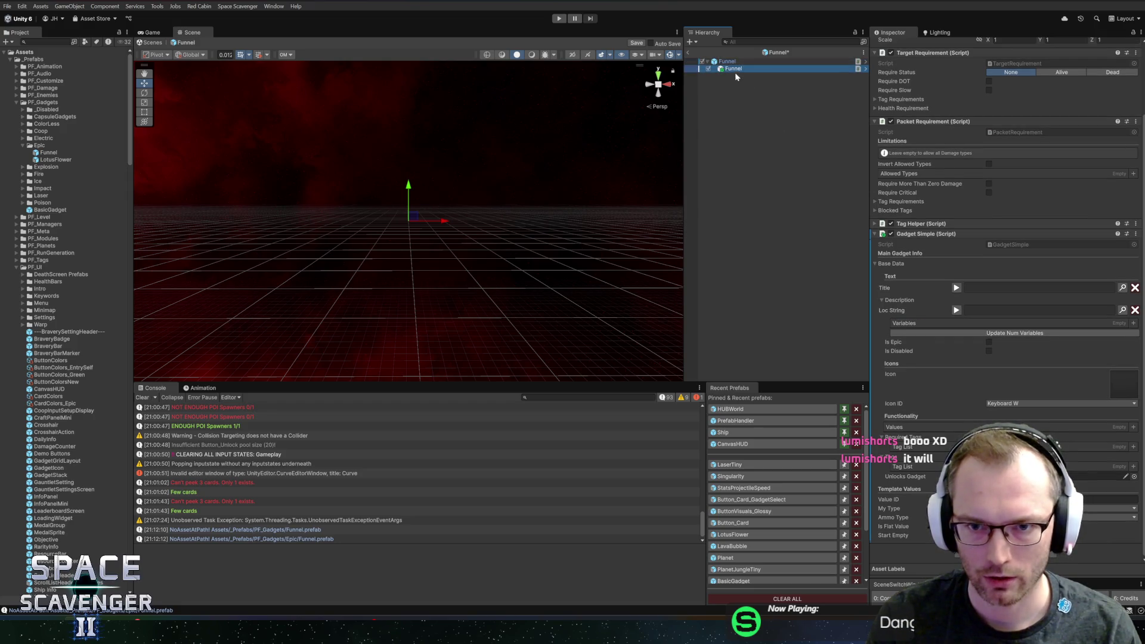
pyautogui.press('F2')
pyautogui.write('DamageBonus')
pyautogui.press('Return')
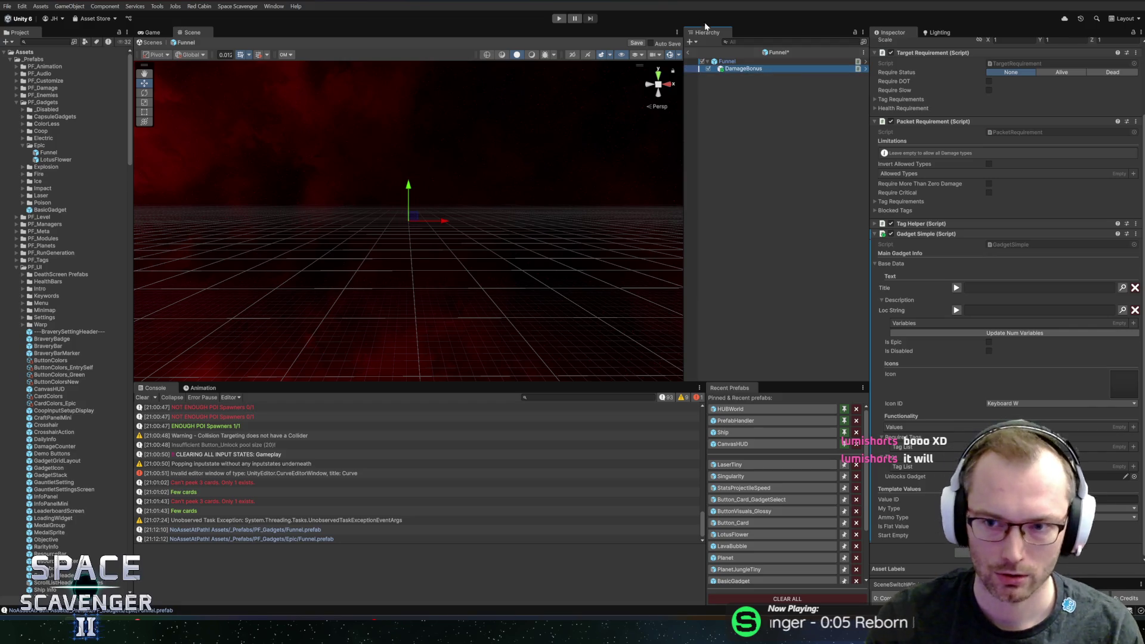
# - Swap DamageBonus's Gadget Simple component for Gadget Damage Out_Pre
pyautogui.rightClick(917, 233)
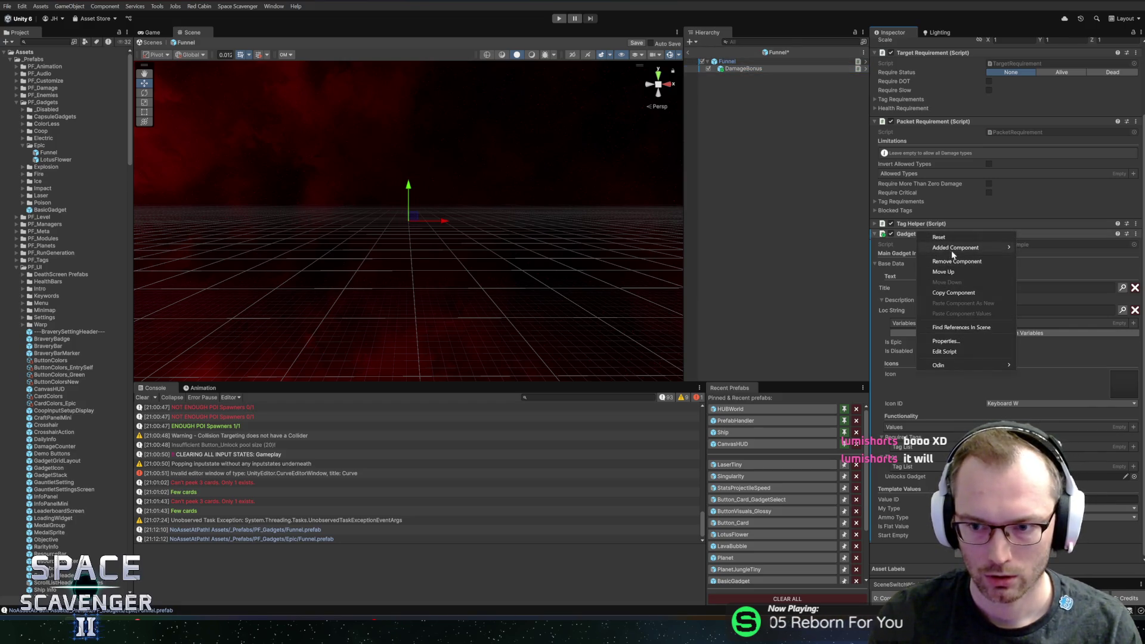
pyautogui.click(951, 266)
pyautogui.click(1008, 321)
pyautogui.write('gad')
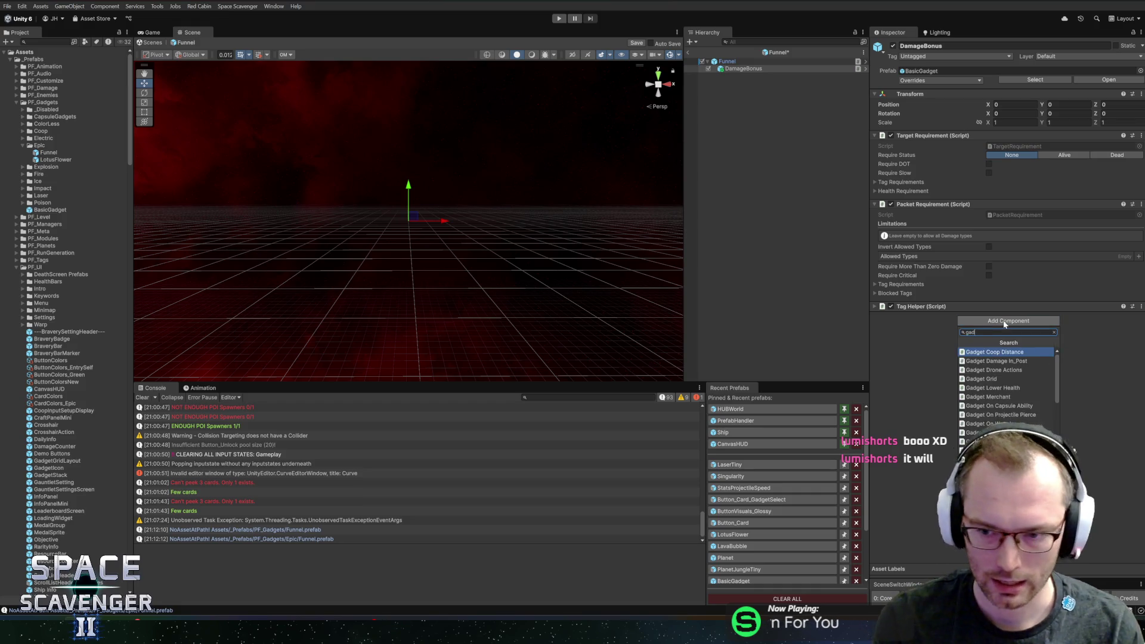
pyautogui.write('getdamageout')
pyautogui.press('Down')
pyautogui.press('Down')
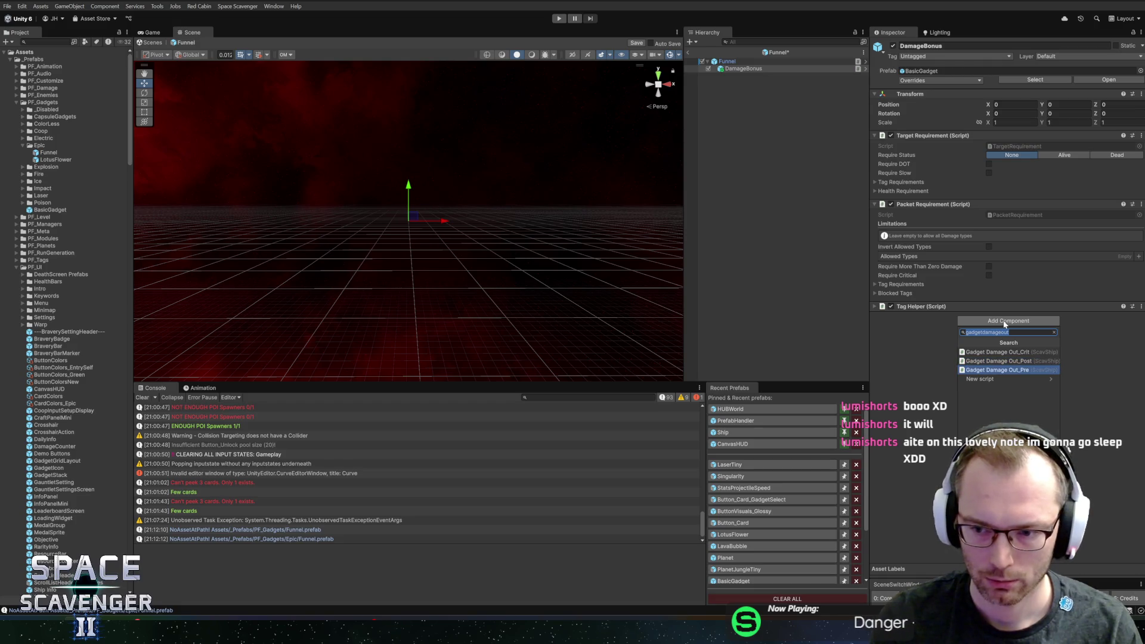
pyautogui.press('Return')
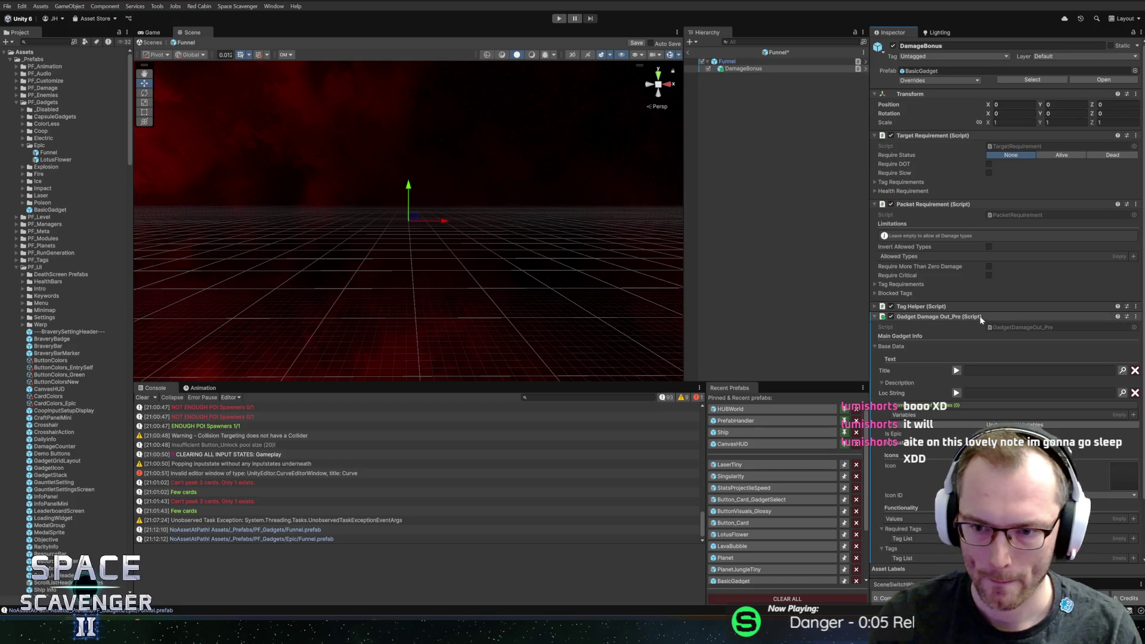
# - Add AOE as an allowed tag in the packet's tag requirements
pyautogui.click(885, 285)
pyautogui.click(1137, 309)
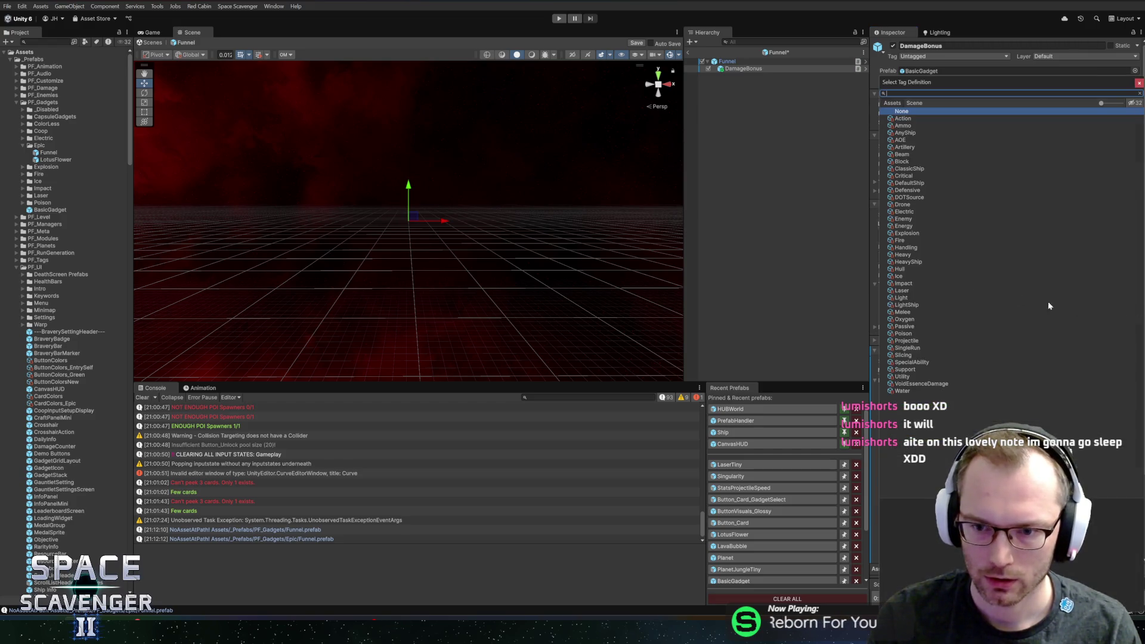
pyautogui.doubleClick(904, 140)
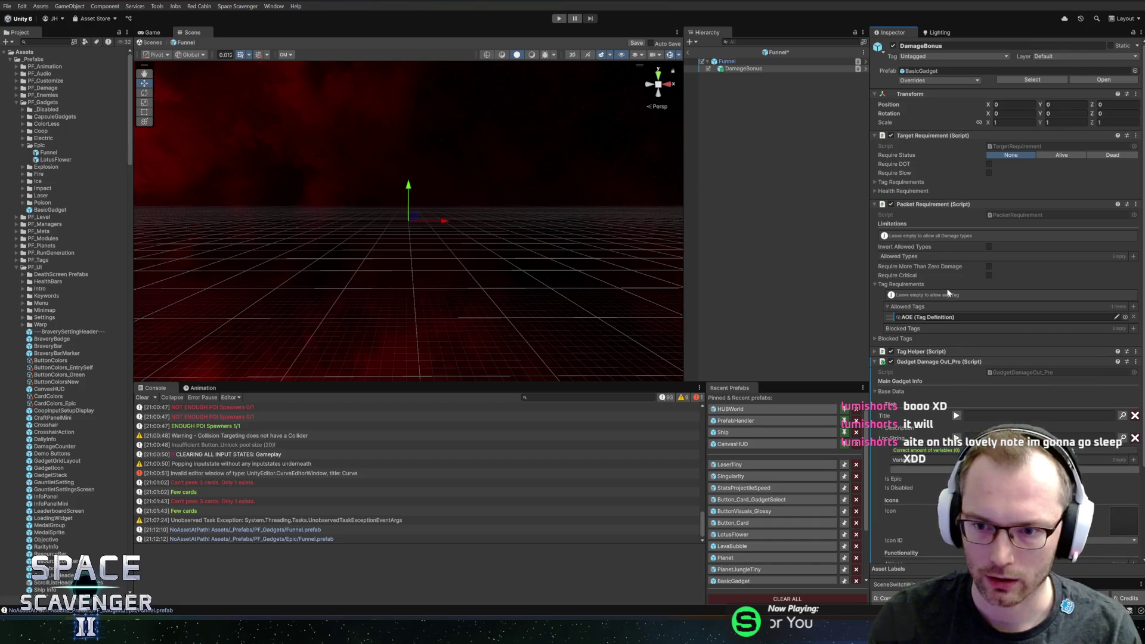
# - Add a functionality value with multiplier 0.5
pyautogui.scroll(-3, 961, 368)
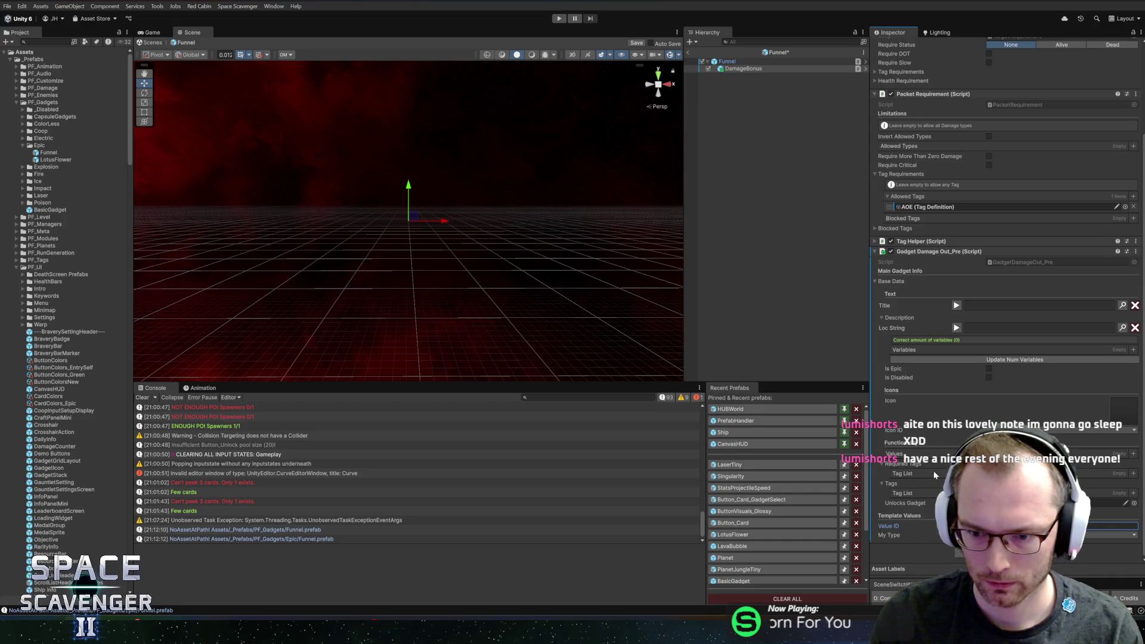
pyautogui.click(1133, 455)
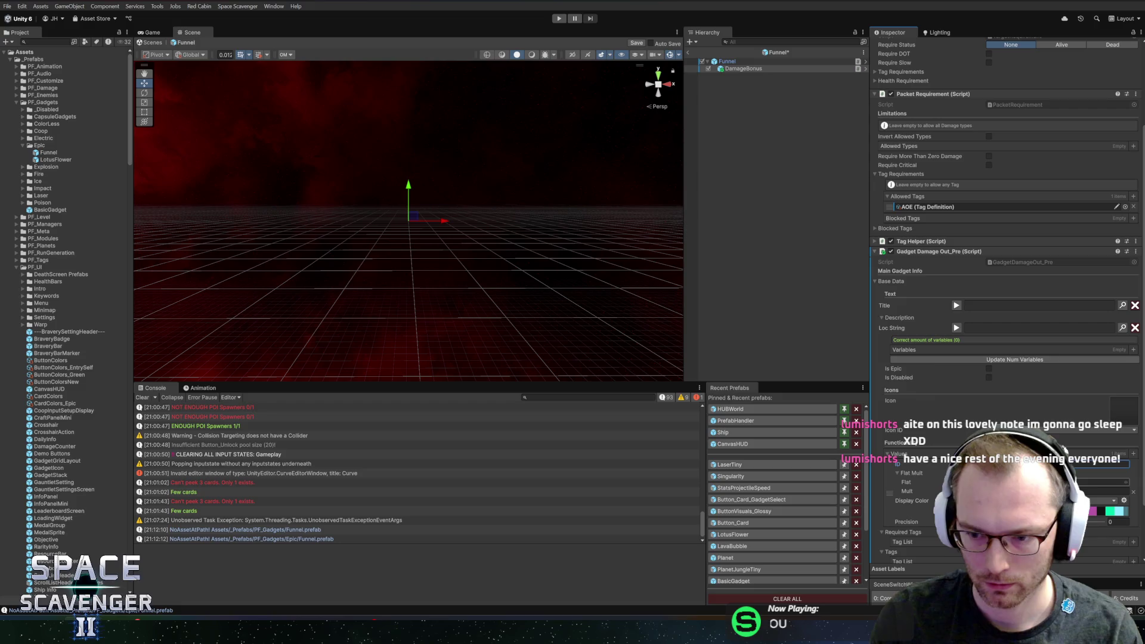
pyautogui.click(1097, 491)
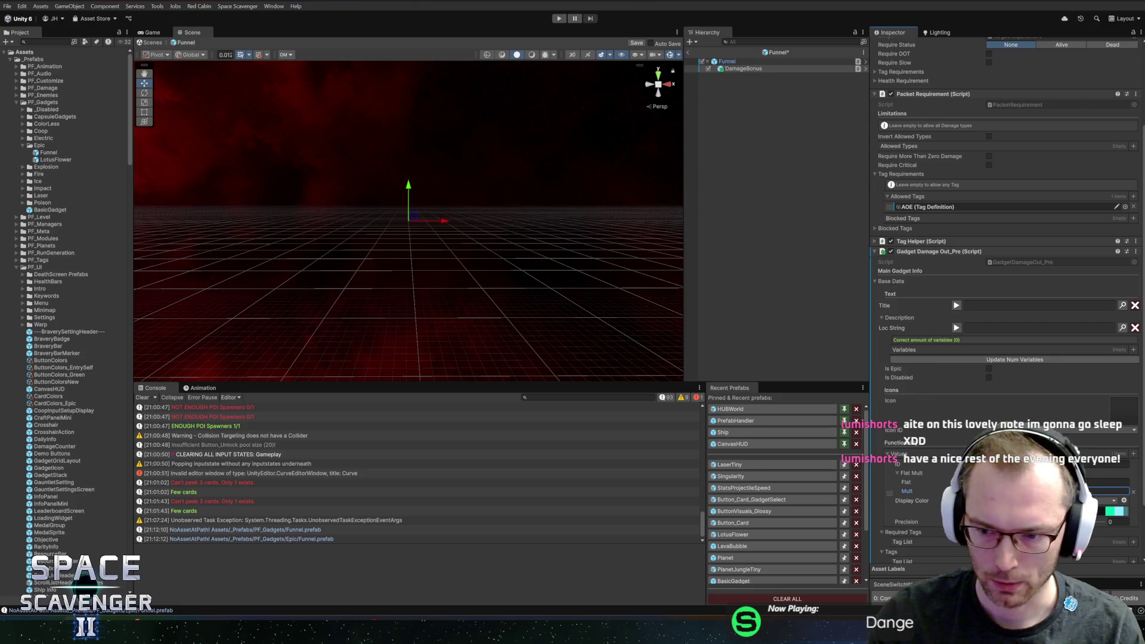
# - Add AOE to both Required Tags and Tags, then save the prefab
pyautogui.scroll(-3, 1008, 299)
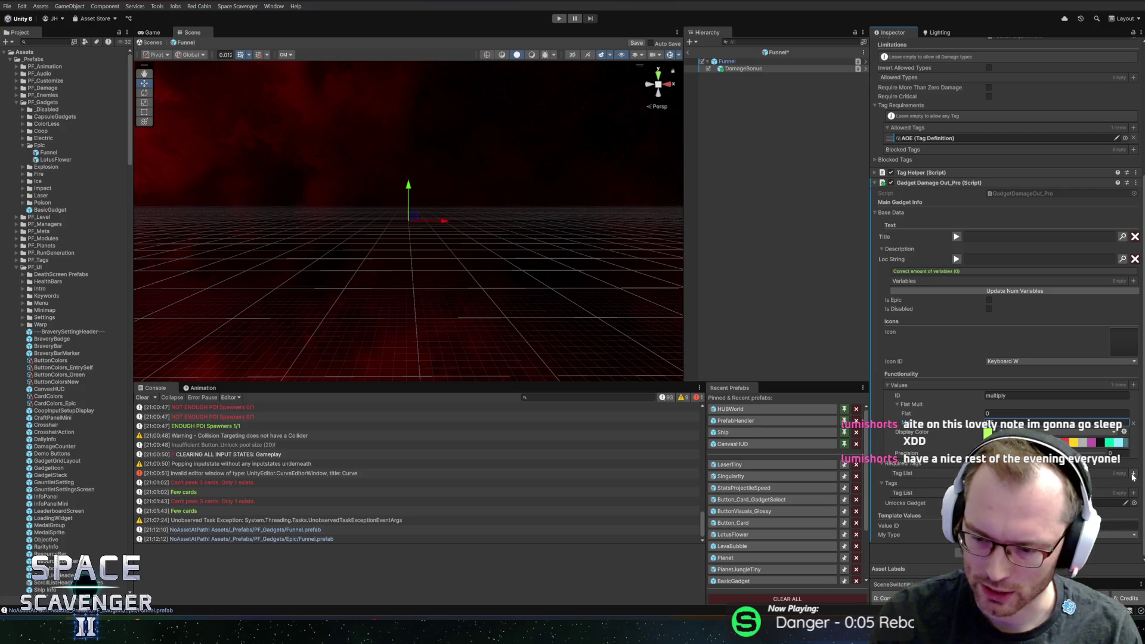
pyautogui.click(1133, 475)
pyautogui.write('ao')
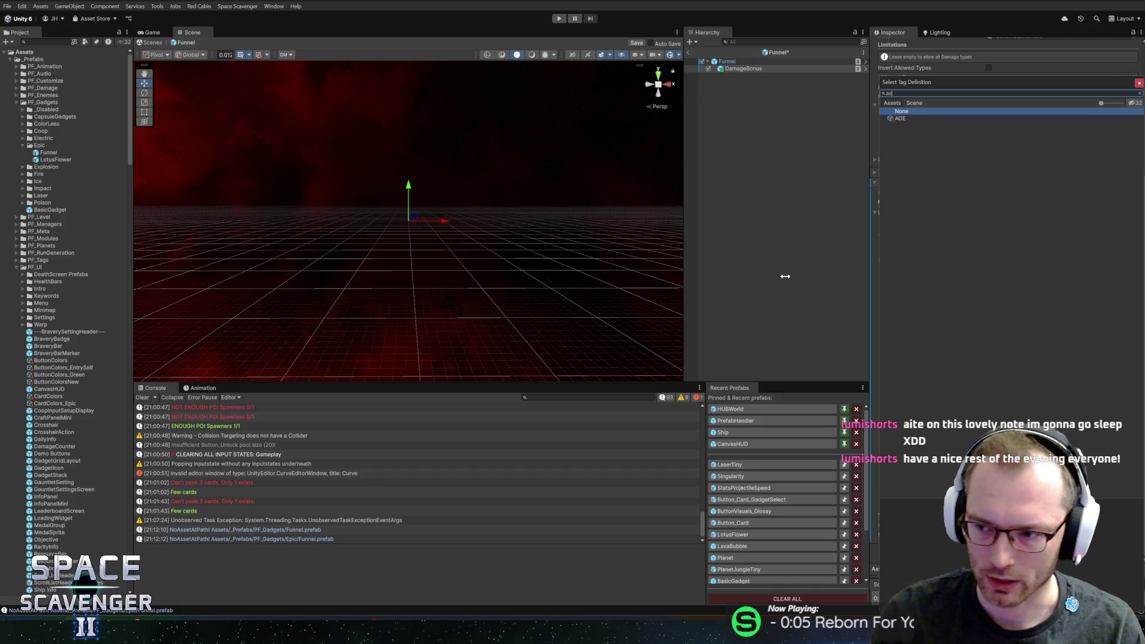
pyautogui.doubleClick(900, 118)
pyautogui.scroll(-1, 987, 366)
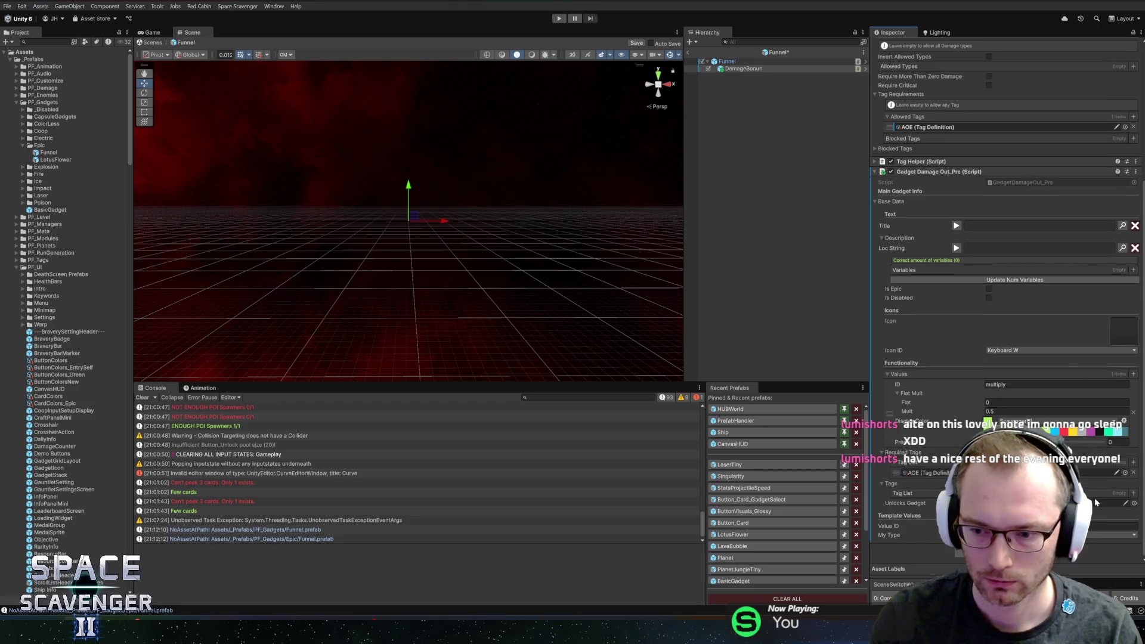
pyautogui.click(1135, 494)
pyautogui.write('aoe')
pyautogui.doubleClick(902, 118)
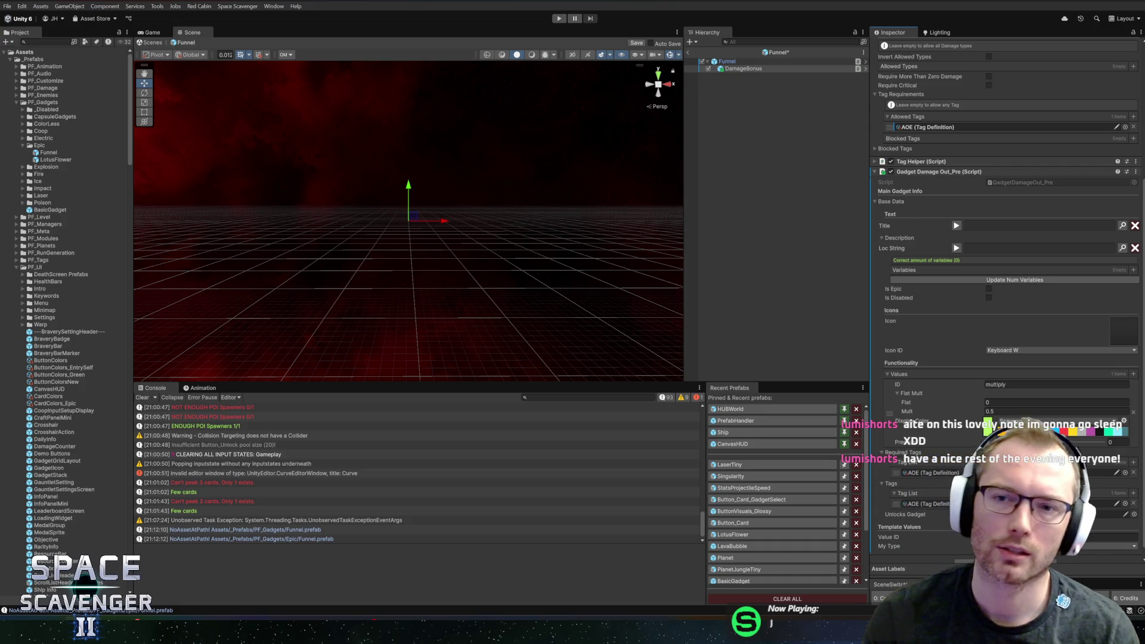
pyautogui.hotkey('ctrl', 's')
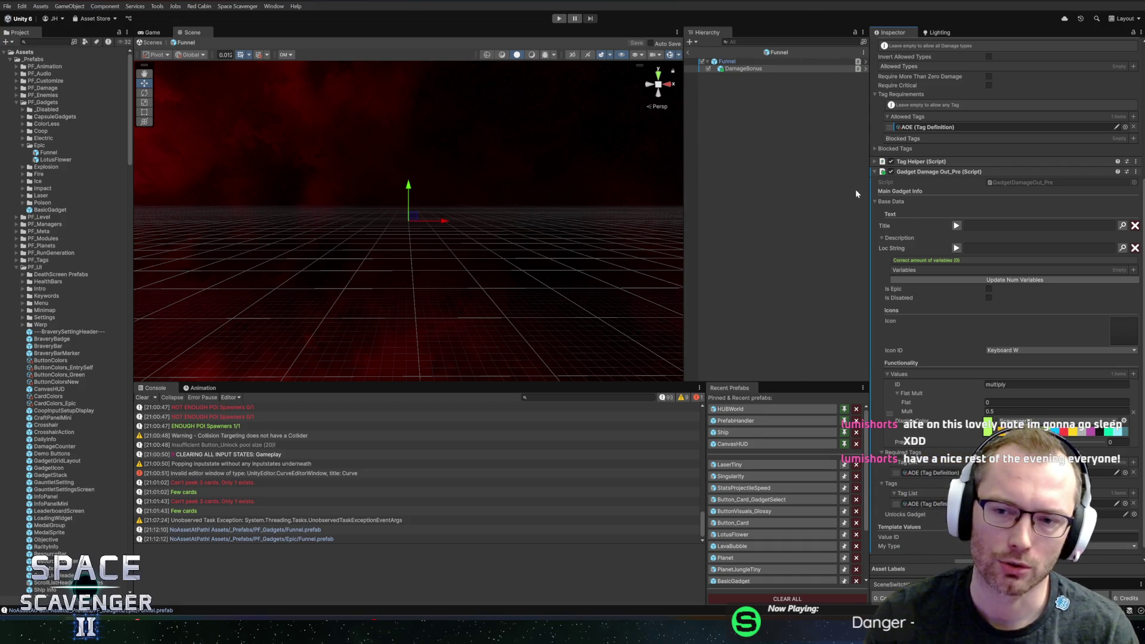
# - Enlarge the inspector panel and select the Funnel object to view its components
pyautogui.moveTo(870, 189); pyautogui.dragTo(848, 190)
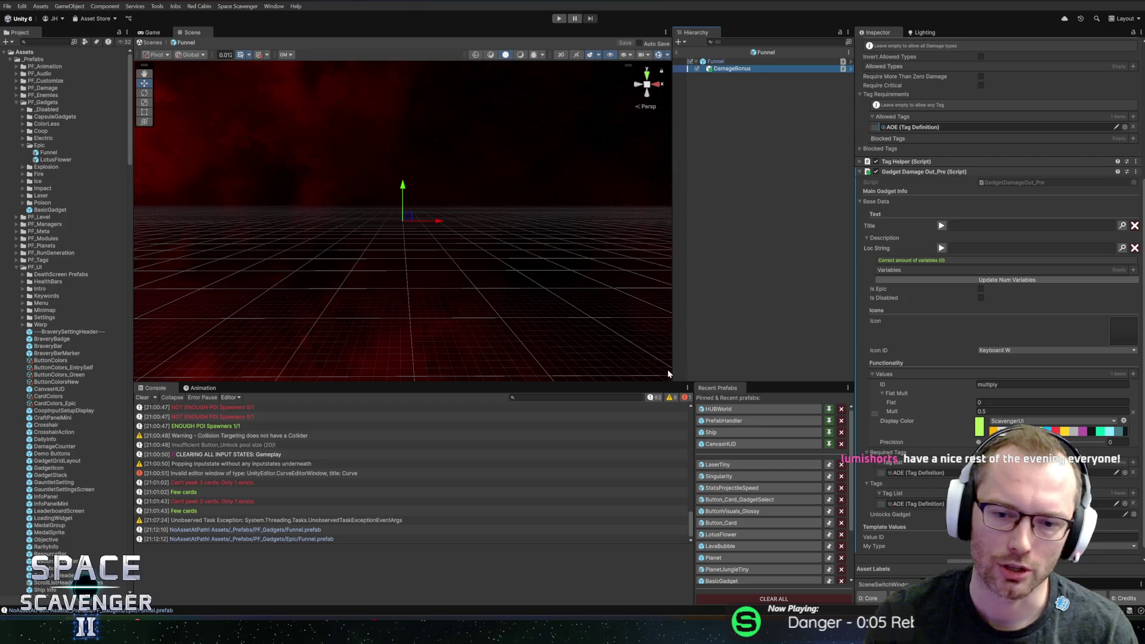
pyautogui.moveTo(624, 380); pyautogui.dragTo(630, 344)
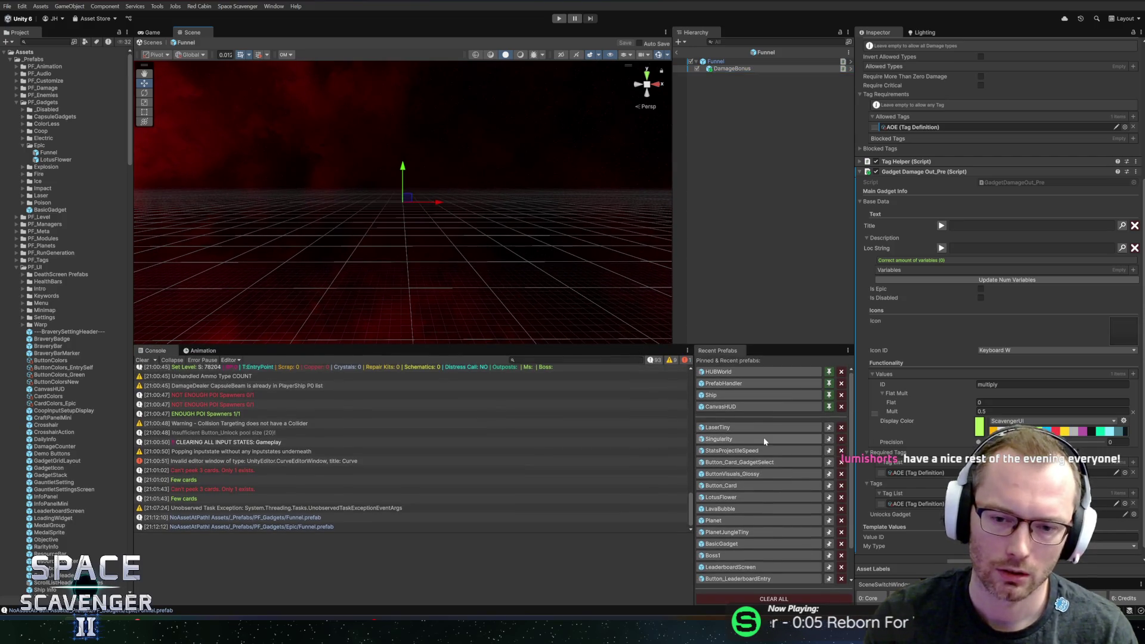
pyautogui.scroll(-1, 998, 295)
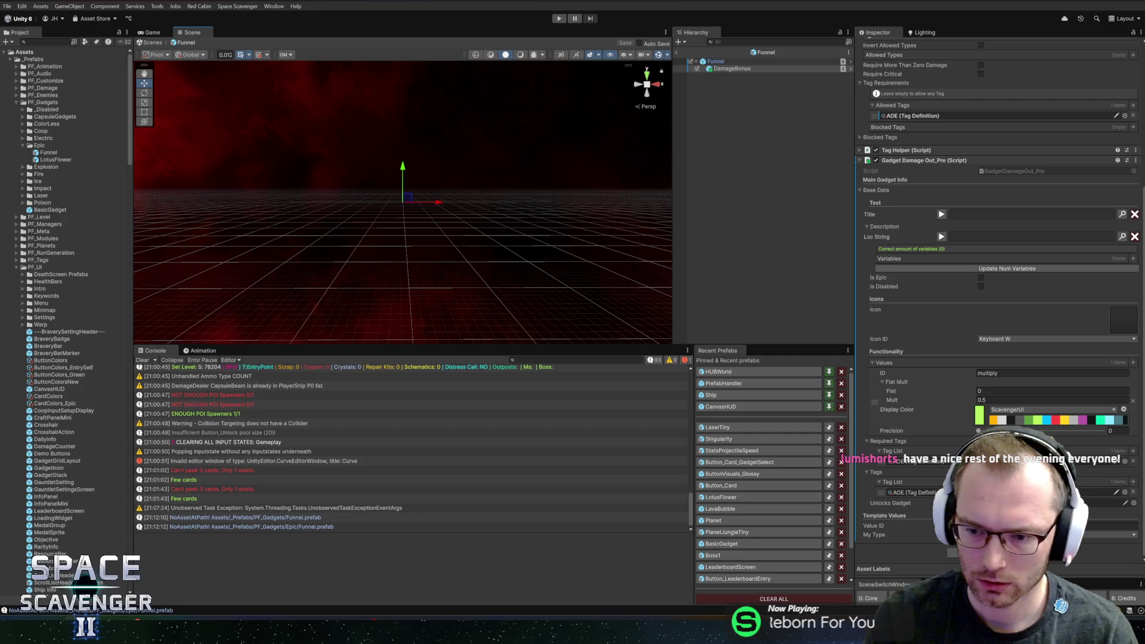
pyautogui.scroll(2, 1047, 346)
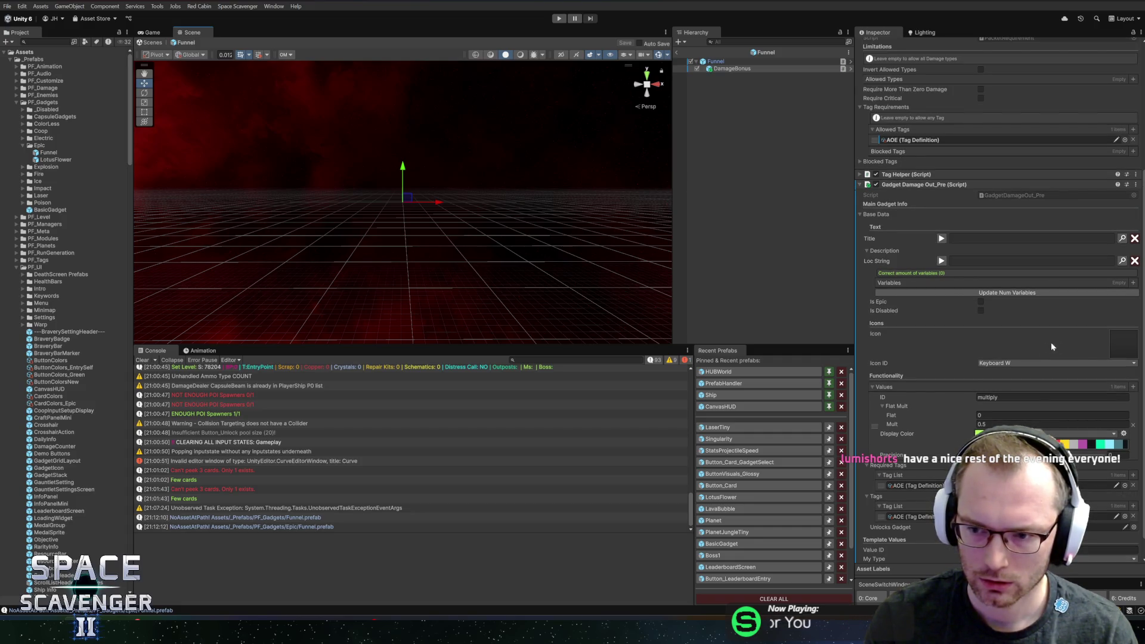
pyautogui.scroll(5, 966, 340)
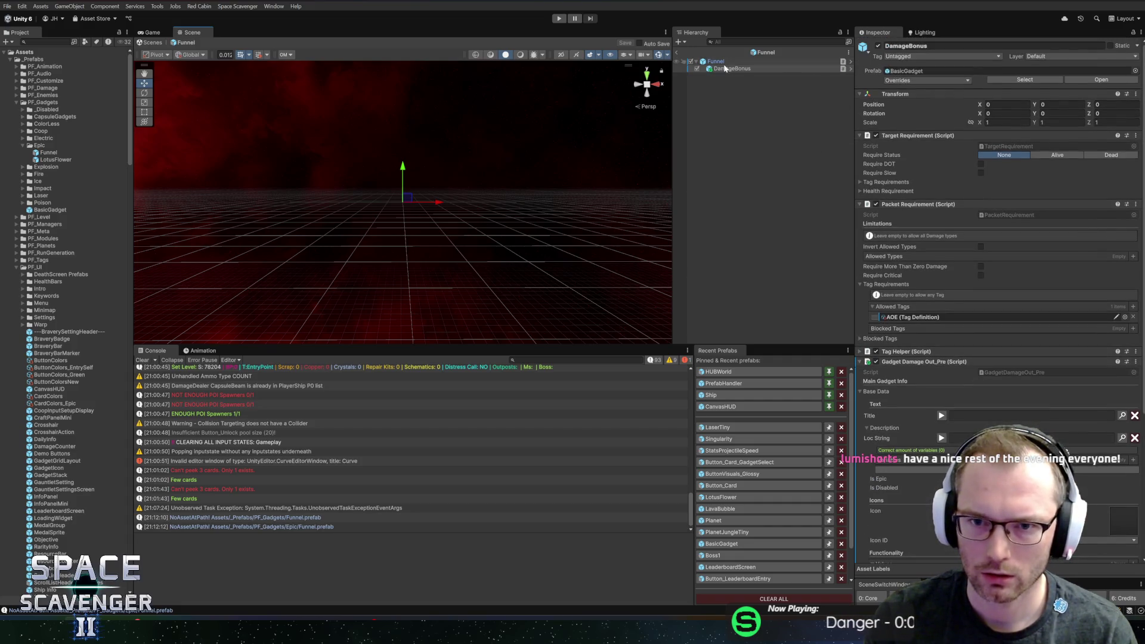
pyautogui.click(803, 61)
# - Give Funnel's Gadget Simple the PLACEHOLDER icon and bring up the Localization Editor
pyautogui.scroll(-3, 922, 238)
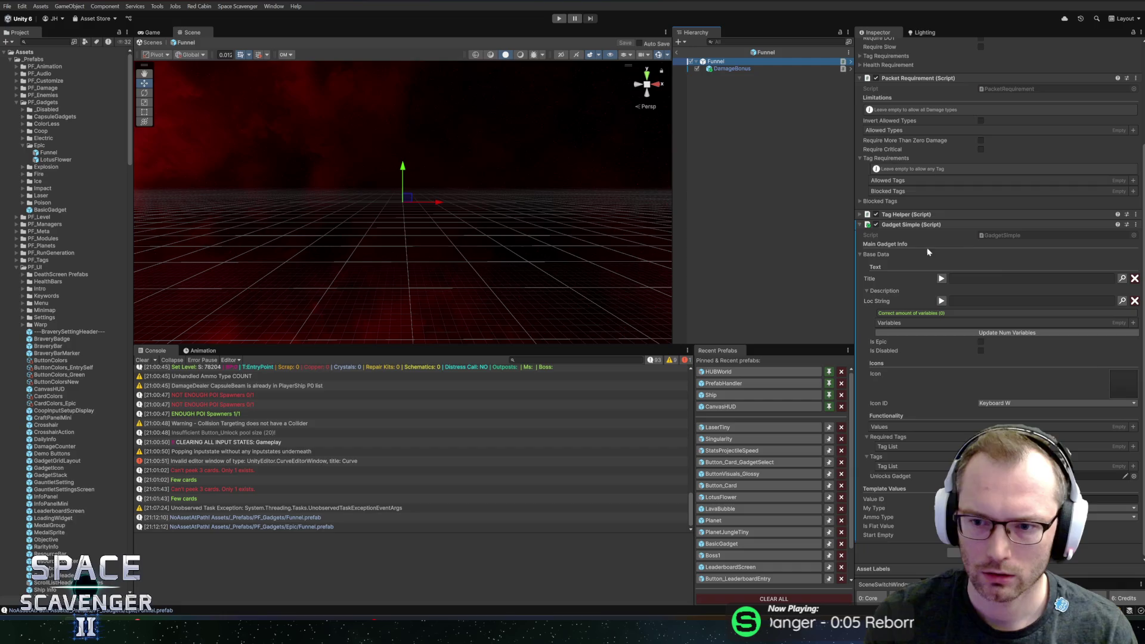
pyautogui.moveTo(1124, 396)
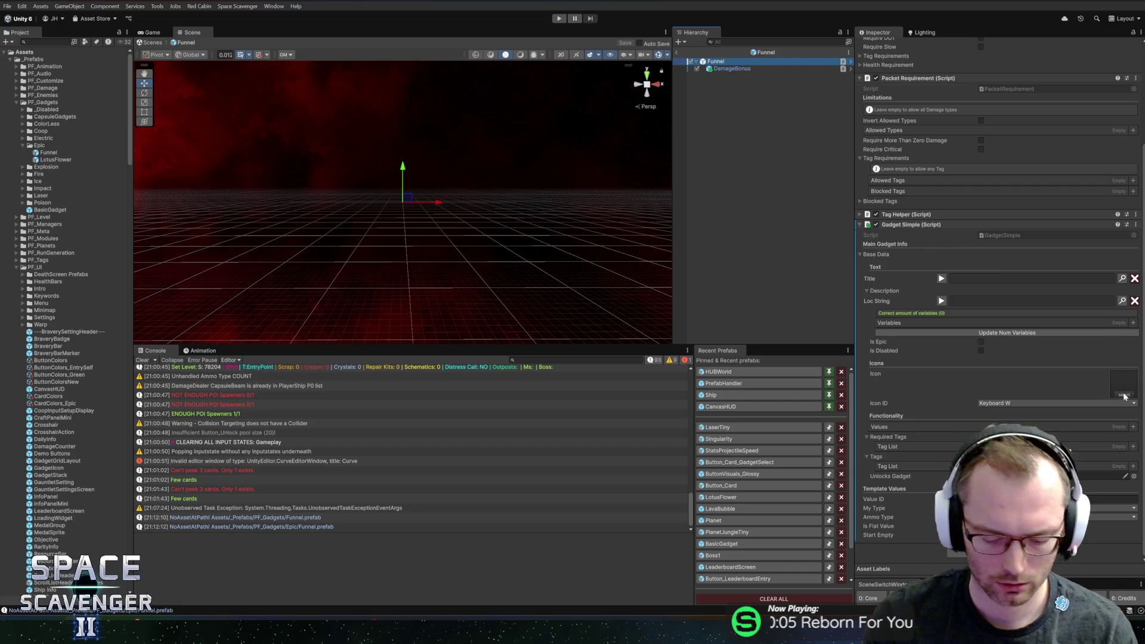
pyautogui.click(1124, 396)
pyautogui.write('place')
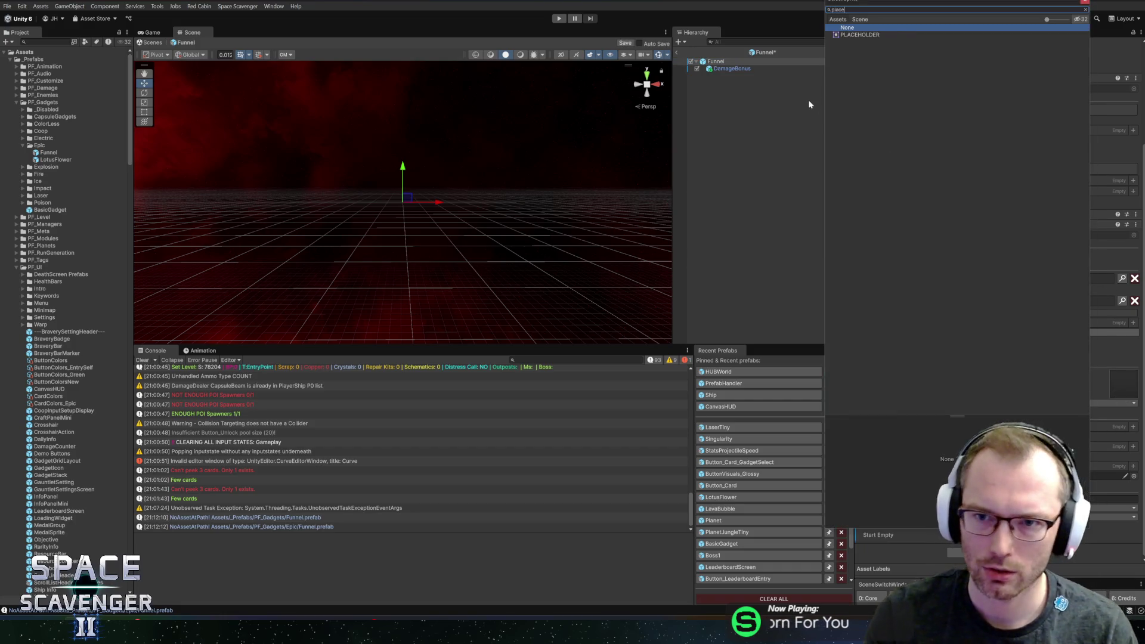
pyautogui.doubleClick(873, 35)
pyautogui.click(1031, 399)
pyautogui.press('Escape')
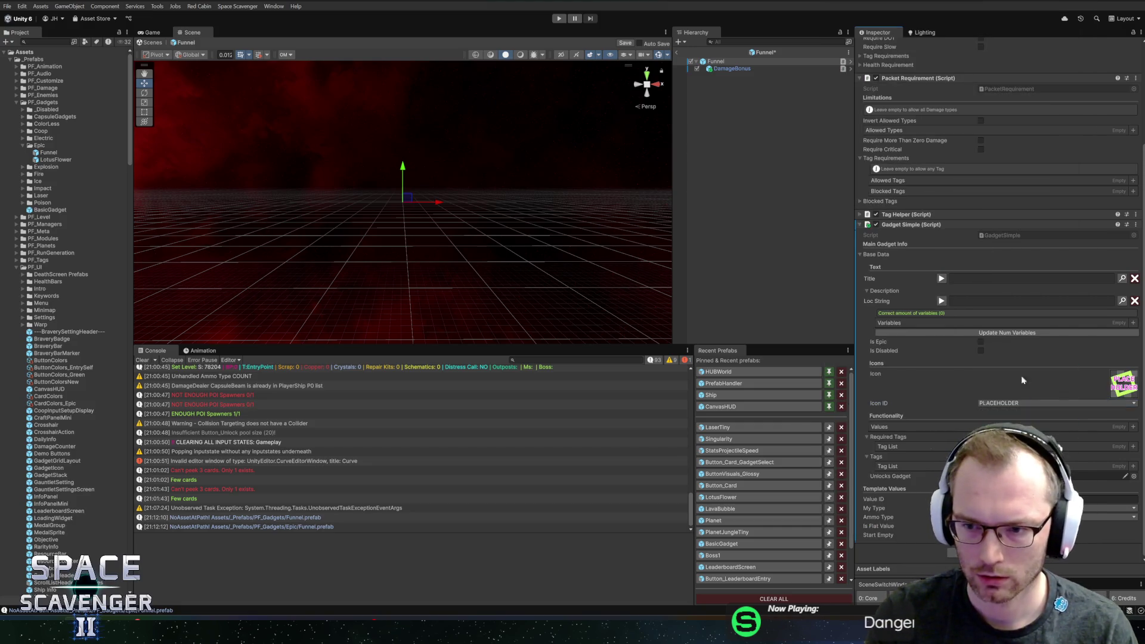
pyautogui.click(1122, 278)
pyautogui.write('Gadget_')
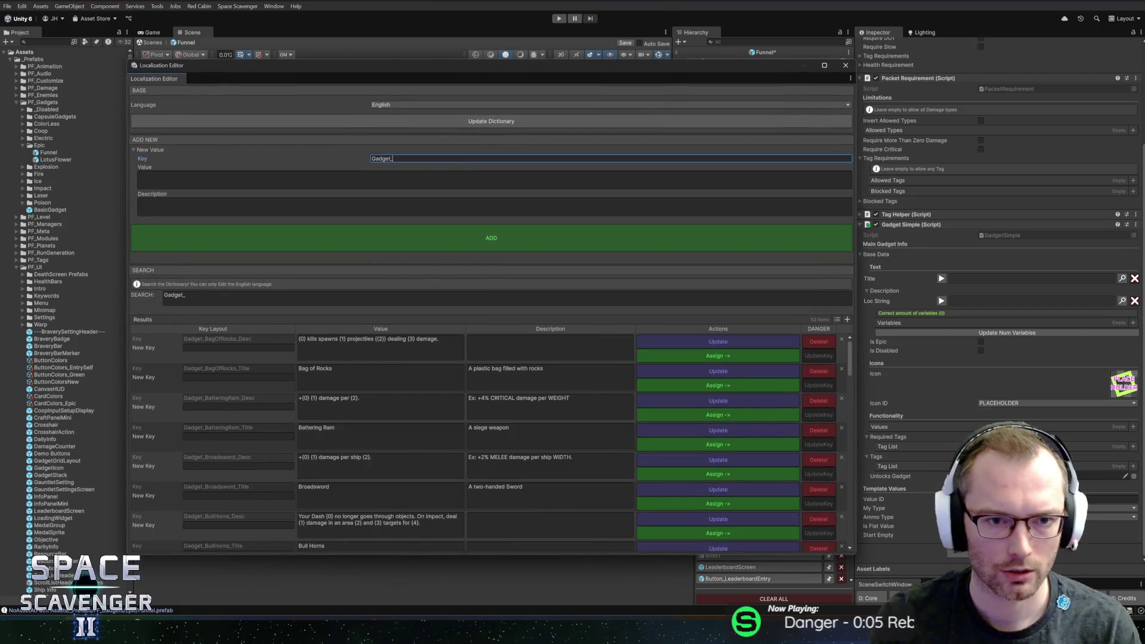
# - Create Gadget_Funnel_Title with value 'Funnel' and a kitchen-appliance description, assigned as the gadget title
pyautogui.write('Funnel_T')
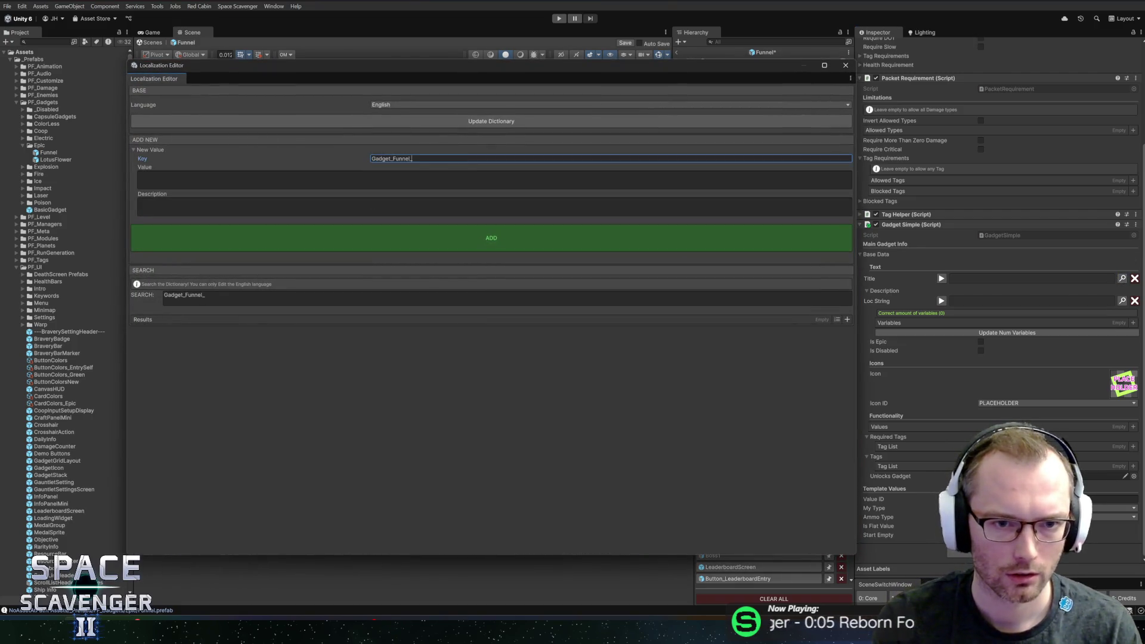
pyautogui.write('itle')
pyautogui.press('Tab')
pyautogui.write('Funnel')
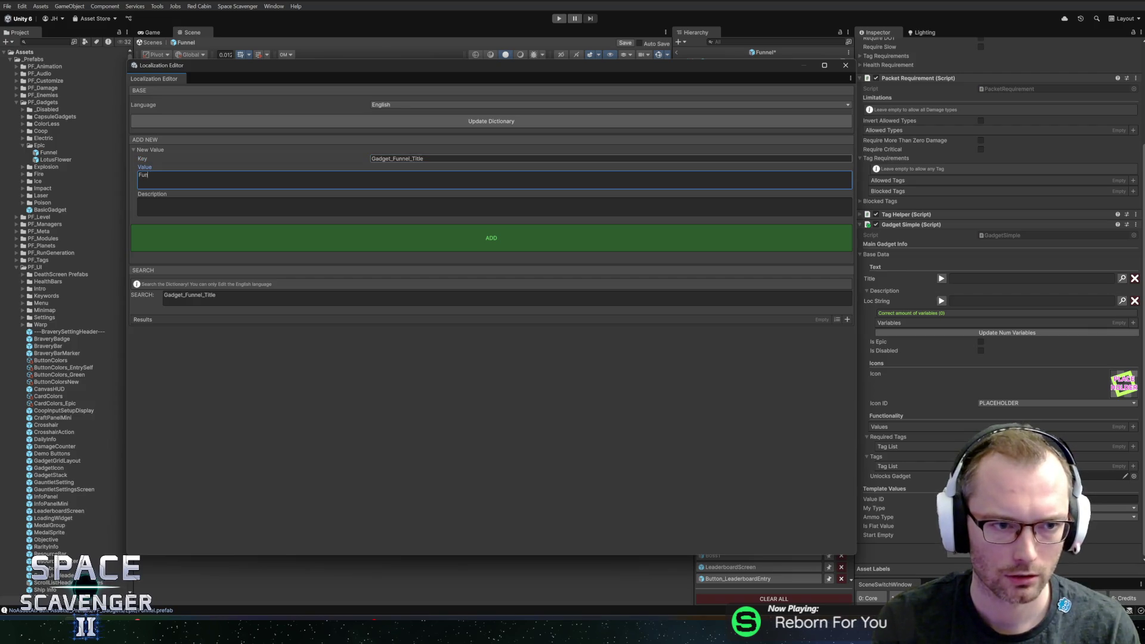
pyautogui.click(392, 208)
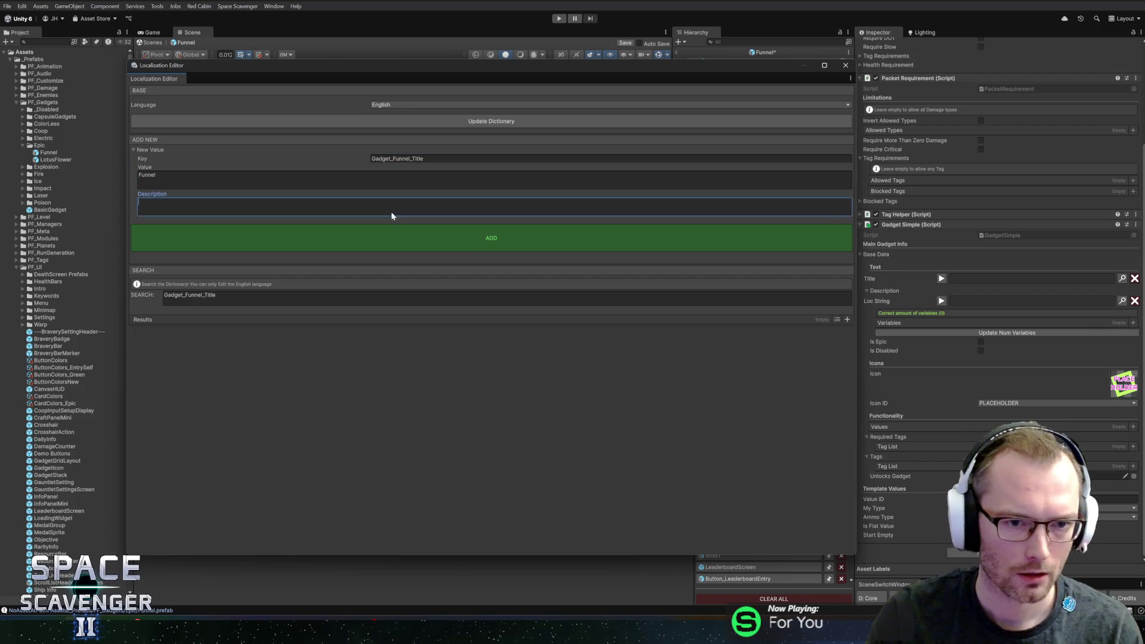
pyautogui.write('A kitch')
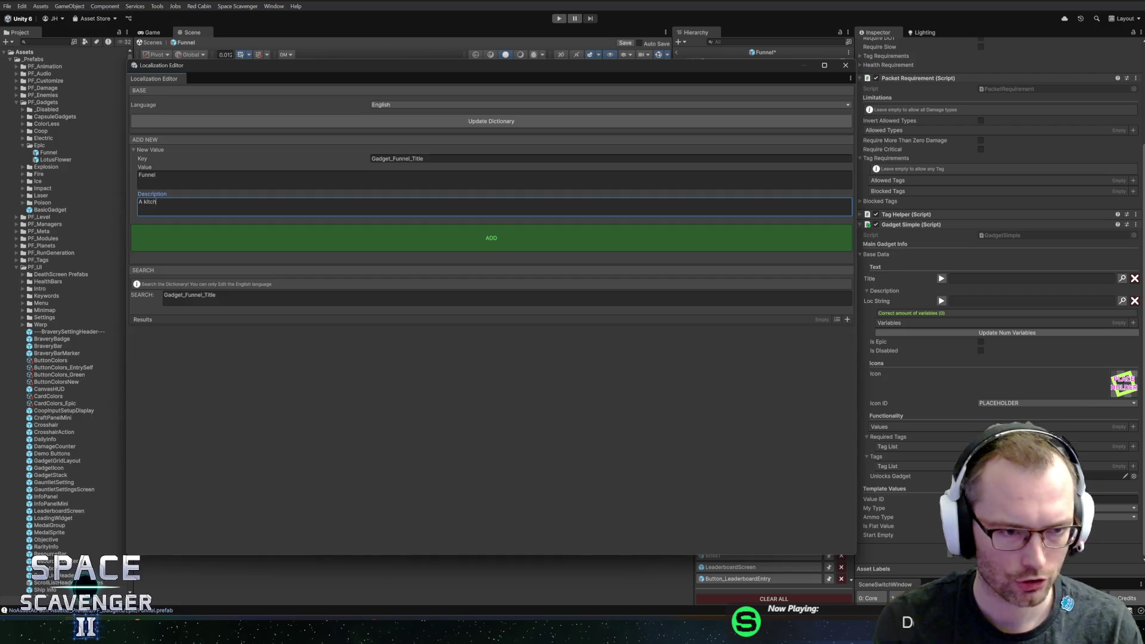
pyautogui.write('en cr chemical')
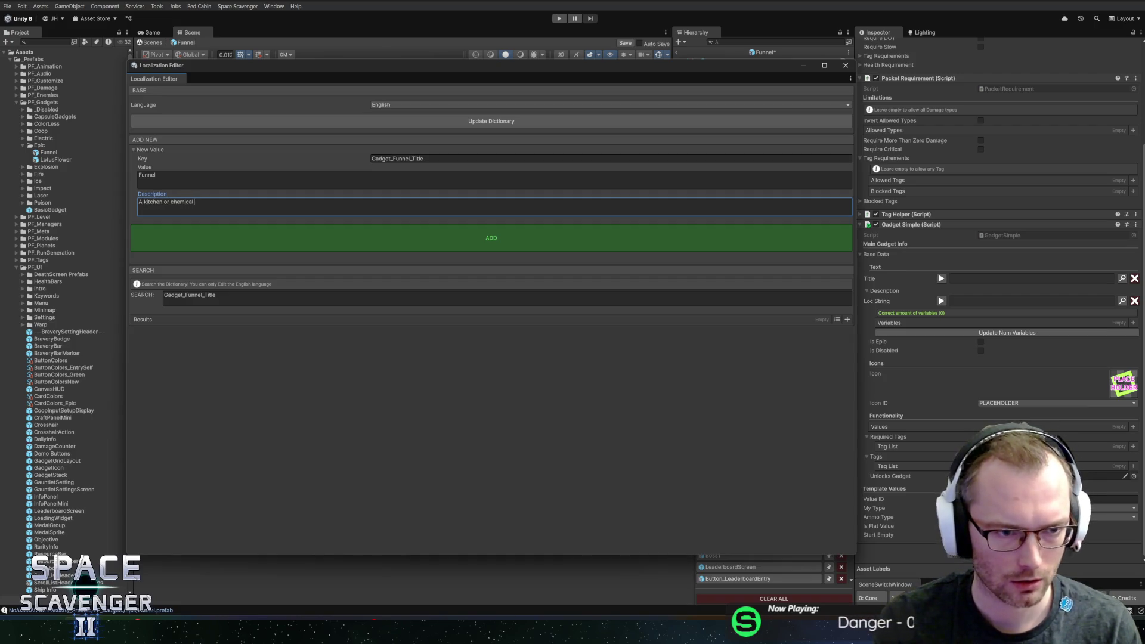
pyautogui.write(' appliance that funnels liquids.')
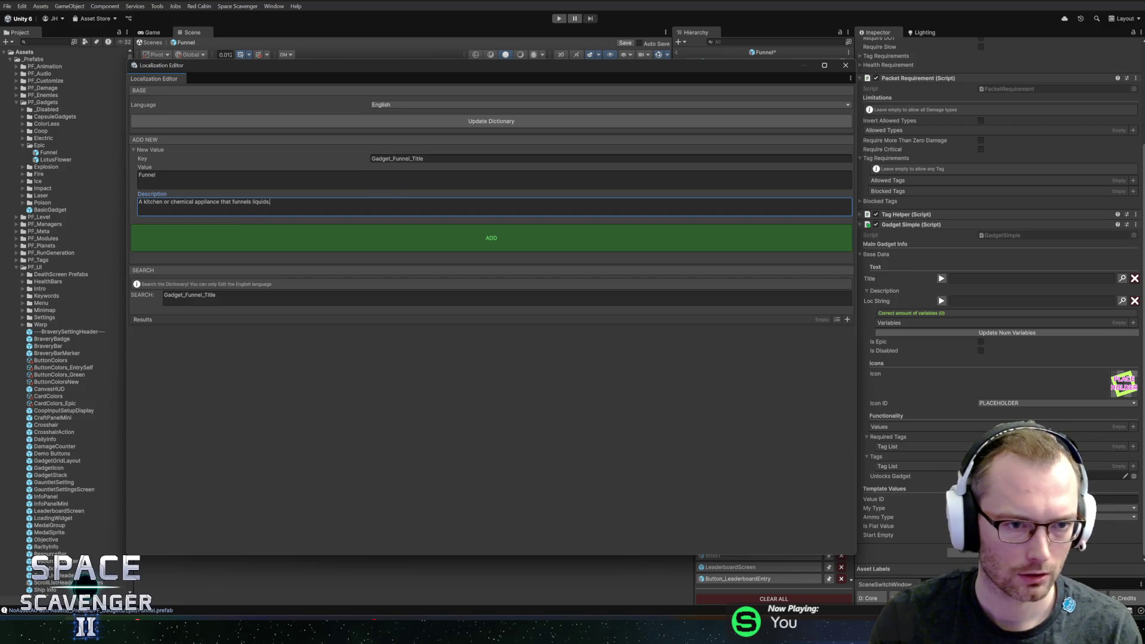
pyautogui.doubleClick(182, 201)
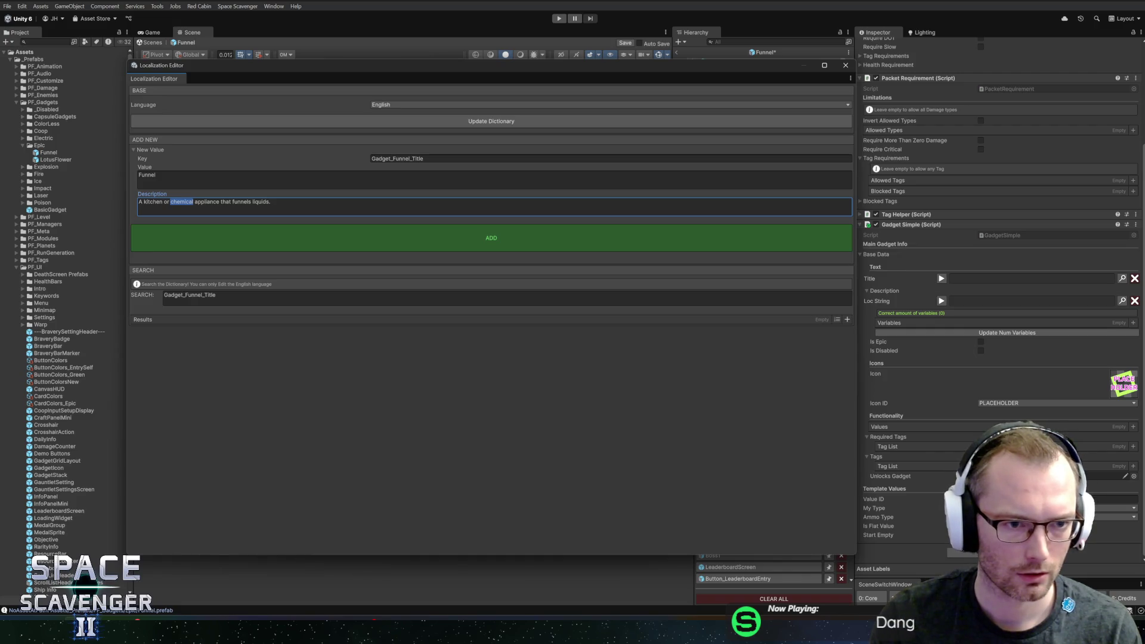
pyautogui.click(271, 202)
pyautogui.write('into a bottle')
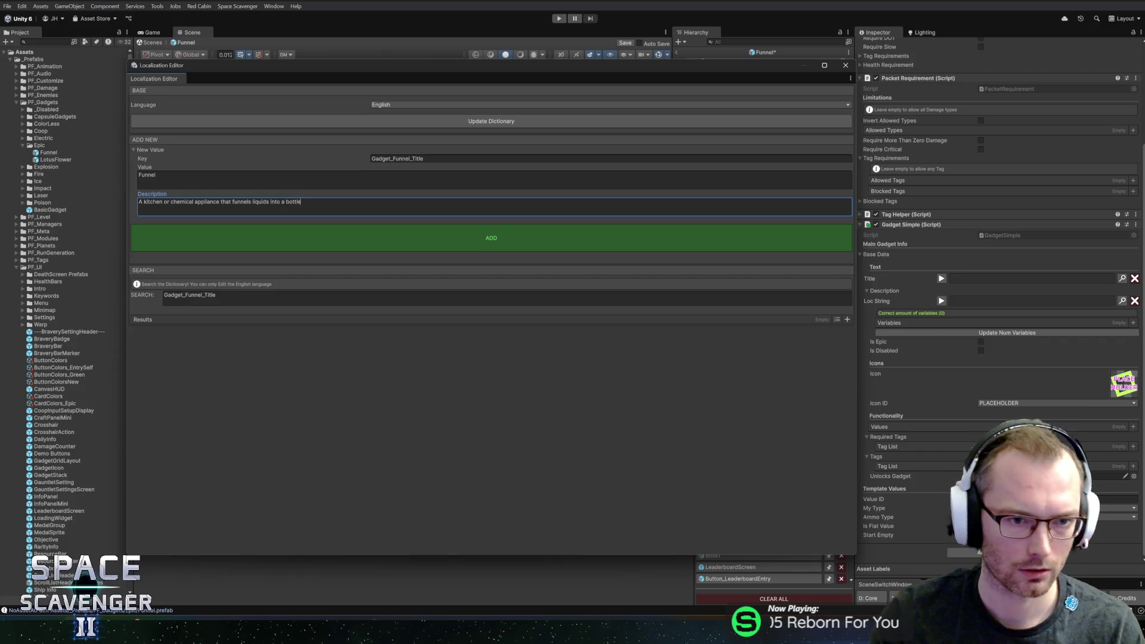
pyautogui.click(474, 245)
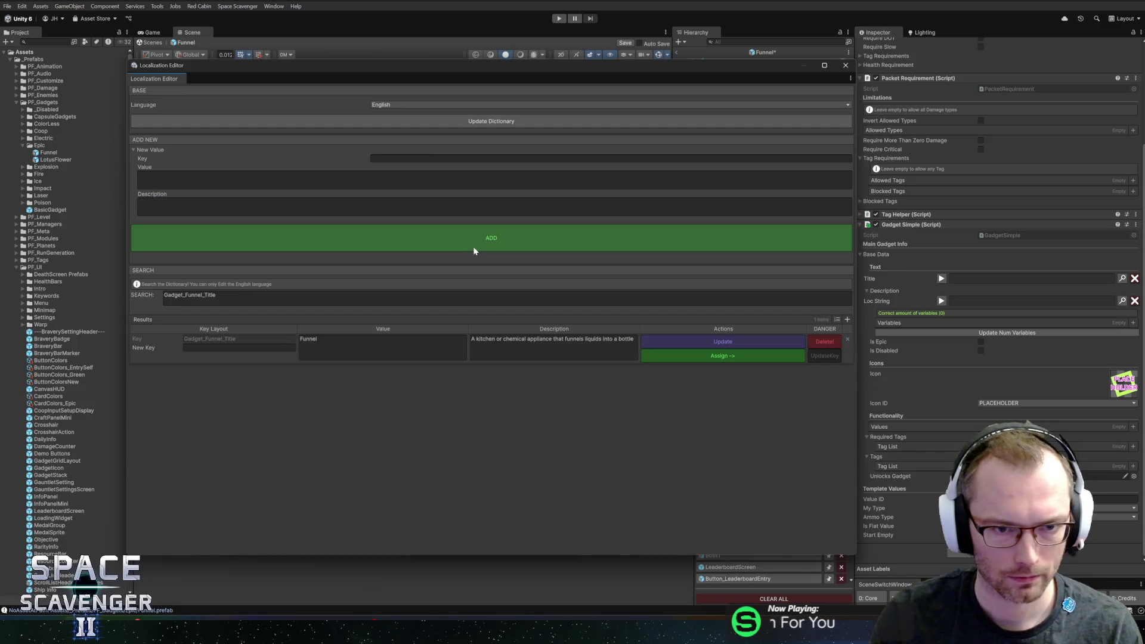
pyautogui.click(689, 358)
# - Write the Gadget_Funnel_Desc entry's size-versus-bonus-damage value and its description
pyautogui.click(615, 159)
pyautogui.write('Gadget_Funnel_')
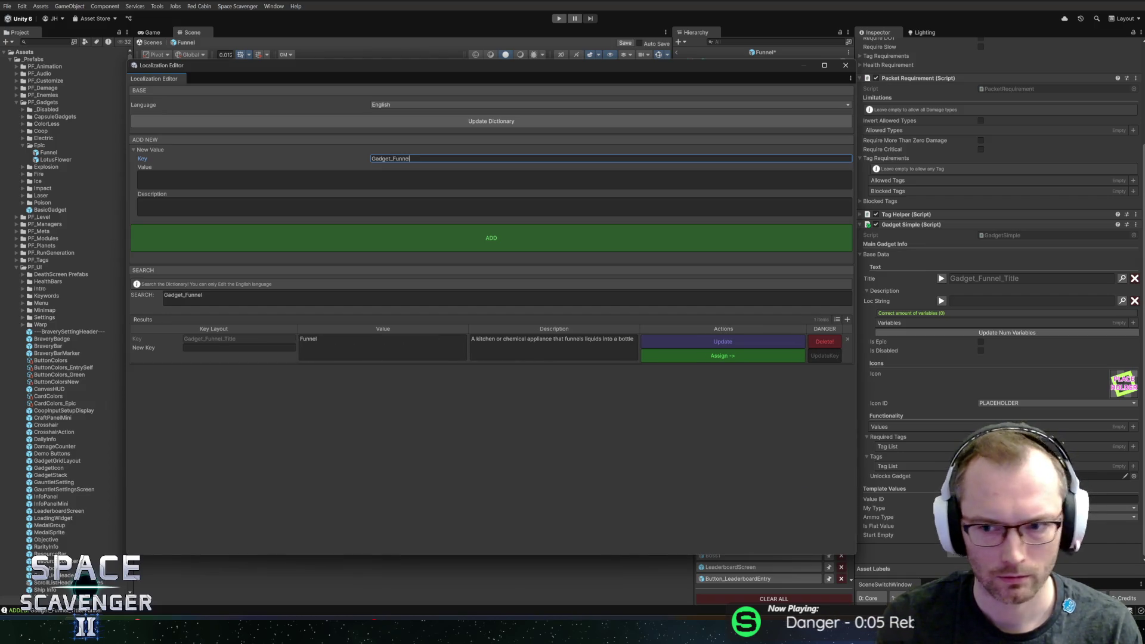
pyautogui.write('Desc')
pyautogui.click(495, 179)
pyautogui.write('Reduce {0} size by {1}')
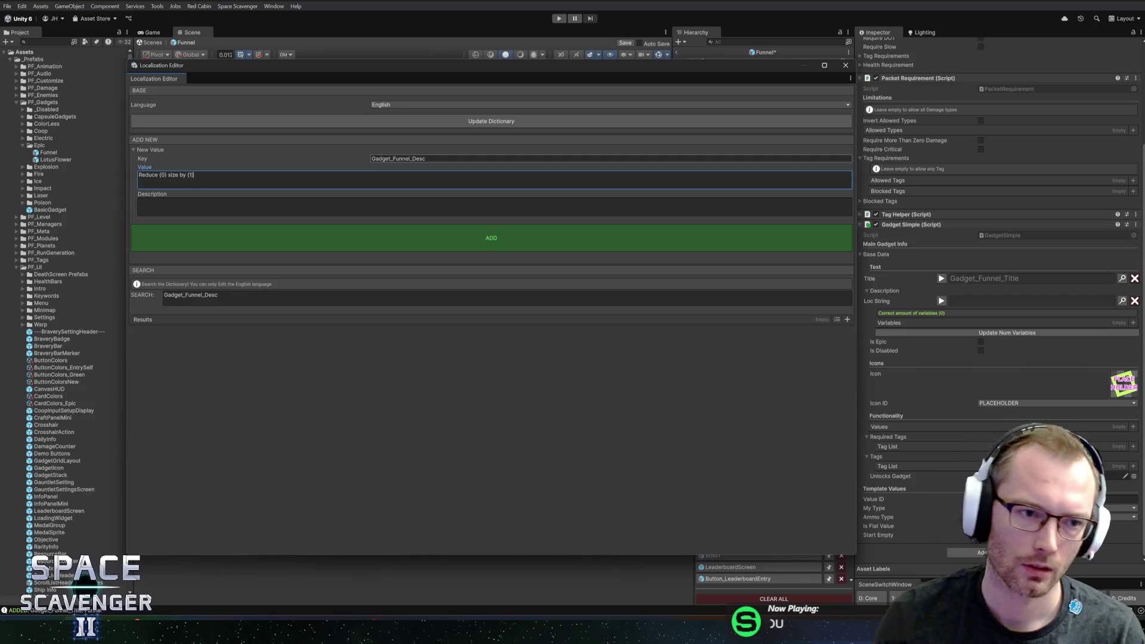
pyautogui.doubleClick(148, 175)
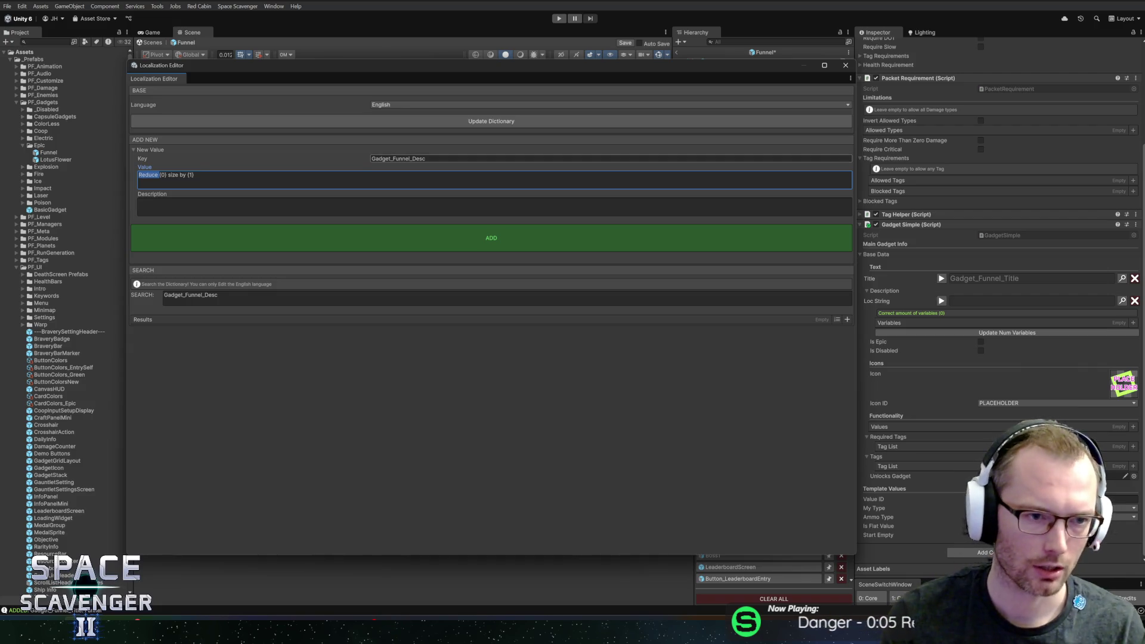
pyautogui.press('BackSpace')
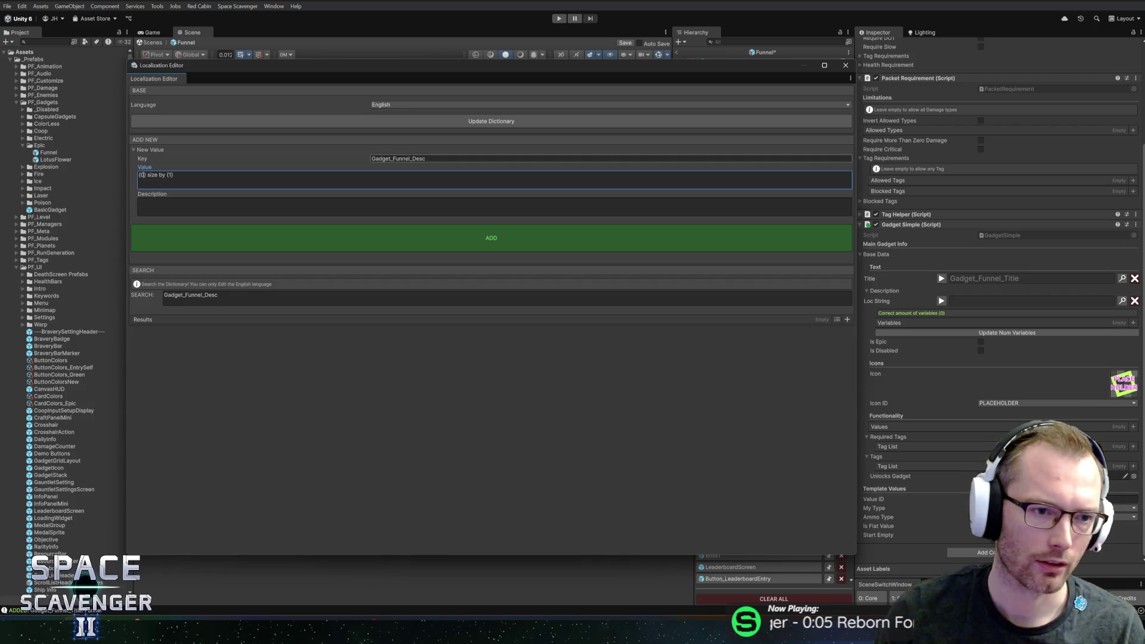
pyautogui.press('BackSpace')
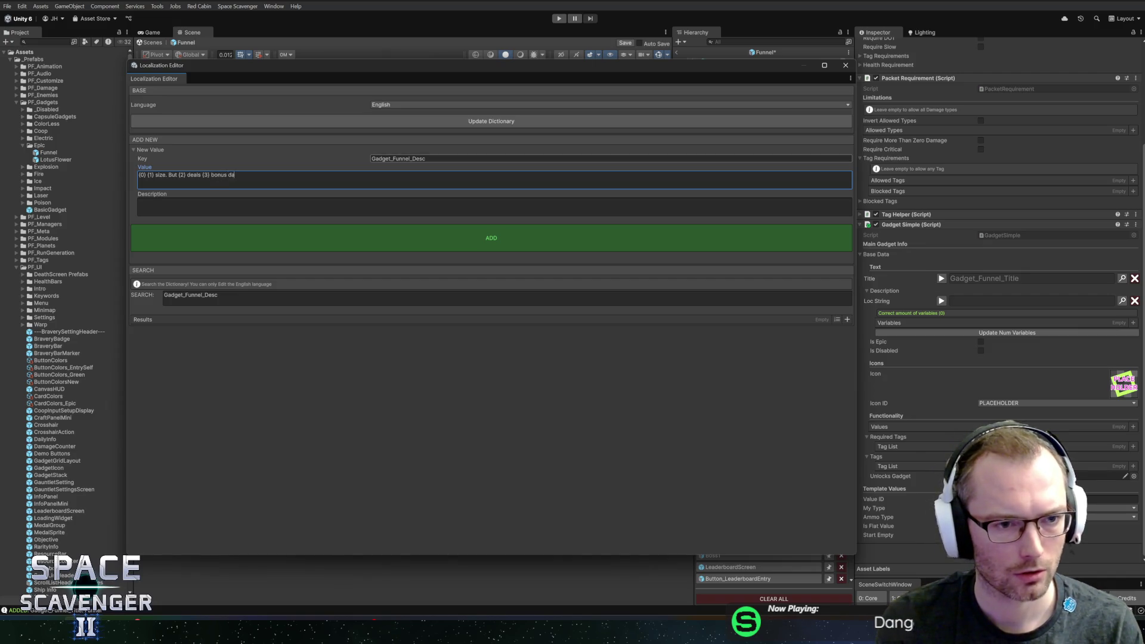
pyautogui.click(232, 212)
pyautogui.write('-50% AOE size')
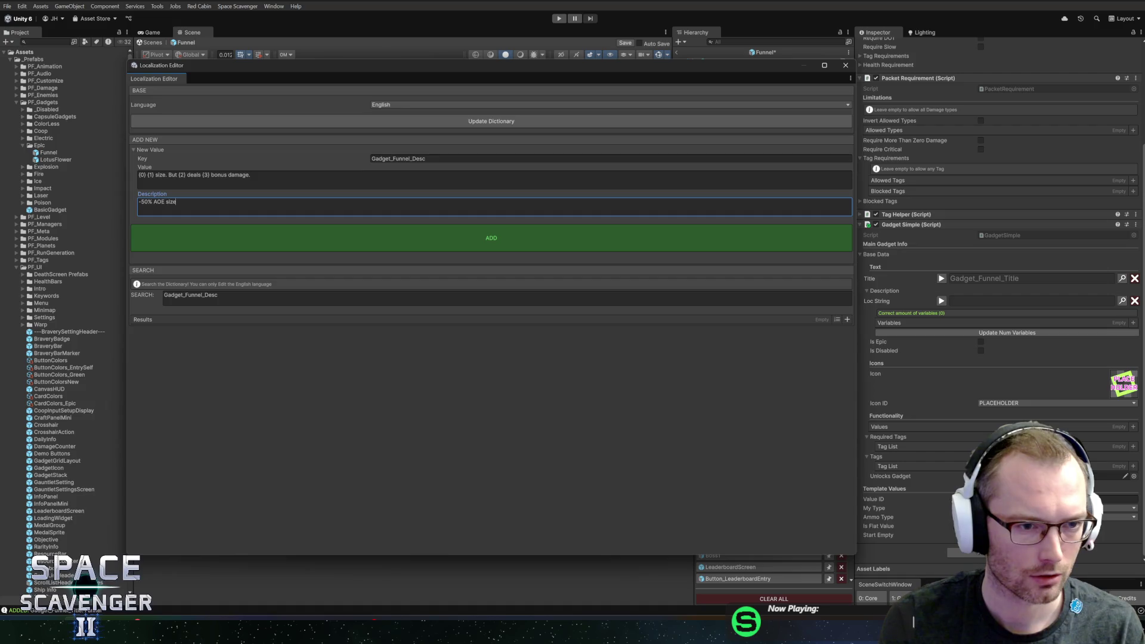
pyautogui.hotkey('shift', 'Tab')
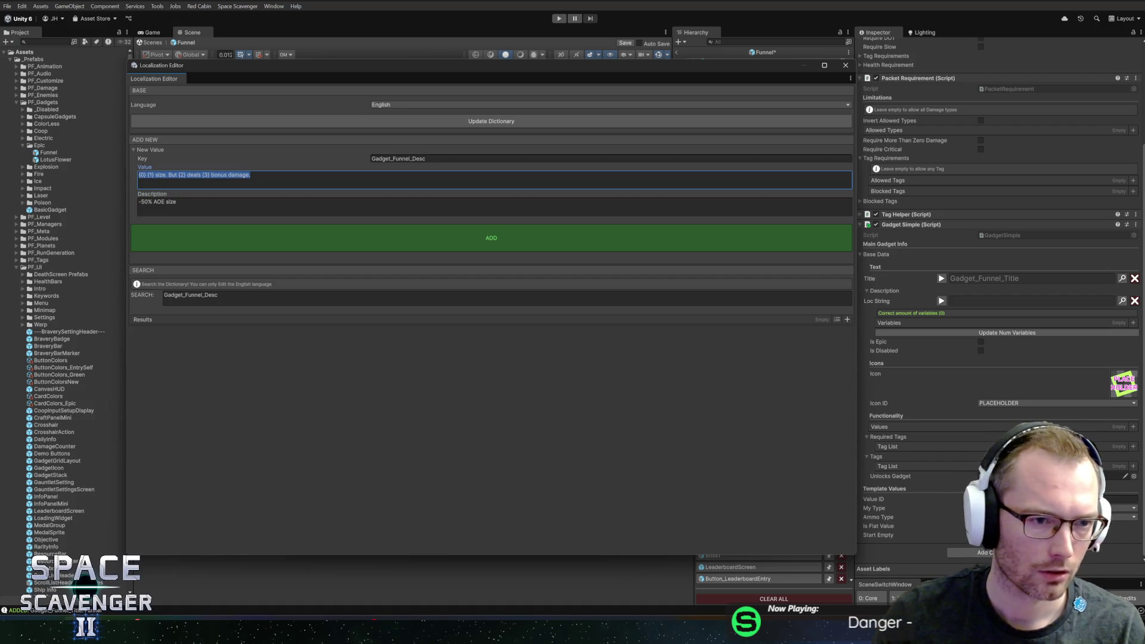
pyautogui.click(141, 174)
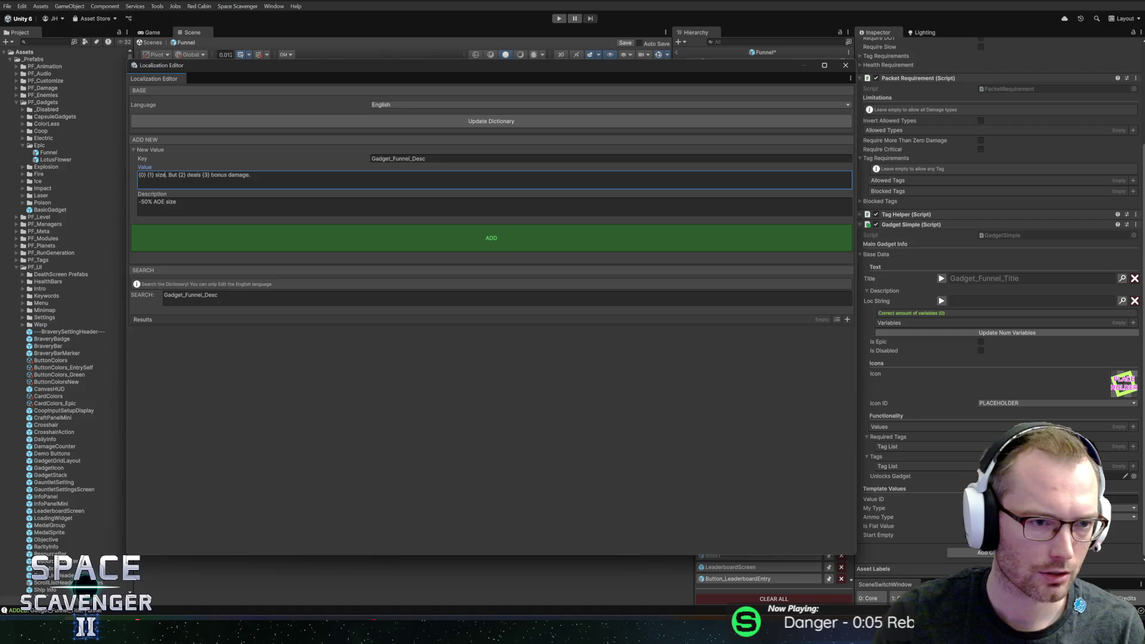
pyautogui.press('Delete')
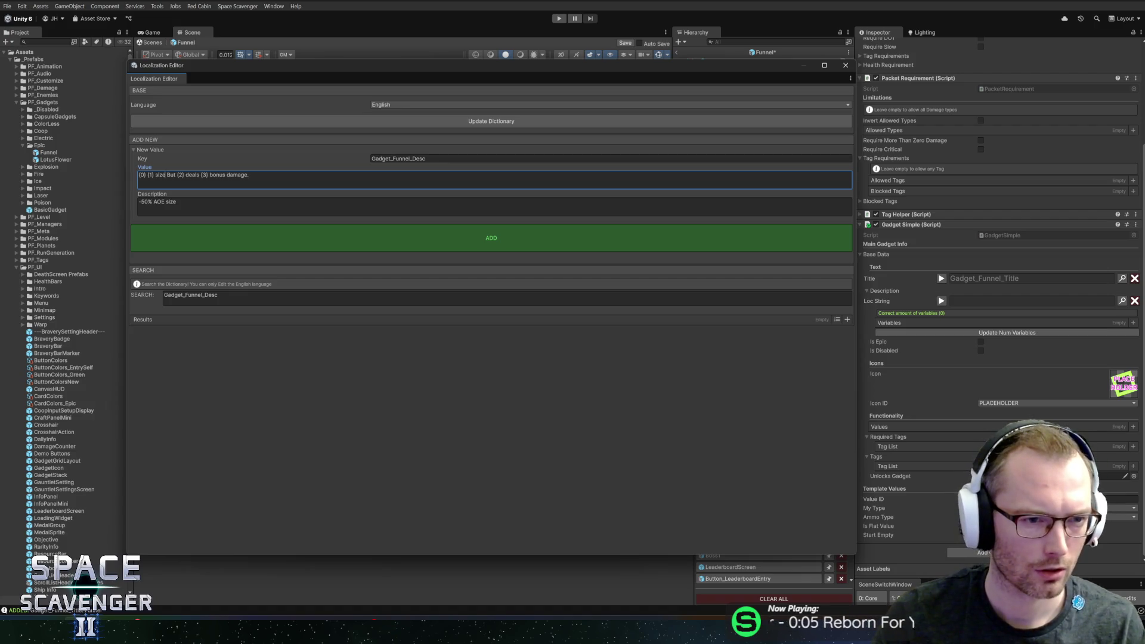
pyautogui.write('b')
pyautogui.press('Tab')
pyautogui.click(177, 201)
pyautogui.write('but AOE deals 80% bonus damage.')
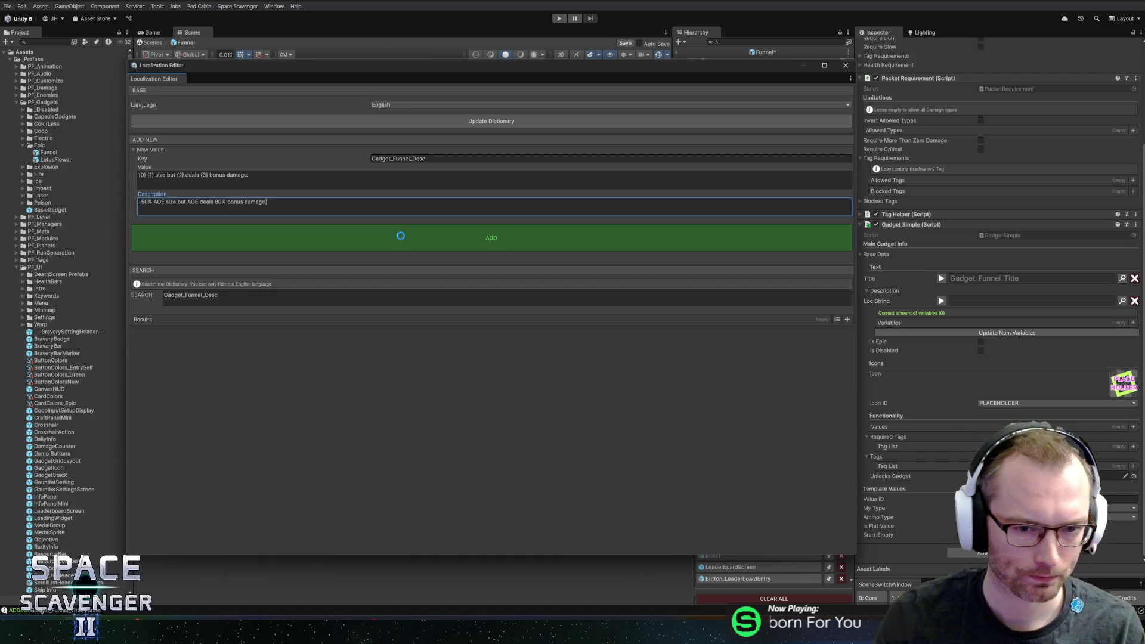
# - Add Gadget_Funnel_Desc to the dictionary and keep Gadget_Funnel_Title as the gadget's title
pyautogui.click(399, 236)
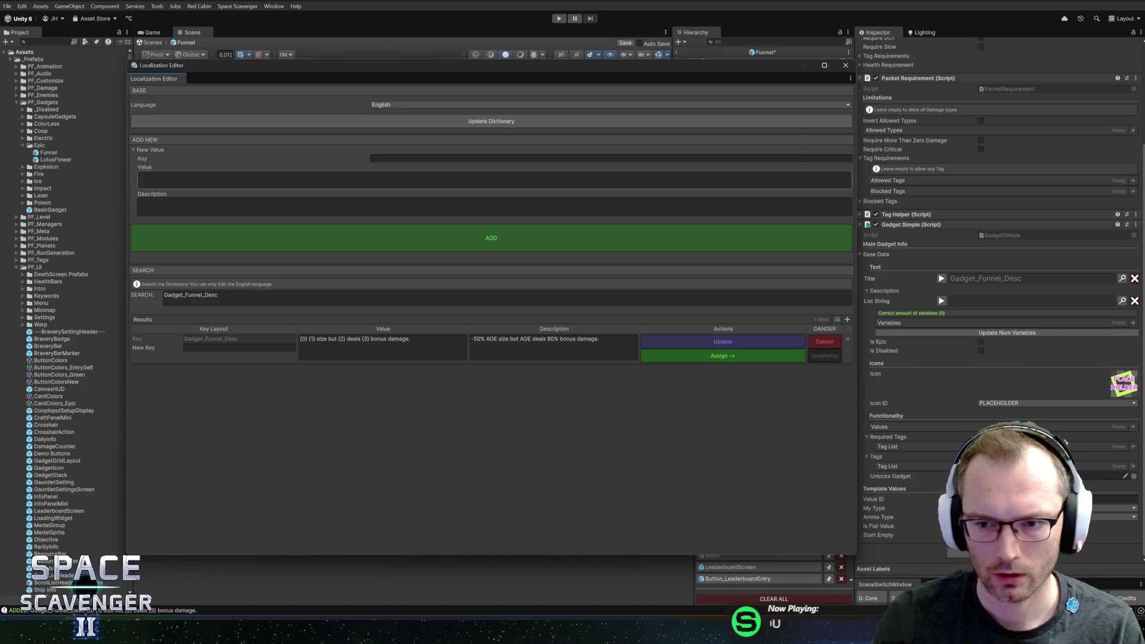
pyautogui.click(215, 295)
pyautogui.press('BackSpace')
pyautogui.press('BackSpace')
pyautogui.press('BackSpace')
pyautogui.click(723, 356)
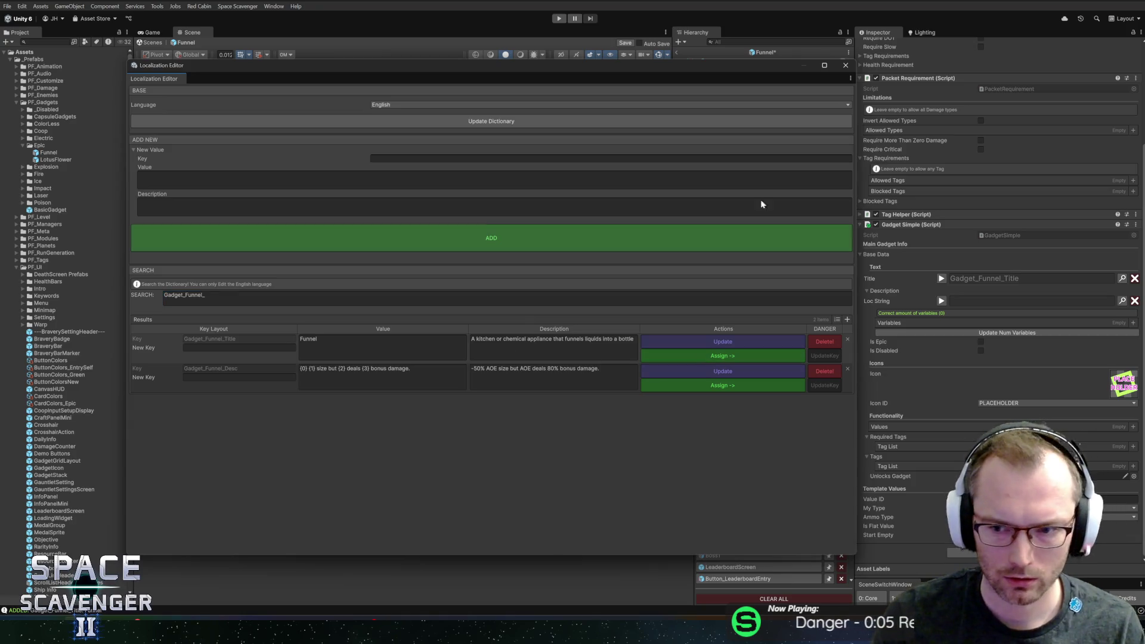
pyautogui.click(846, 65)
# - Search 'funnel' and assign Gadget_Funnel_Desc as the Funnel gadget's description
pyautogui.click(1123, 301)
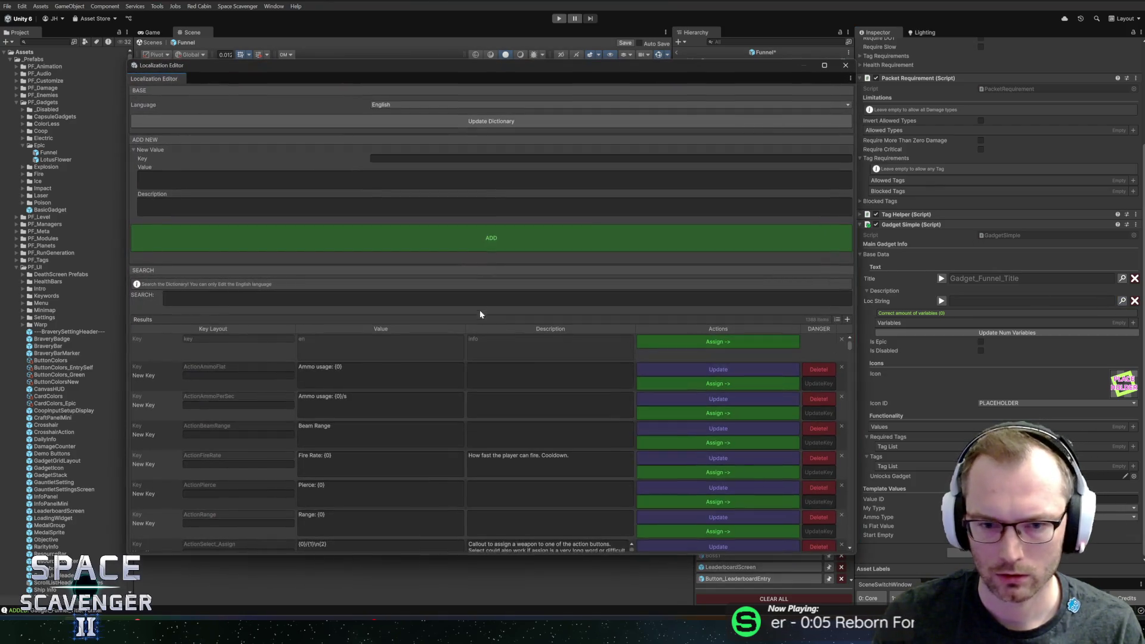
pyautogui.write('funnel')
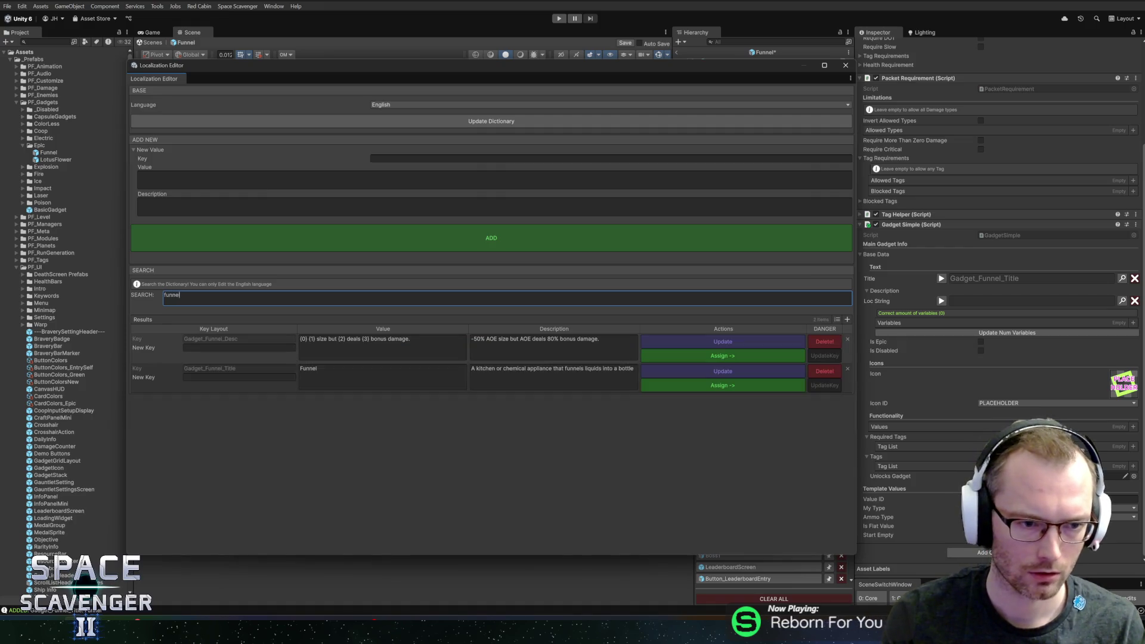
pyautogui.click(679, 355)
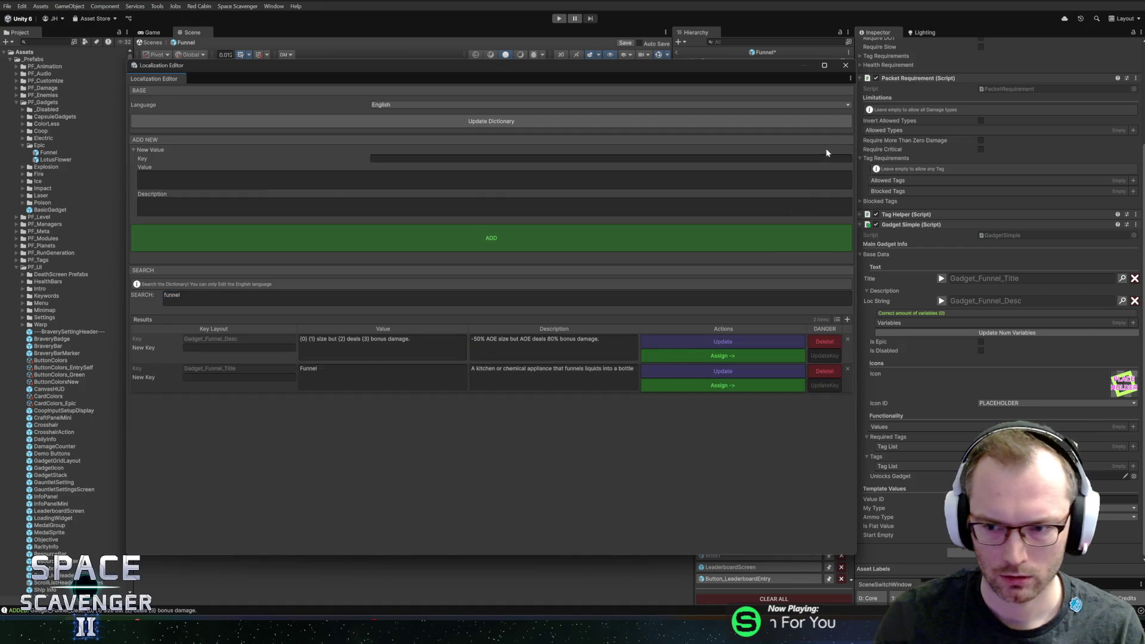
pyautogui.click(844, 66)
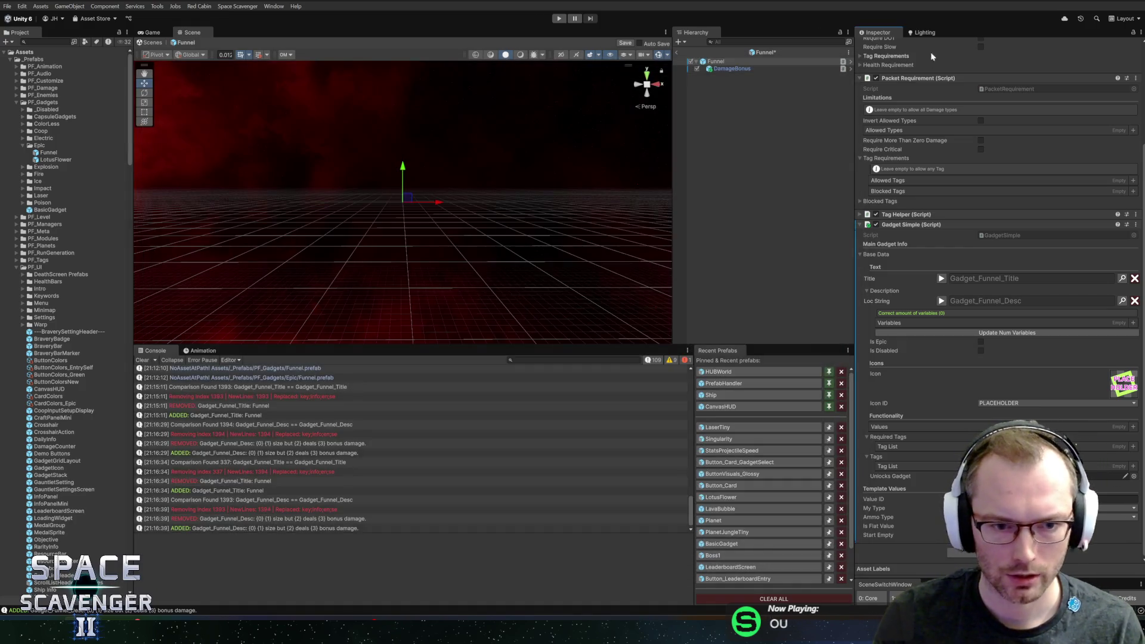
# - Create four description variables with stat sources Gadget, Keyword, Keyword, Gadget
pyautogui.click(1136, 323)
pyautogui.click(961, 416)
pyautogui.scroll(-5, 961, 337)
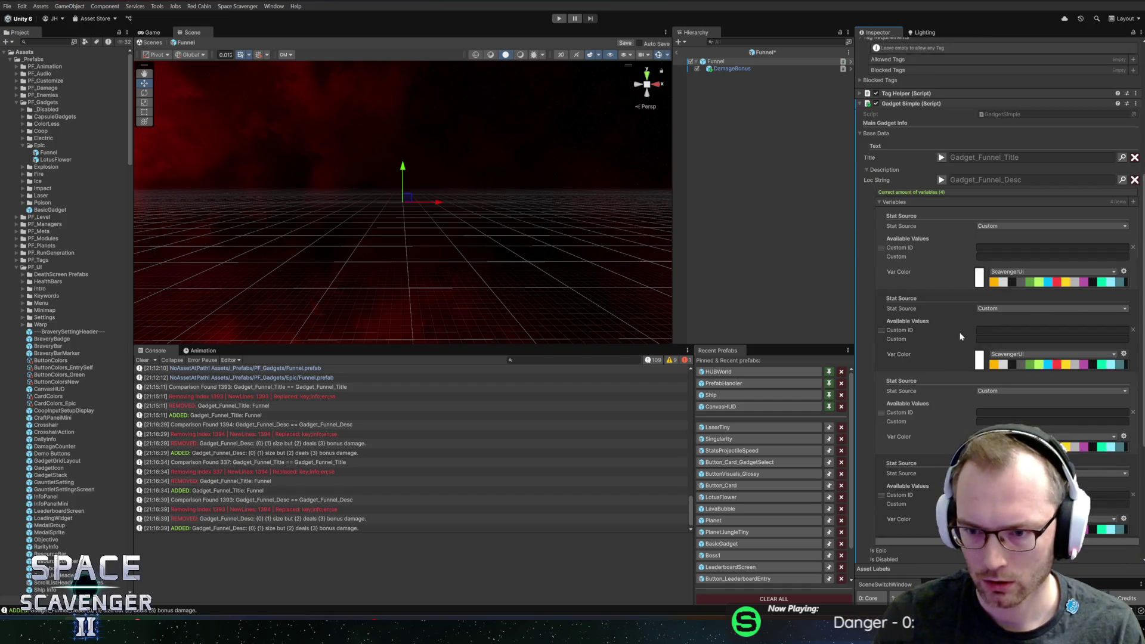
pyautogui.click(942, 180)
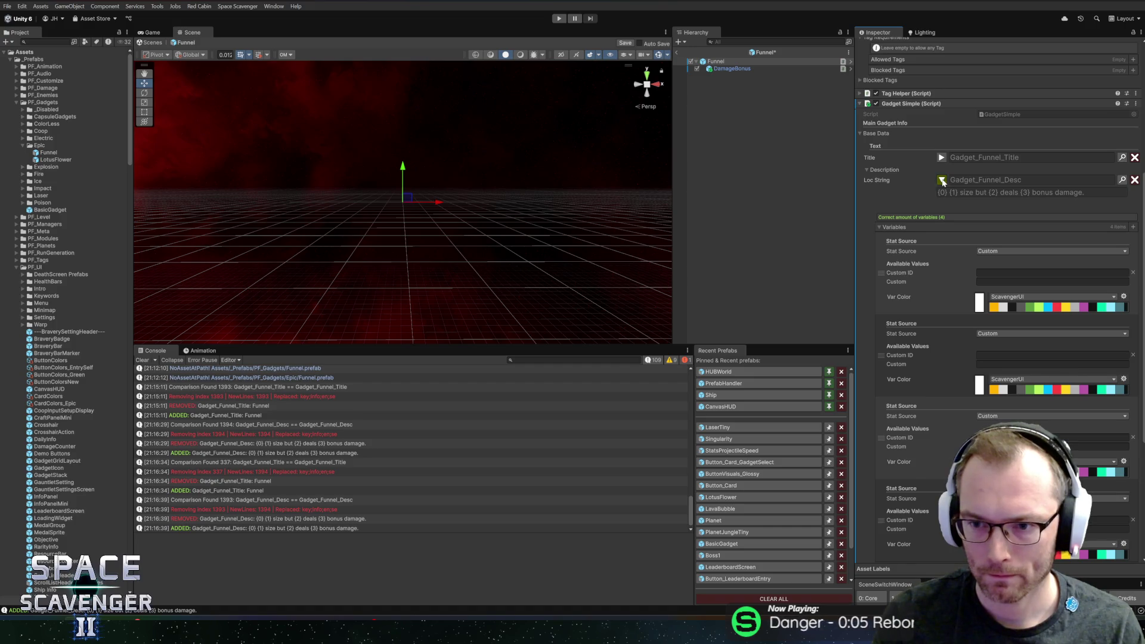
pyautogui.click(942, 180)
pyautogui.click(1018, 227)
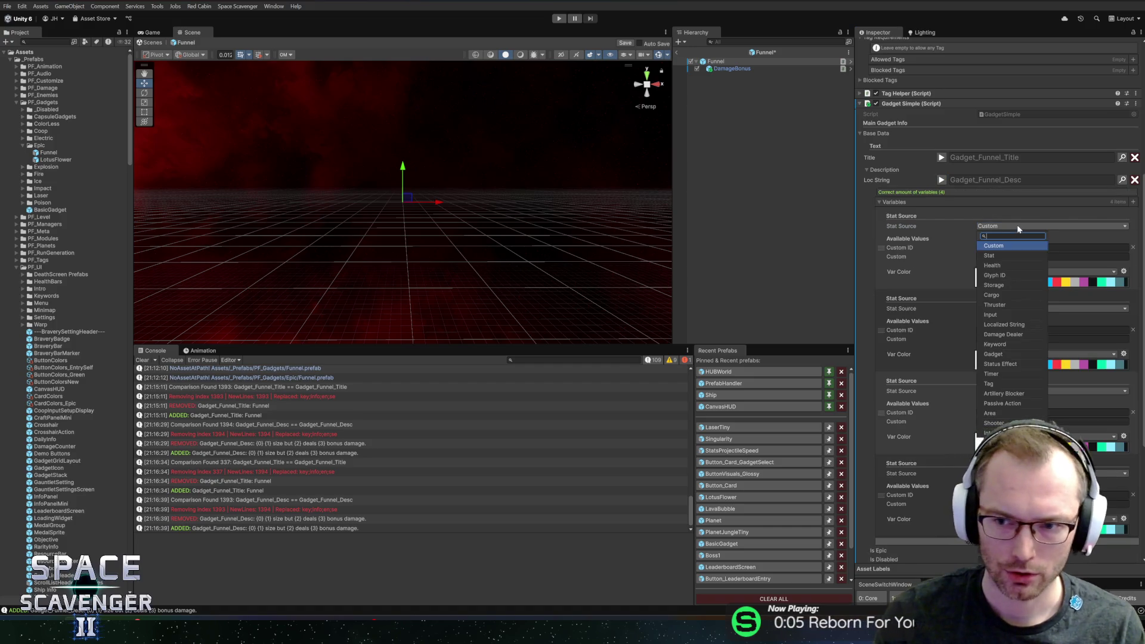
pyautogui.click(994, 354)
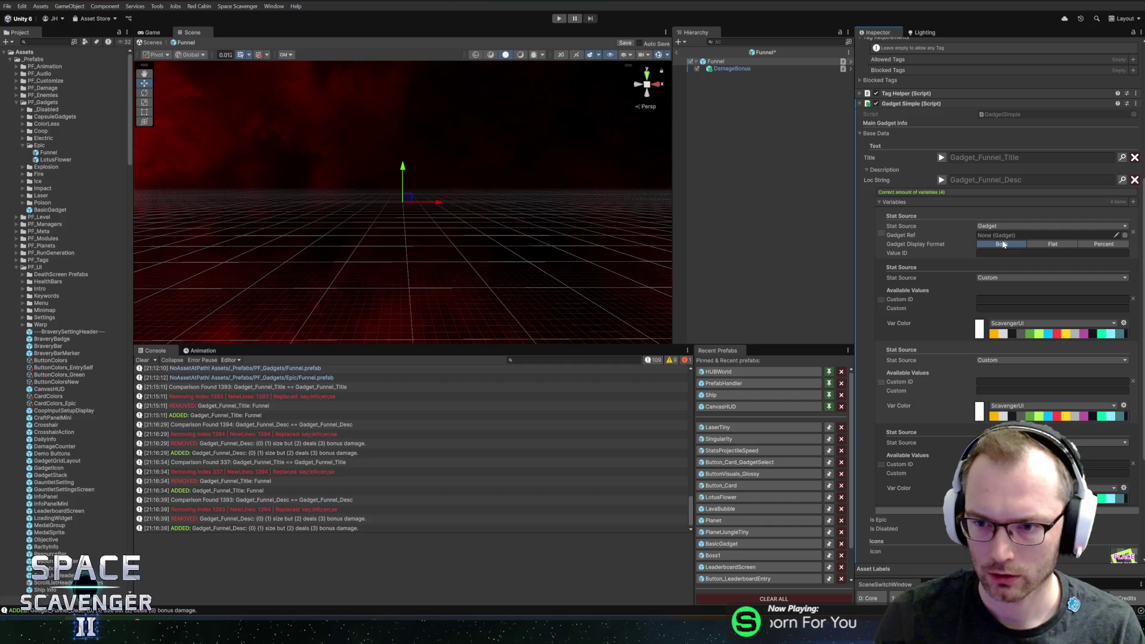
pyautogui.click(993, 278)
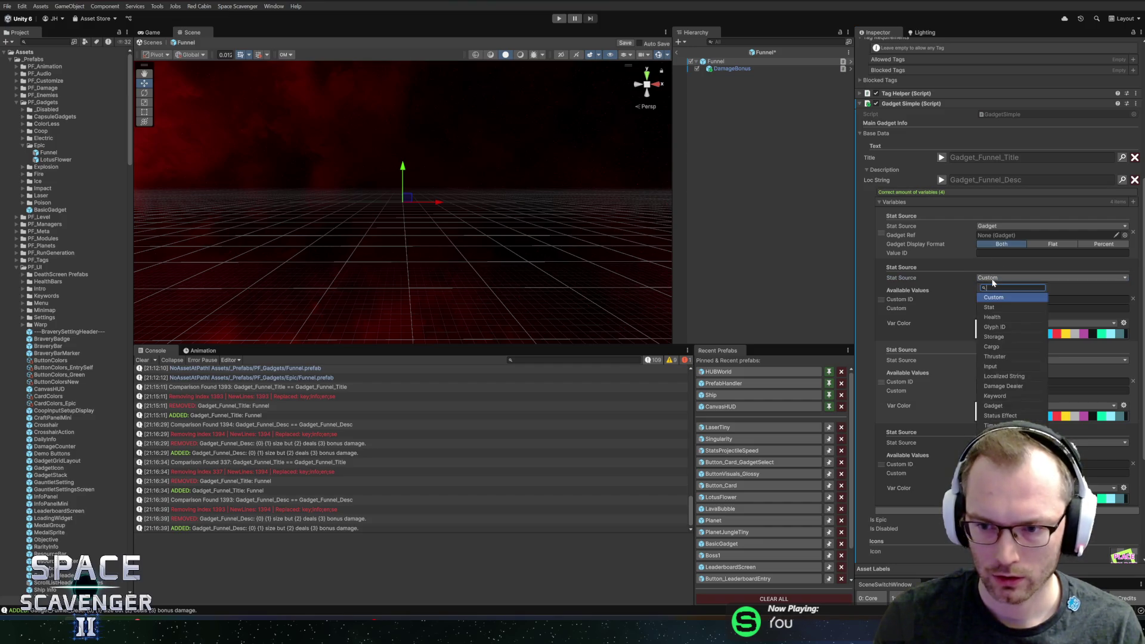
pyautogui.write('key')
pyautogui.click(993, 298)
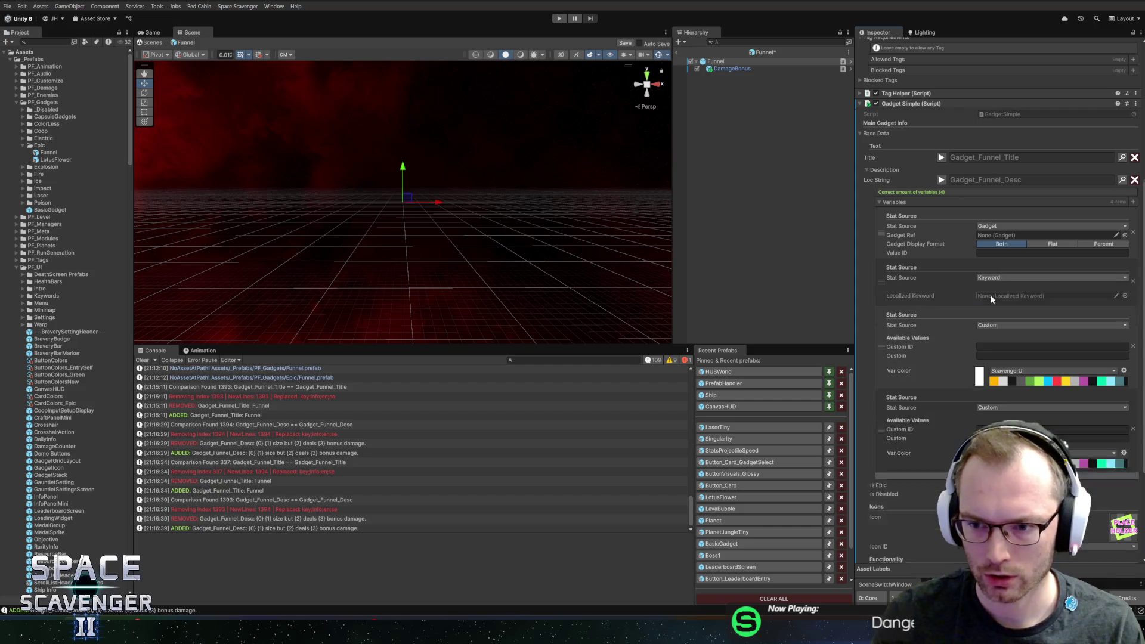
pyautogui.click(994, 311)
pyautogui.write('keyw')
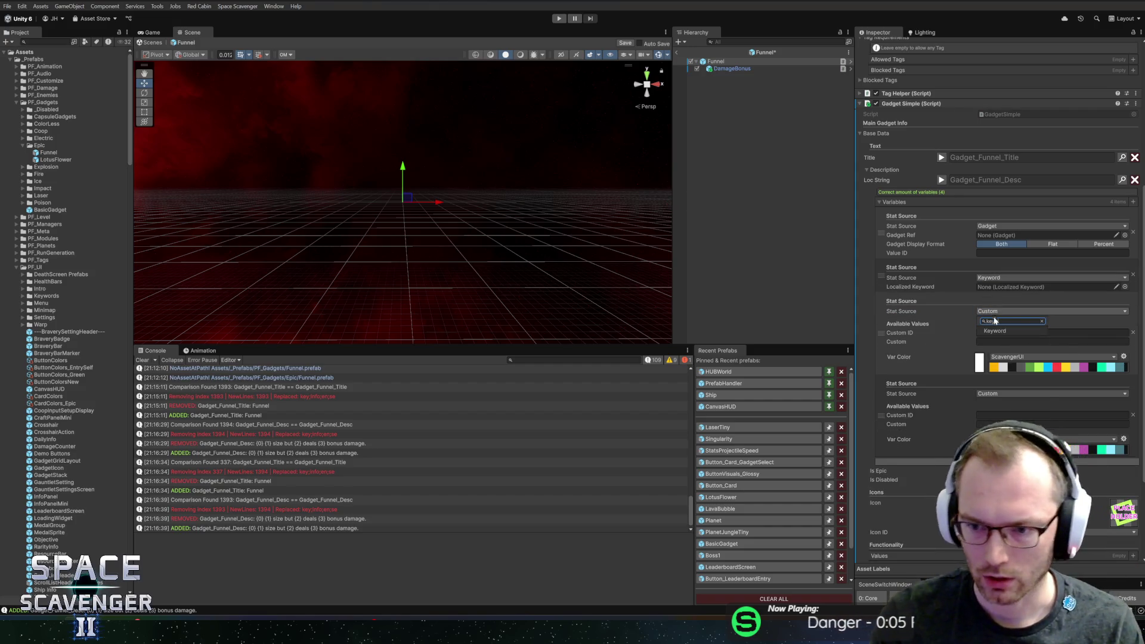
pyautogui.click(1005, 330)
pyautogui.click(1000, 344)
pyautogui.write('gad')
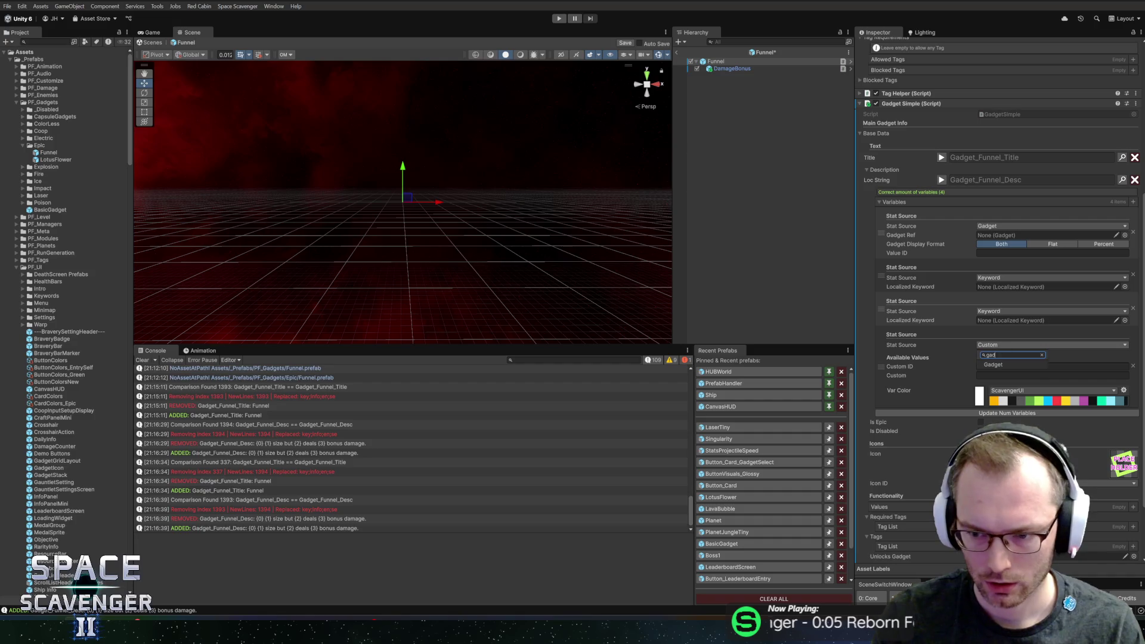
pyautogui.click(1000, 365)
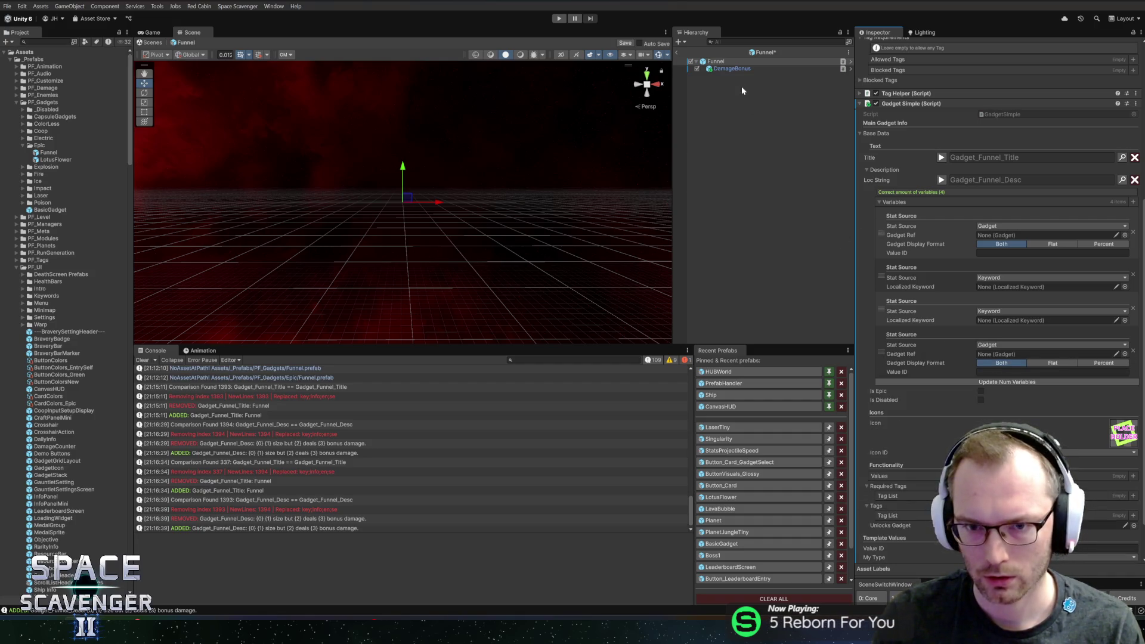
# - Link DamageBonus 'multiply' as percent to variable four, and Funnel 'areaSize' to variable one
pyautogui.moveTo(725, 70); pyautogui.dragTo(981, 393)
pyautogui.moveTo(1001, 345); pyautogui.dragTo(1014, 354)
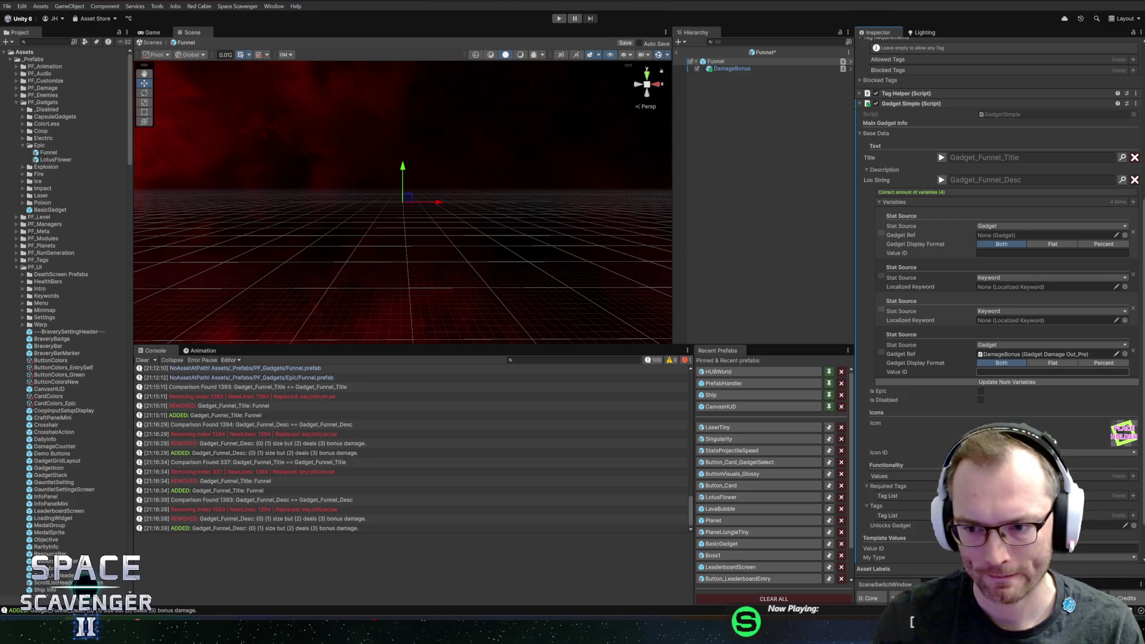
pyautogui.write('multiply')
pyautogui.click(1104, 364)
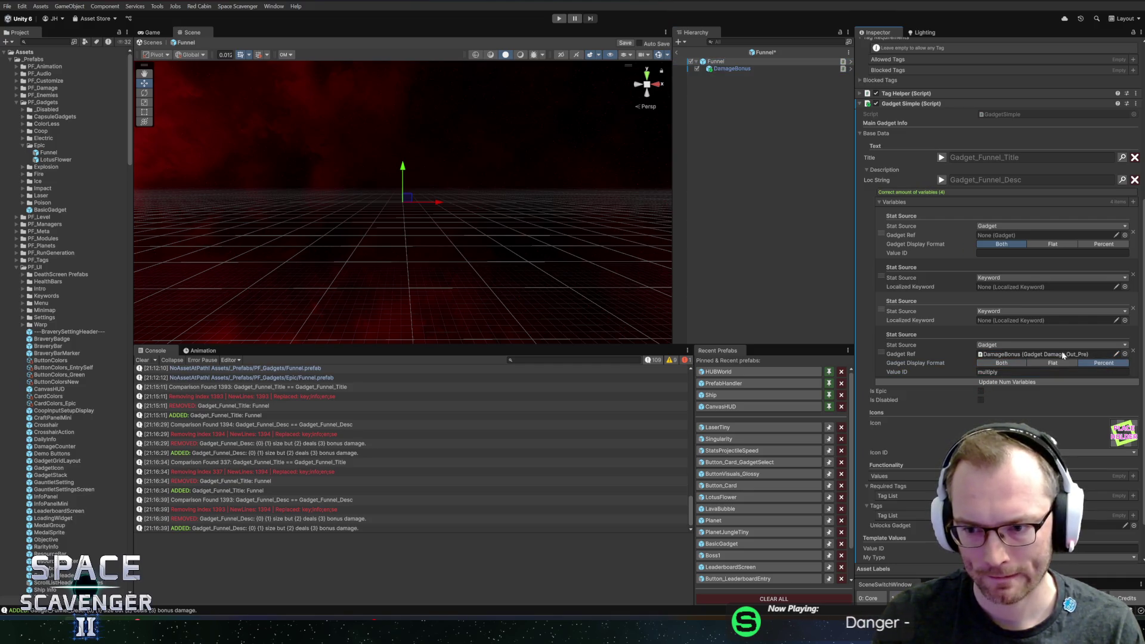
pyautogui.moveTo(721, 64)
pyautogui.mouseDown()
pyautogui.moveTo(865, 179)
pyautogui.moveTo(1017, 236)
pyautogui.mouseUp()
pyautogui.click(1093, 253)
pyautogui.write('area')
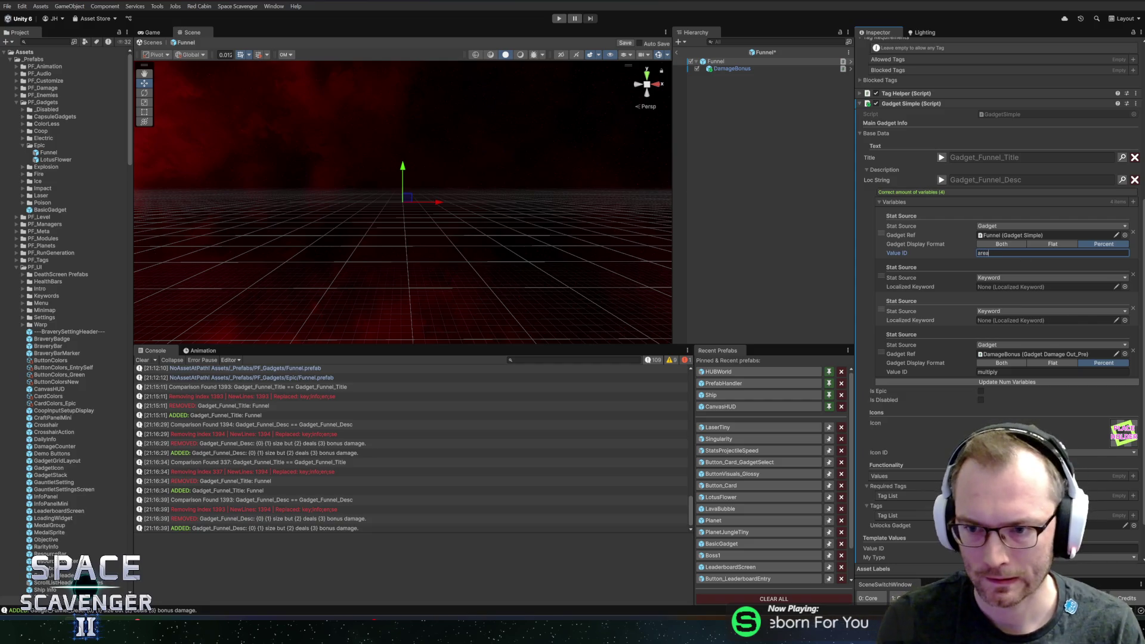
pyautogui.write('Size')
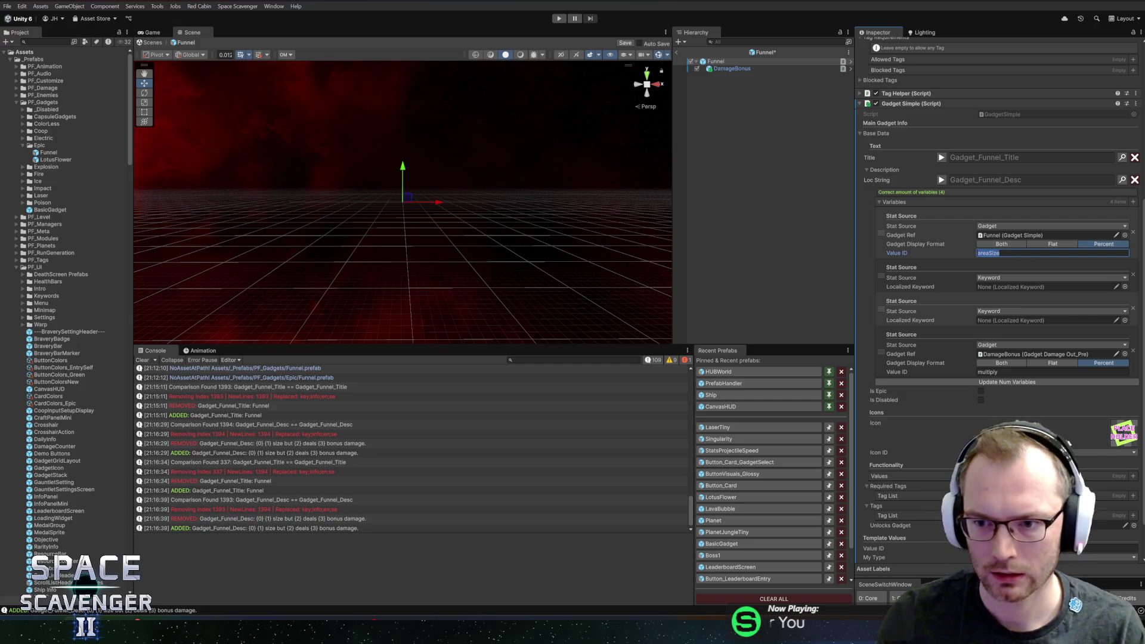
# - Choose the Area keyword for variables two and three, and tick Is Epic
pyautogui.click(1126, 287)
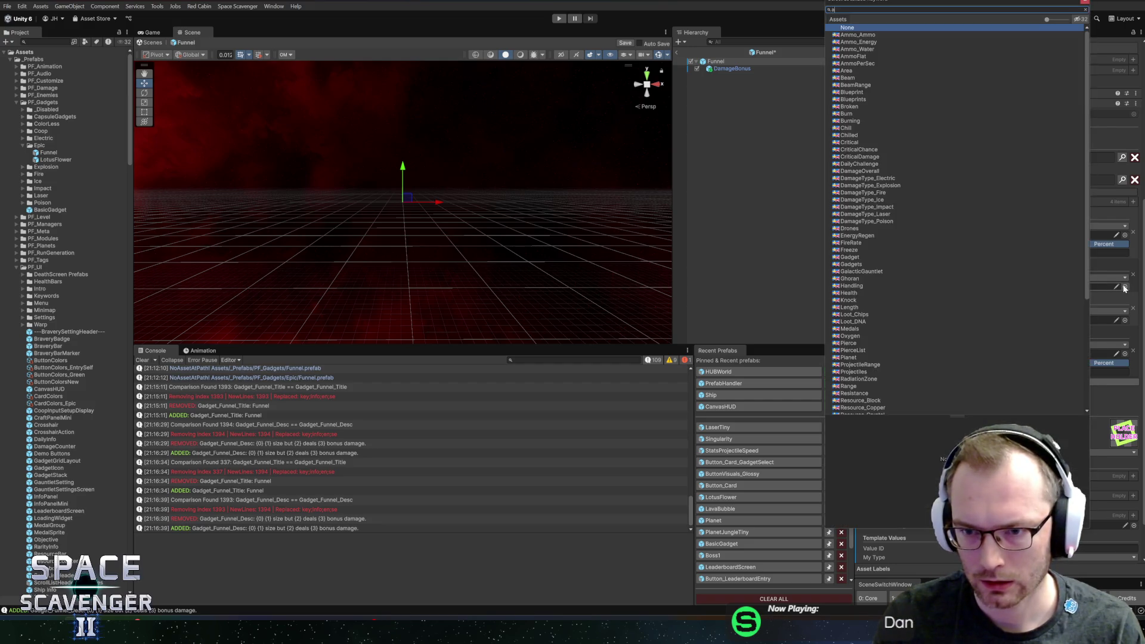
pyautogui.doubleClick(881, 66)
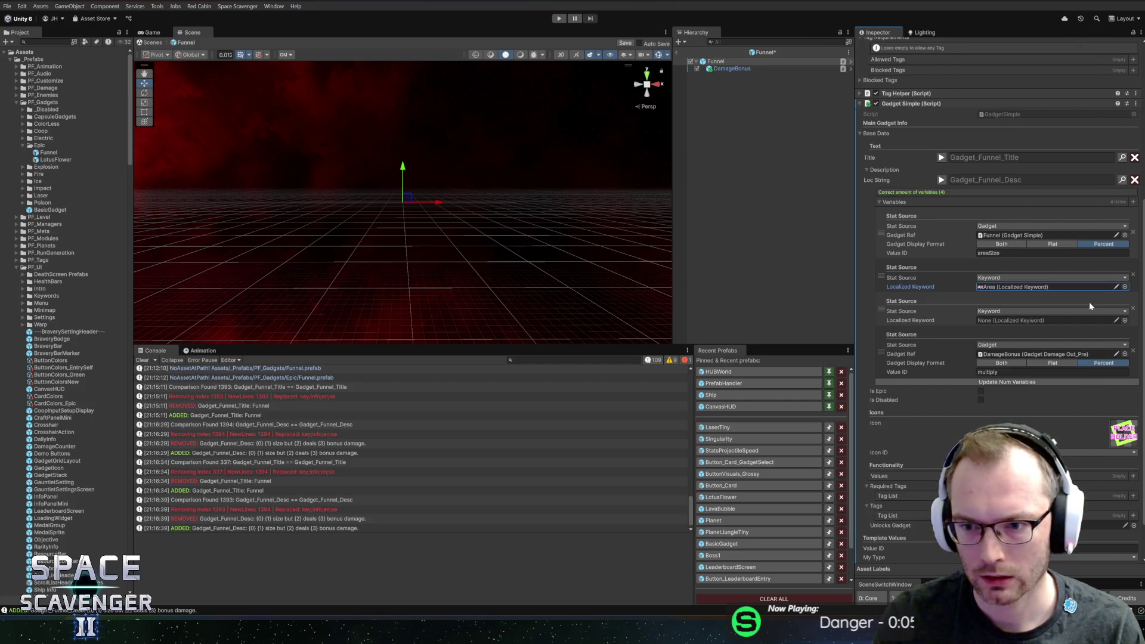
pyautogui.click(1126, 320)
pyautogui.write('ar')
pyautogui.doubleClick(850, 34)
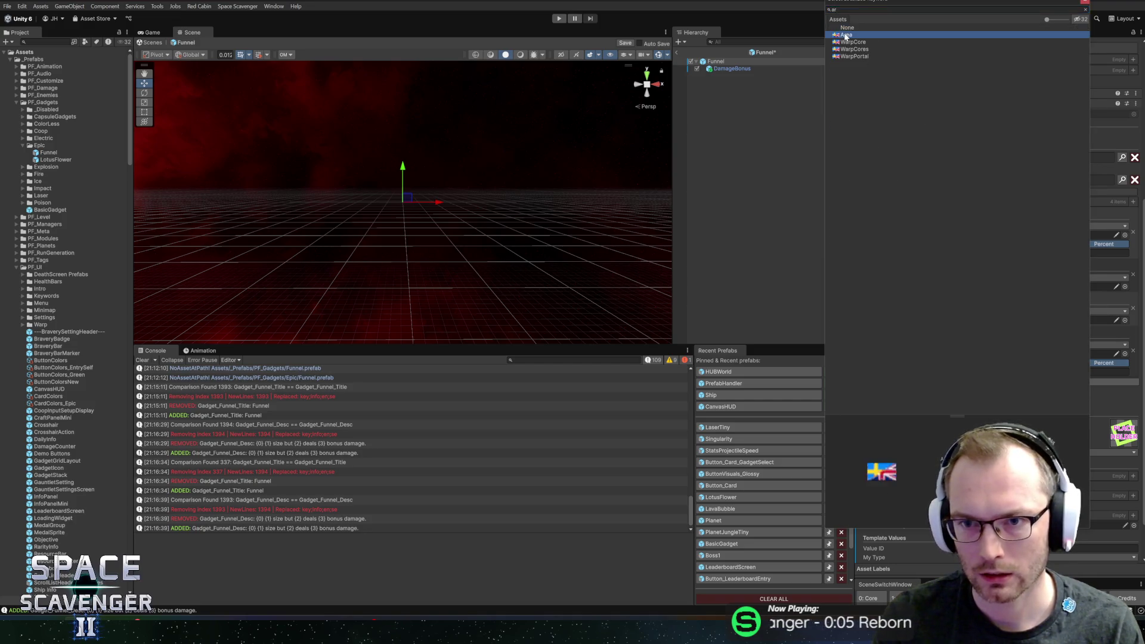
pyautogui.scroll(-2, 959, 335)
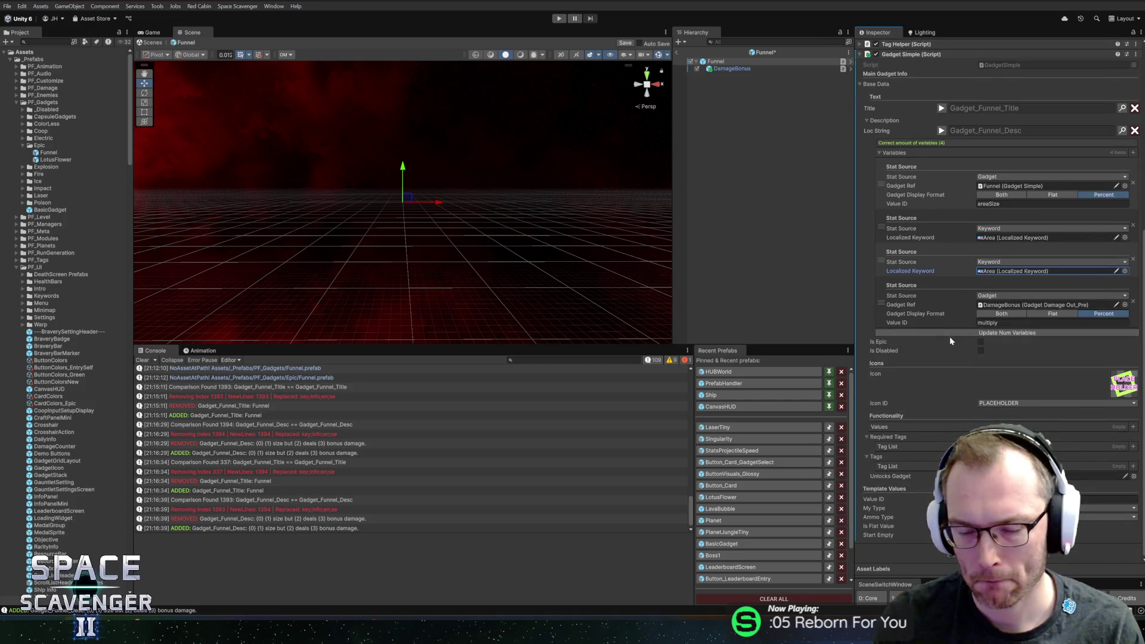
pyautogui.click(982, 342)
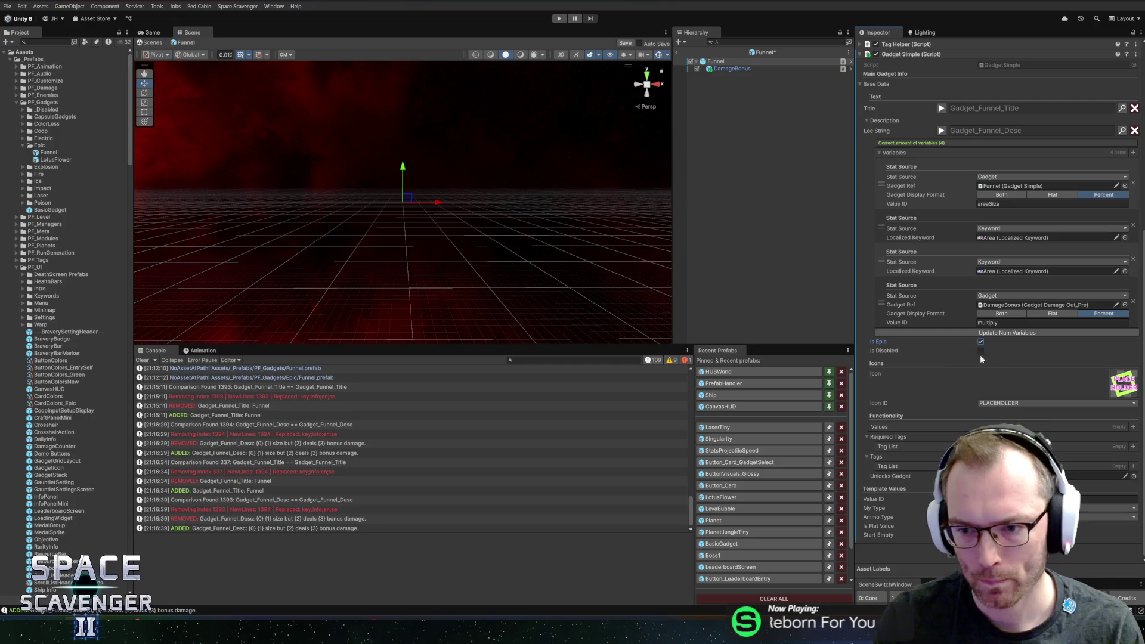
# - Add Funnel's areaSize functionality value with Mult -0.5, then select DamageBonus in the Hierarchy
pyautogui.click(1133, 427)
pyautogui.press('Tab')
pyautogui.press('Tab')
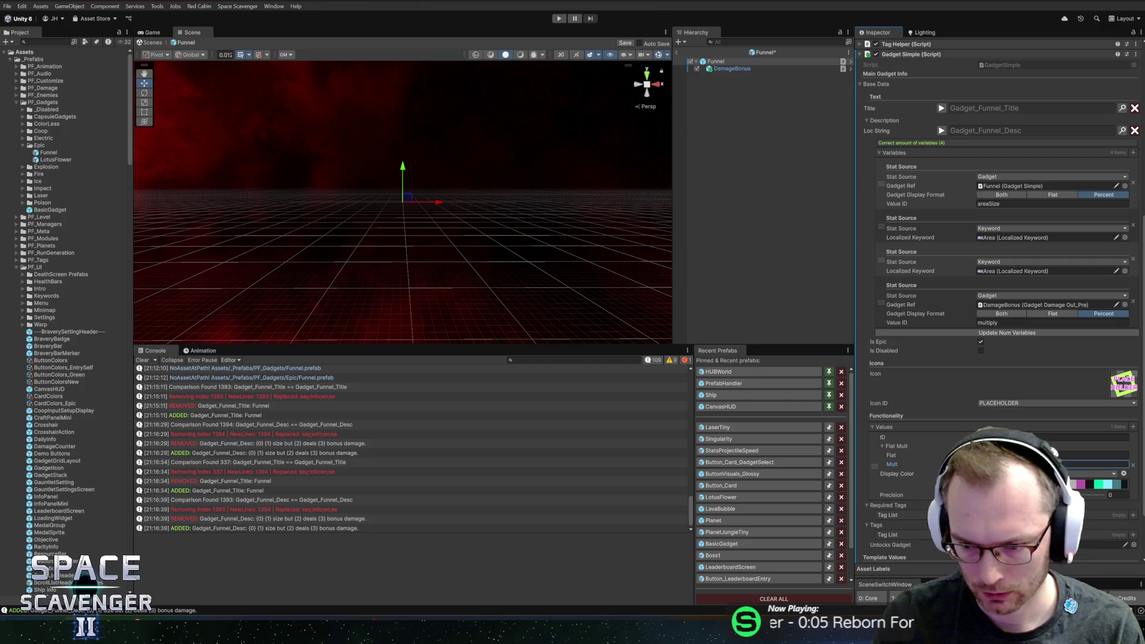
pyautogui.scroll(-3, 1071, 416)
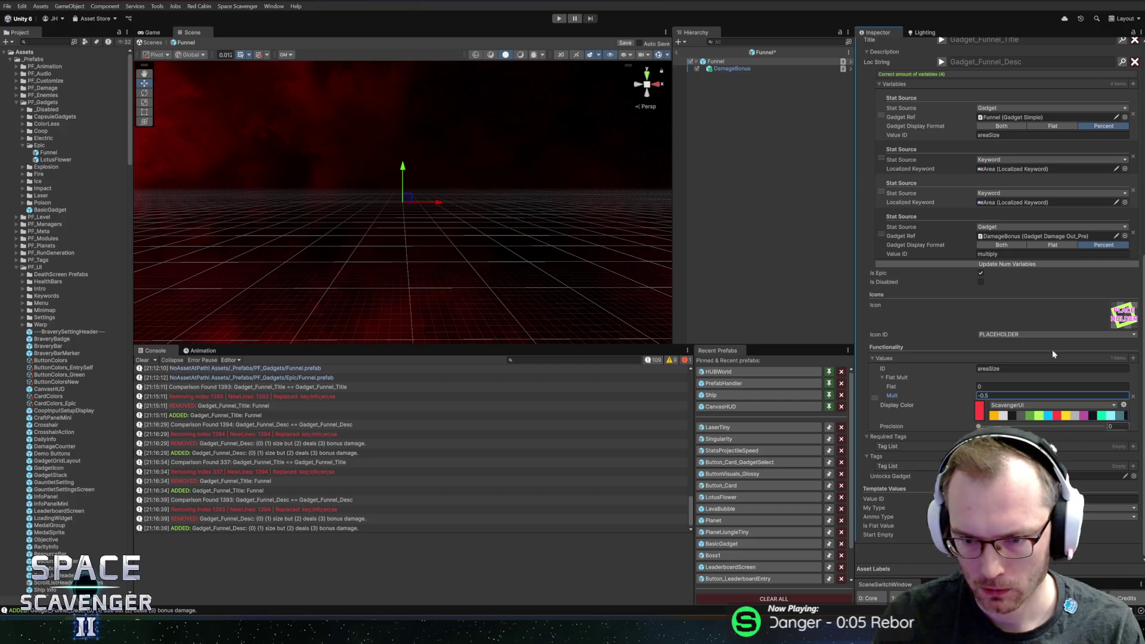
pyautogui.click(732, 69)
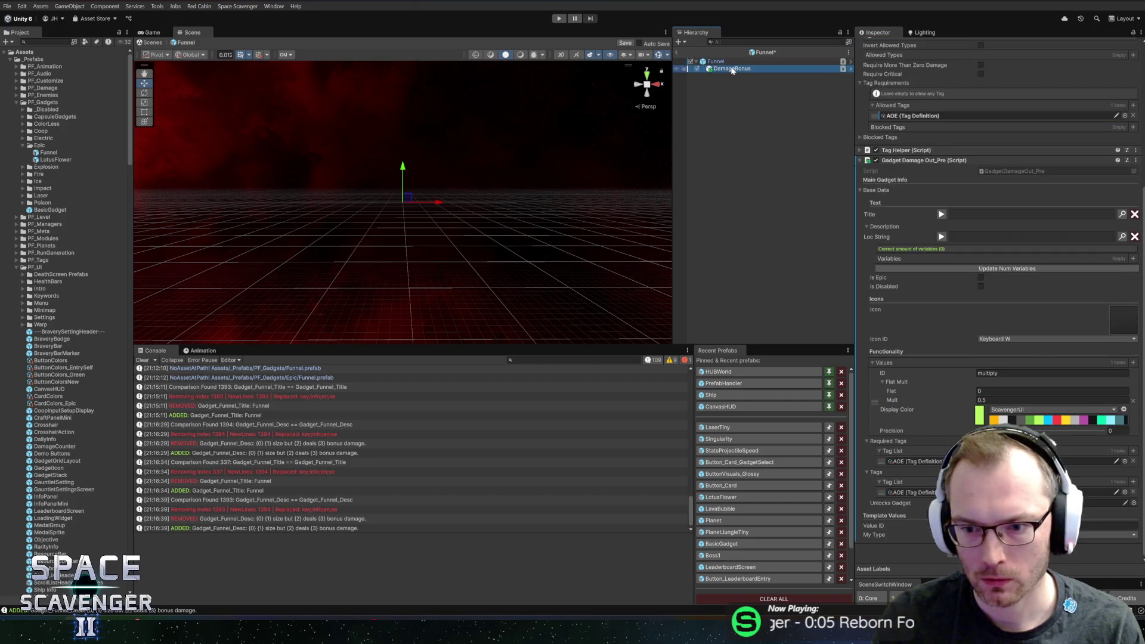
pyautogui.click(1133, 462)
pyautogui.click(1133, 493)
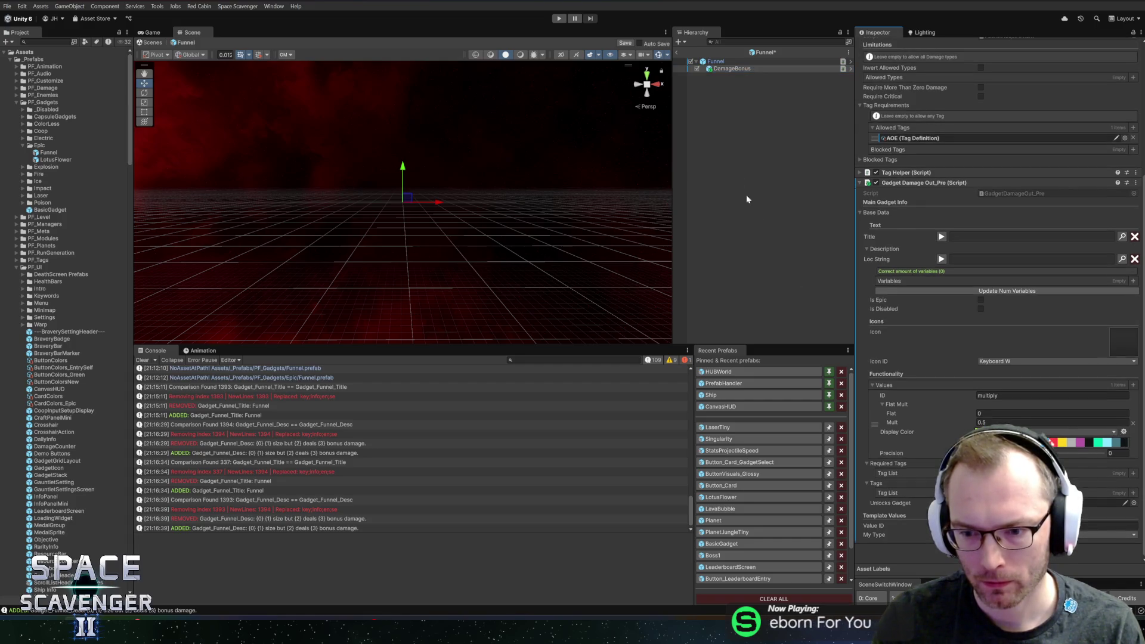
pyautogui.click(734, 62)
pyautogui.scroll(-5, 1103, 474)
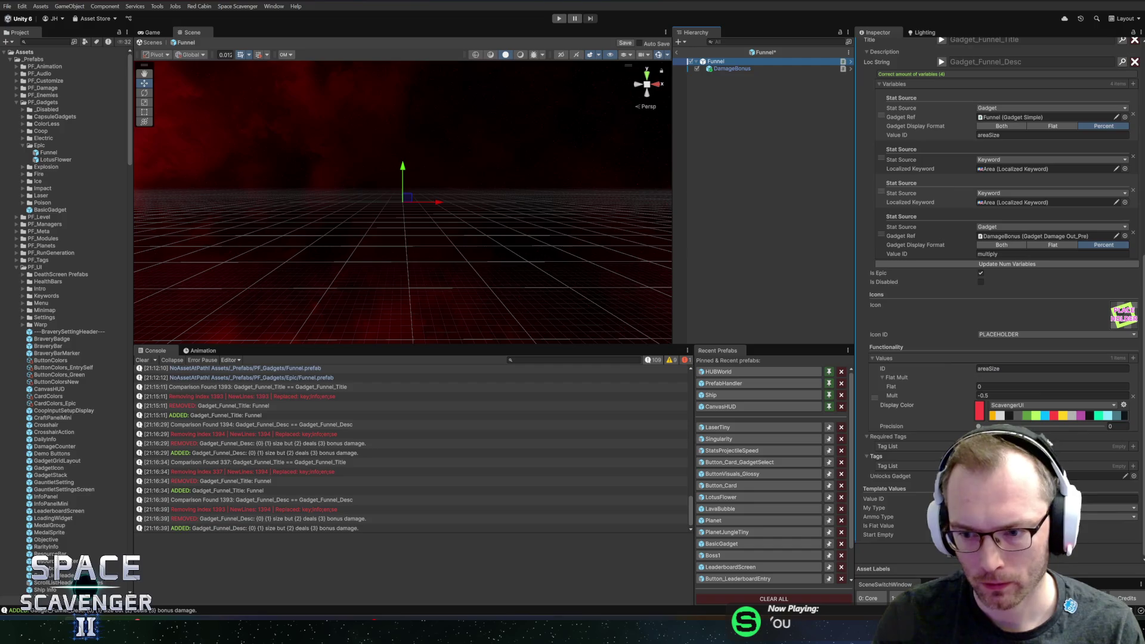
pyautogui.click(1134, 446)
pyautogui.write('a')
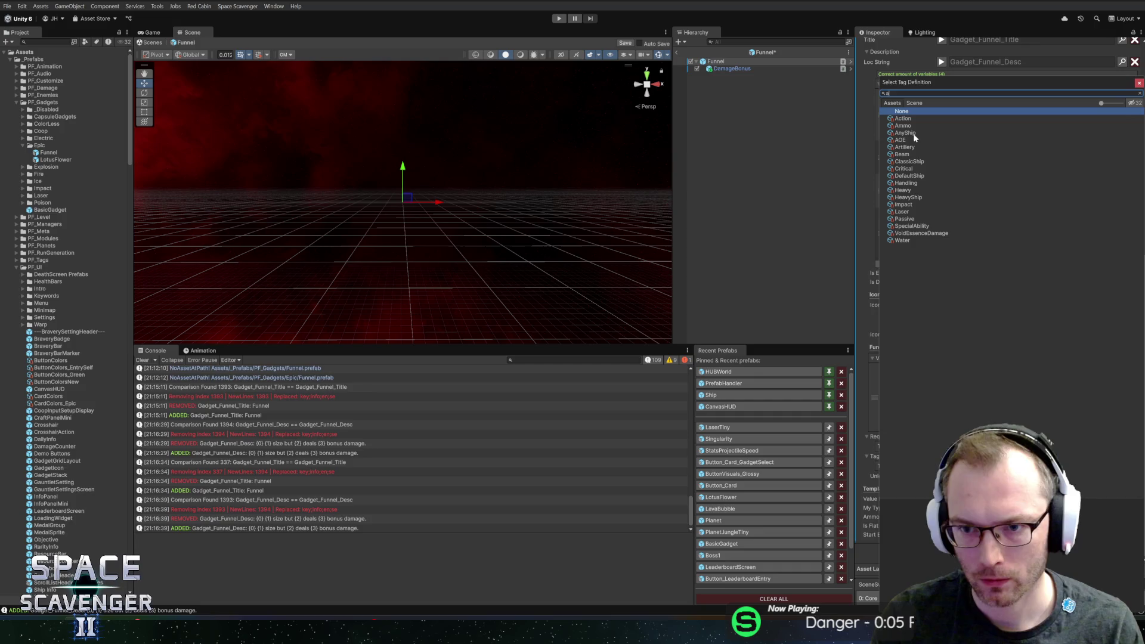
pyautogui.doubleClick(909, 139)
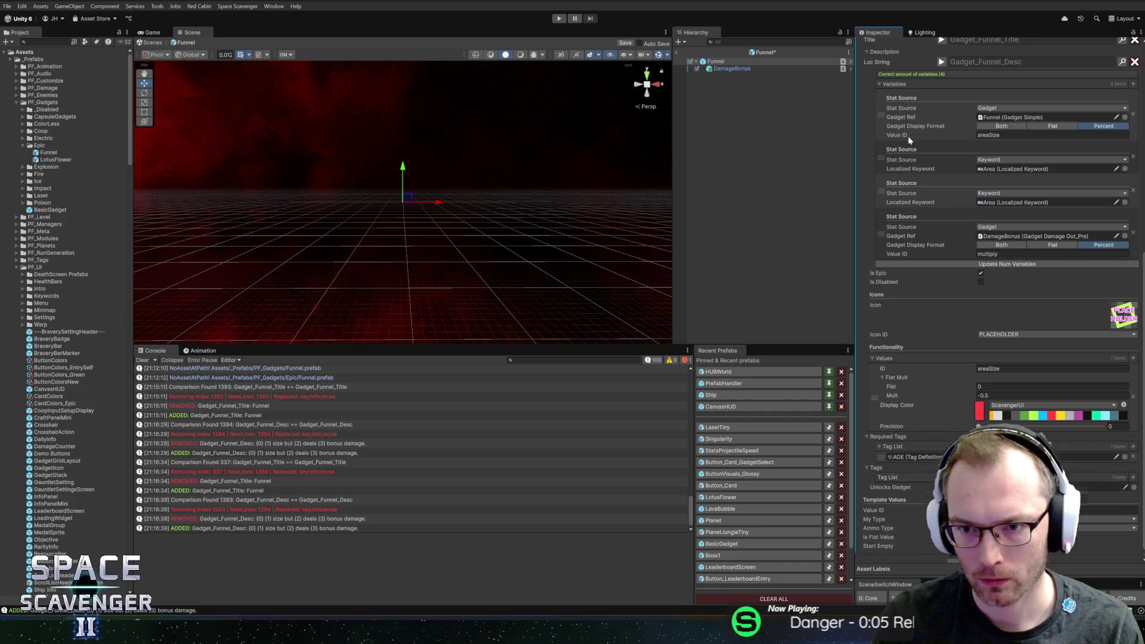
pyautogui.click(1134, 477)
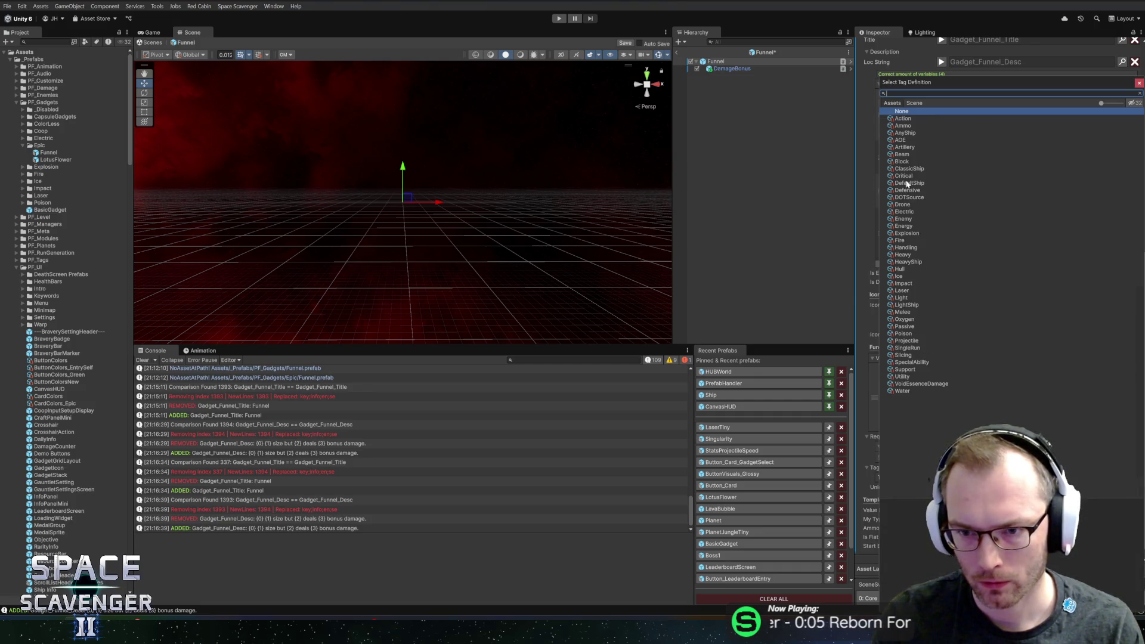
pyautogui.doubleClick(903, 141)
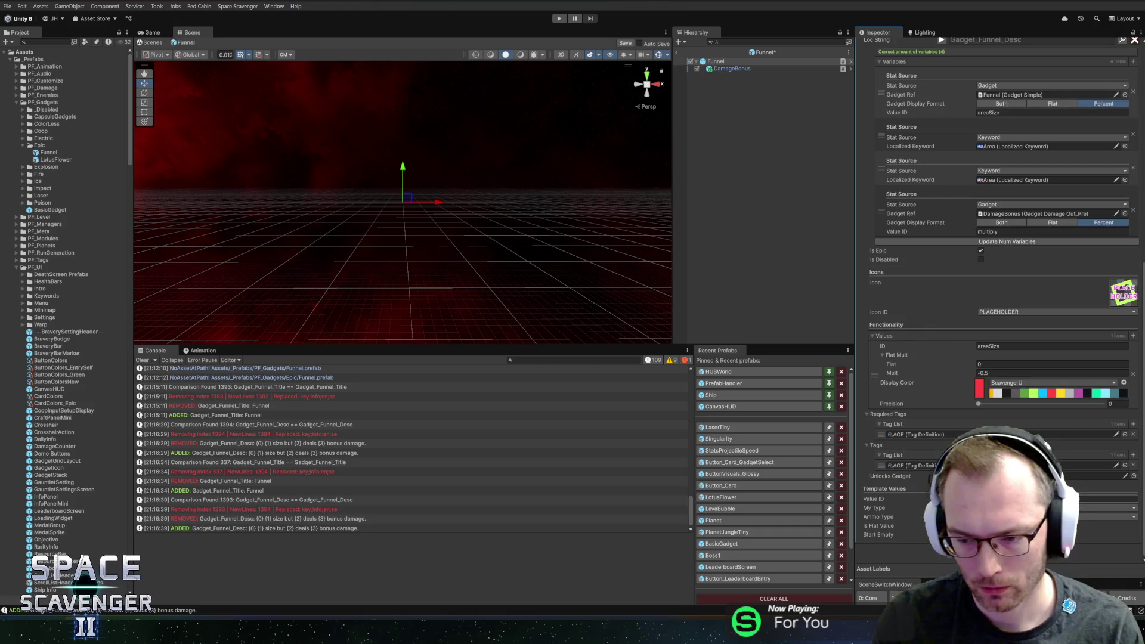
pyautogui.click(1103, 499)
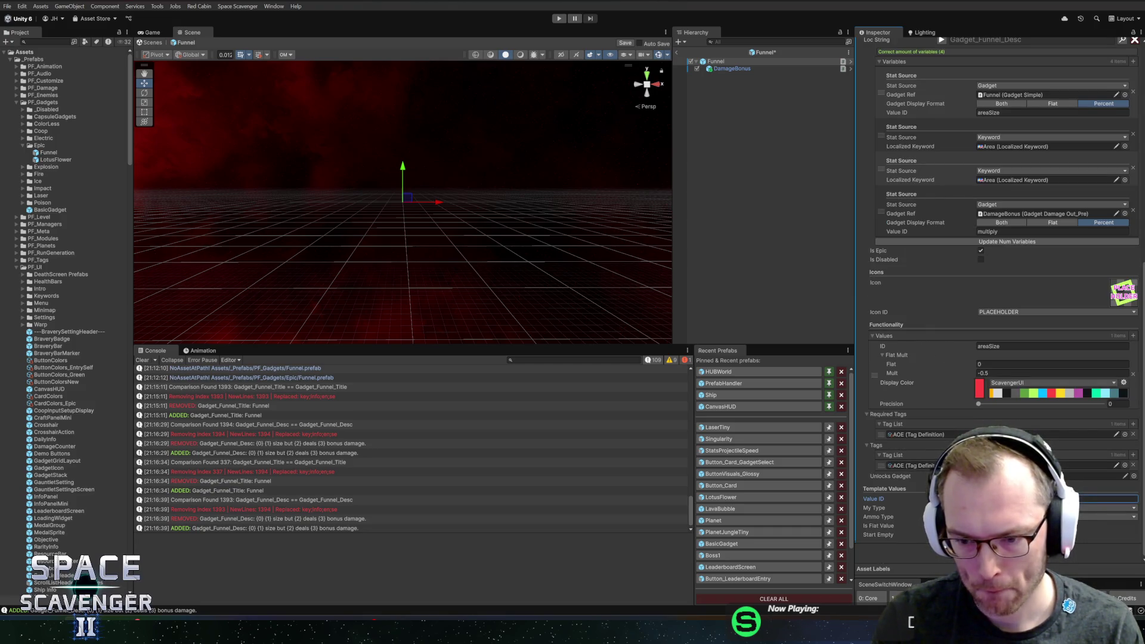
pyautogui.press('Escape')
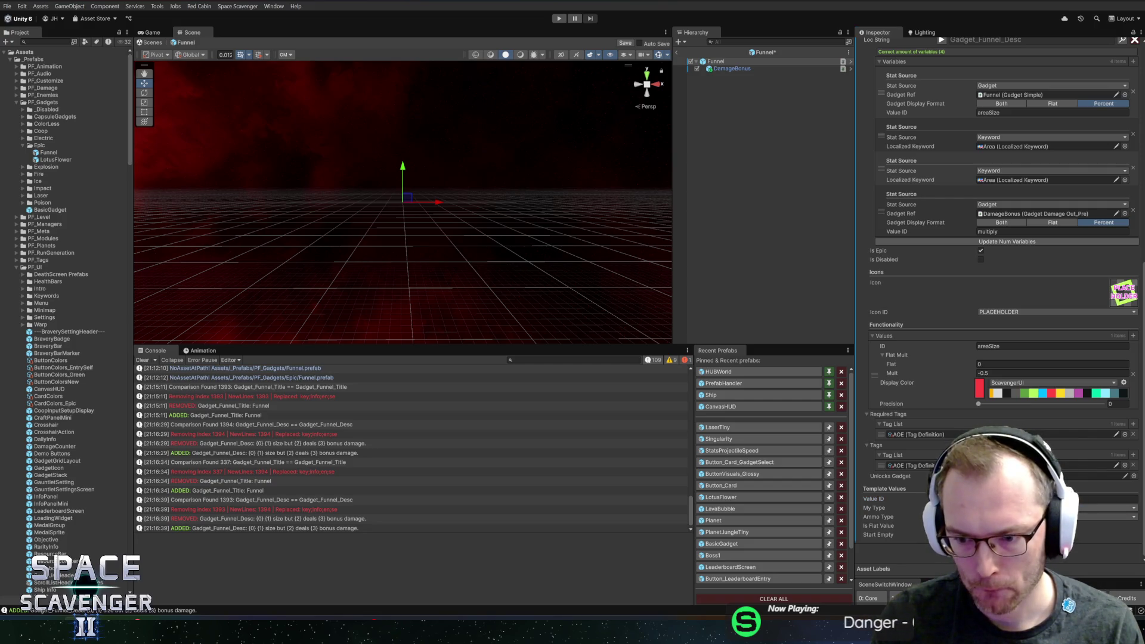
pyautogui.click(1124, 526)
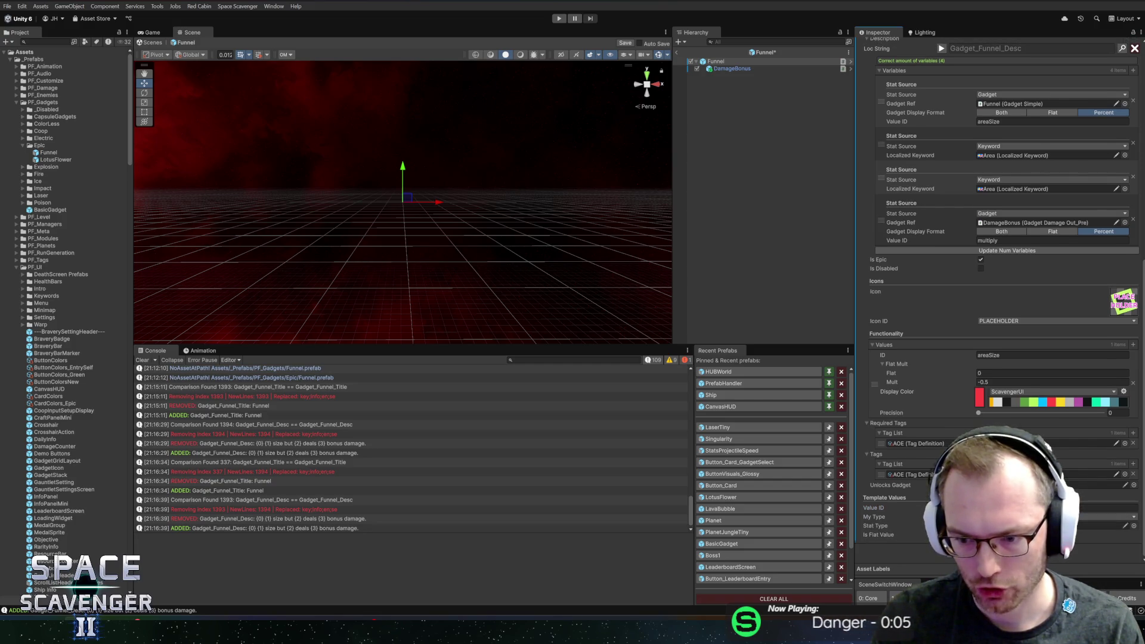
pyautogui.click(1134, 526)
pyautogui.write('ar')
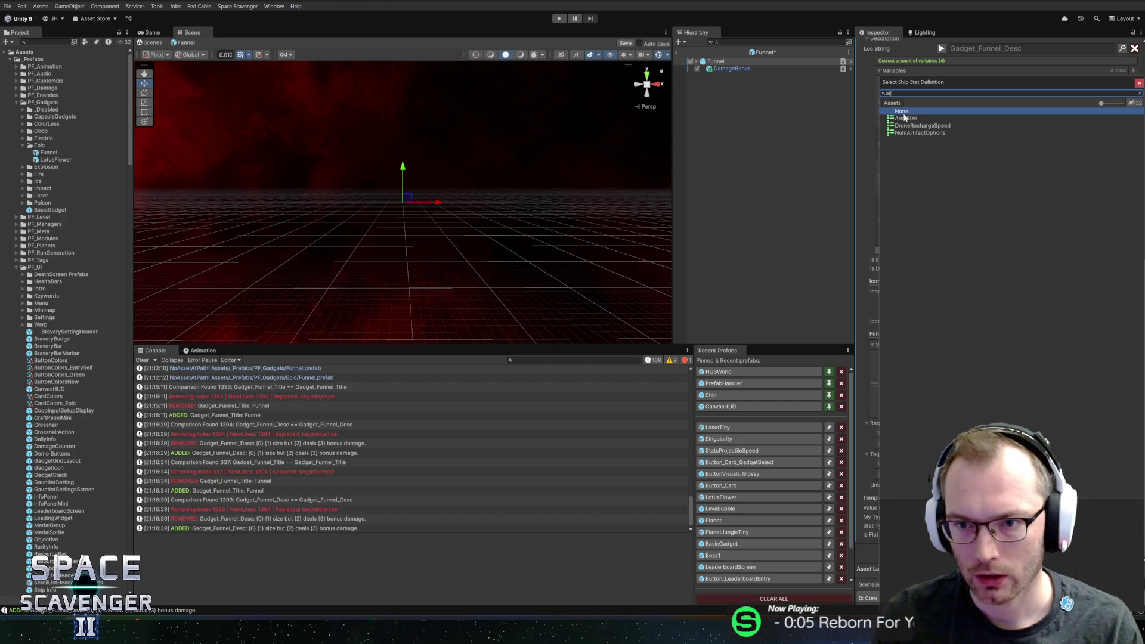
pyautogui.doubleClick(905, 119)
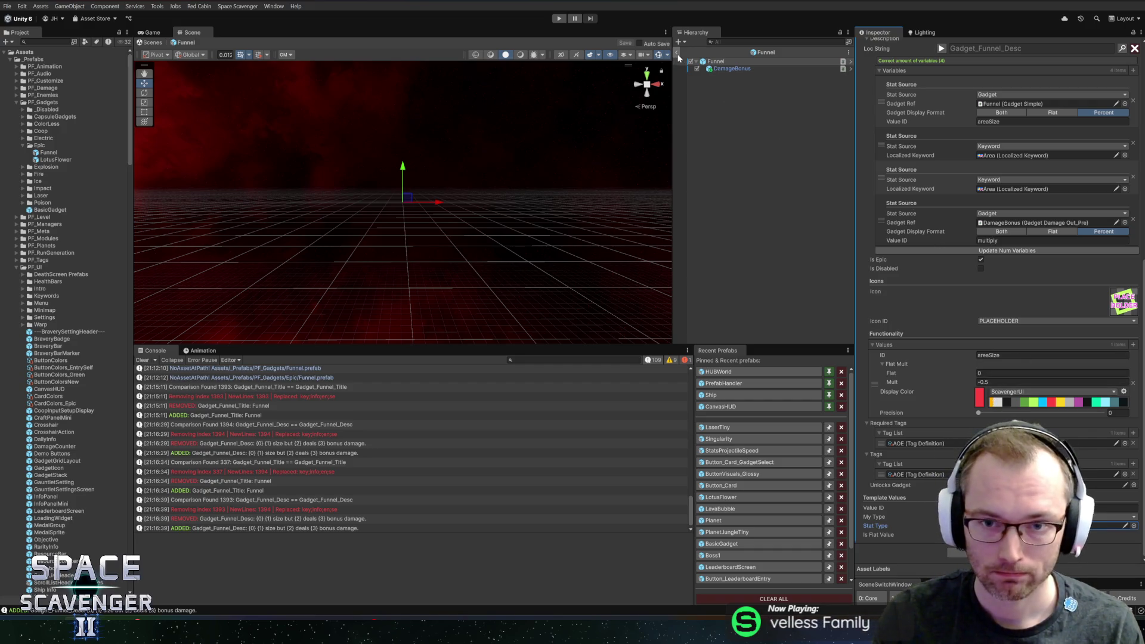
pyautogui.scroll(10, 945, 388)
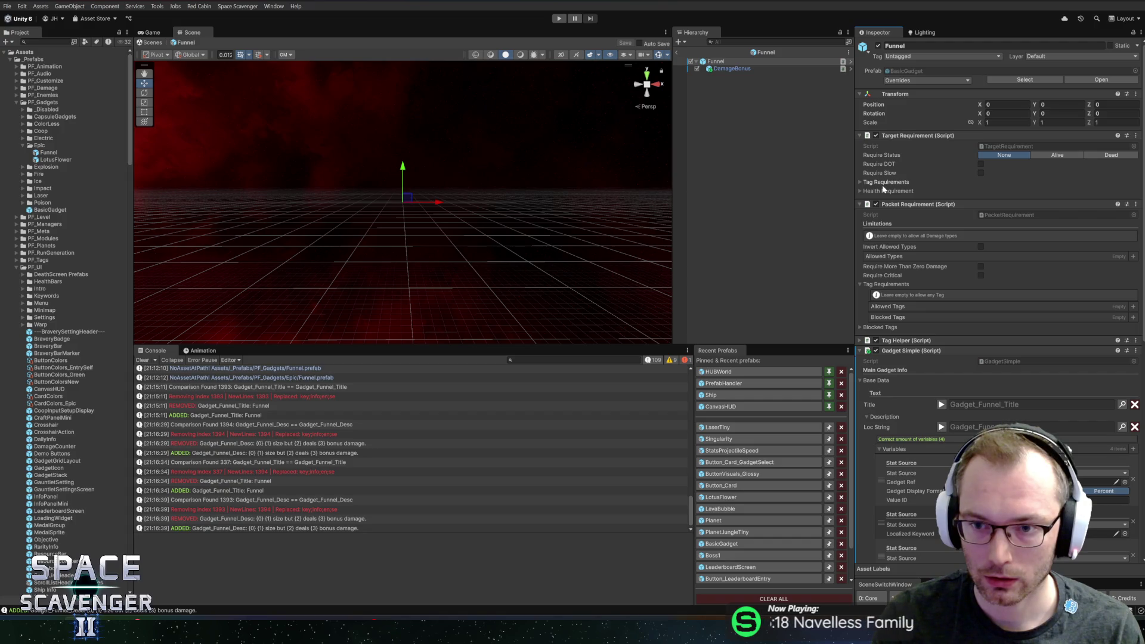
# - Enter Play mode, add the Funnel gadget via console ('gadget add funnel'), and attach it
pyautogui.click(560, 19)
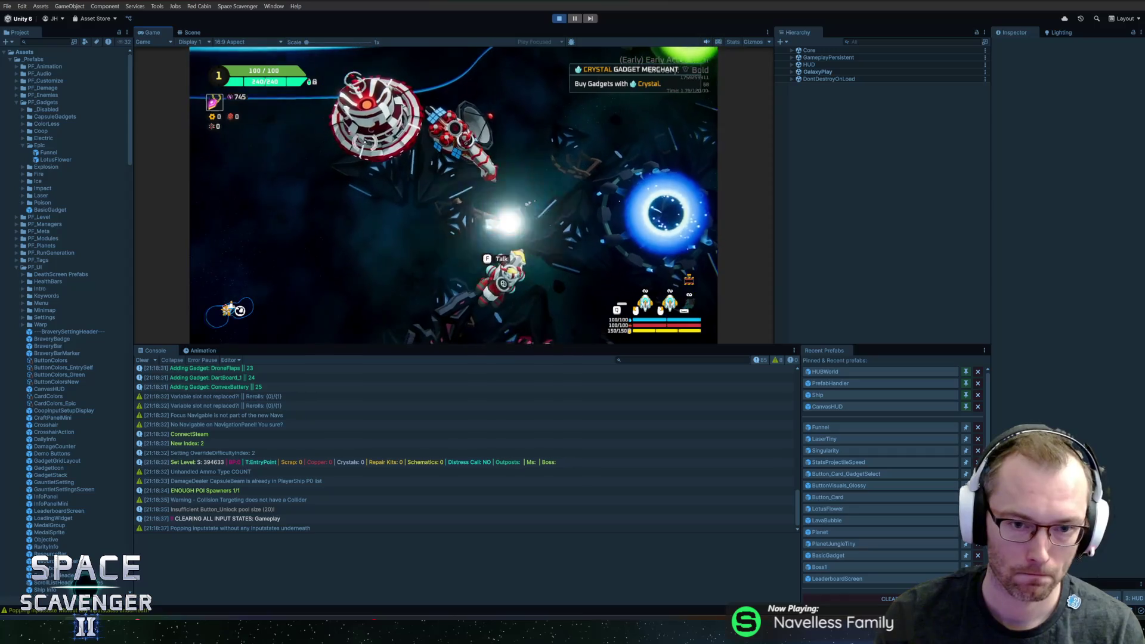
pyautogui.press('`')
pyautogui.write('sp')
pyautogui.press('BackSpace')
pyautogui.press('BackSpace')
pyautogui.write('g')
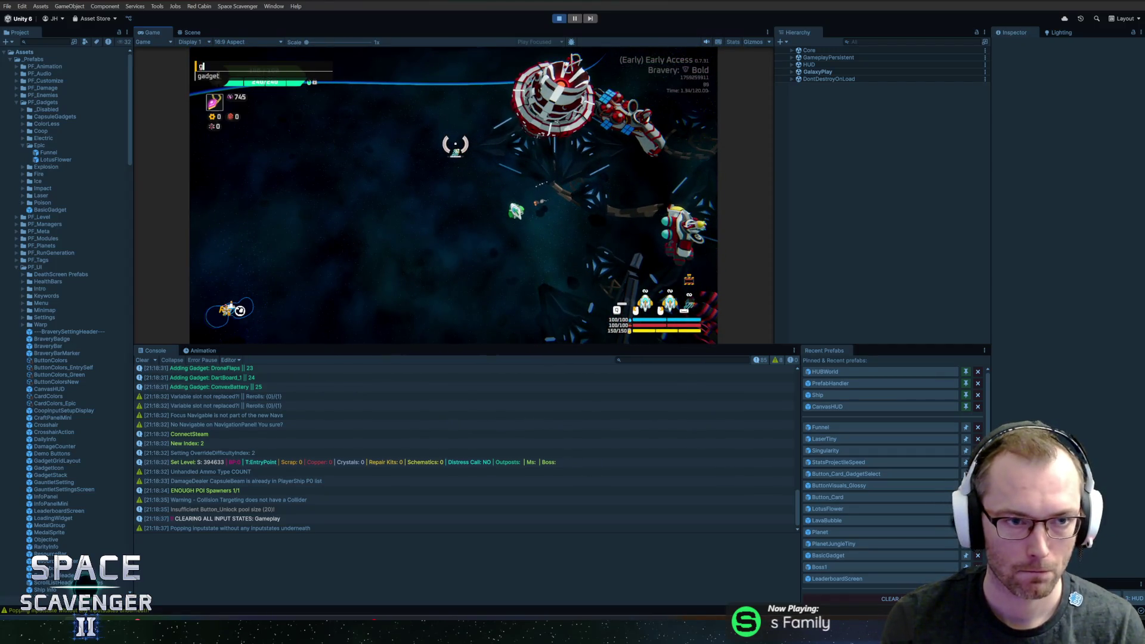
pyautogui.write('adget add f')
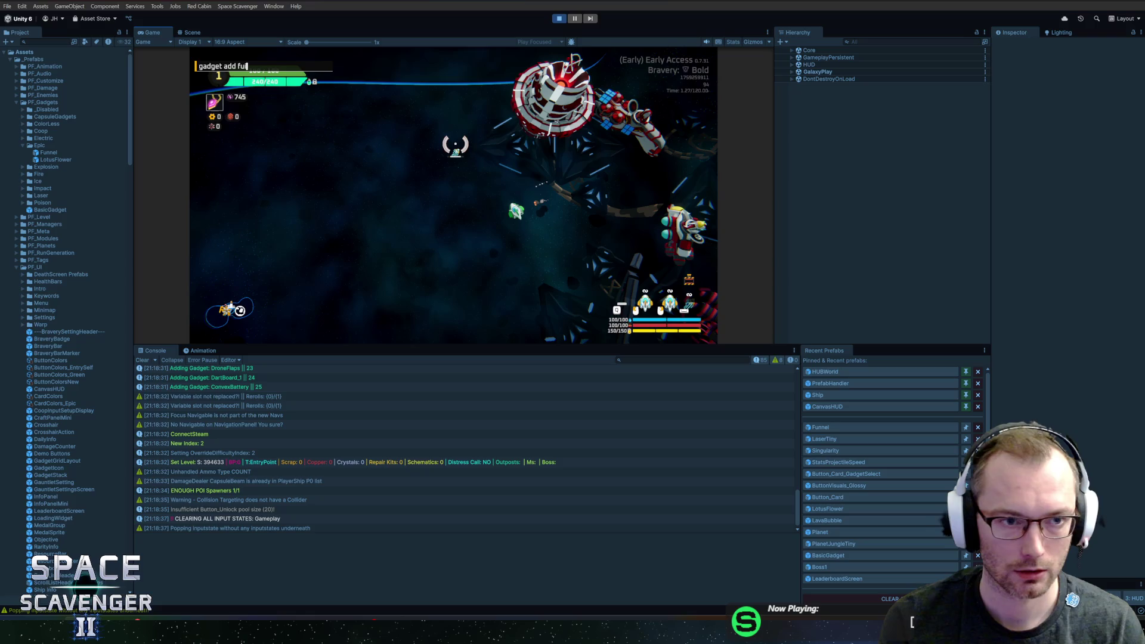
pyautogui.write('unn')
pyautogui.press('Return')
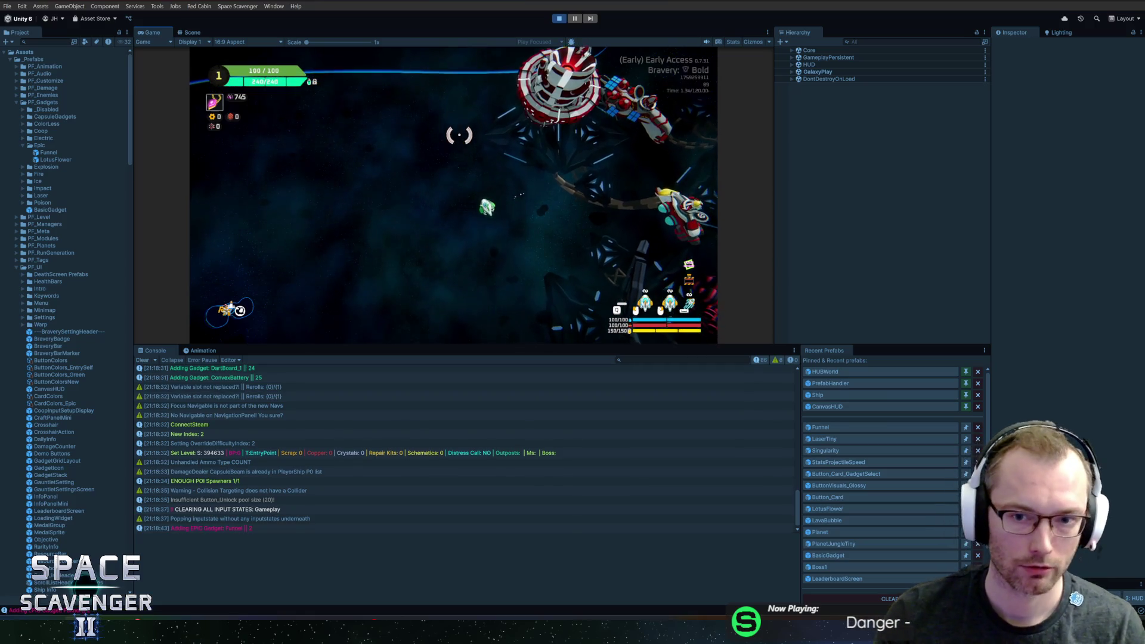
pyautogui.press('`')
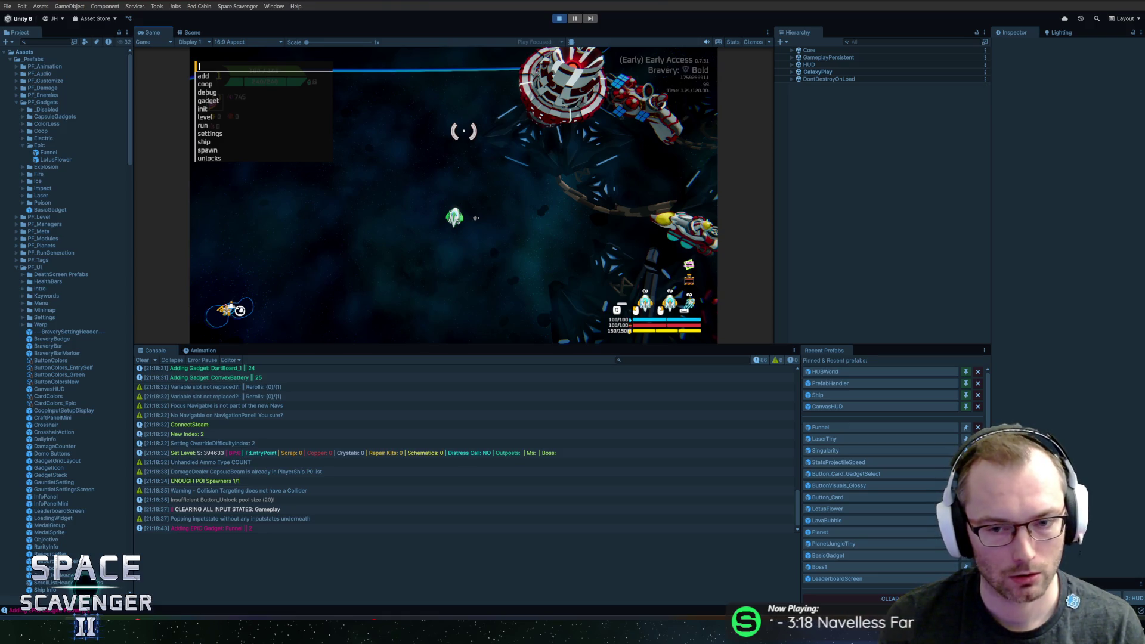
pyautogui.write('spawn')
pyautogui.press('Return')
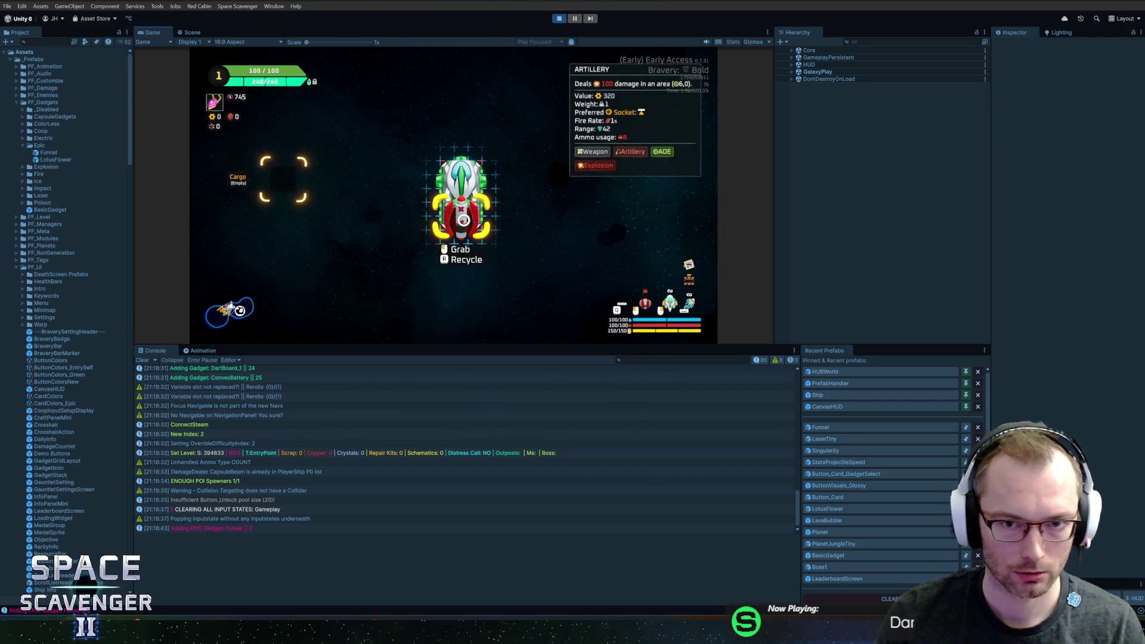
pyautogui.press('e')
# - Spawn an enemy, check the Funnel tooltip in the ship stats panel, then stop Play mode
pyautogui.press('`')
pyautogui.write('spawn')
pyautogui.press('Return')
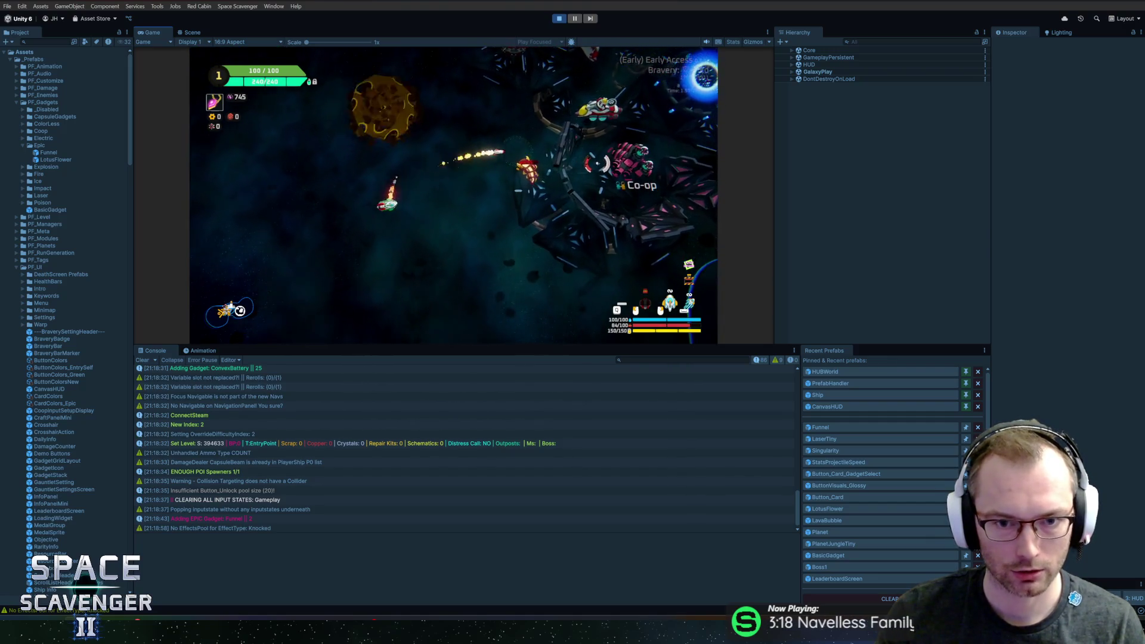
pyautogui.hotkey('shift', 'space')
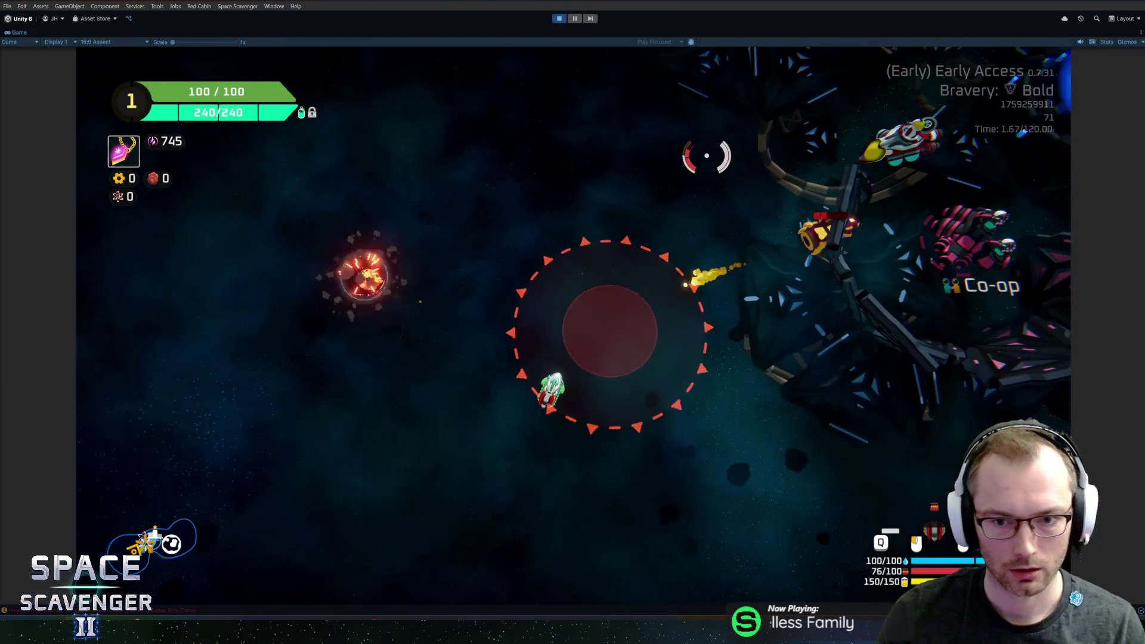
pyautogui.press('Tab')
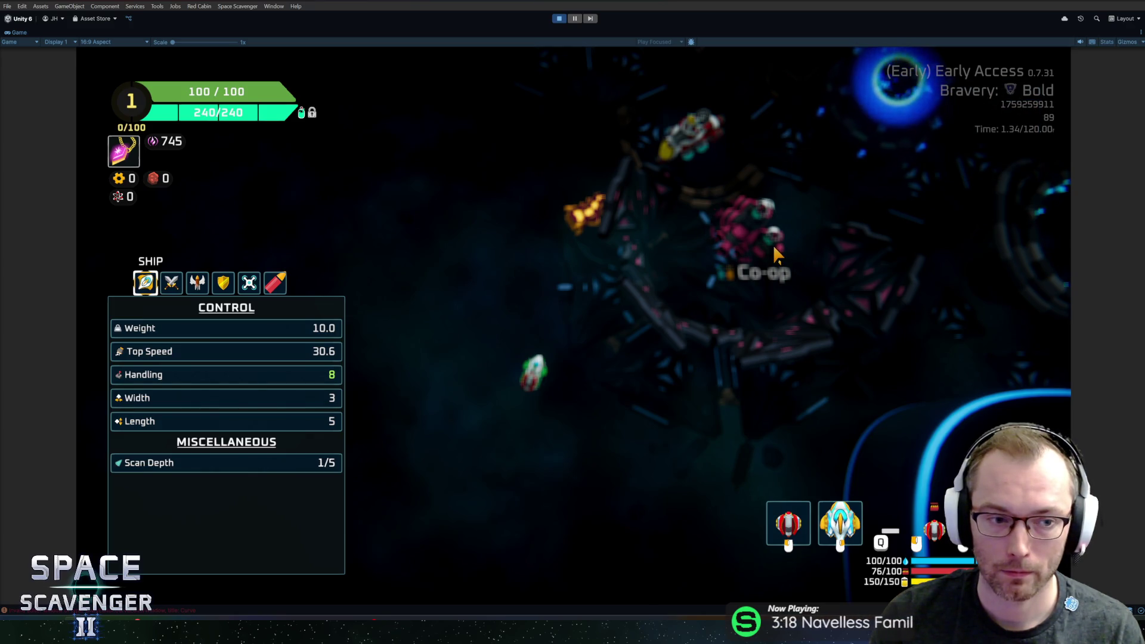
pyautogui.press('Escape')
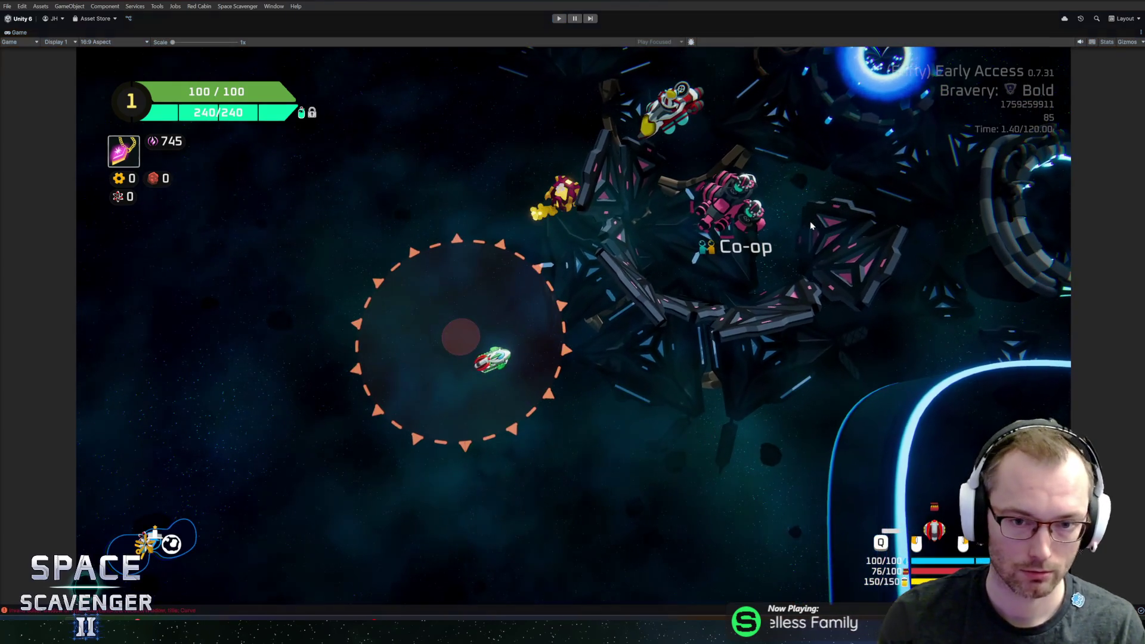
pyautogui.hotkey('ctrl', 'p')
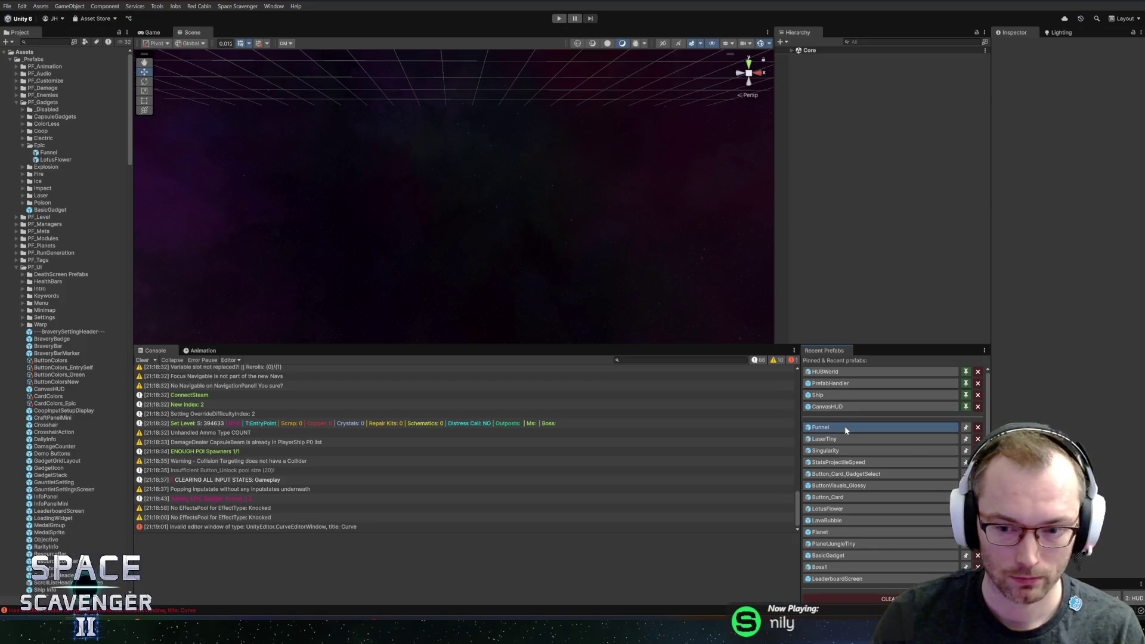
# - Edit the DamageBonus child's Mult value and save the Funnel prefab
pyautogui.click(847, 68)
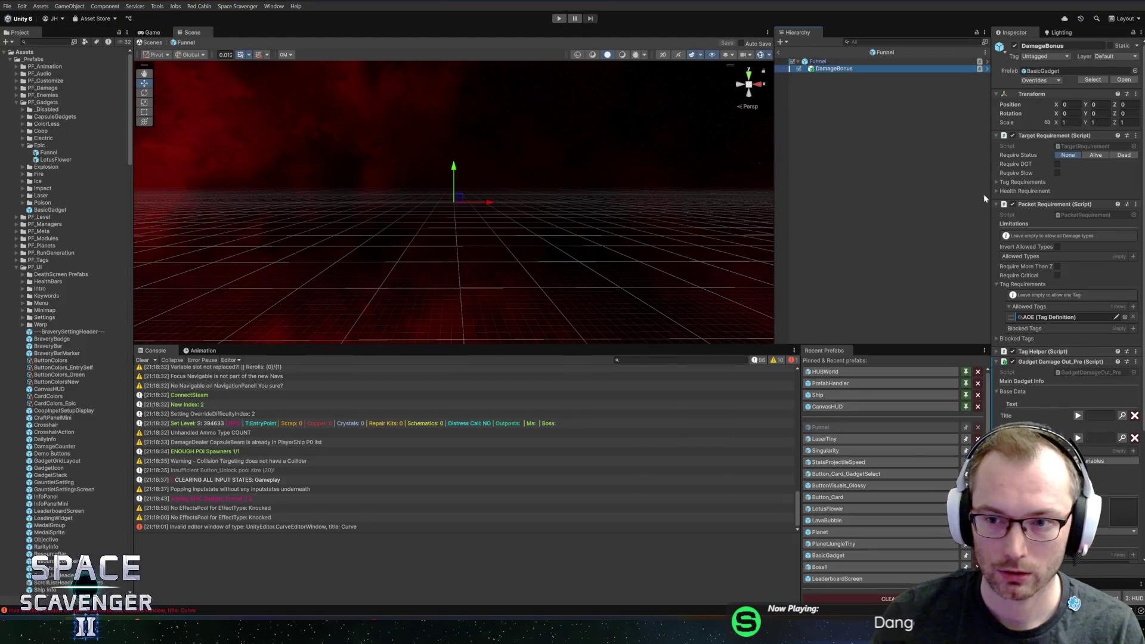
pyautogui.moveTo(990, 195); pyautogui.dragTo(844, 201)
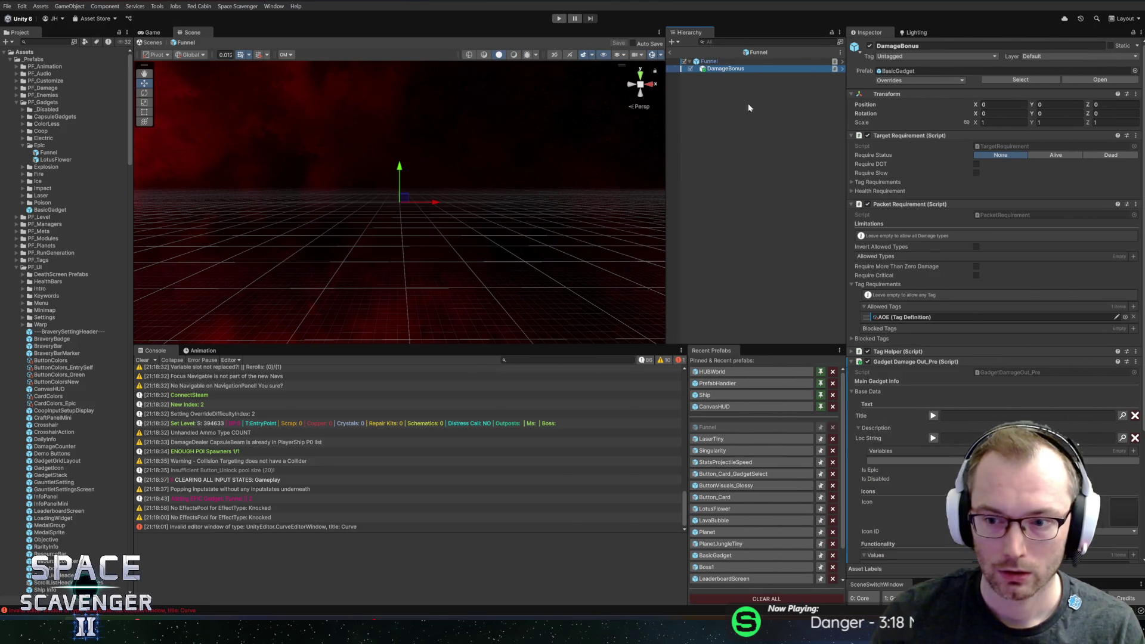
pyautogui.press('F2')
pyautogui.scroll(-3, 985, 374)
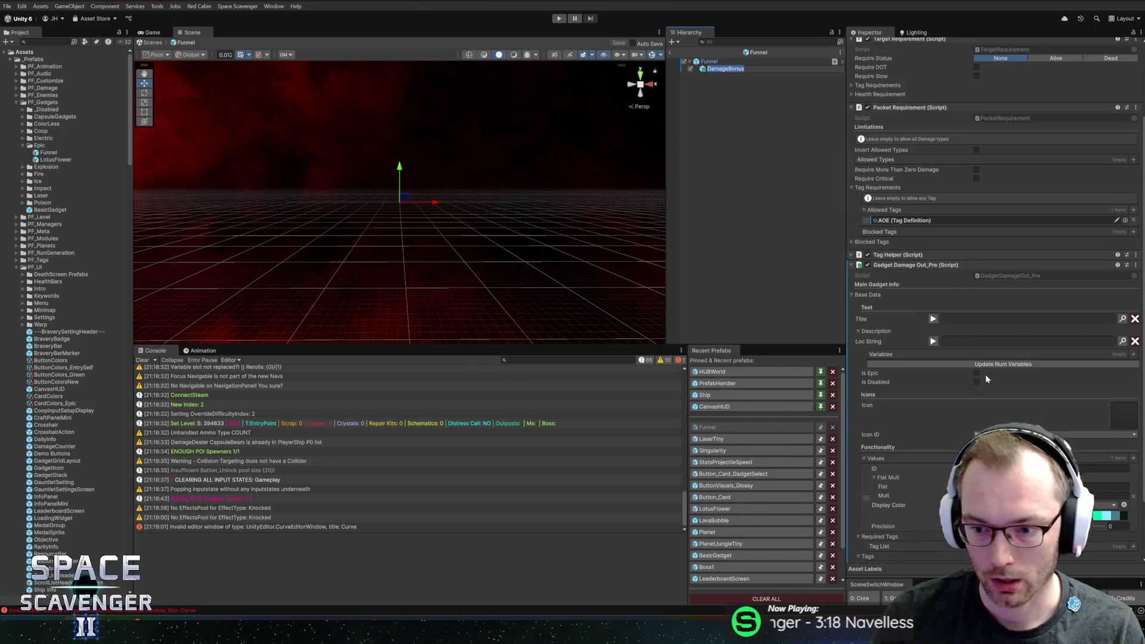
pyautogui.click(1015, 472)
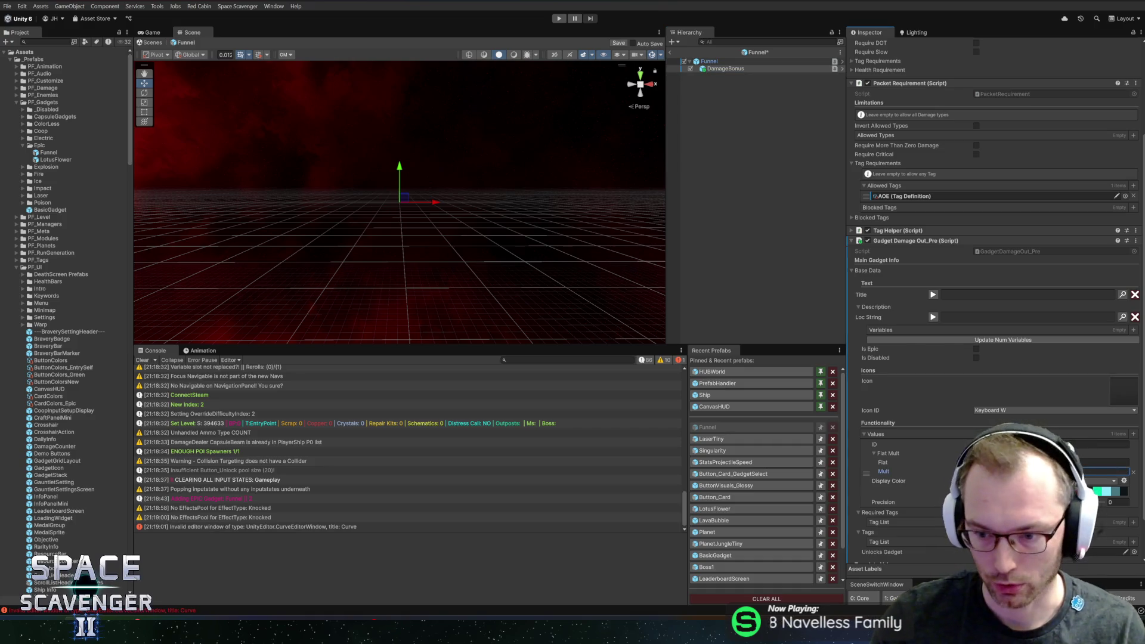
pyautogui.hotkey('ctrl', 's')
# - Set the Funnel description's third variable source to Tag, using the AOE tag
pyautogui.click(710, 61)
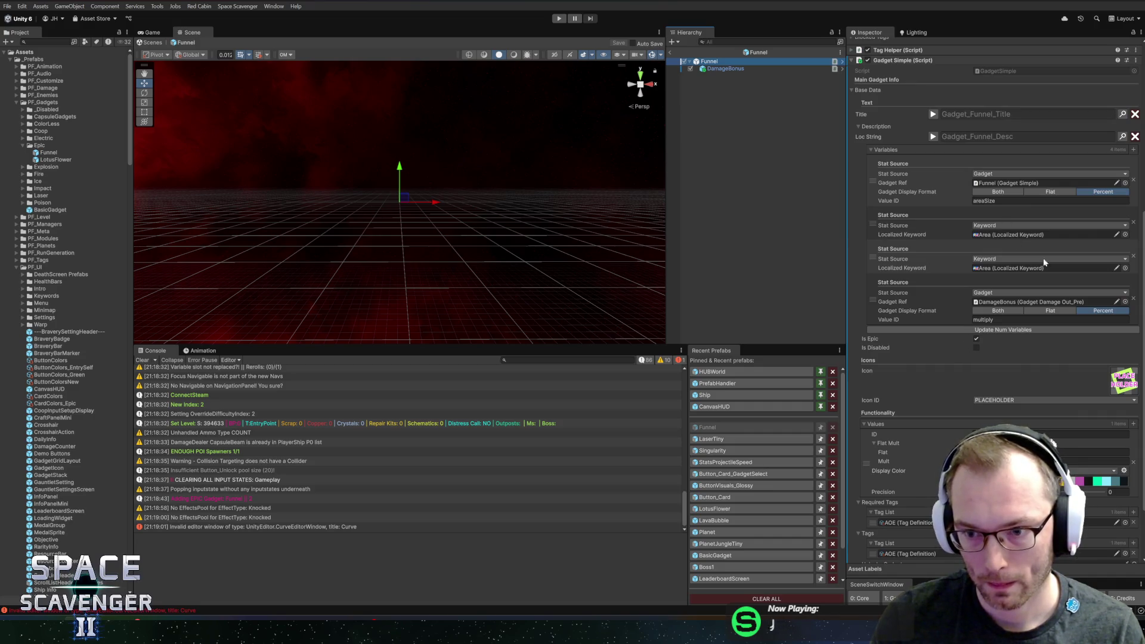
pyautogui.click(945, 269)
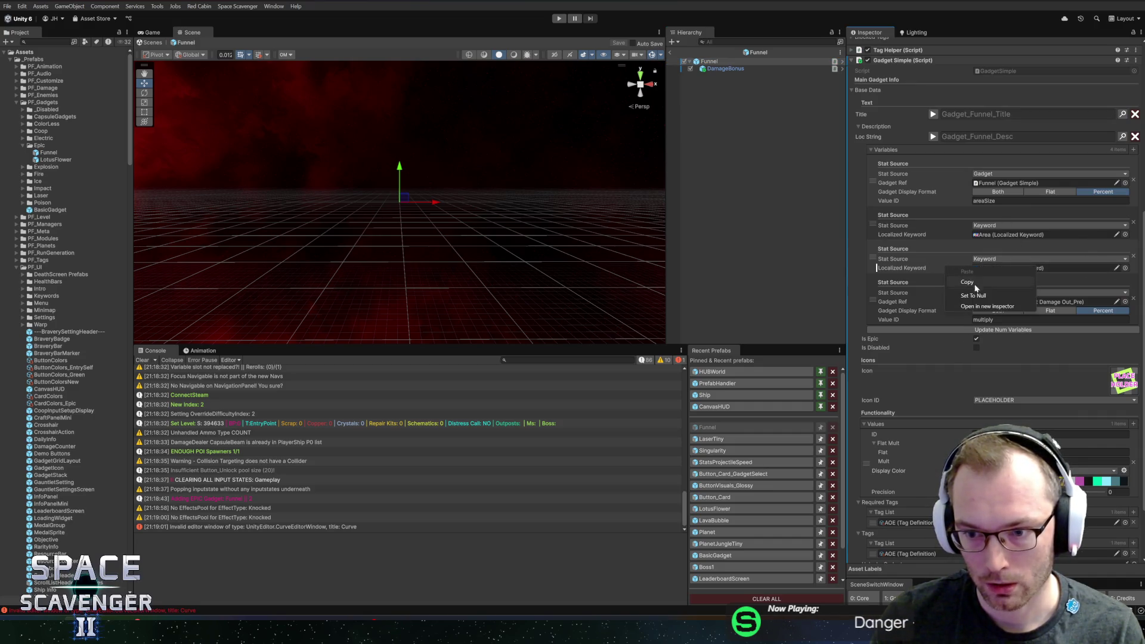
pyautogui.click(994, 259)
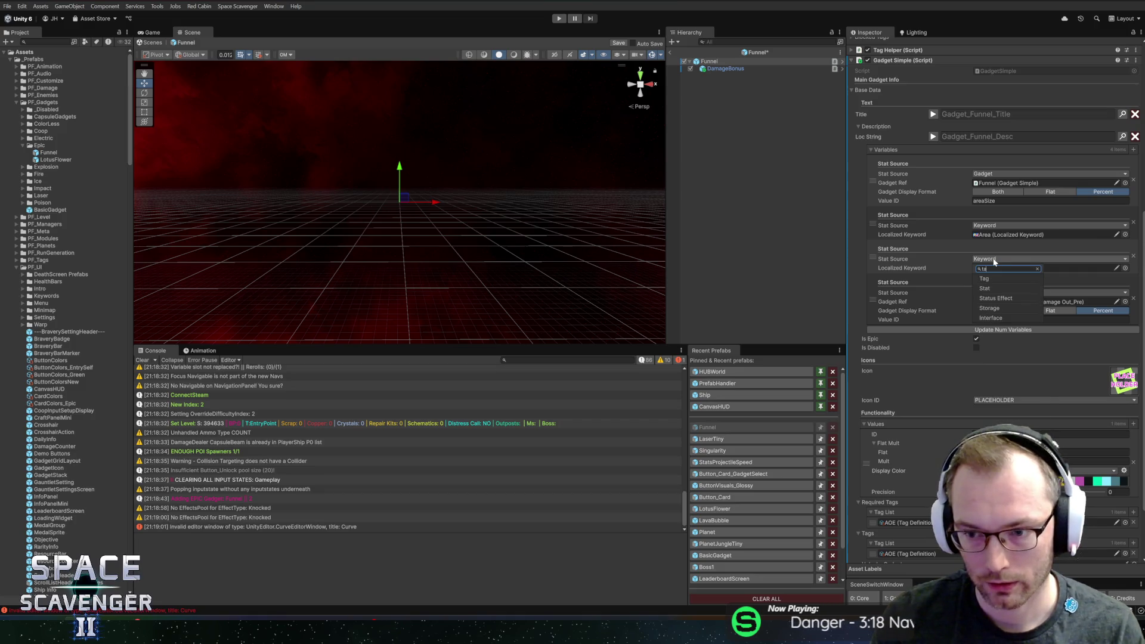
pyautogui.press('Escape')
pyautogui.click(1126, 267)
pyautogui.doubleClick(846, 56)
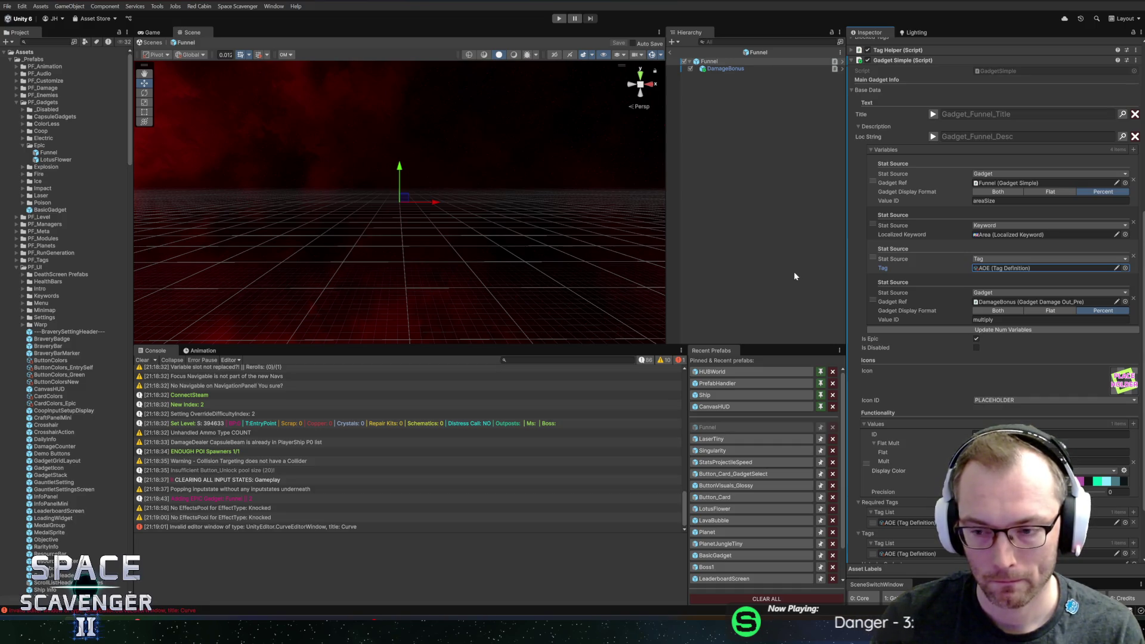
pyautogui.click(1123, 136)
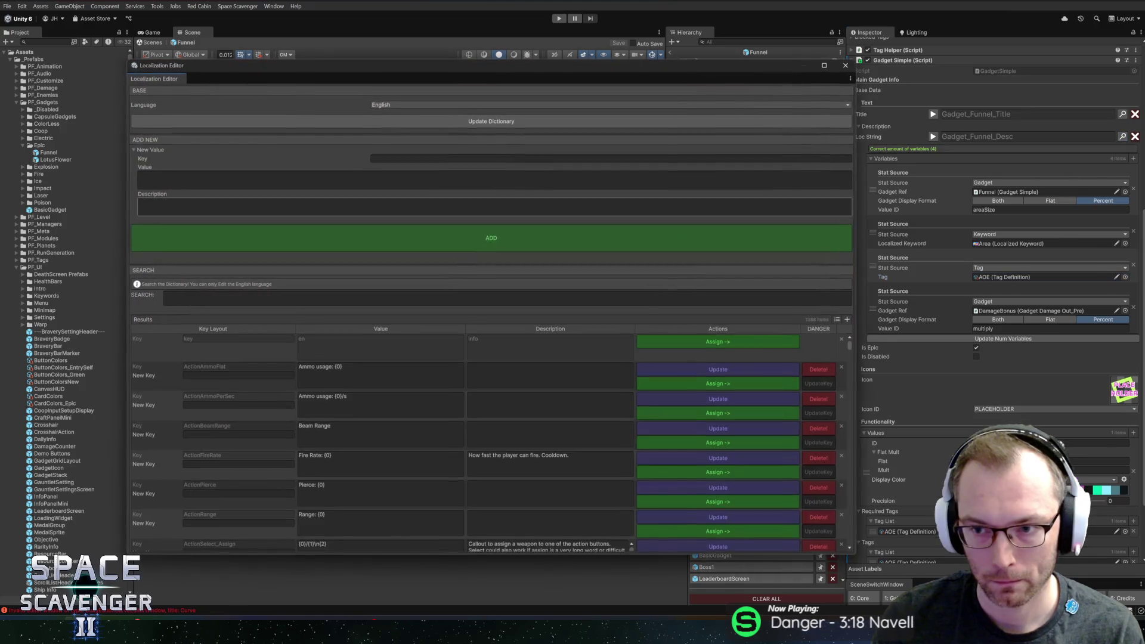
# - Search the dictionary for 'funnel' and revise the Funnel description's value text
pyautogui.click(170, 296)
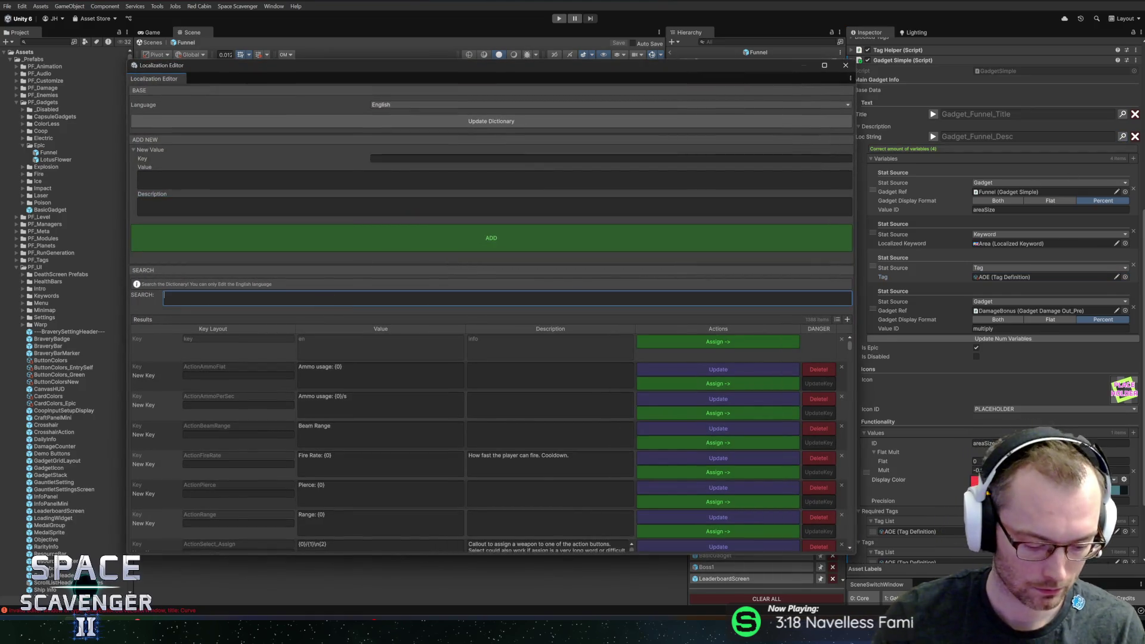
pyautogui.write('funnel')
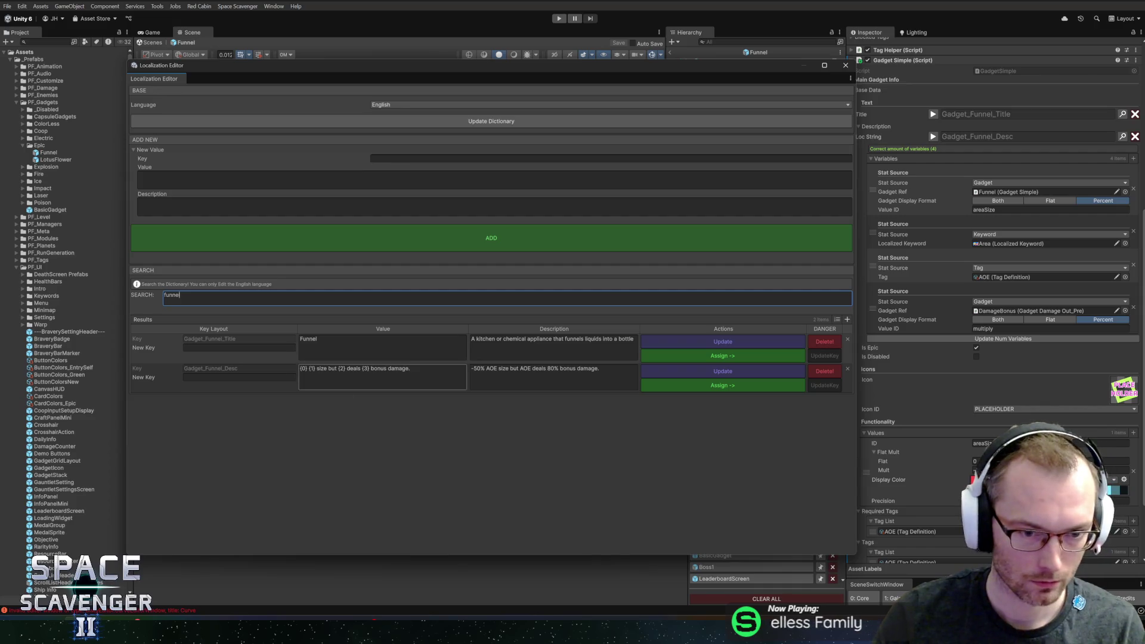
pyautogui.click(362, 369)
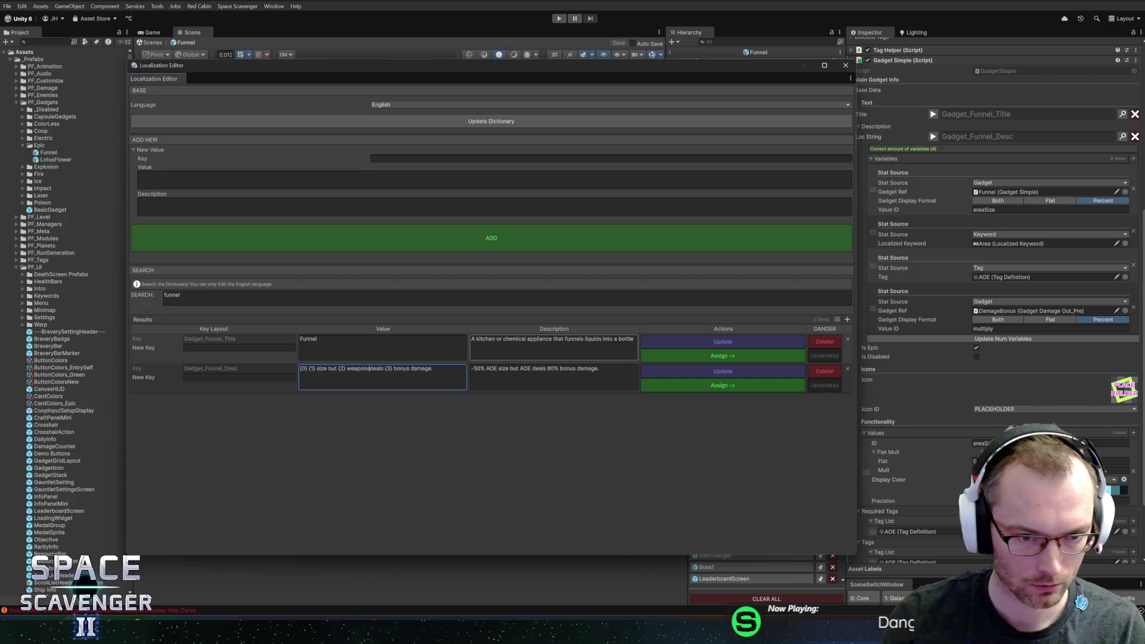
pyautogui.write('weapons')
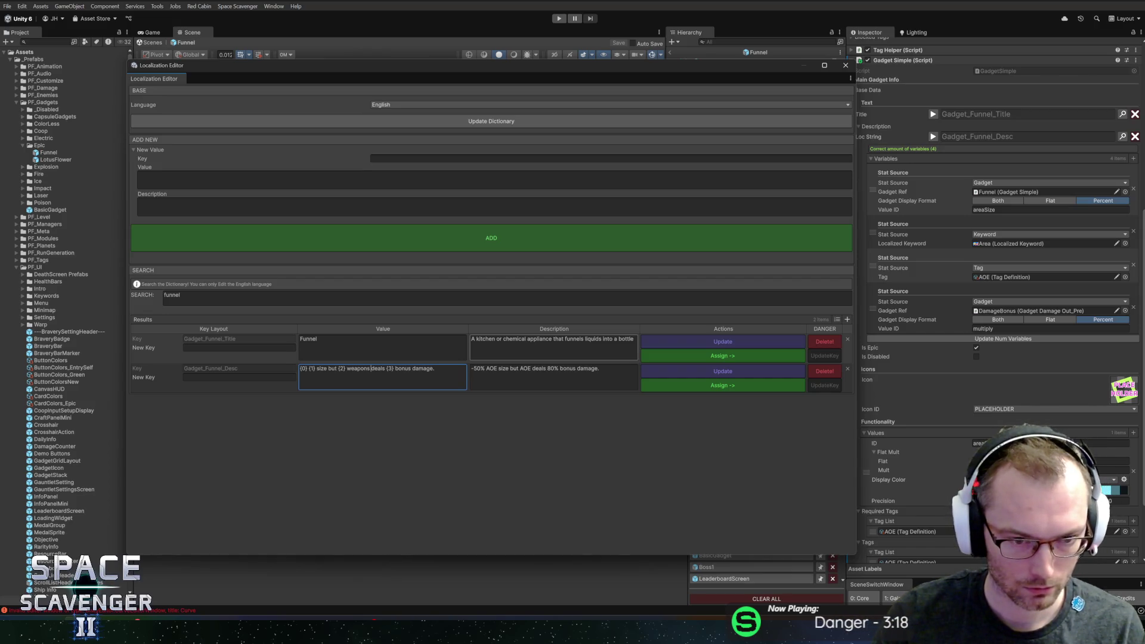
pyautogui.write('modul')
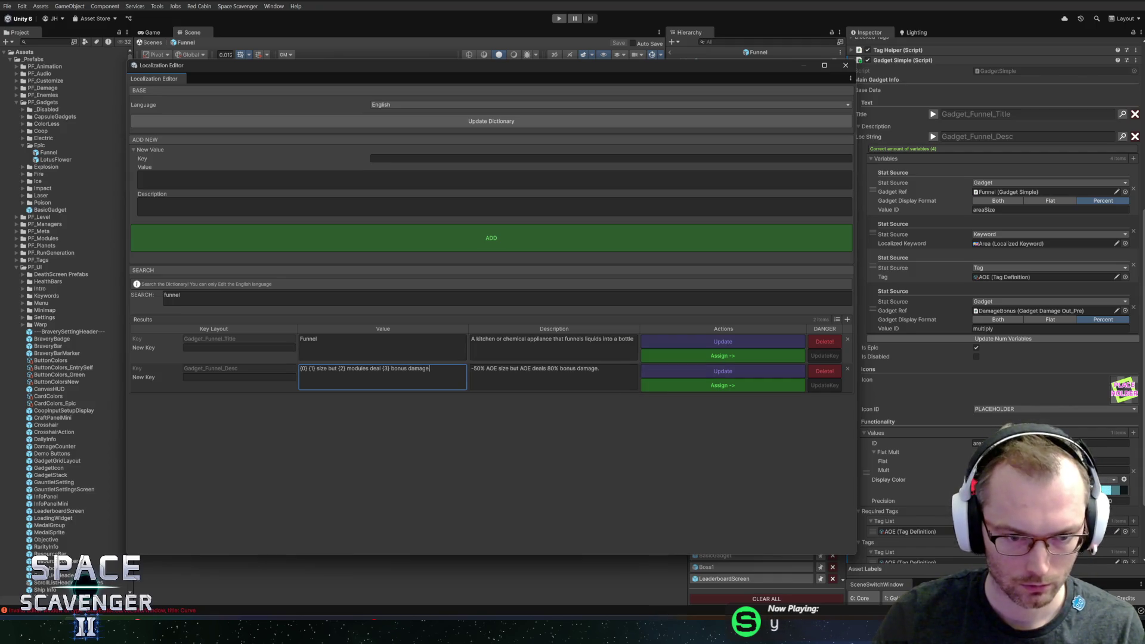
pyautogui.write('.')
pyautogui.click(537, 370)
# - Replace 'weapons' with 'modules' in Gadget_Funnel_Desc, apply it, and close the Localization Editor
pyautogui.click(531, 368)
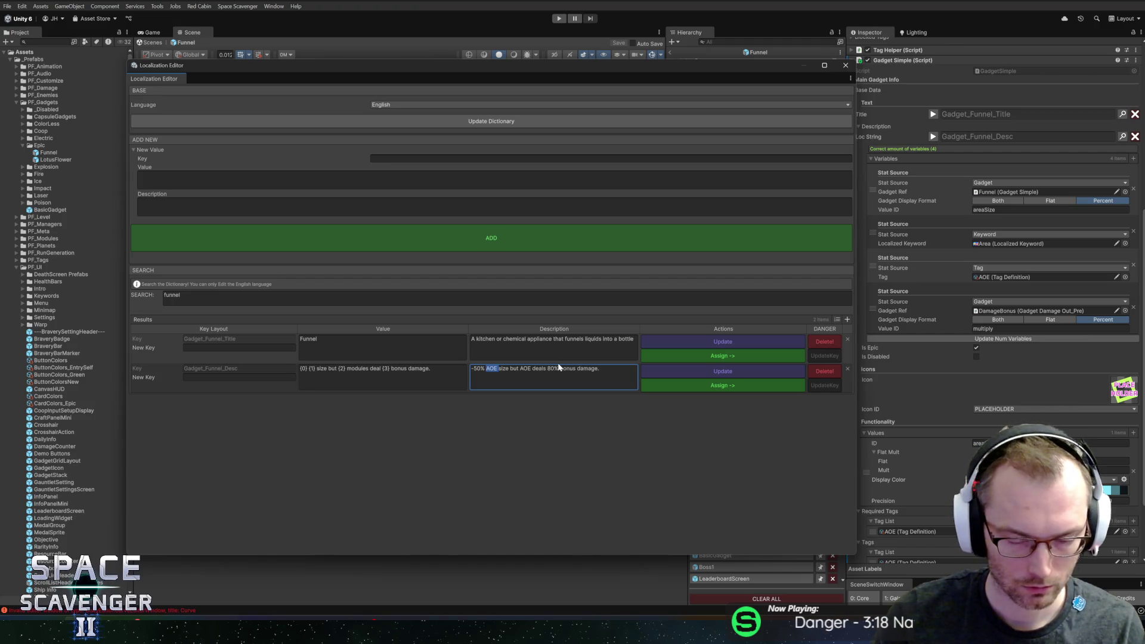
pyautogui.write('REAw')
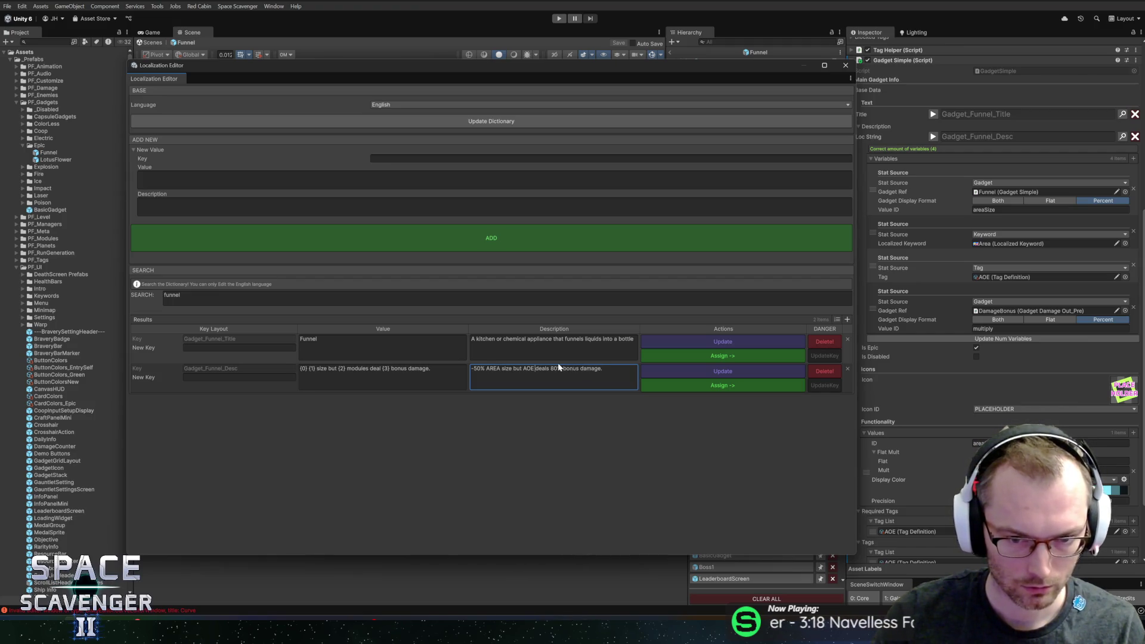
pyautogui.write('eapons')
pyautogui.hotkey('ctrl', 'BackSpace')
pyautogui.write('modules')
pyautogui.press('BackSpace')
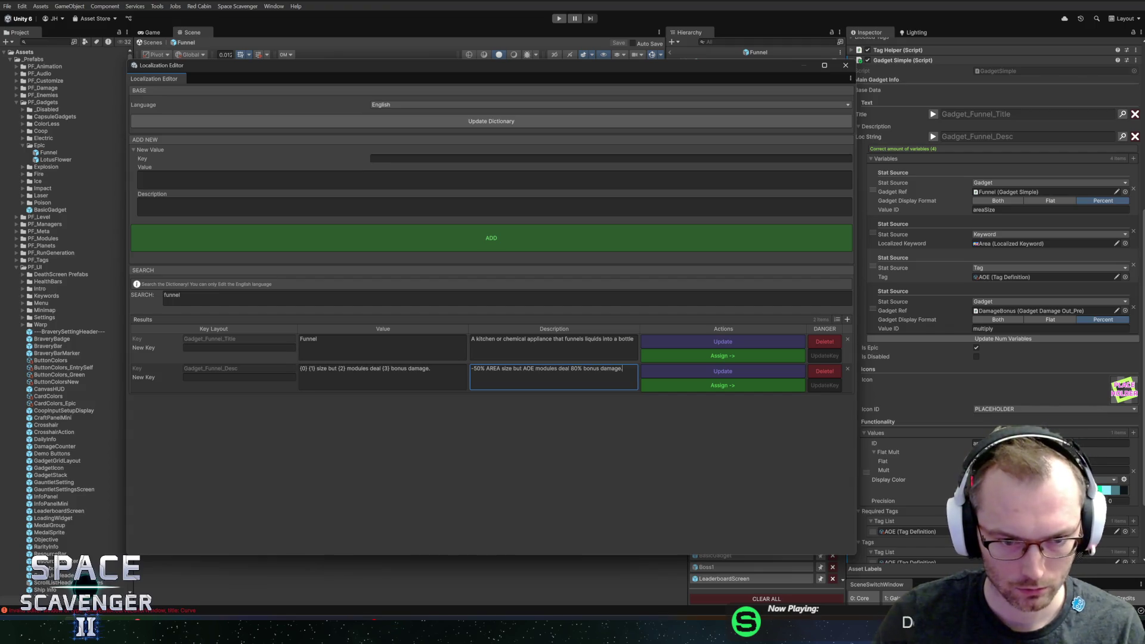
pyautogui.click(689, 385)
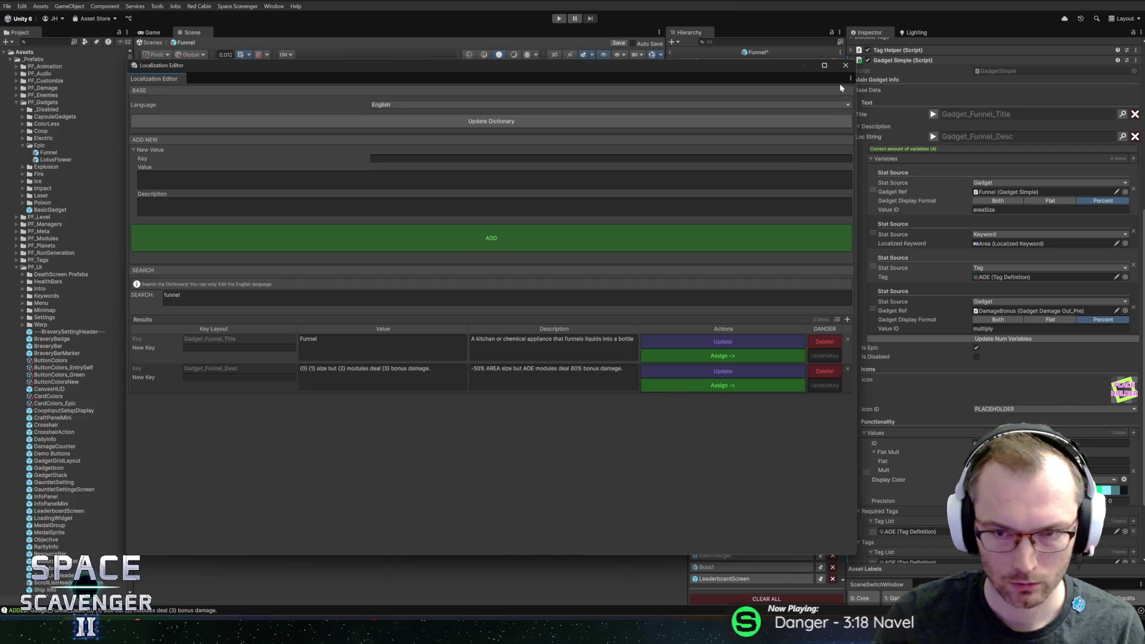
pyautogui.click(847, 65)
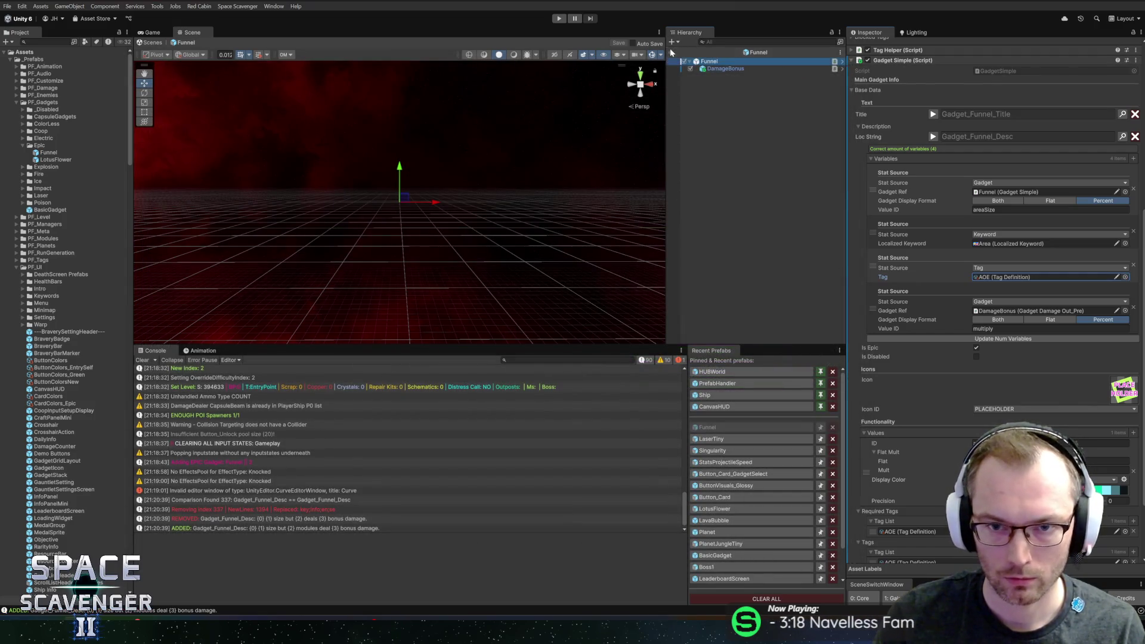
# - Return to the main scene and add the Funnel gadget through the debug console
pyautogui.click(561, 19)
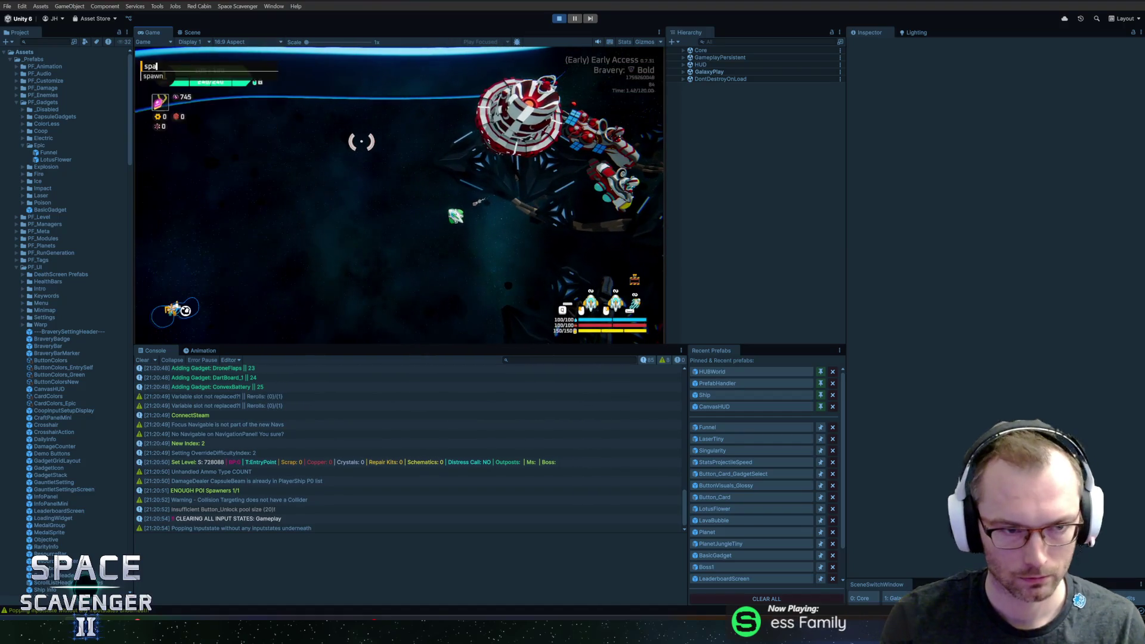
pyautogui.press('`')
pyautogui.write('spawn get add fu')
pyautogui.press('Return')
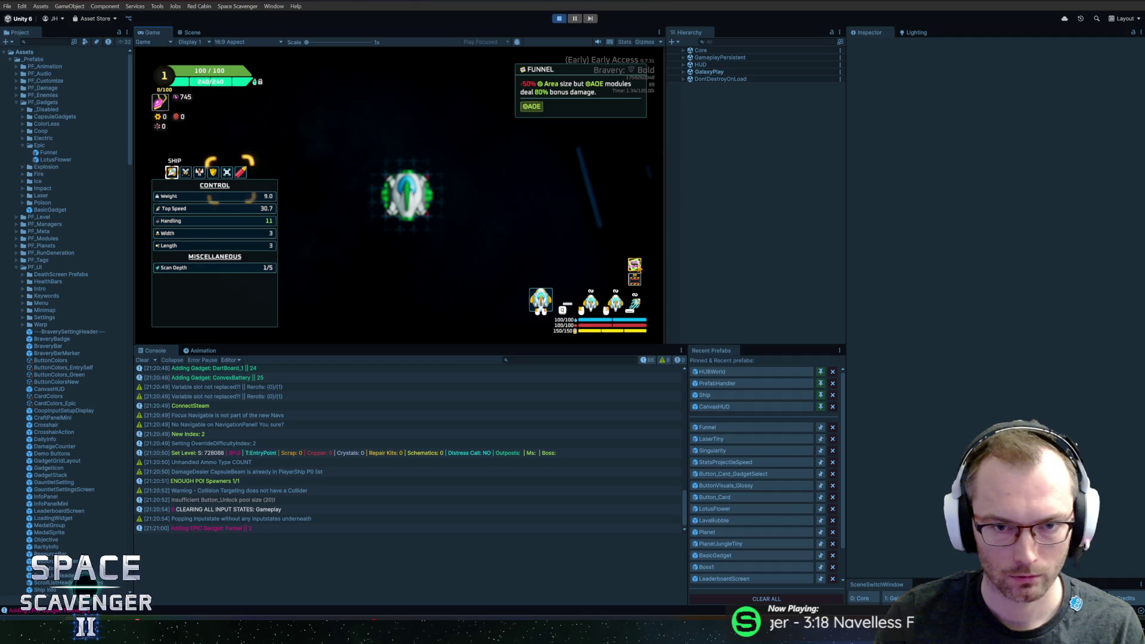
# - Check the damage stats and epic gadget menu, then stop play mode and switch to Figma
pyautogui.press('e')
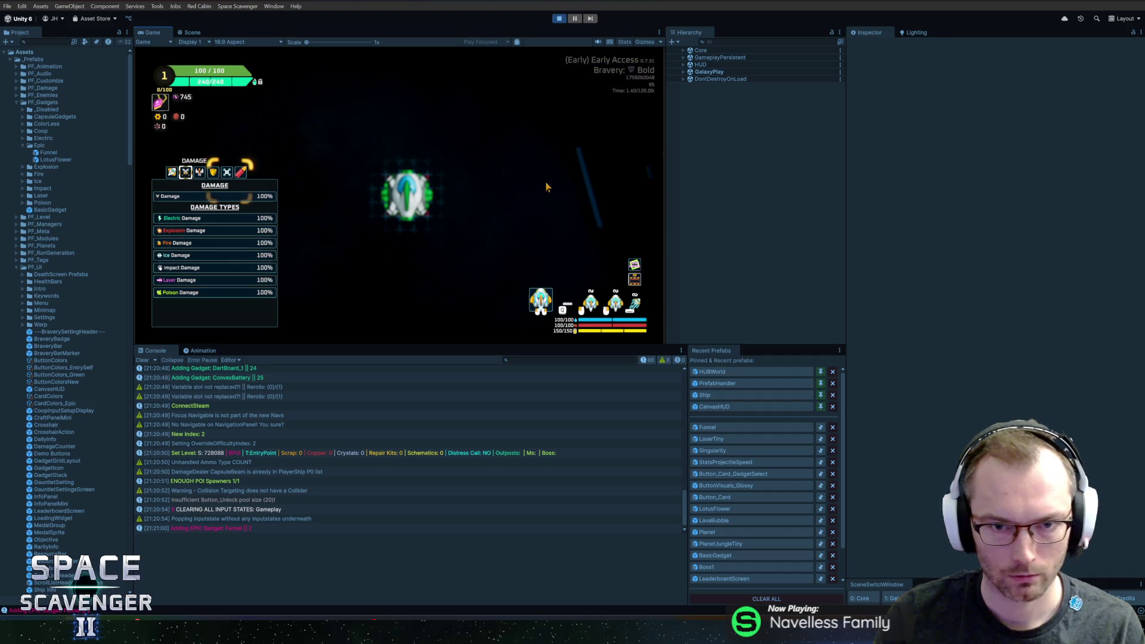
pyautogui.press('Escape')
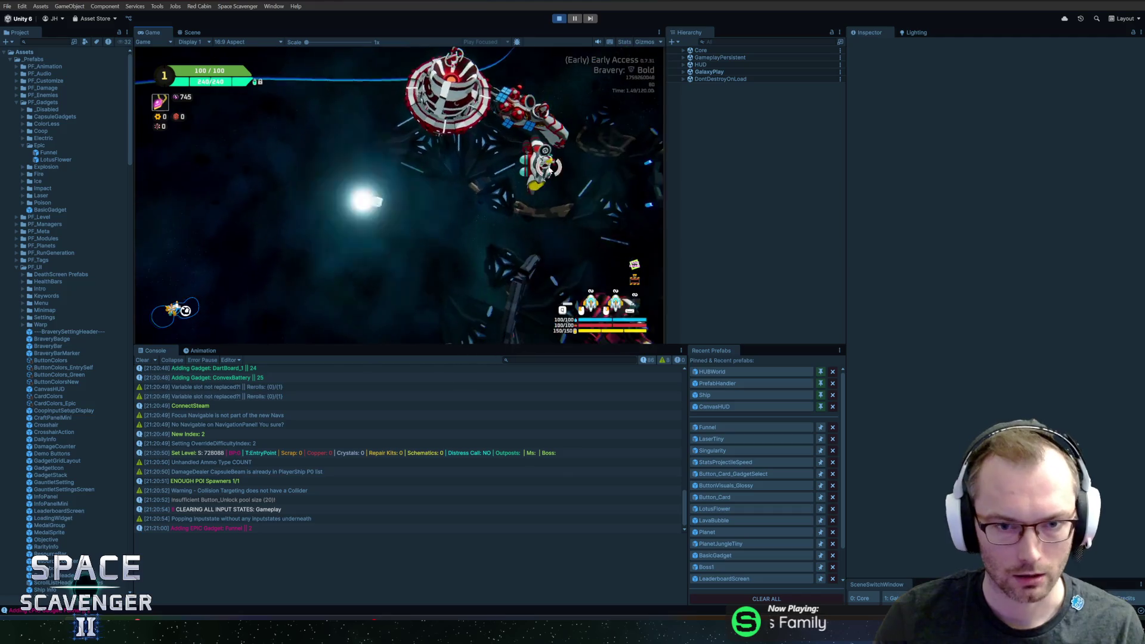
pyautogui.press('e')
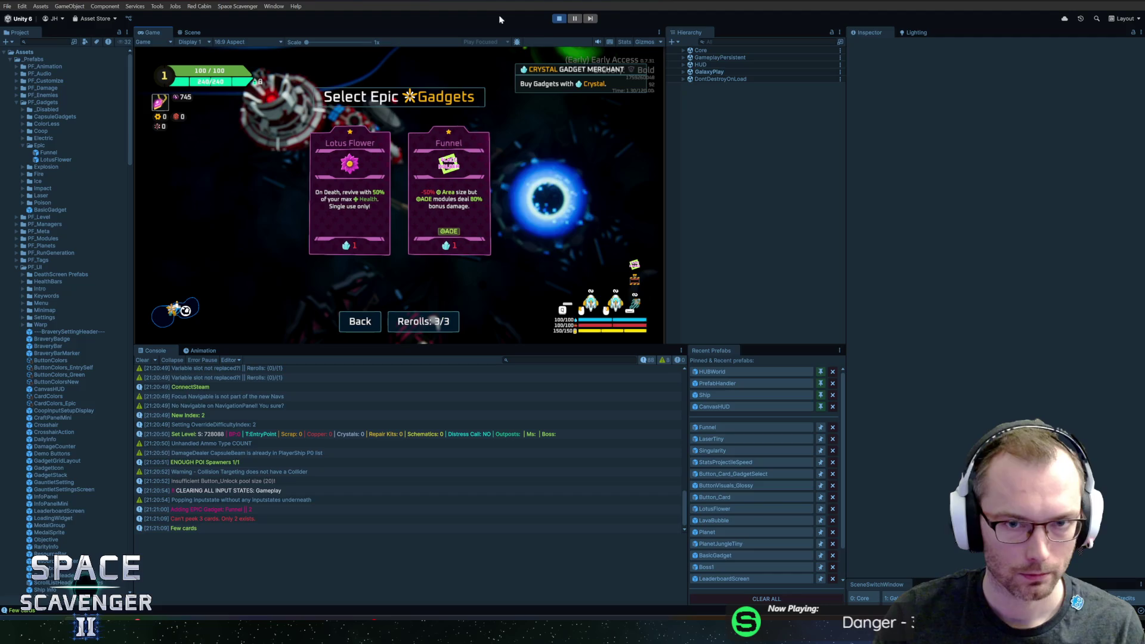
pyautogui.click(559, 19)
pyautogui.hotkey('alt', 'Tab')
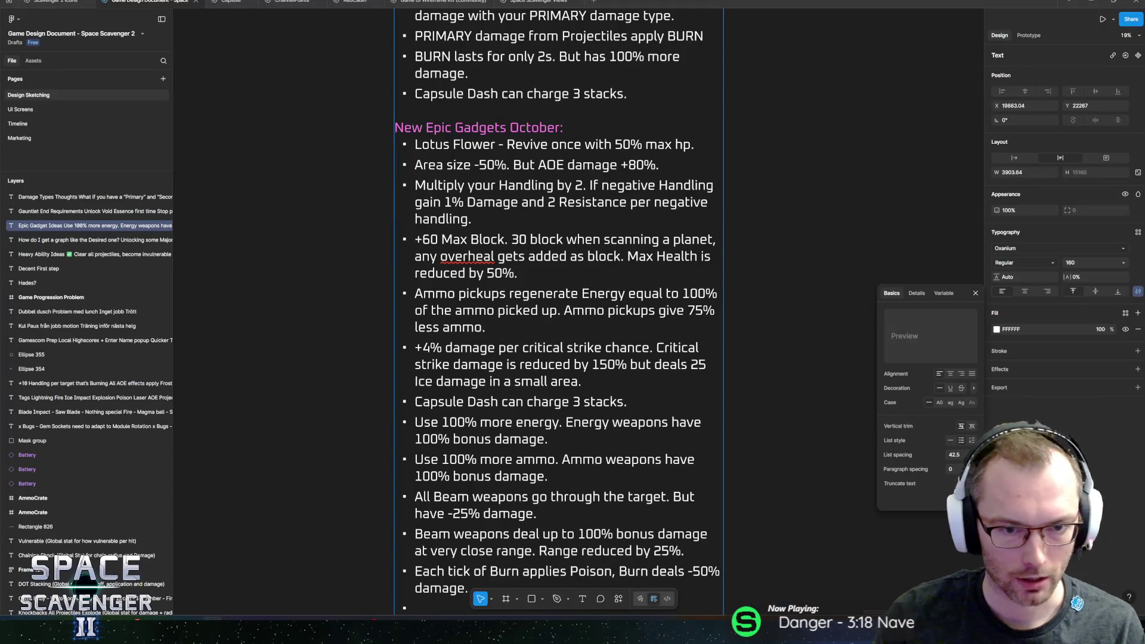
# - Open the Scavenger 2 Icons file and go to the MainIcons page
pyautogui.click(57, 2)
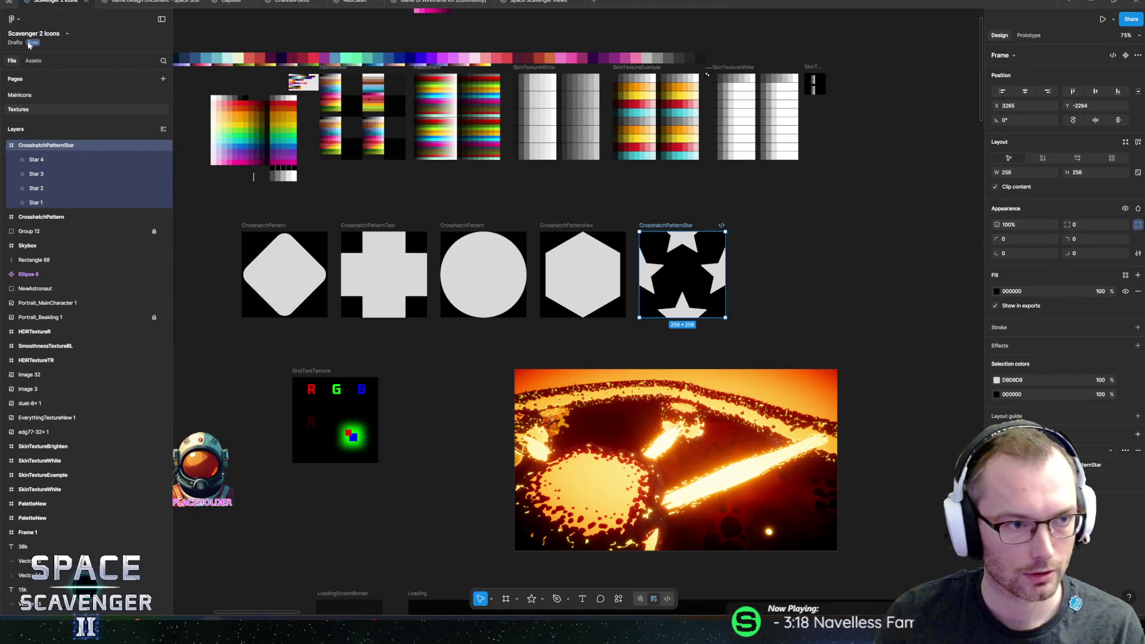
pyautogui.scroll(-5, 586, 248)
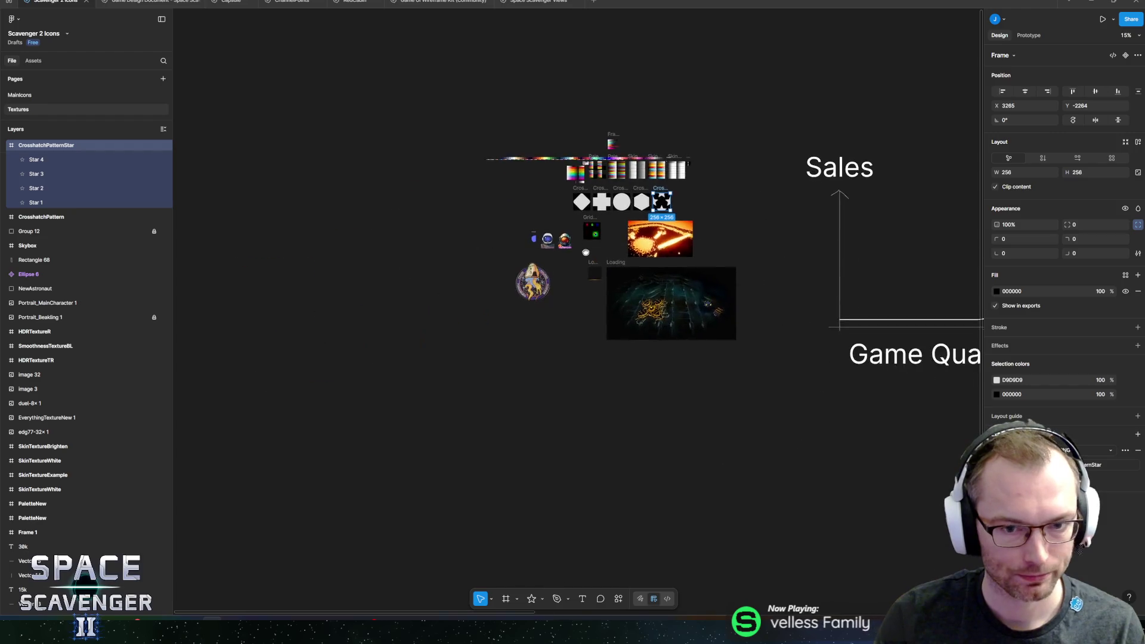
pyautogui.click(37, 93)
pyautogui.scroll(10, 373, 328)
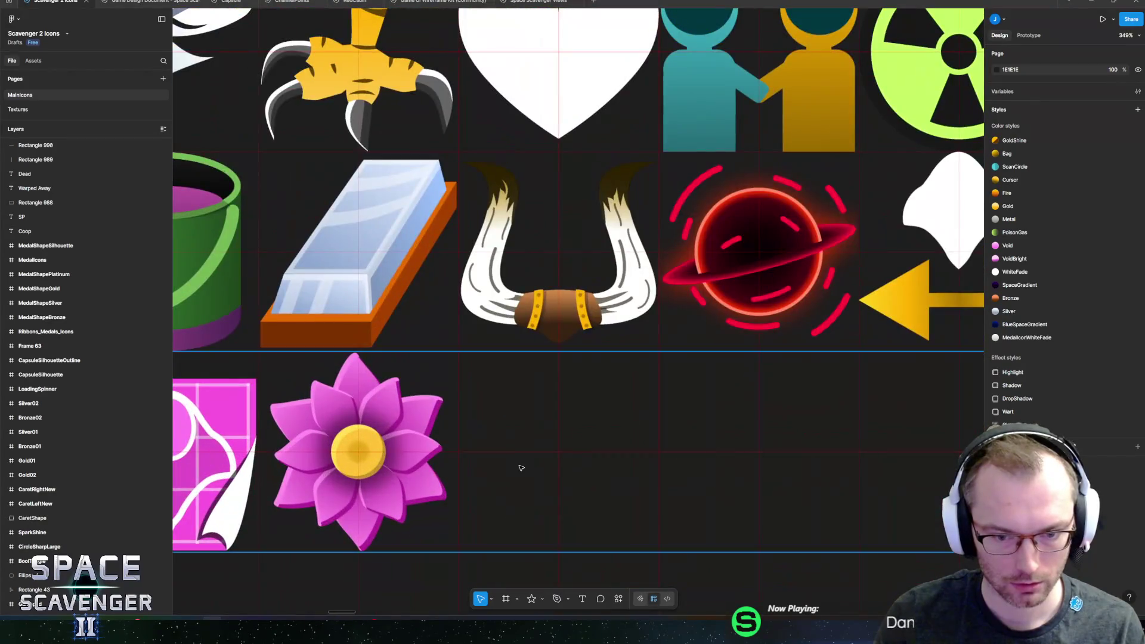
pyautogui.scroll(-2, 519, 453)
pyautogui.scroll(2, 495, 418)
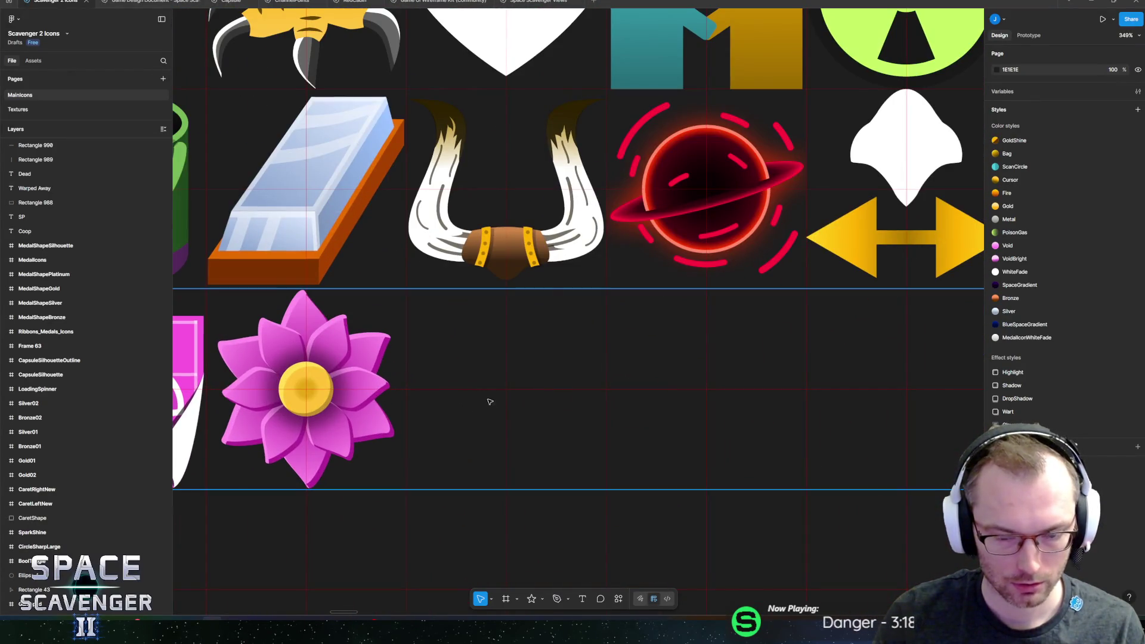
pyautogui.hscroll(-1, 501, 405)
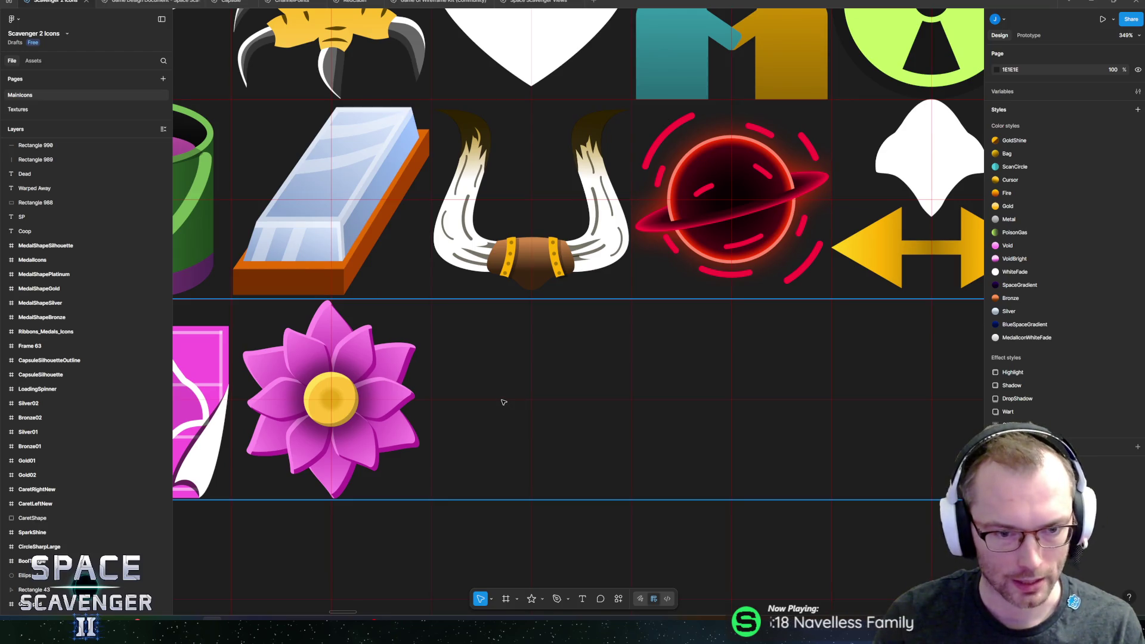
# - Draw an ellipse beside the flower, rotated -45° and sized about 95 × 64
pyautogui.press('r')
pyautogui.press('o')
pyautogui.moveTo(475, 323)
pyautogui.mouseDown()
pyautogui.moveTo(549, 409)
pyautogui.moveTo(547, 459)
pyautogui.moveTo(567, 463)
pyautogui.moveTo(569, 451)
pyautogui.mouseUp()
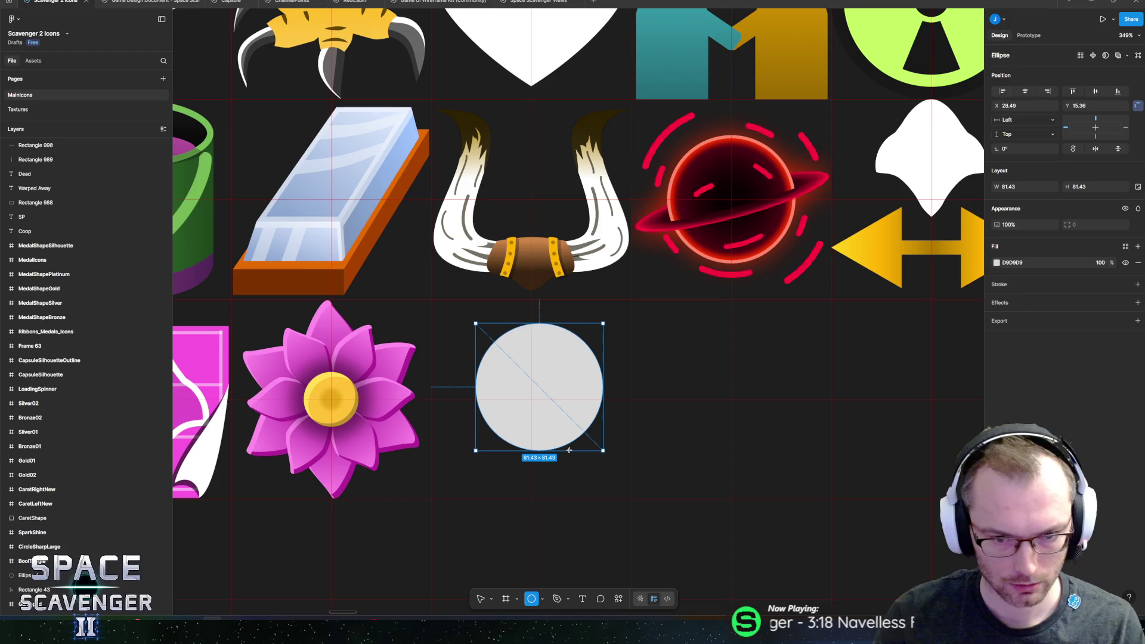
pyautogui.moveTo(569, 450); pyautogui.dragTo(563, 392)
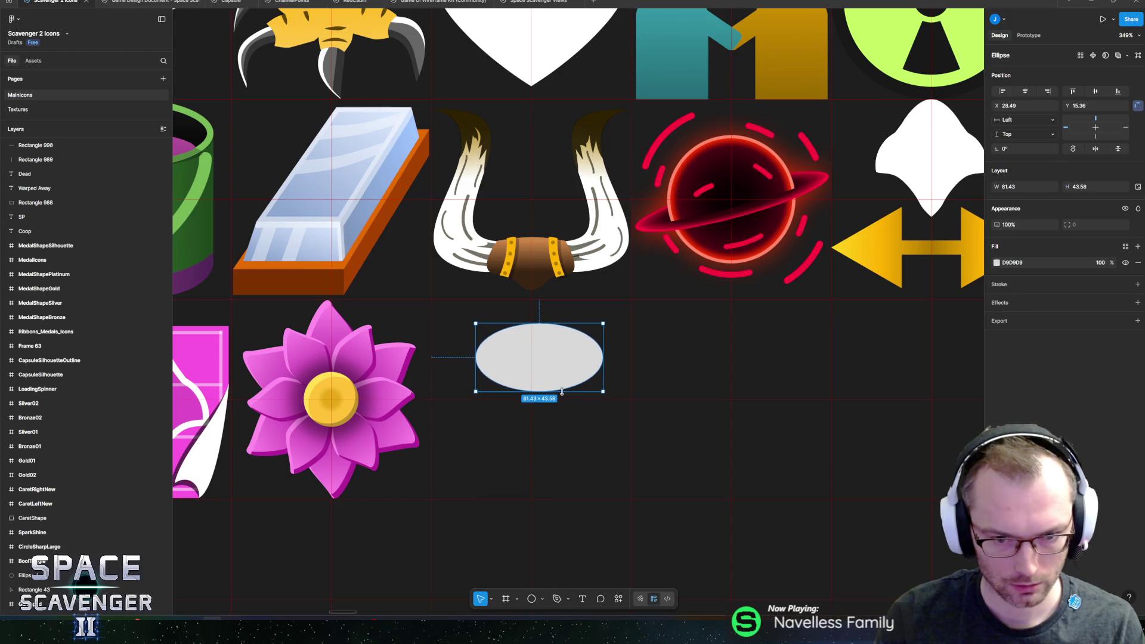
pyautogui.moveTo(610, 322)
pyautogui.mouseDown()
pyautogui.moveTo(618, 388)
pyautogui.moveTo(595, 350)
pyautogui.moveTo(593, 359)
pyautogui.mouseUp()
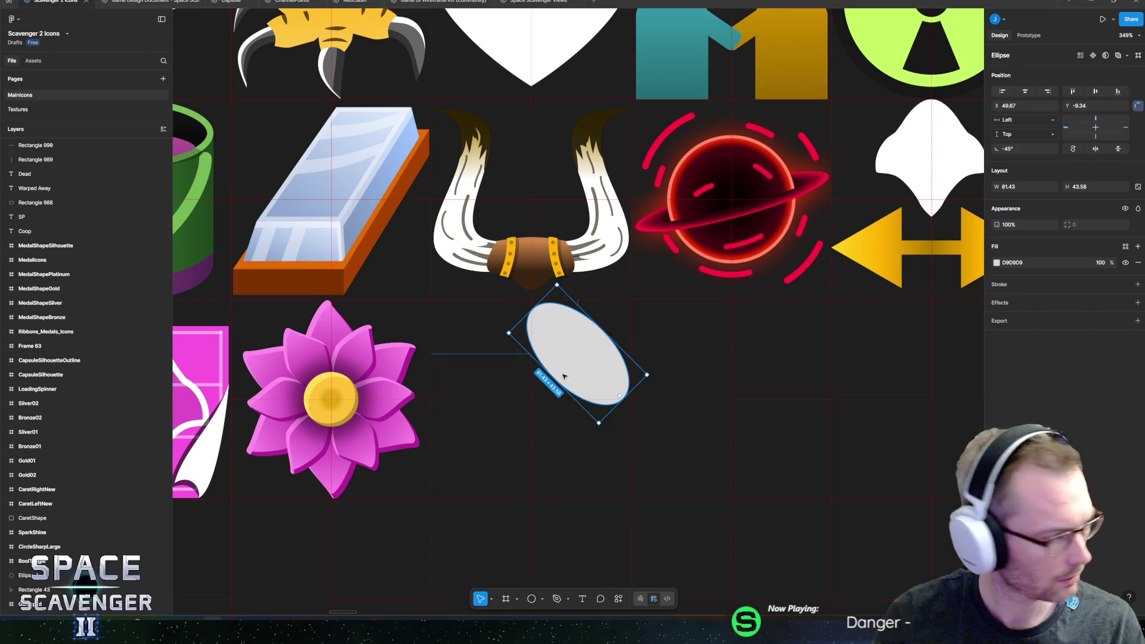
pyautogui.moveTo(509, 333); pyautogui.dragTo(490, 332)
pyautogui.moveTo(586, 340); pyautogui.dragTo(573, 353)
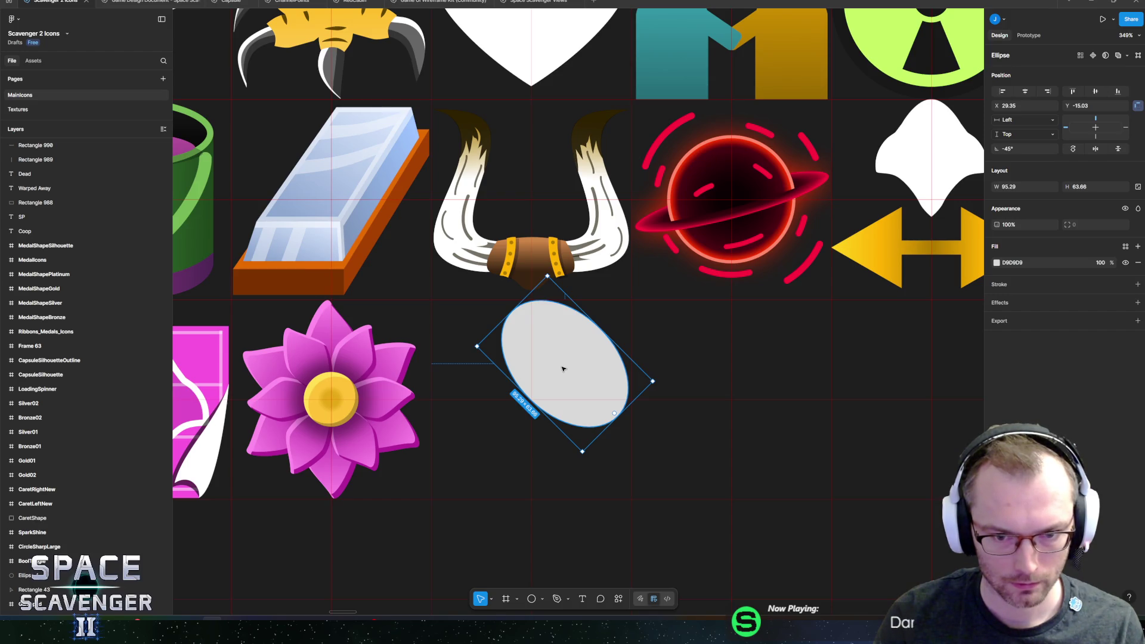
pyautogui.click(997, 262)
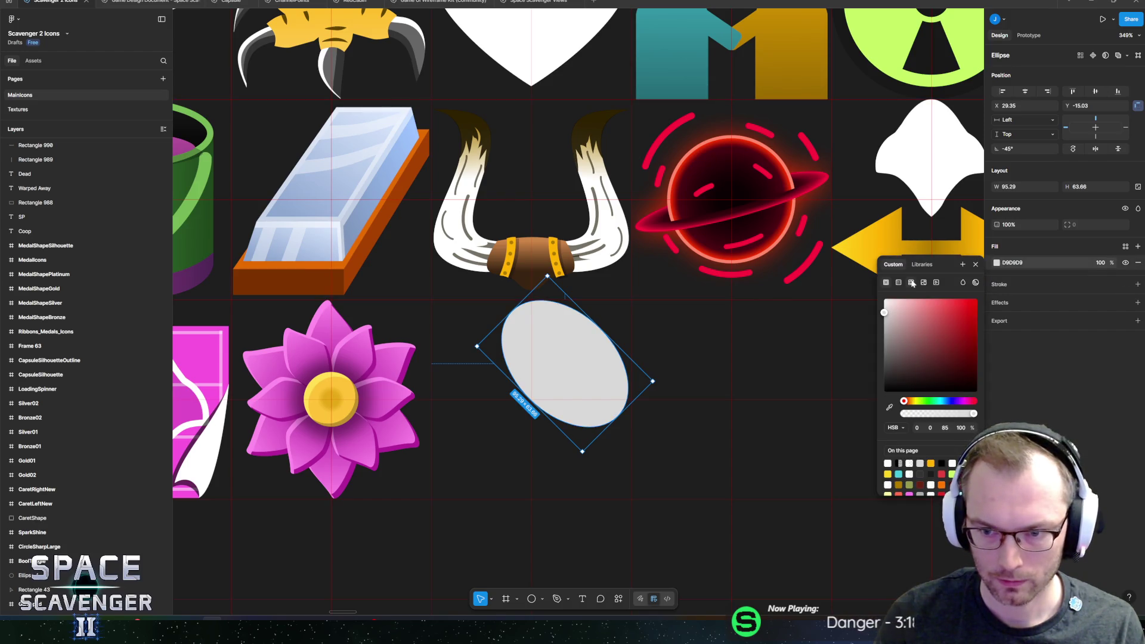
# - Fill the oval with a linear gradient from A43636 to HSB 0/67/20
pyautogui.click(899, 282)
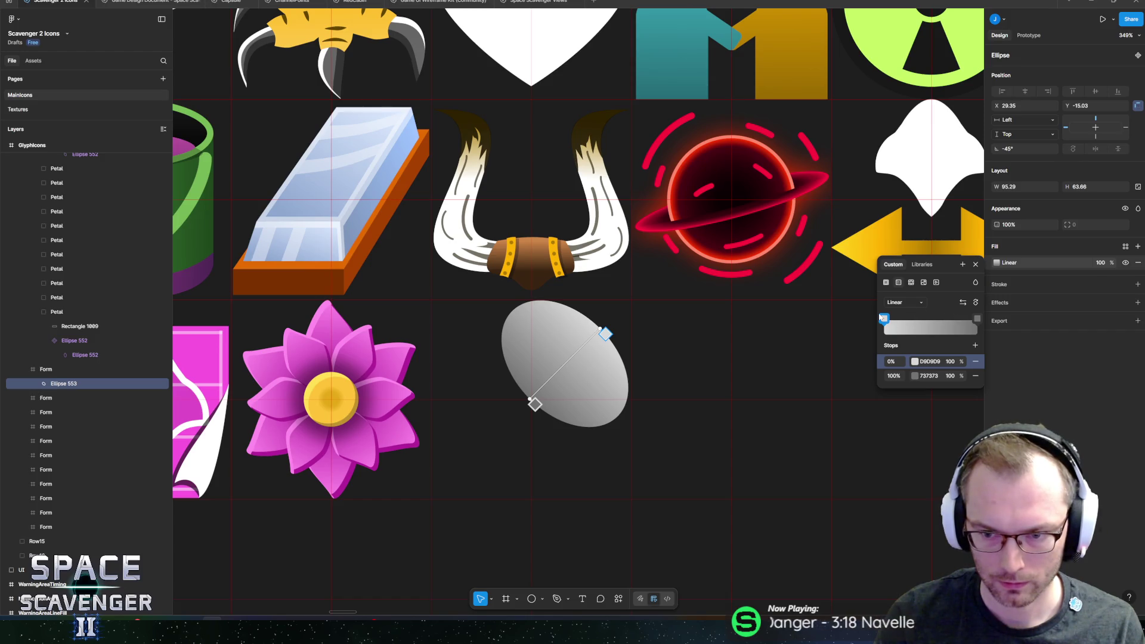
pyautogui.click(914, 361)
pyautogui.click(867, 437)
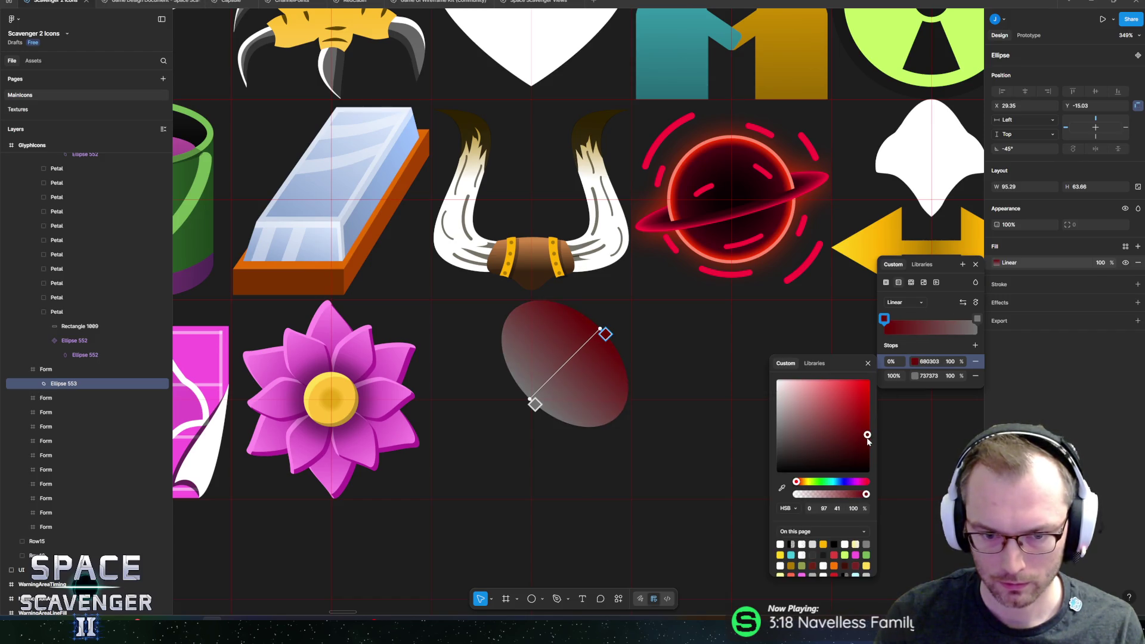
pyautogui.moveTo(867, 437)
pyautogui.mouseDown()
pyautogui.moveTo(871, 405)
pyautogui.moveTo(879, 418)
pyautogui.moveTo(839, 419)
pyautogui.mouseUp()
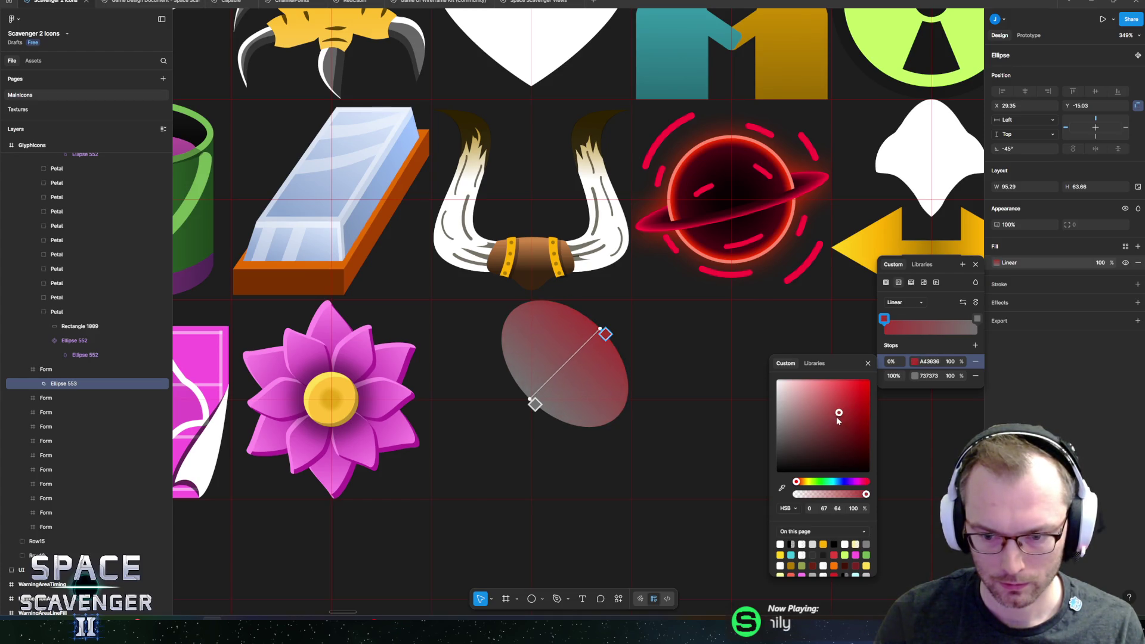
pyautogui.click(824, 508)
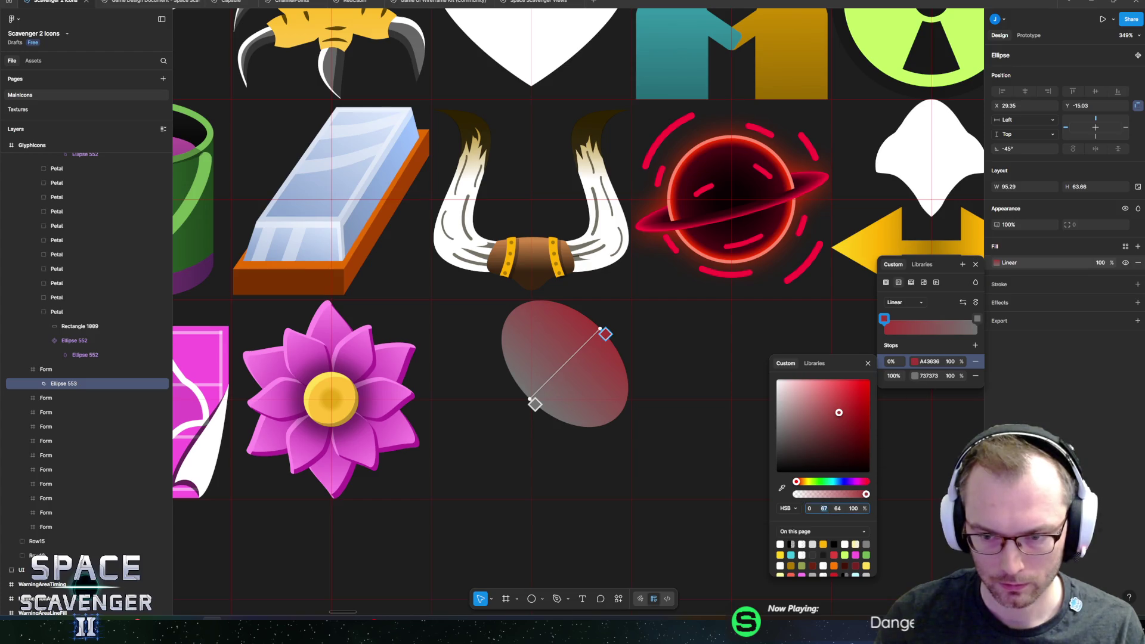
pyautogui.click(894, 376)
pyautogui.click(824, 474)
pyautogui.write('67')
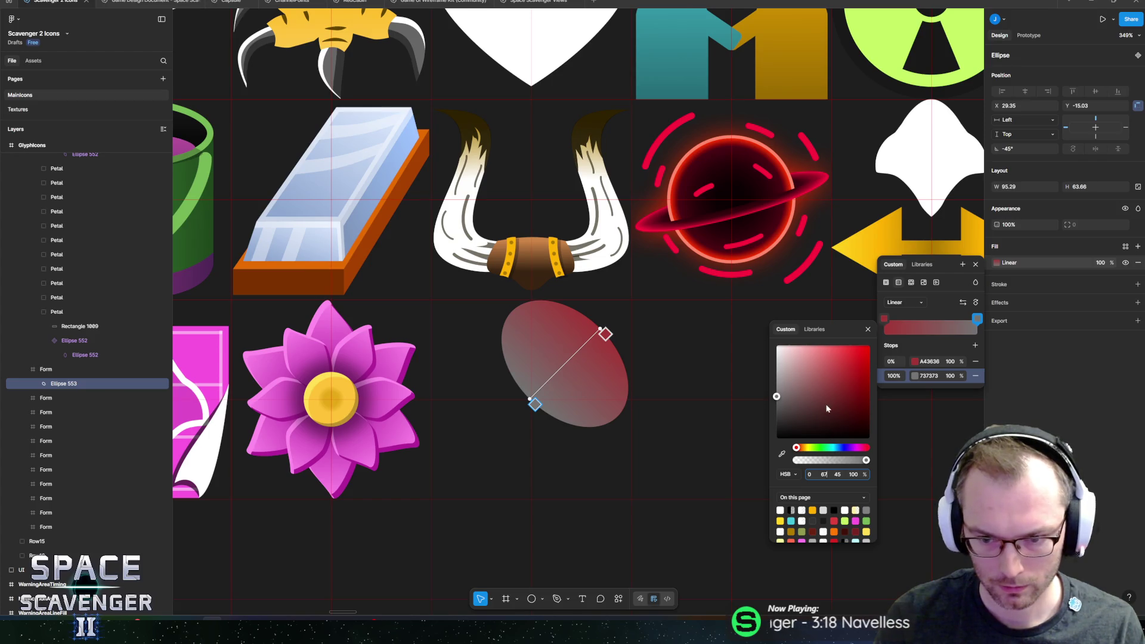
pyautogui.press('Tab')
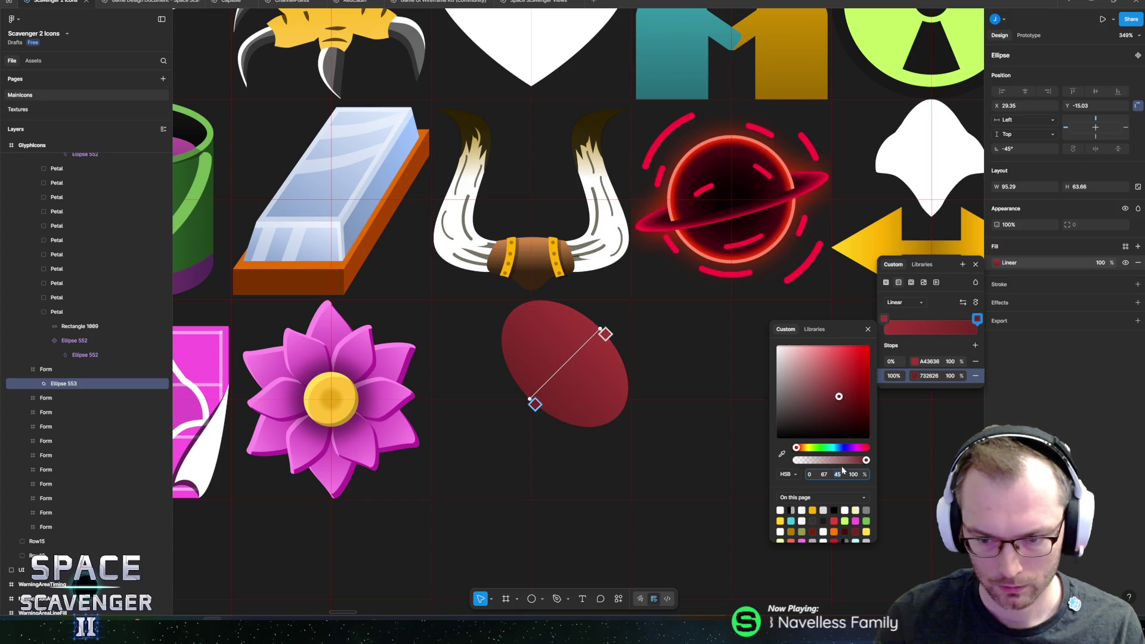
pyautogui.write('20')
pyautogui.press('Return')
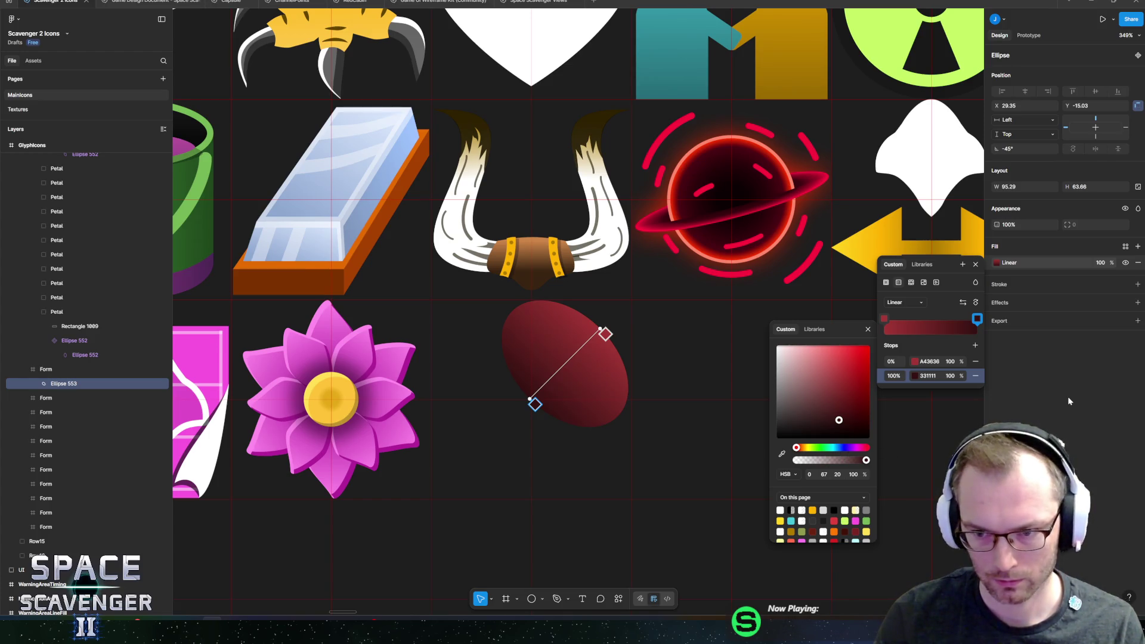
pyautogui.press('Escape')
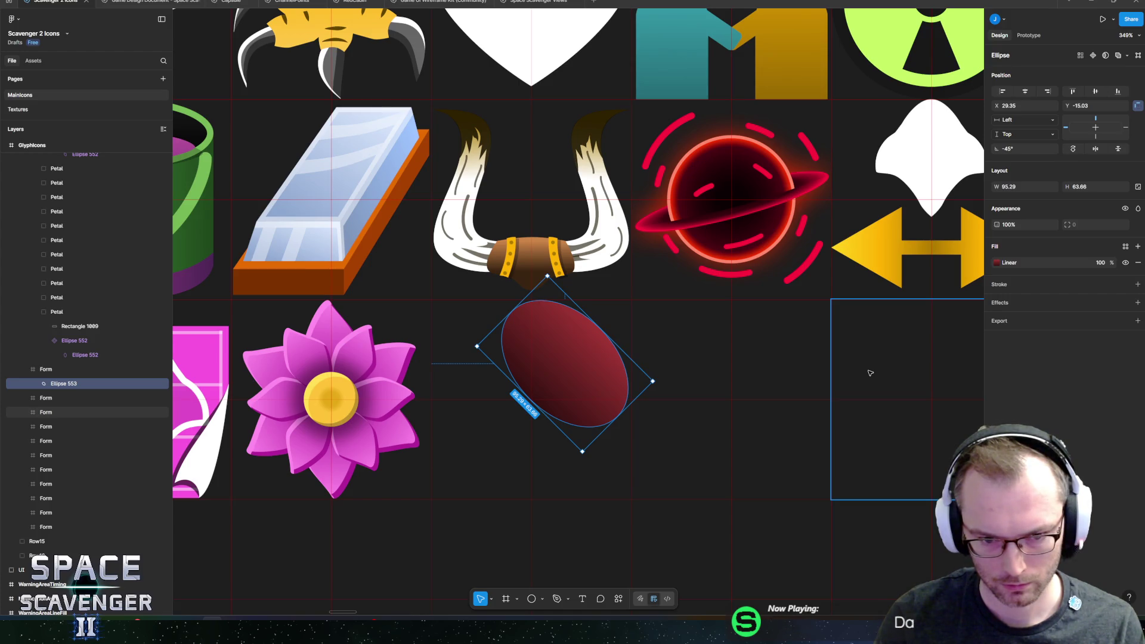
# - Draw a 68.53 × 68.53 light-gray square overlapping the oval
pyautogui.press('r')
pyautogui.moveTo(482, 374)
pyautogui.mouseDown()
pyautogui.moveTo(567, 456)
pyautogui.moveTo(574, 402)
pyautogui.moveTo(488, 428)
pyautogui.moveTo(485, 471)
pyautogui.mouseUp()
pyautogui.moveTo(532, 417)
pyautogui.mouseDown()
pyautogui.moveTo(511, 392)
pyautogui.moveTo(552, 383)
pyautogui.mouseUp()
pyautogui.moveTo(571, 363); pyautogui.dragTo(543, 359)
pyautogui.moveTo(633, 445); pyautogui.dragTo(601, 421)
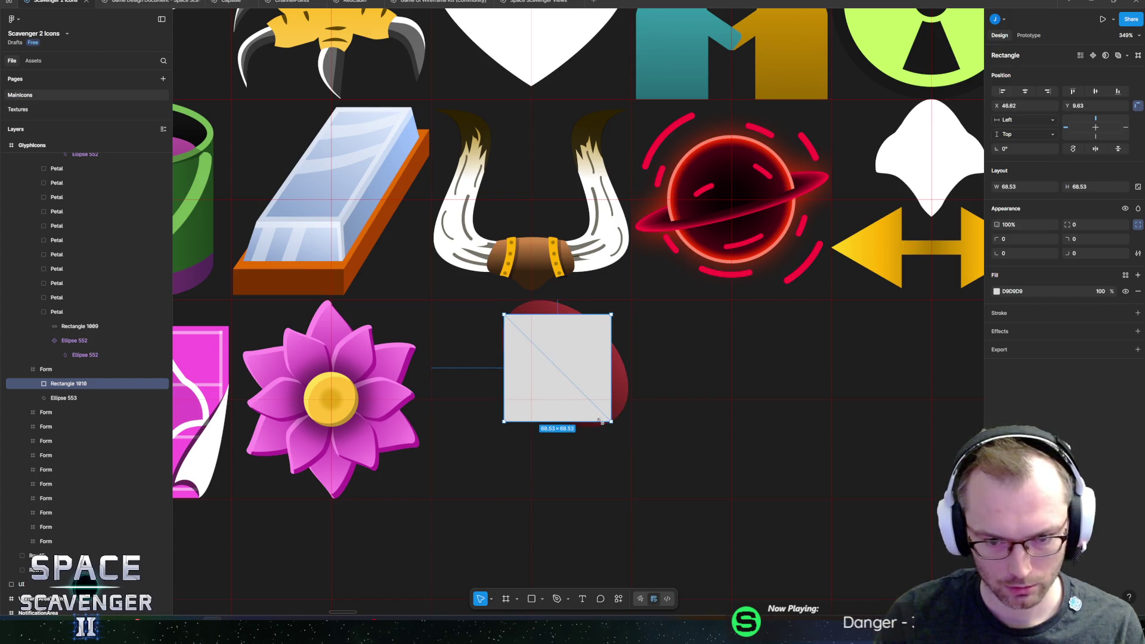
# - Delete the square's top-right corner to make a triangle and curve its diagonal edge
pyautogui.doubleClick(558, 370)
pyautogui.click(612, 315)
pyautogui.press('Delete')
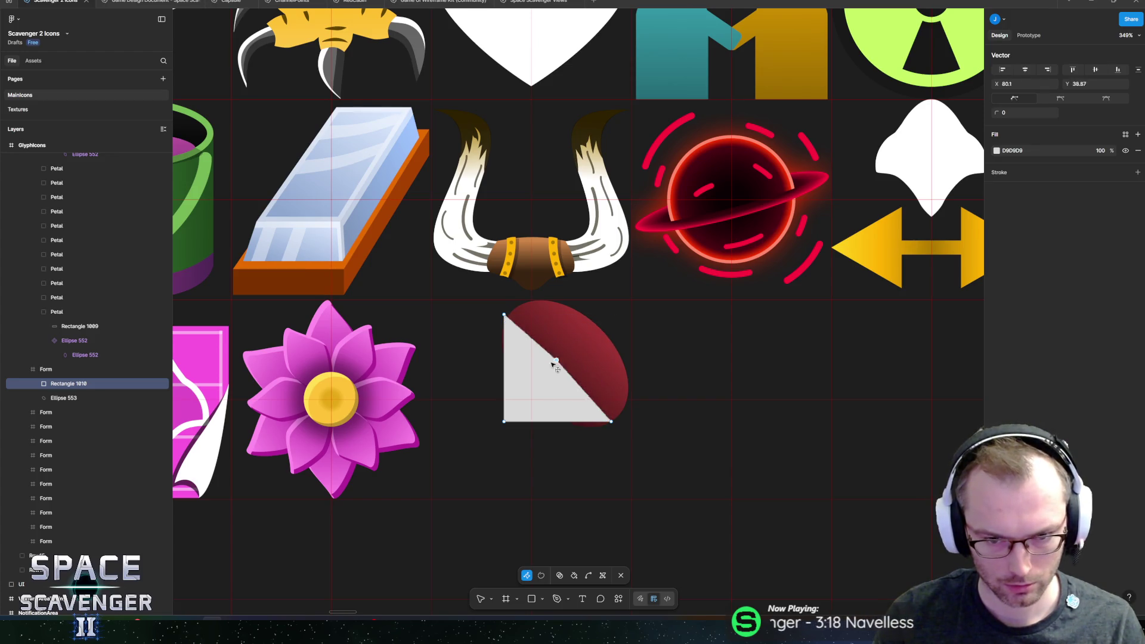
pyautogui.click(548, 377)
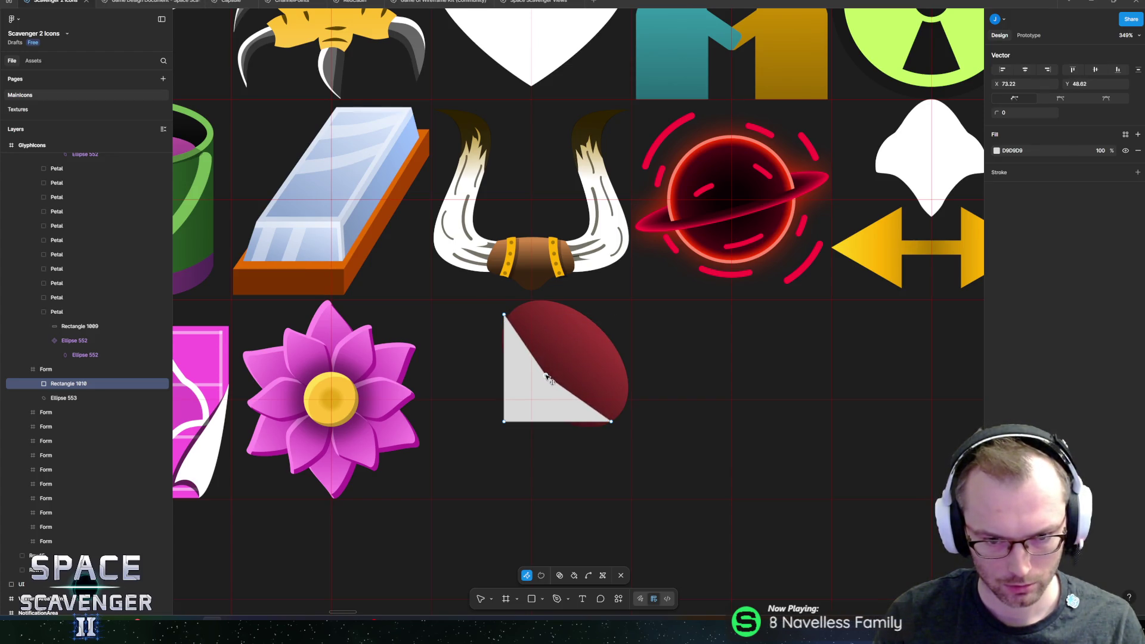
pyautogui.moveTo(548, 377)
pyautogui.mouseDown()
pyautogui.moveTo(584, 417)
pyautogui.moveTo(573, 407)
pyautogui.mouseUp()
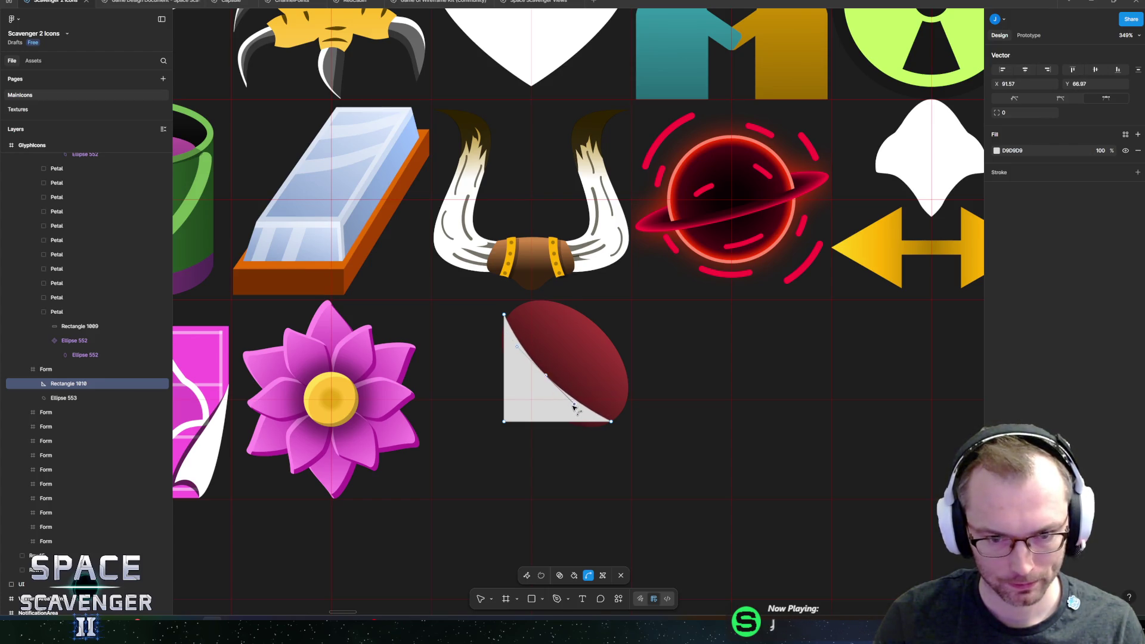
# - Nudge the triangle's top and bottom-right corners up and to the right
pyautogui.scroll(5, 507, 317)
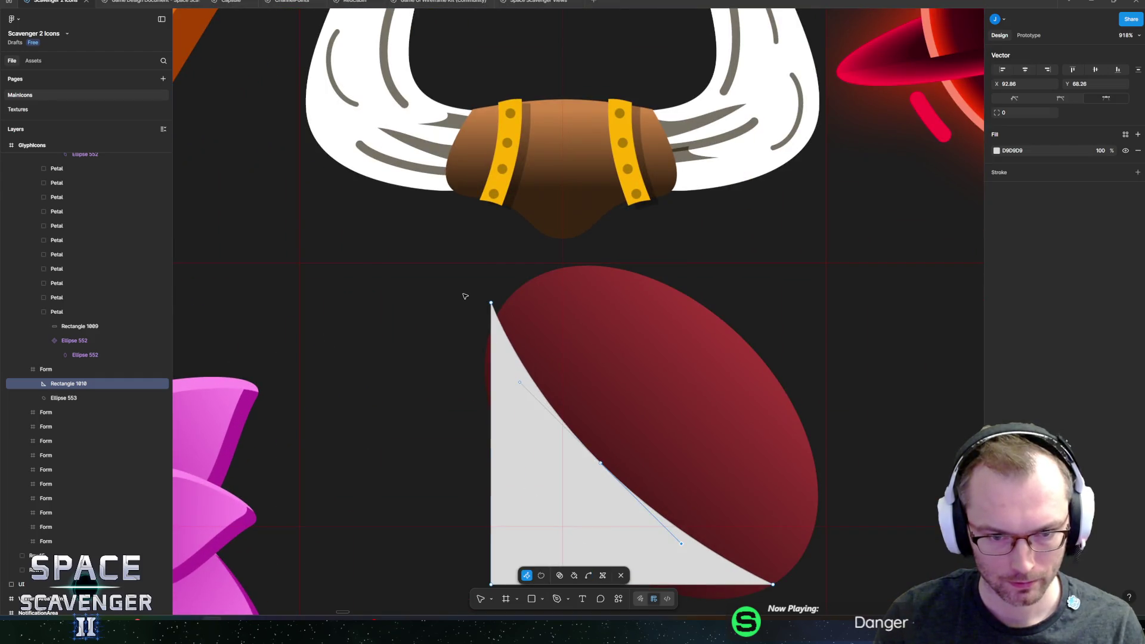
pyautogui.click(500, 345)
pyautogui.moveTo(491, 305); pyautogui.dragTo(495, 299)
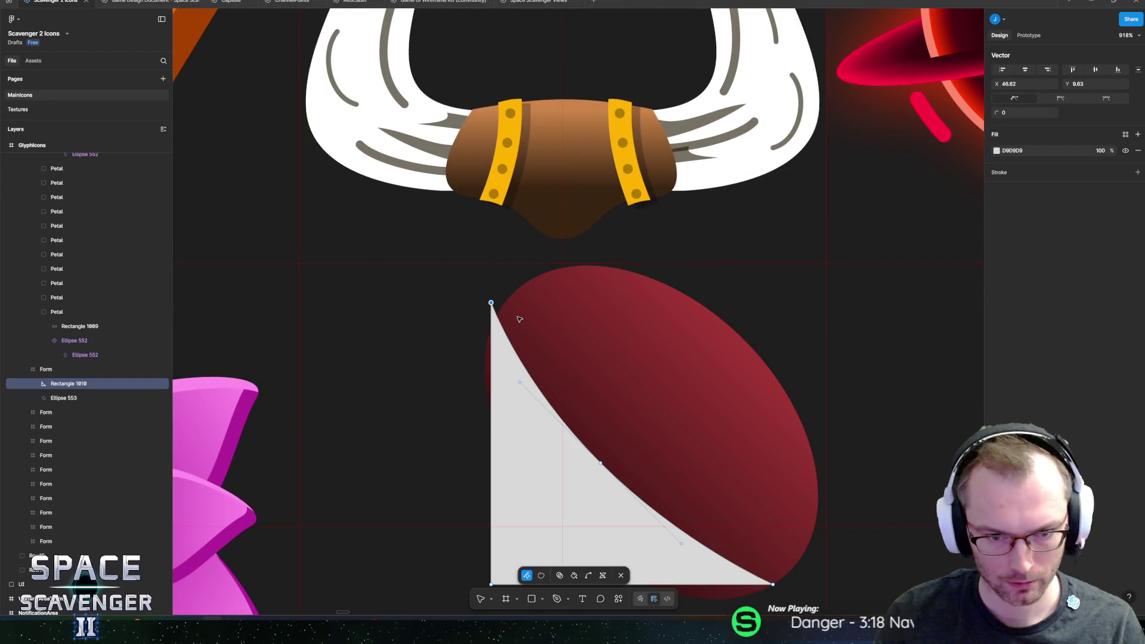
pyautogui.press('Right')
pyautogui.press('Right')
pyautogui.press('Right')
pyautogui.press('Up')
pyautogui.press('Up')
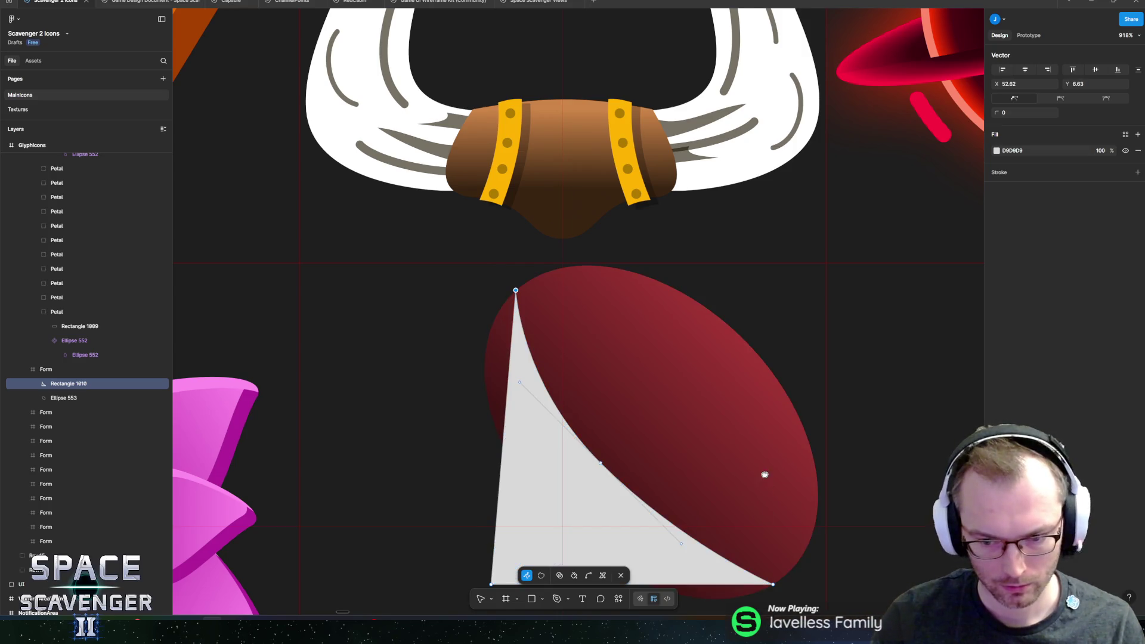
pyautogui.scroll(-2, 782, 501)
pyautogui.press('Right')
pyautogui.press('Right')
pyautogui.press('Right')
pyautogui.press('Up')
pyautogui.press('Up')
pyautogui.press('Up')
pyautogui.click(554, 472)
pyautogui.press('Escape')
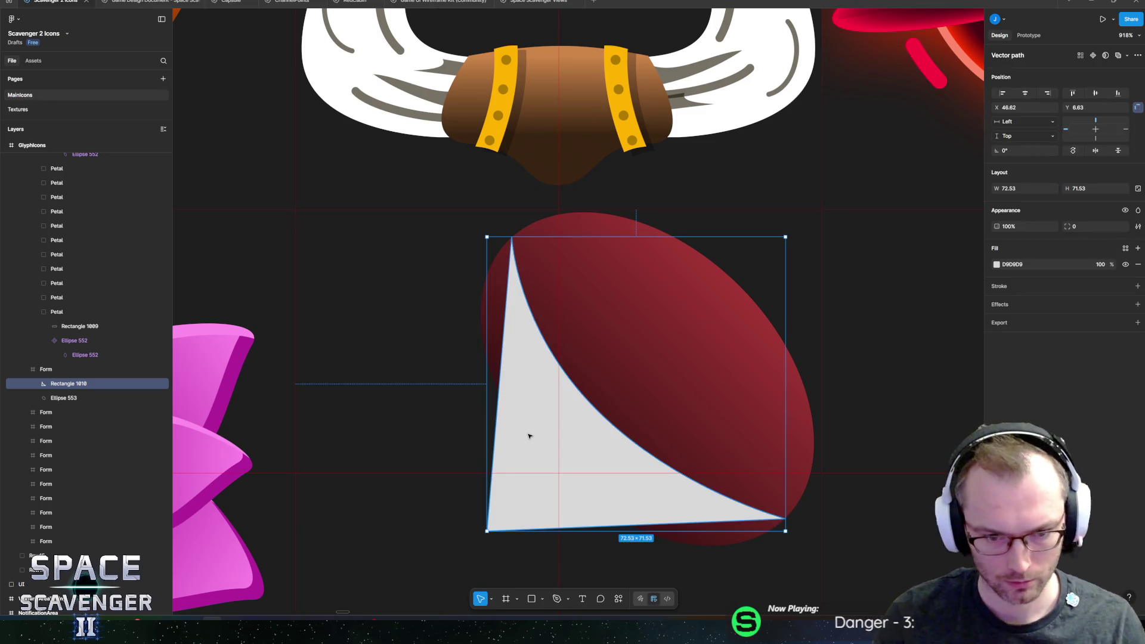
pyautogui.scroll(-5, 529, 435)
pyautogui.scroll(5, 549, 404)
# - Add new corners at the bottom-left and pull a spout out to the lower left
pyautogui.press('Return')
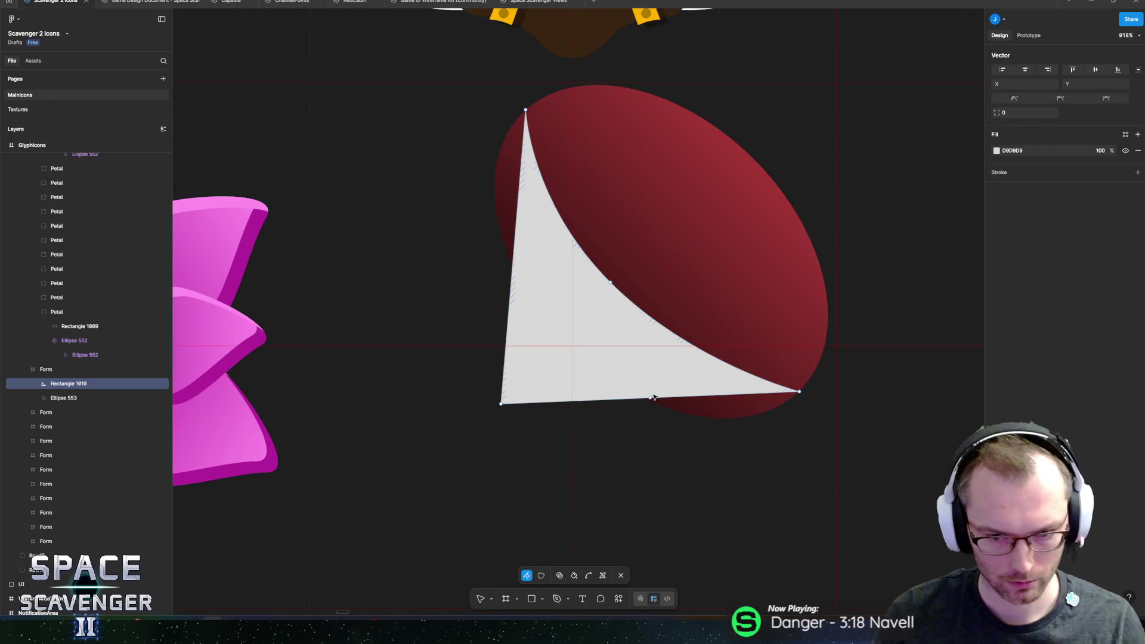
pyautogui.moveTo(500, 404)
pyautogui.mouseDown()
pyautogui.moveTo(523, 413)
pyautogui.moveTo(453, 402)
pyautogui.moveTo(462, 382)
pyautogui.mouseUp()
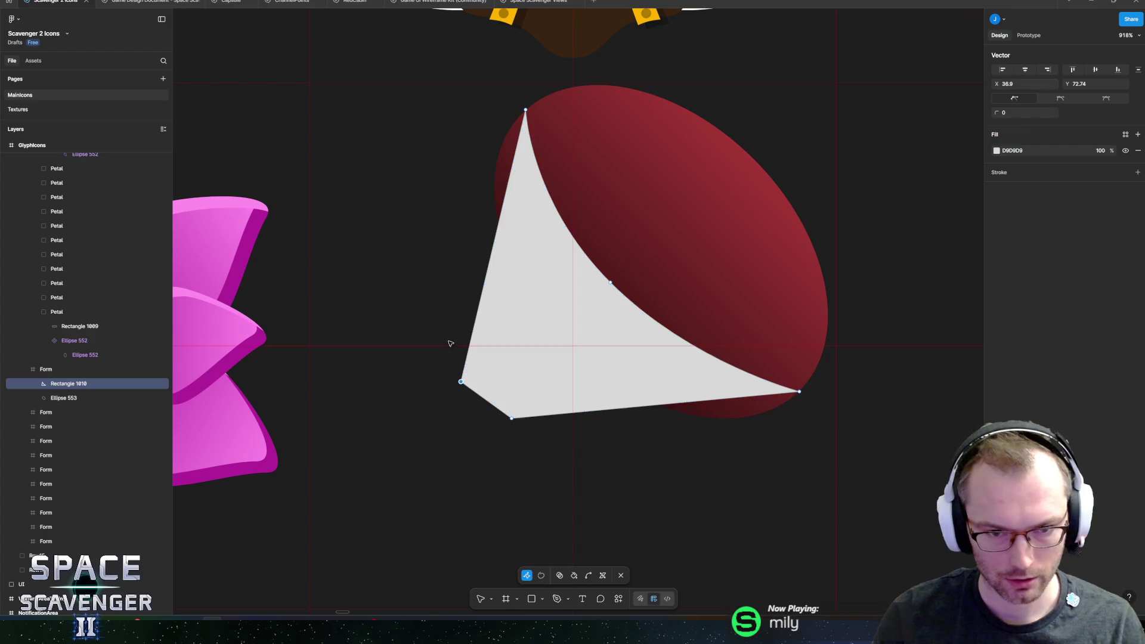
pyautogui.moveTo(462, 383)
pyautogui.mouseDown()
pyautogui.moveTo(444, 289)
pyautogui.moveTo(512, 123)
pyautogui.moveTo(448, 363)
pyautogui.moveTo(471, 368)
pyautogui.mouseUp()
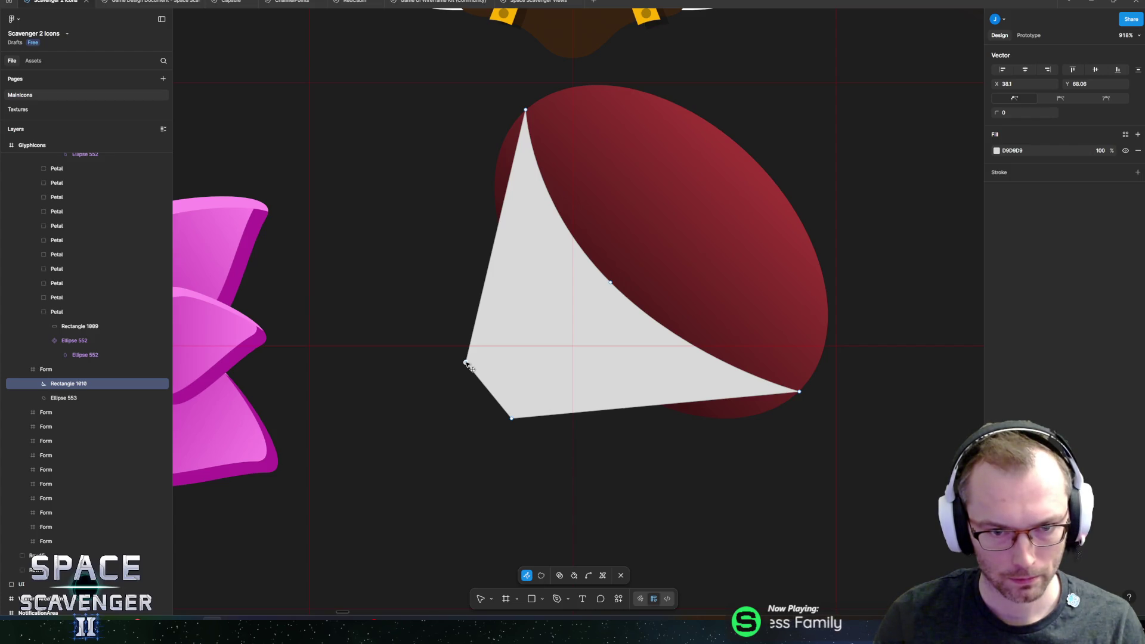
pyautogui.moveTo(472, 368)
pyautogui.mouseDown()
pyautogui.moveTo(455, 422)
pyautogui.moveTo(320, 476)
pyautogui.moveTo(332, 484)
pyautogui.moveTo(313, 526)
pyautogui.mouseUp()
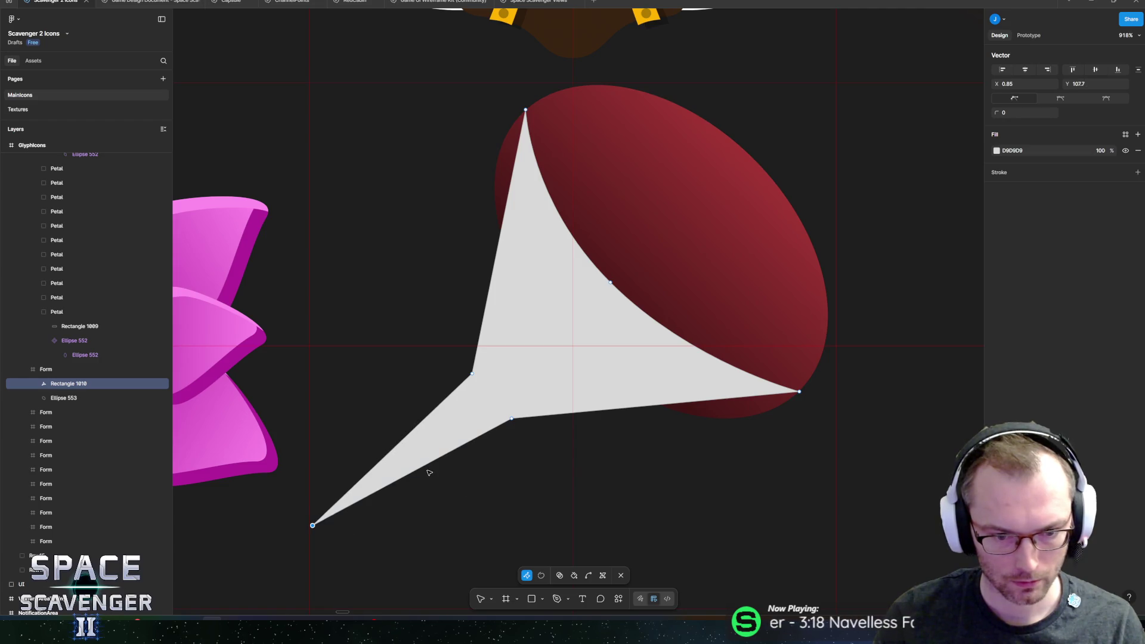
pyautogui.moveTo(412, 474); pyautogui.dragTo(392, 514)
pyautogui.scroll(-5, 435, 497)
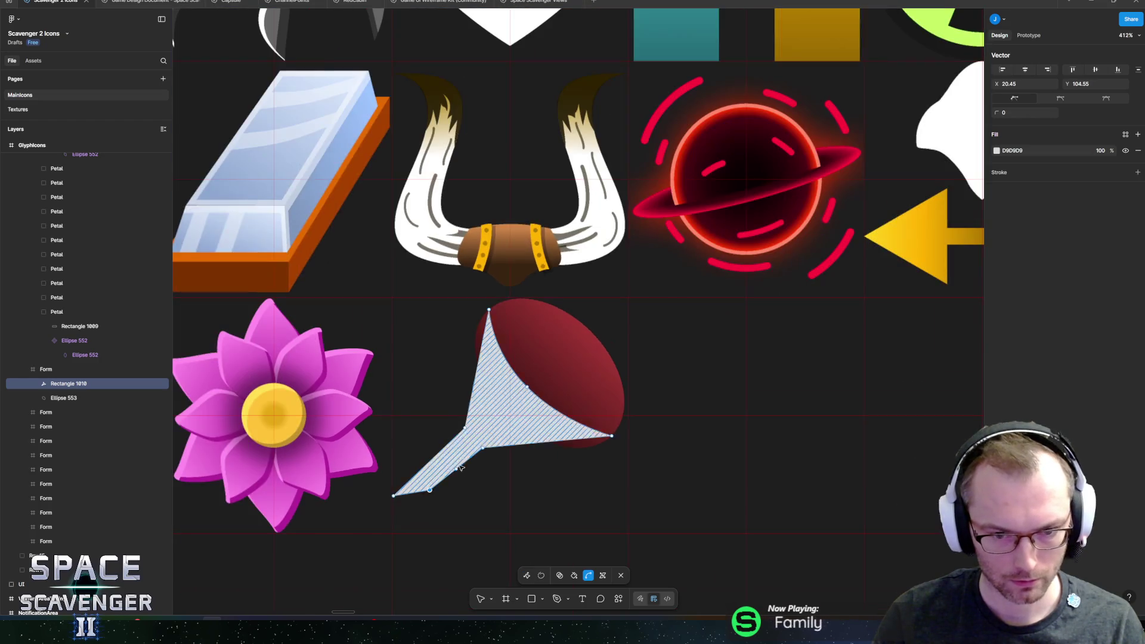
pyautogui.press('Escape')
# - Fill the funnel with a red linear gradient, first stop at saturation 70
pyautogui.moveTo(558, 476)
pyautogui.mouseDown()
pyautogui.moveTo(573, 318)
pyautogui.moveTo(574, 333)
pyautogui.mouseUp()
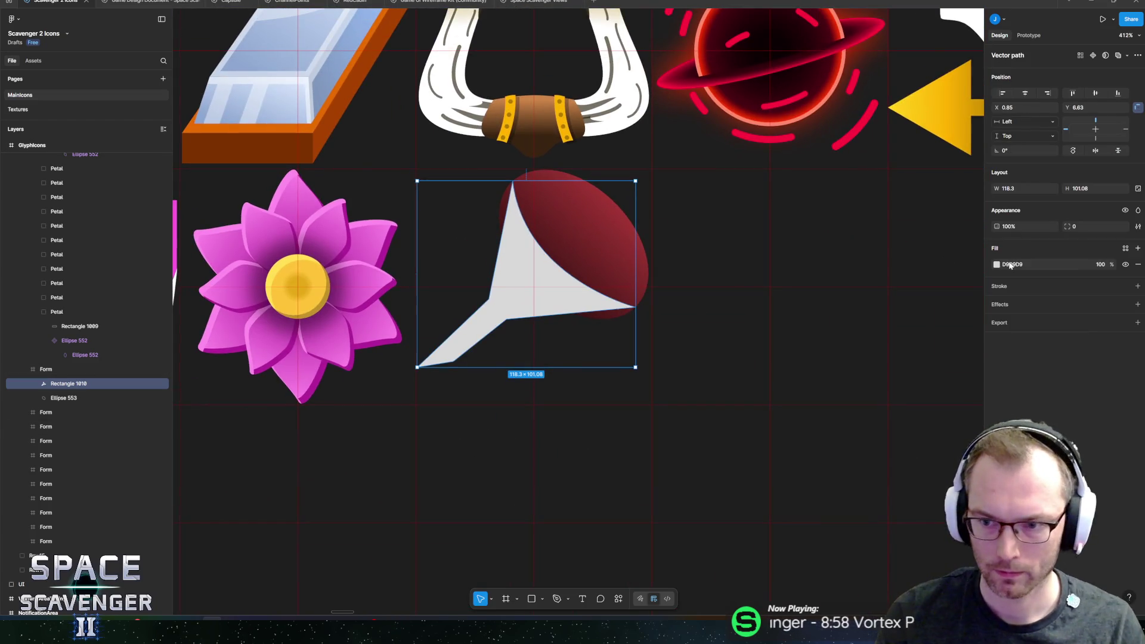
pyautogui.click(996, 264)
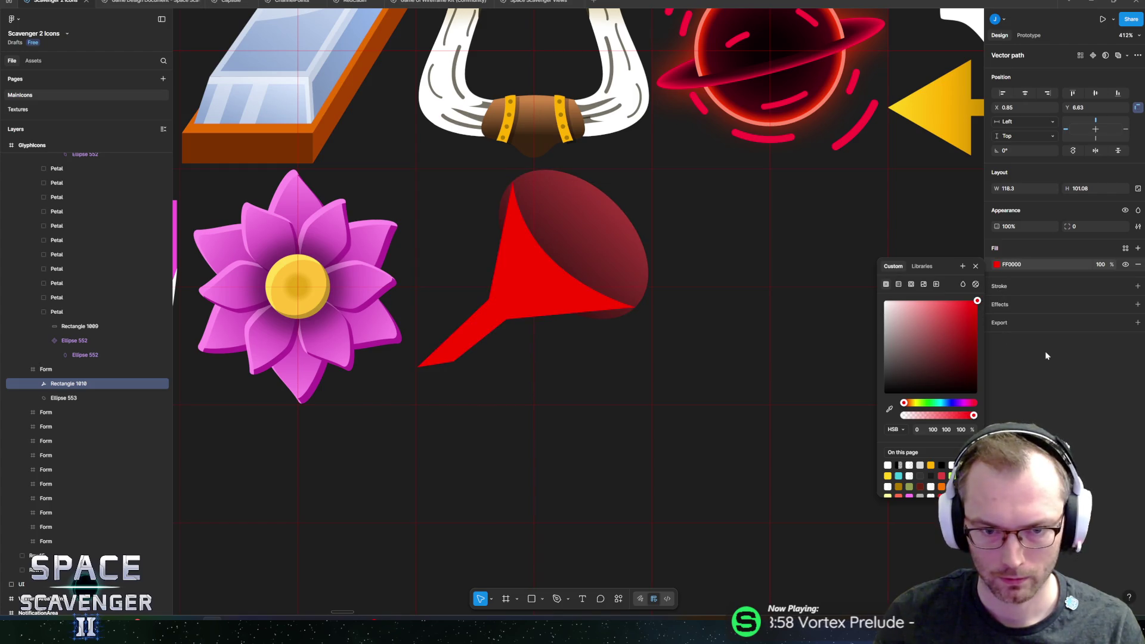
pyautogui.click(899, 285)
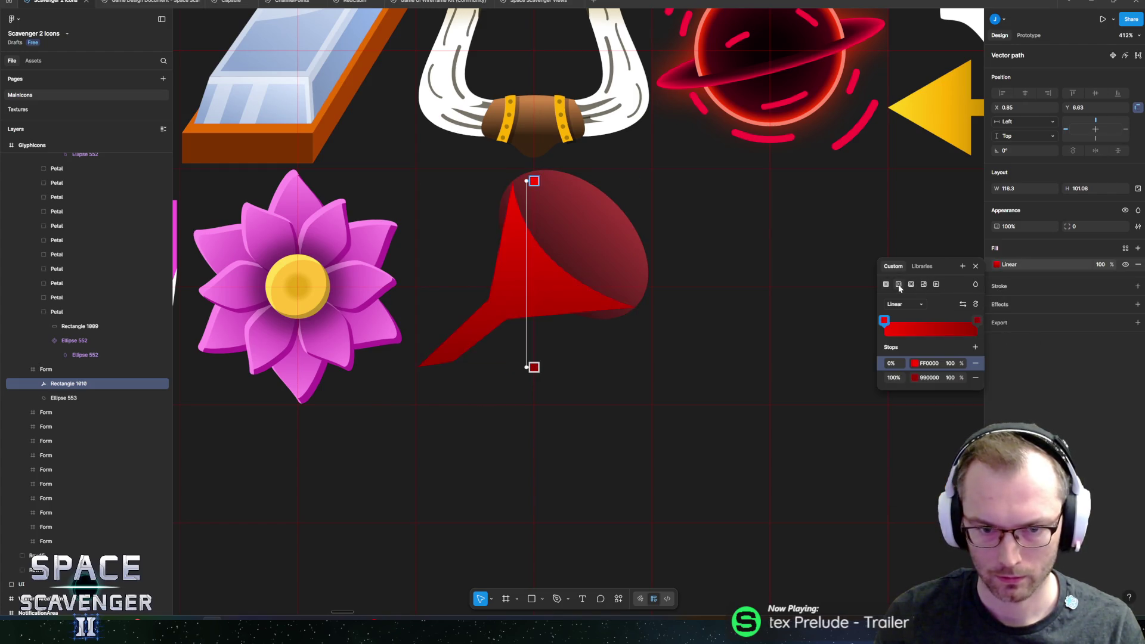
pyautogui.click(915, 364)
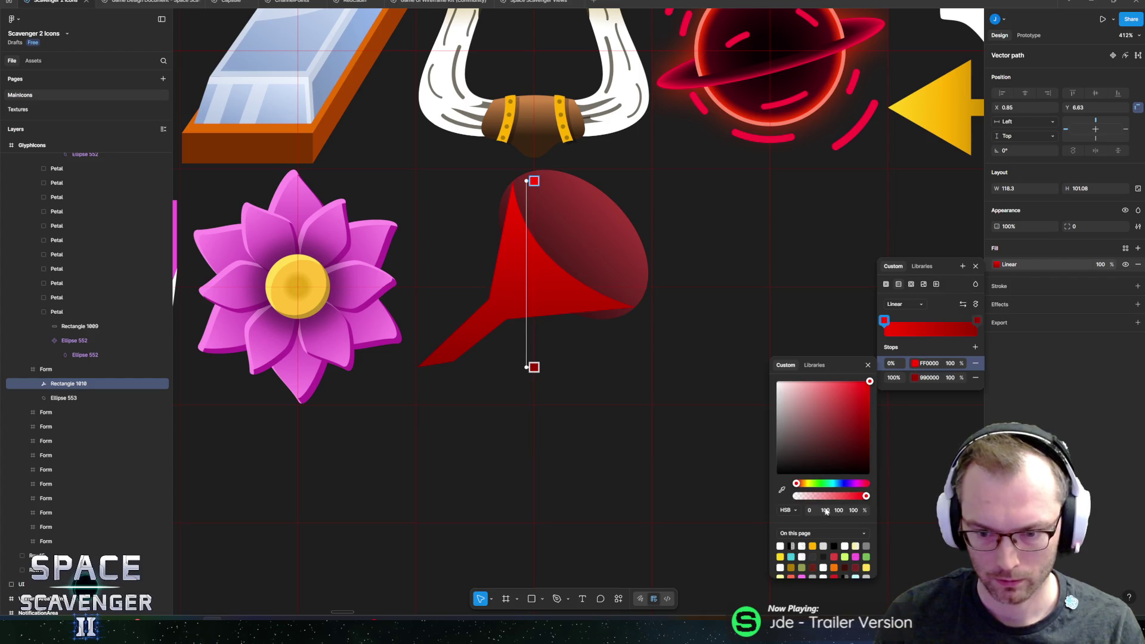
pyautogui.write('60')
pyautogui.press('Return')
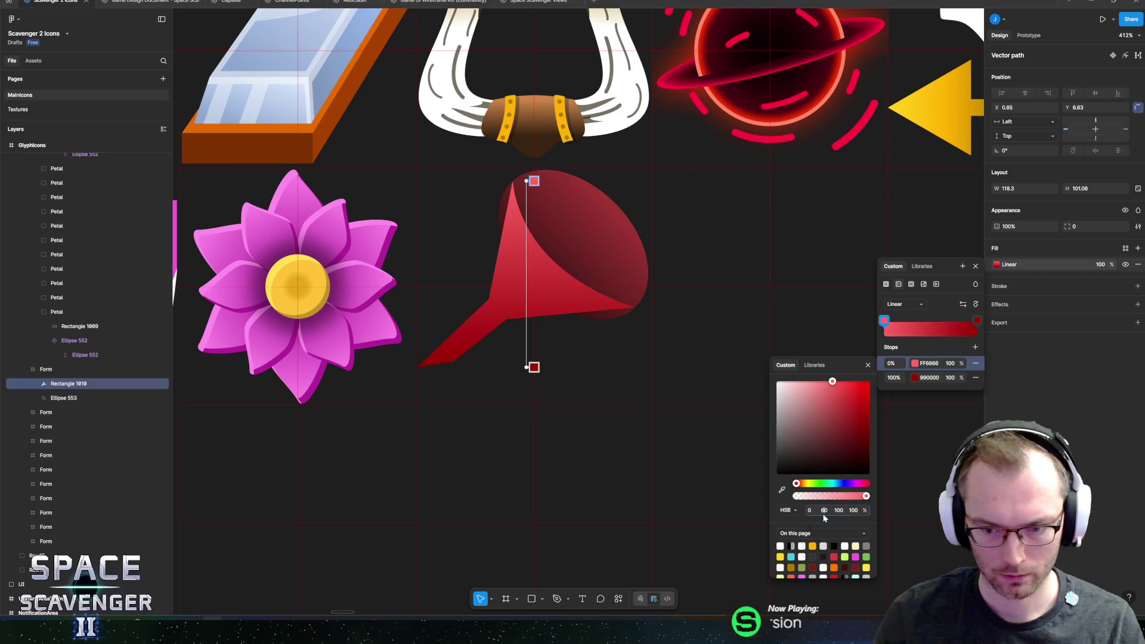
pyautogui.write('70')
pyautogui.press('Return')
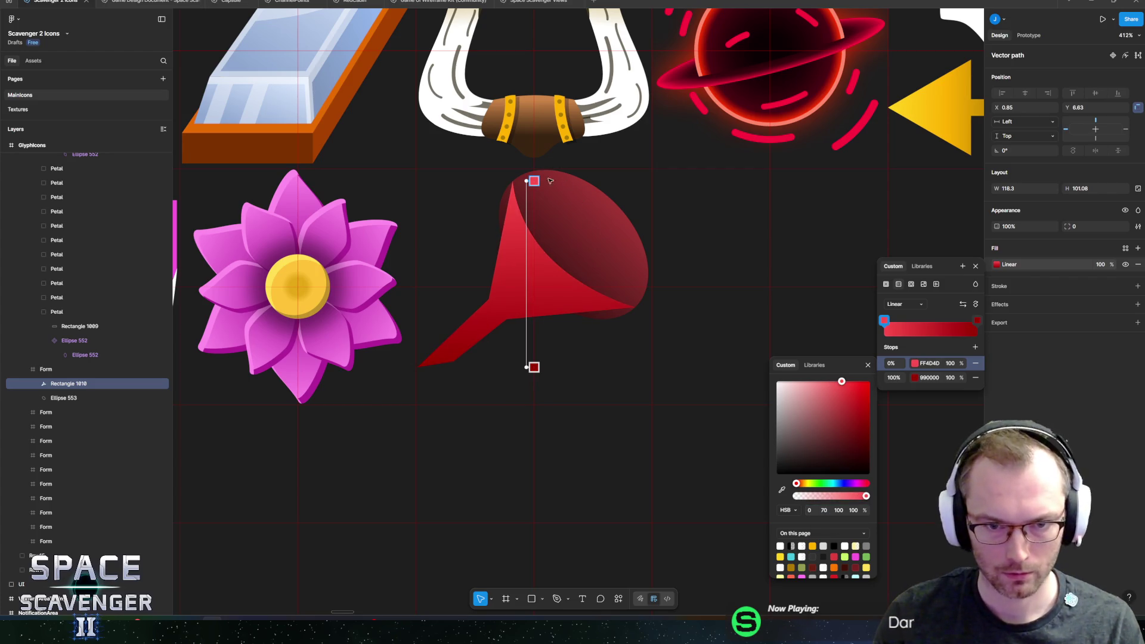
# - Run the gradient from the funnel's mouth (FF4040) to the spout tip (990000)
pyautogui.moveTo(525, 178); pyautogui.dragTo(564, 245)
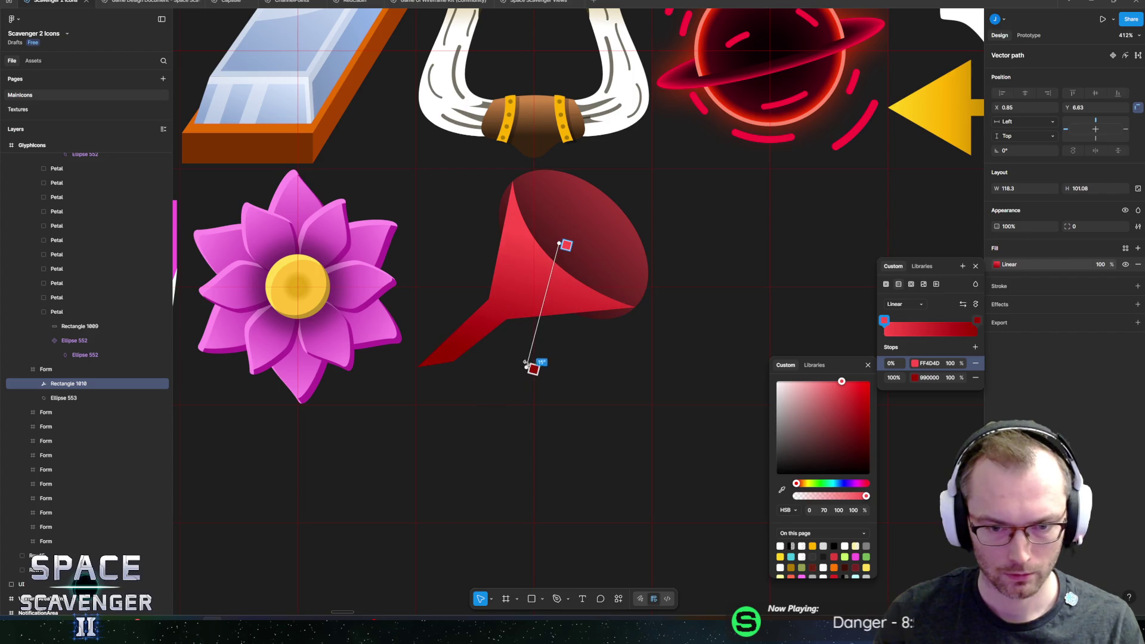
pyautogui.moveTo(525, 368); pyautogui.dragTo(422, 365)
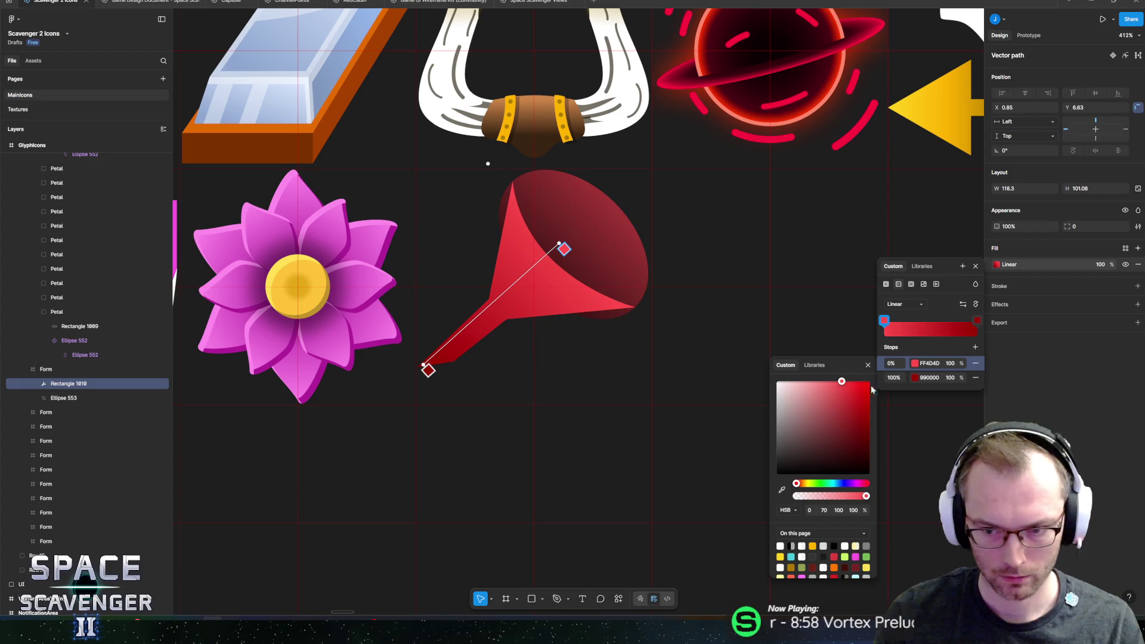
pyautogui.click(913, 381)
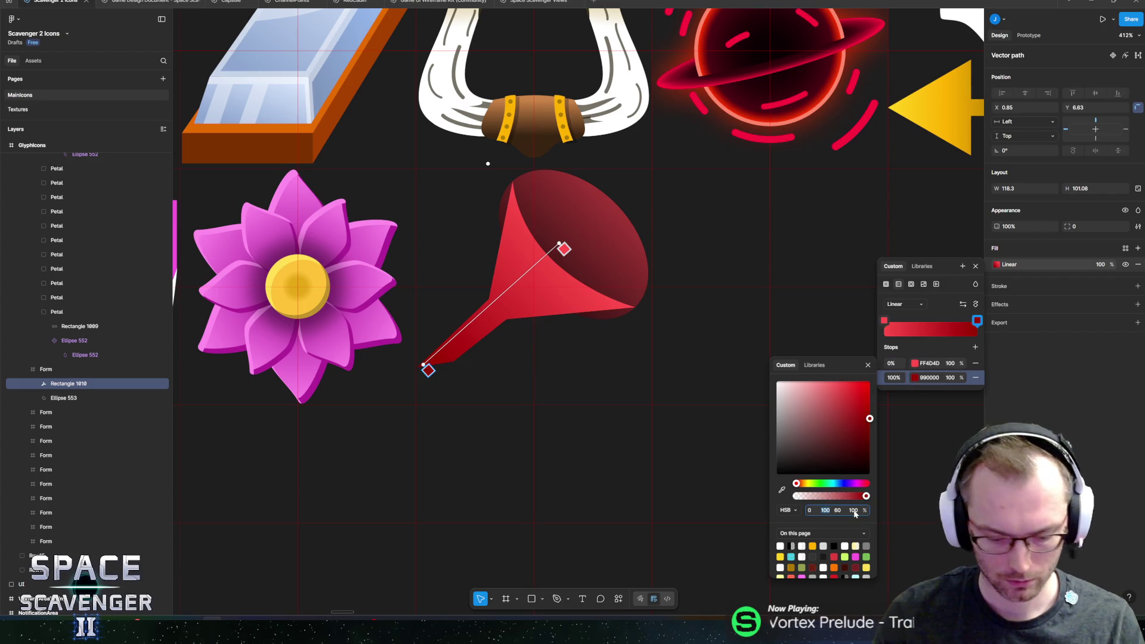
pyautogui.click(614, 312)
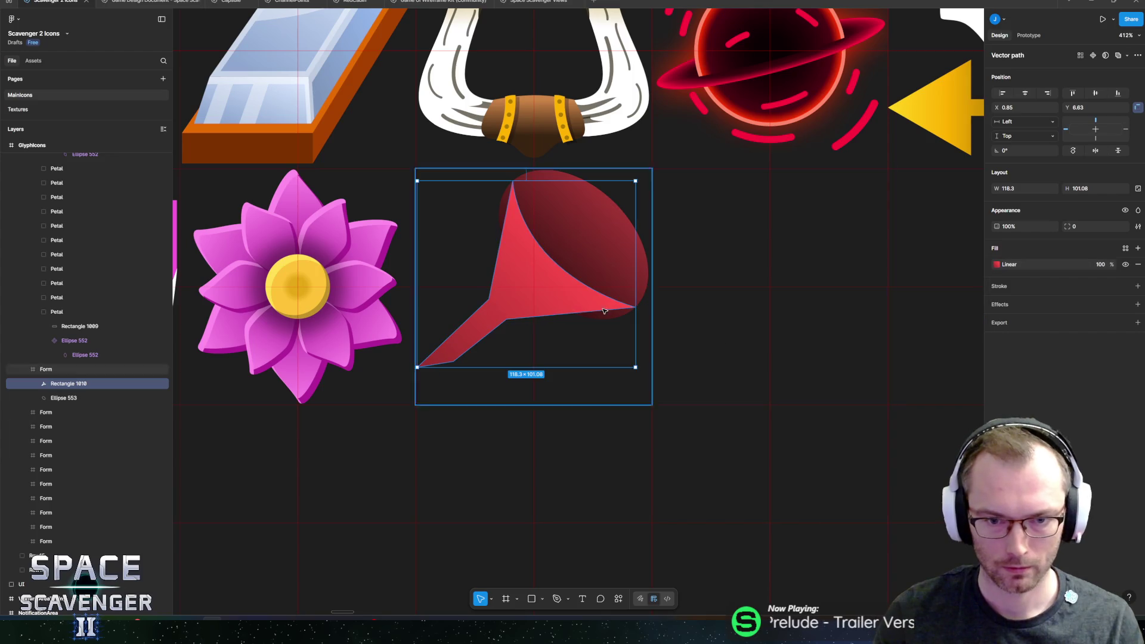
pyautogui.scroll(-10, 484, 361)
# - Raise the funnel's left-edge corner and curve that edge to cover the dark gap
pyautogui.click(485, 405)
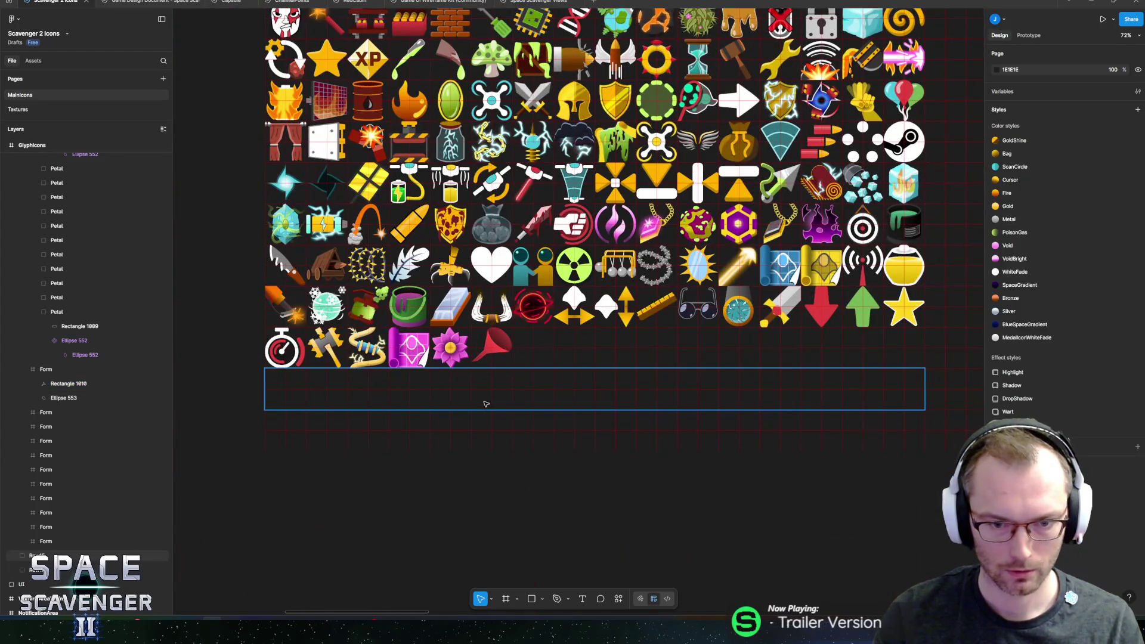
pyautogui.scroll(10, 493, 375)
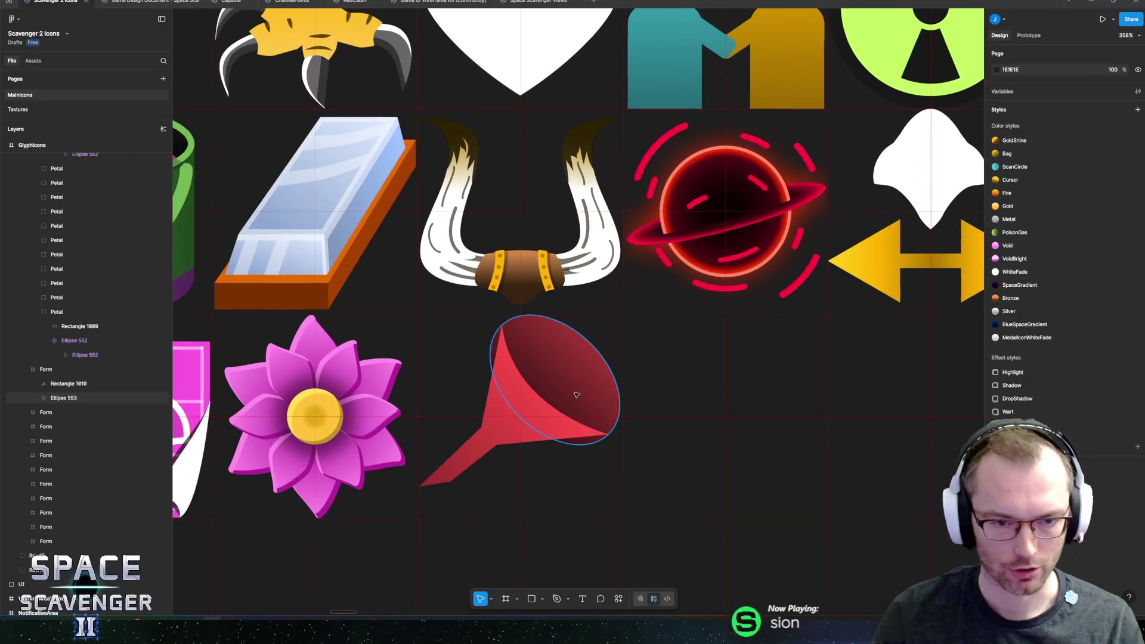
pyautogui.click(508, 422)
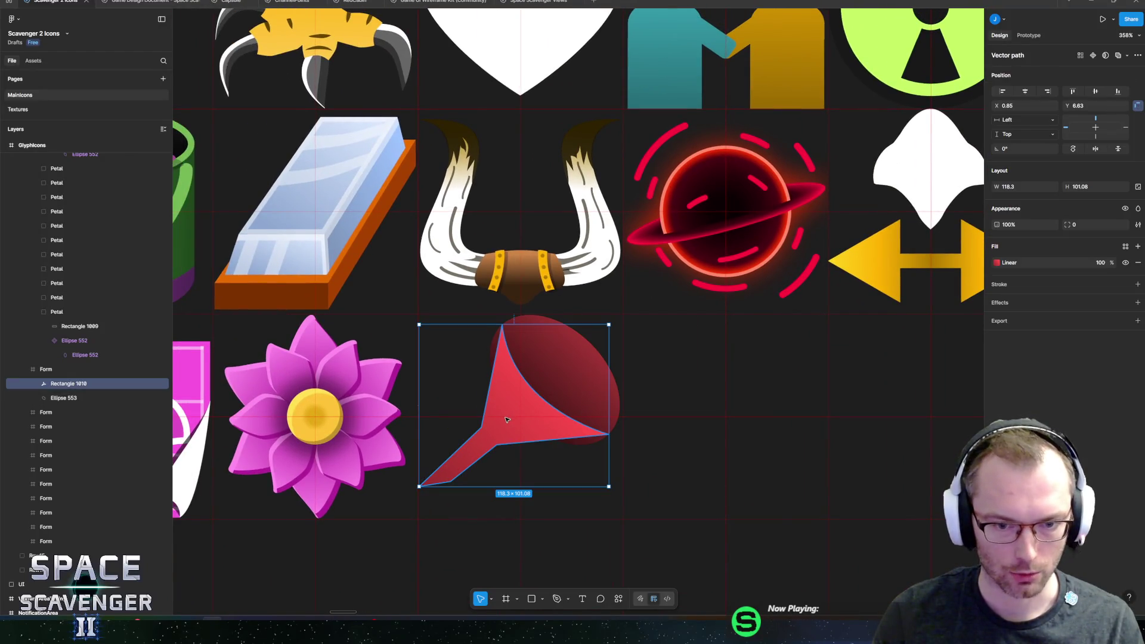
pyautogui.scroll(4, 507, 420)
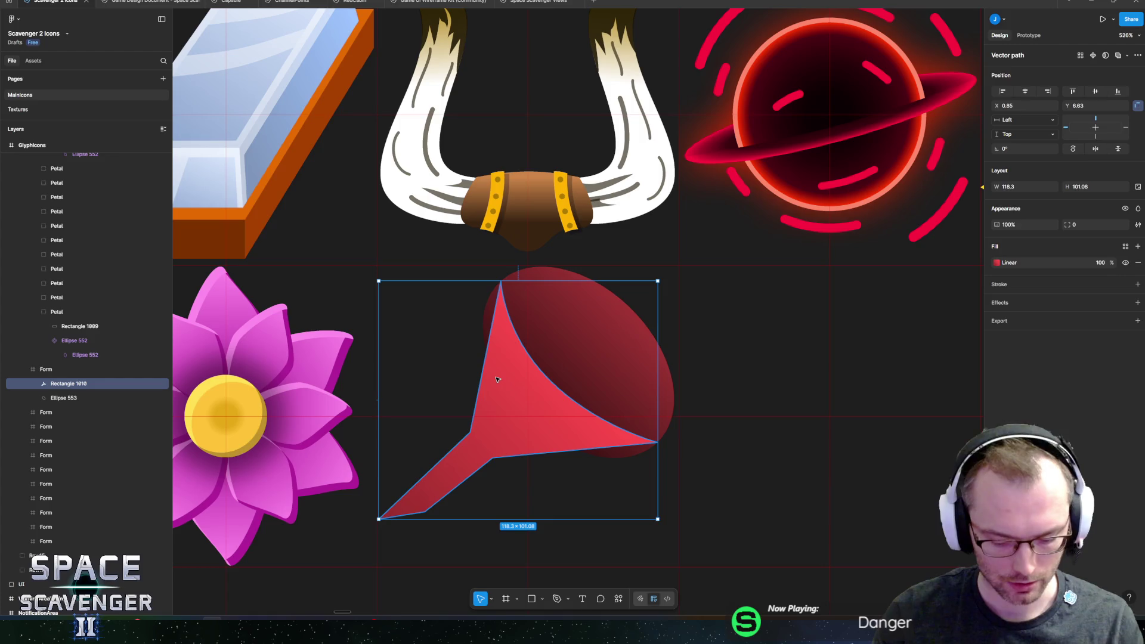
pyautogui.doubleClick(497, 379)
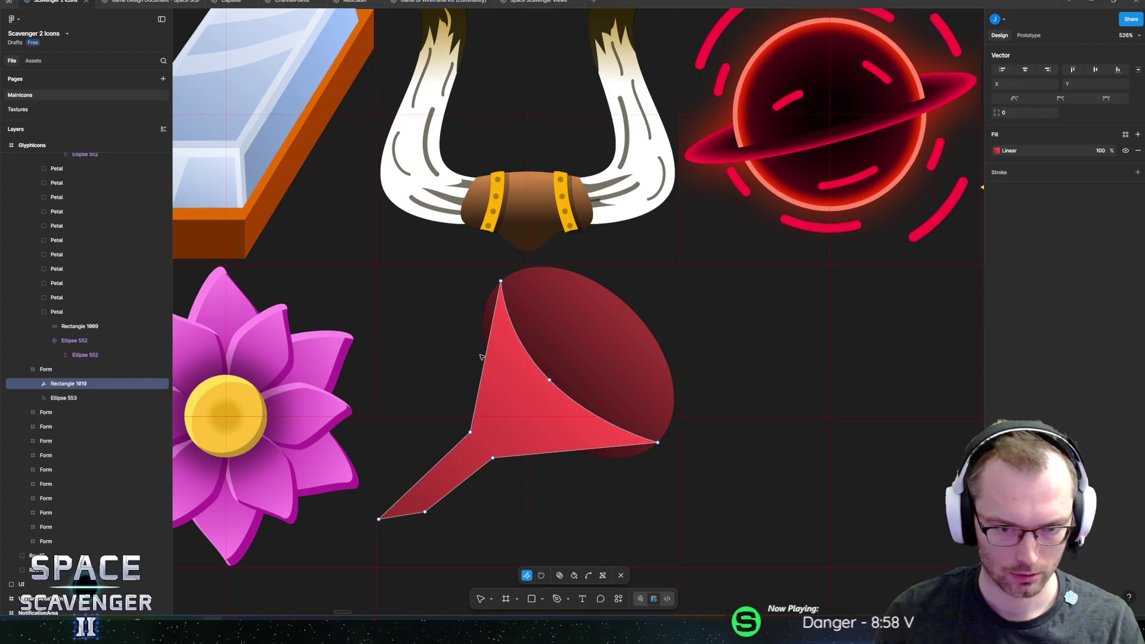
pyautogui.moveTo(486, 358); pyautogui.dragTo(483, 311)
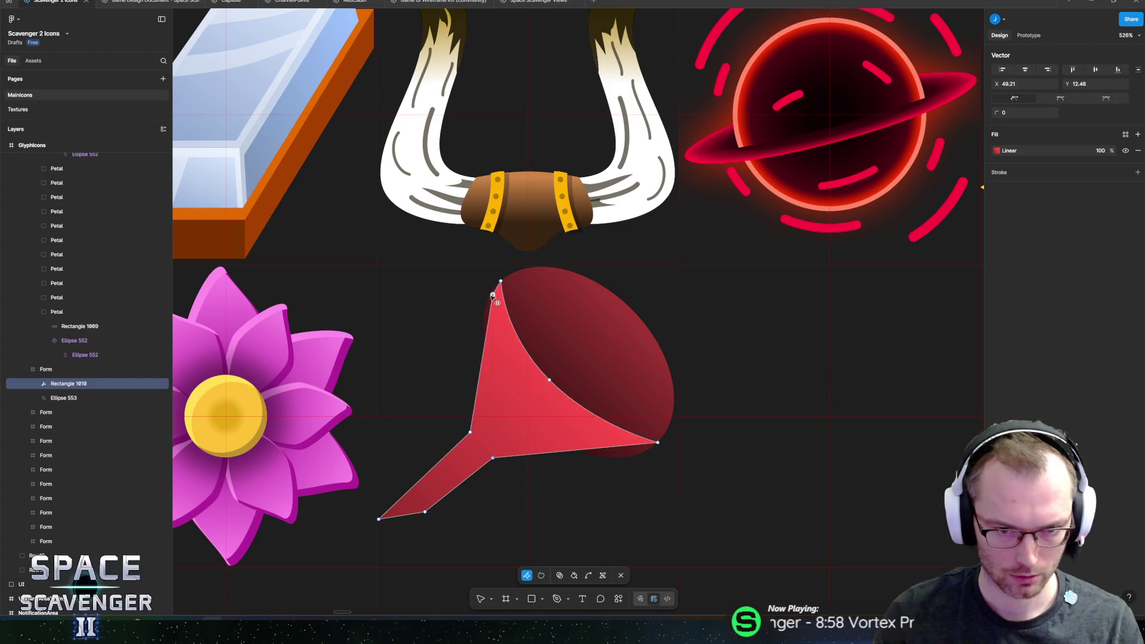
pyautogui.scroll(10, 487, 312)
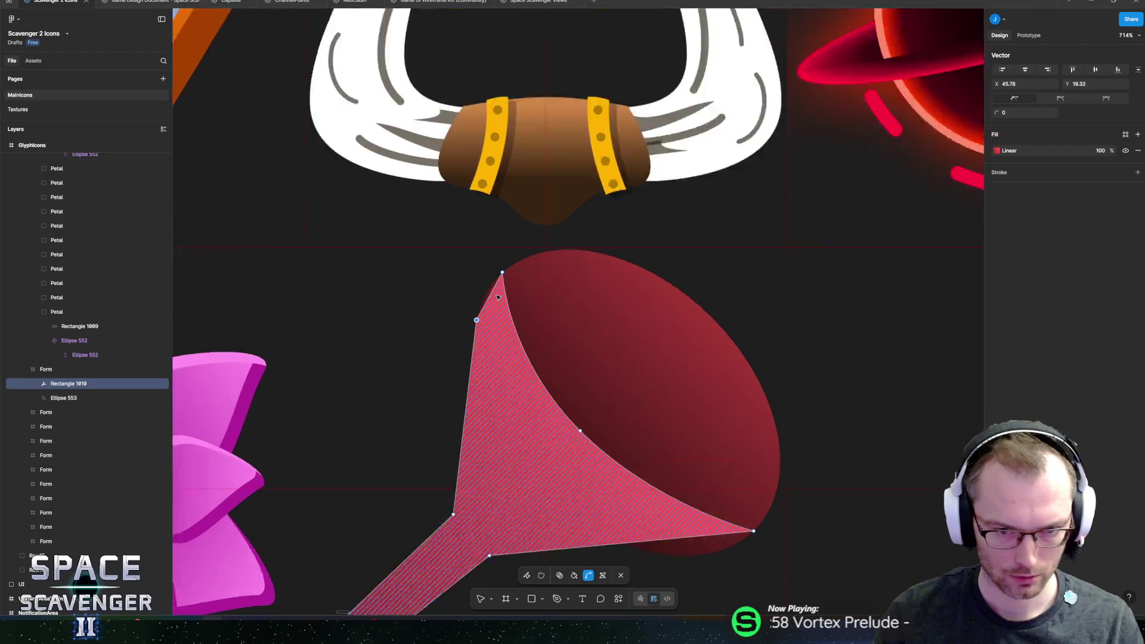
pyautogui.moveTo(493, 305); pyautogui.dragTo(500, 317)
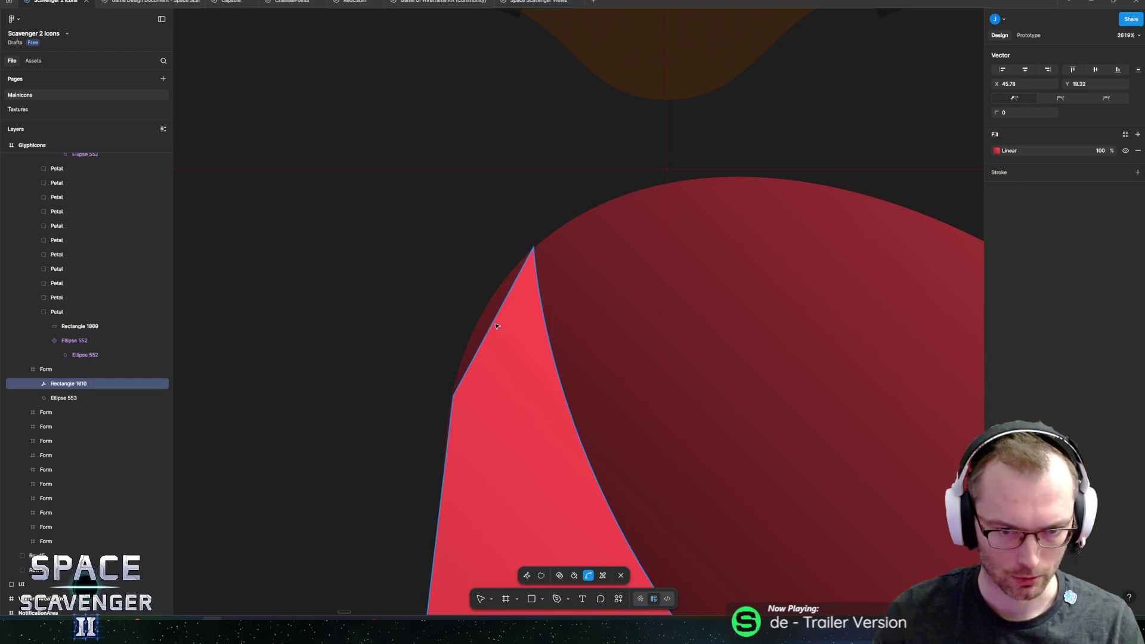
pyautogui.moveTo(496, 317); pyautogui.dragTo(487, 308)
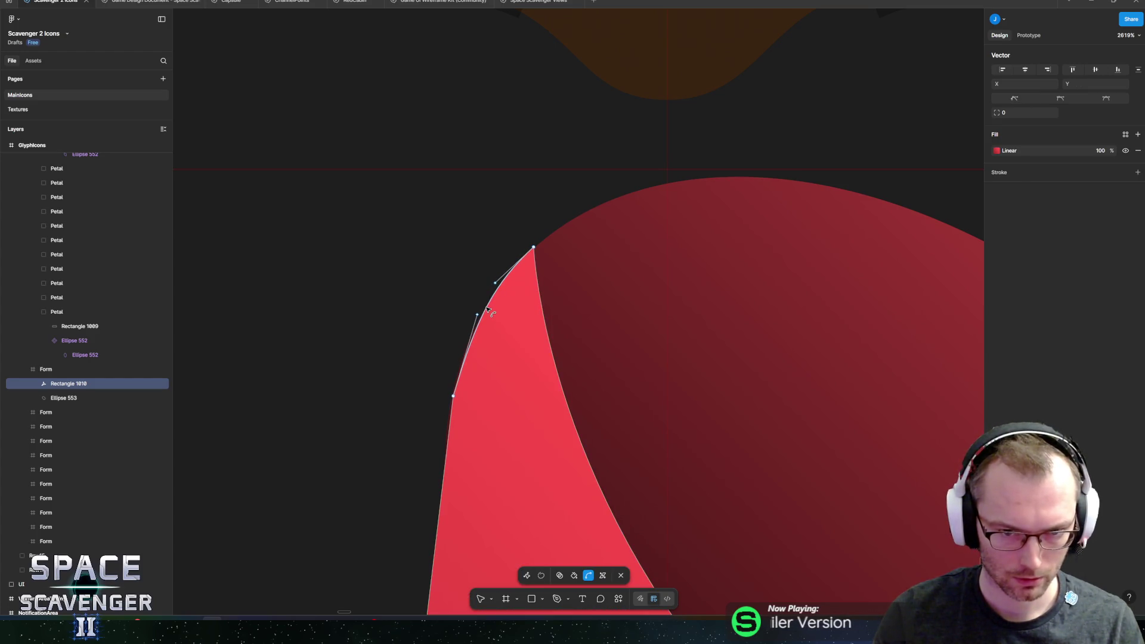
# - Nudge another left-edge point to smooth the funnel's left side
pyautogui.press('v')
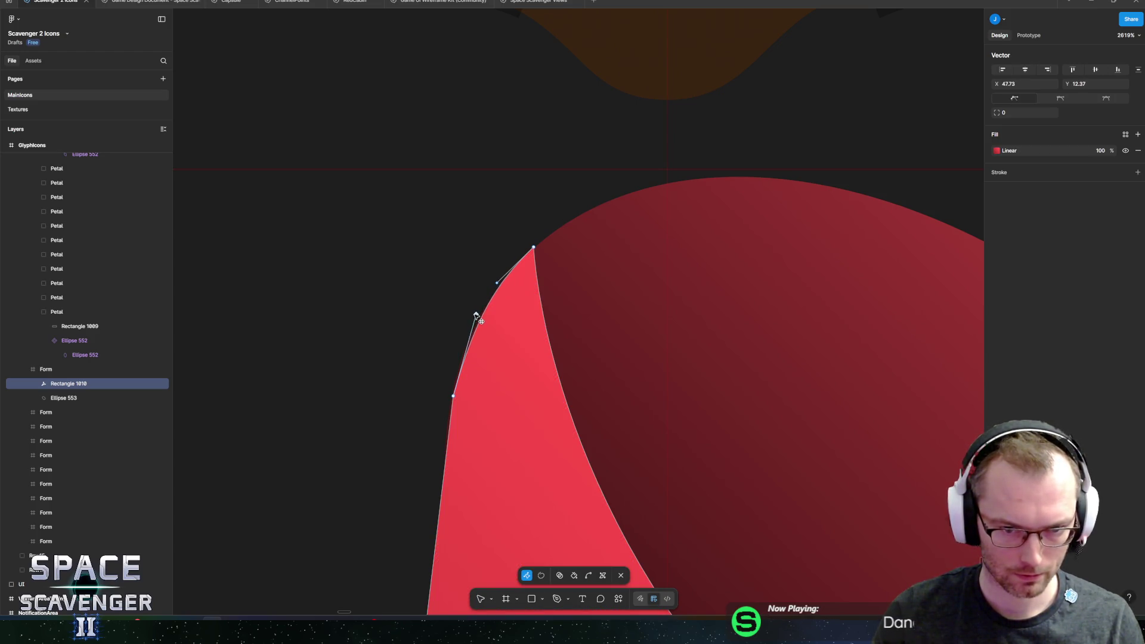
pyautogui.scroll(-3, 490, 366)
pyautogui.scroll(-5, 489, 365)
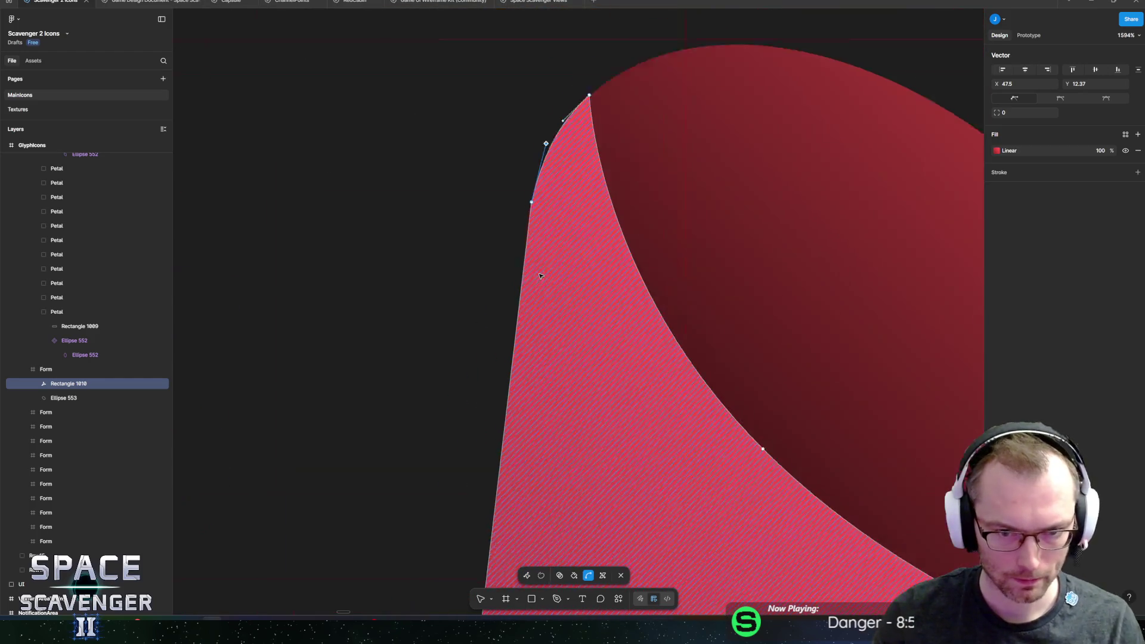
pyautogui.scroll(5, 538, 298)
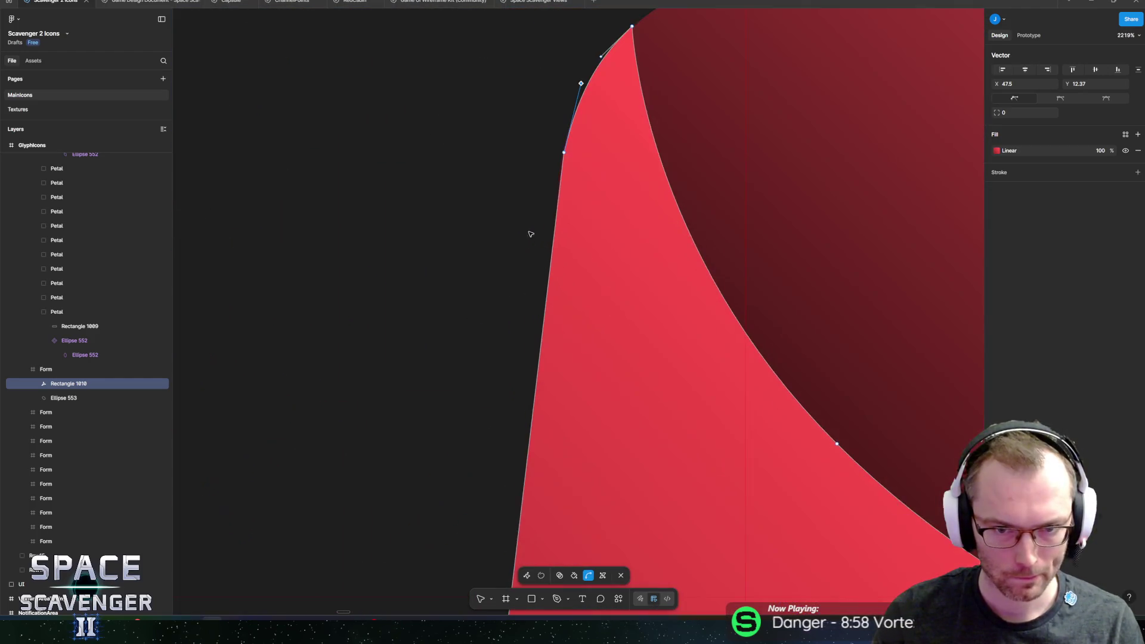
pyautogui.click(571, 136)
pyautogui.moveTo(571, 136); pyautogui.dragTo(561, 149)
pyautogui.scroll(-3, 560, 148)
pyautogui.scroll(-4, 599, 150)
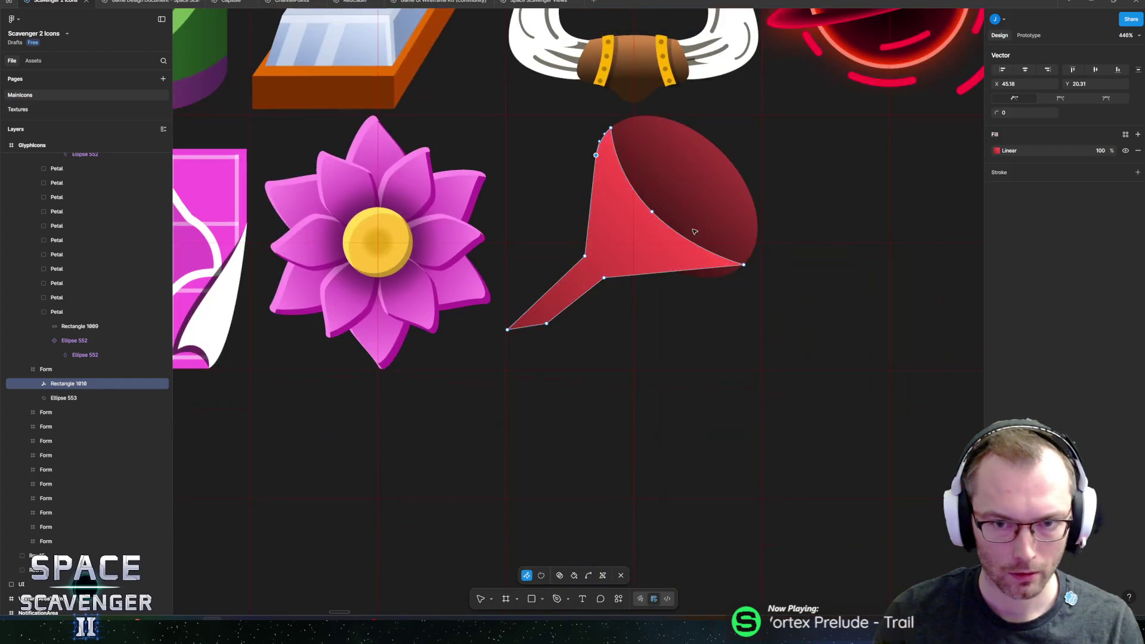
pyautogui.scroll(3, 647, 258)
# - Move the bottom corner toward the rim and bend it into a smooth curve
pyautogui.moveTo(554, 215); pyautogui.dragTo(653, 232)
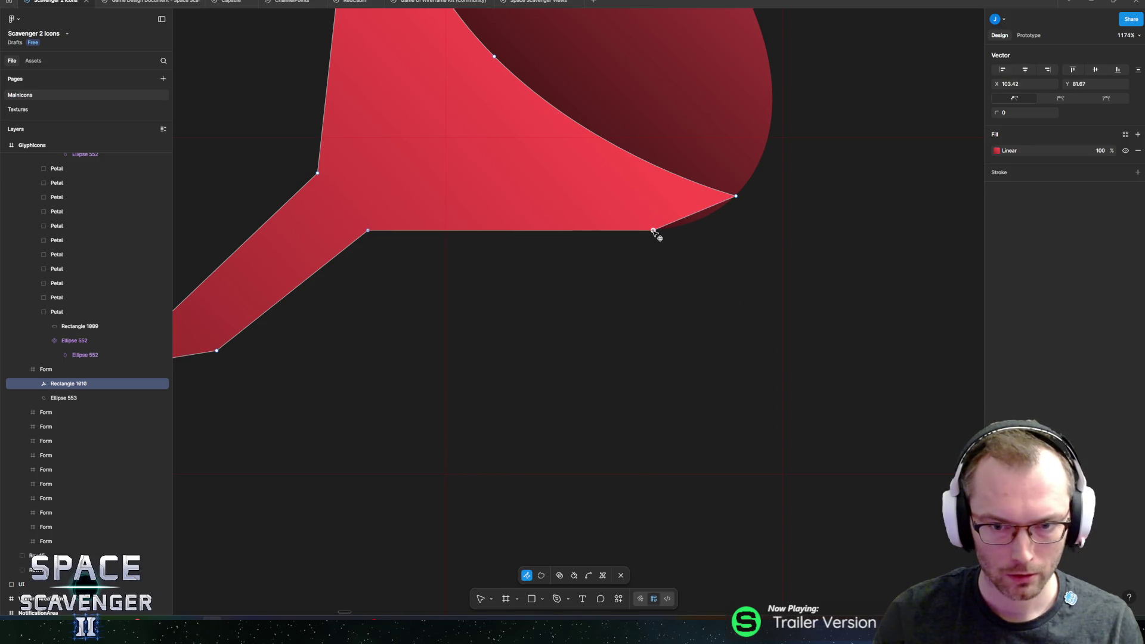
pyautogui.press('ctrl')
pyautogui.moveTo(697, 216); pyautogui.dragTo(702, 221)
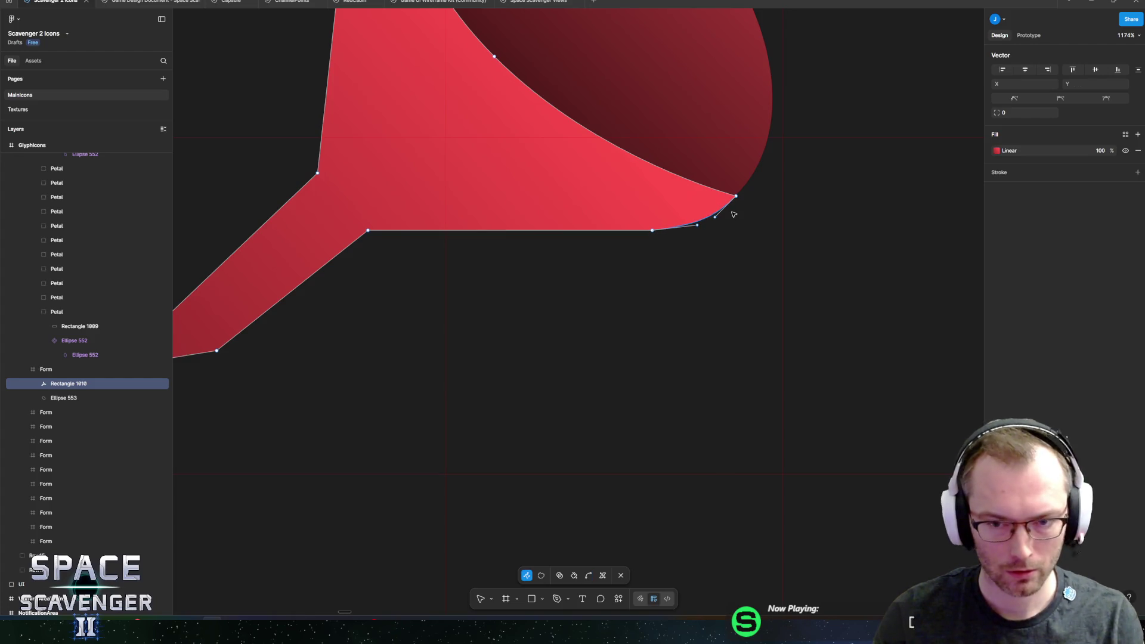
pyautogui.press('Escape')
pyautogui.scroll(-5, 710, 234)
pyautogui.scroll(3, 588, 190)
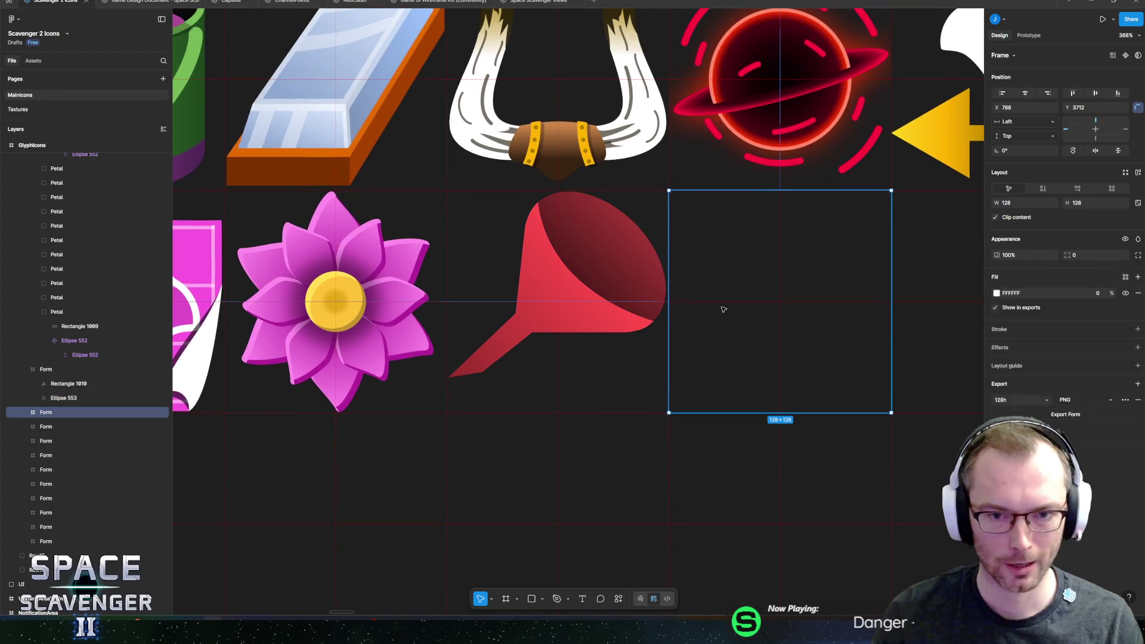
# - Select the funnel's icon frame and check it within the icon grid
pyautogui.scroll(5, 552, 288)
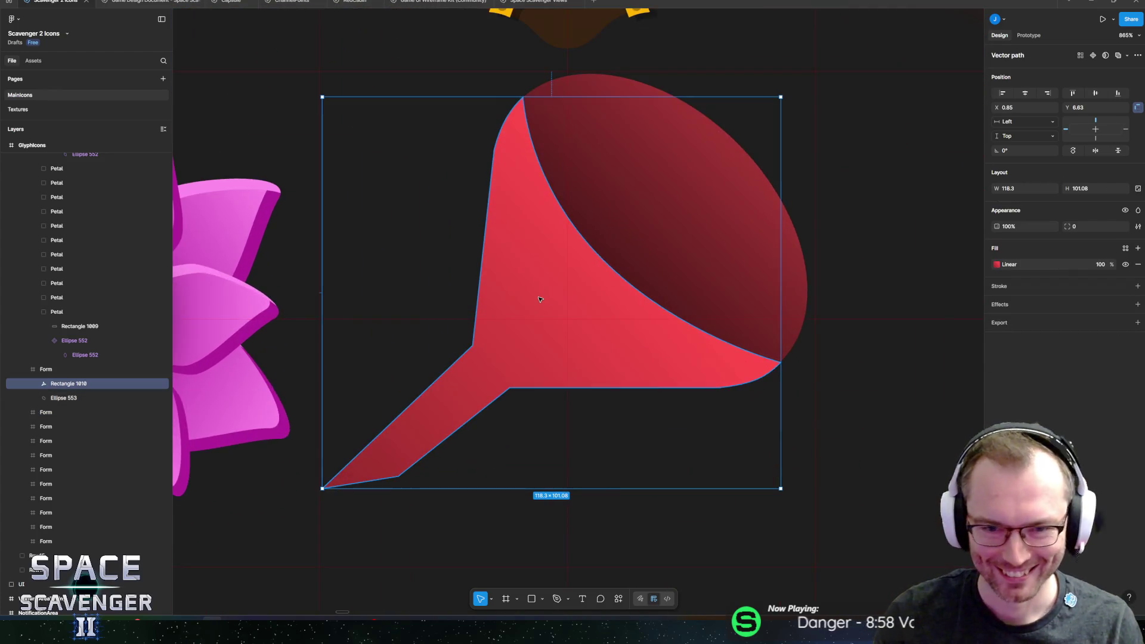
pyautogui.scroll(-4, 551, 289)
pyautogui.scroll(1, 531, 304)
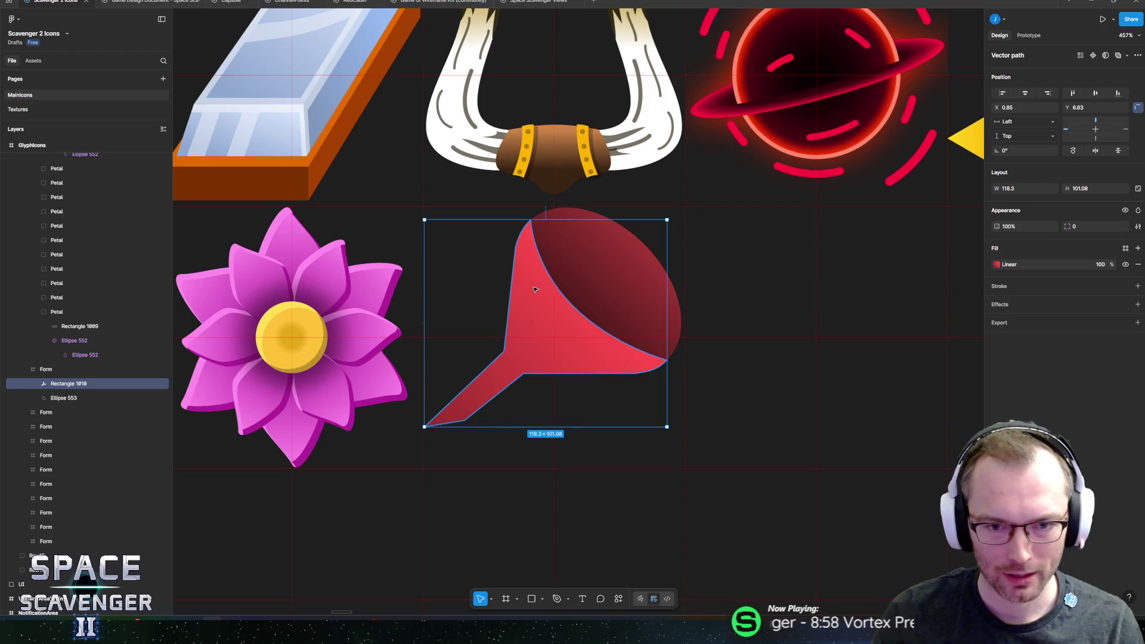
pyautogui.click(584, 287)
pyautogui.click(466, 294)
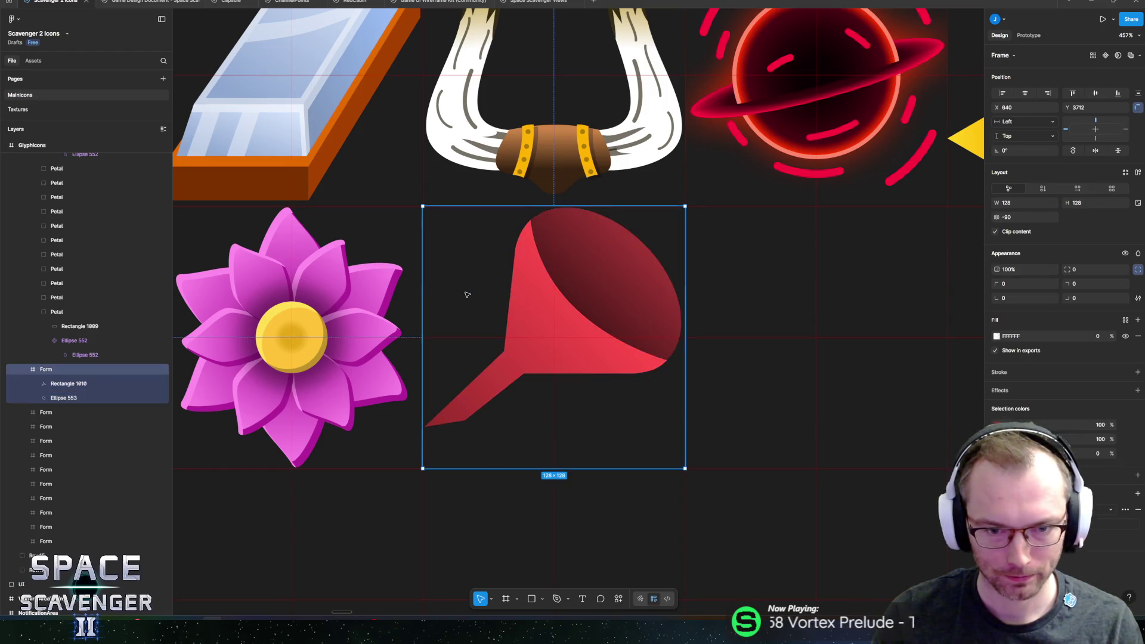
pyautogui.scroll(-5, 466, 295)
pyautogui.scroll(5, 471, 301)
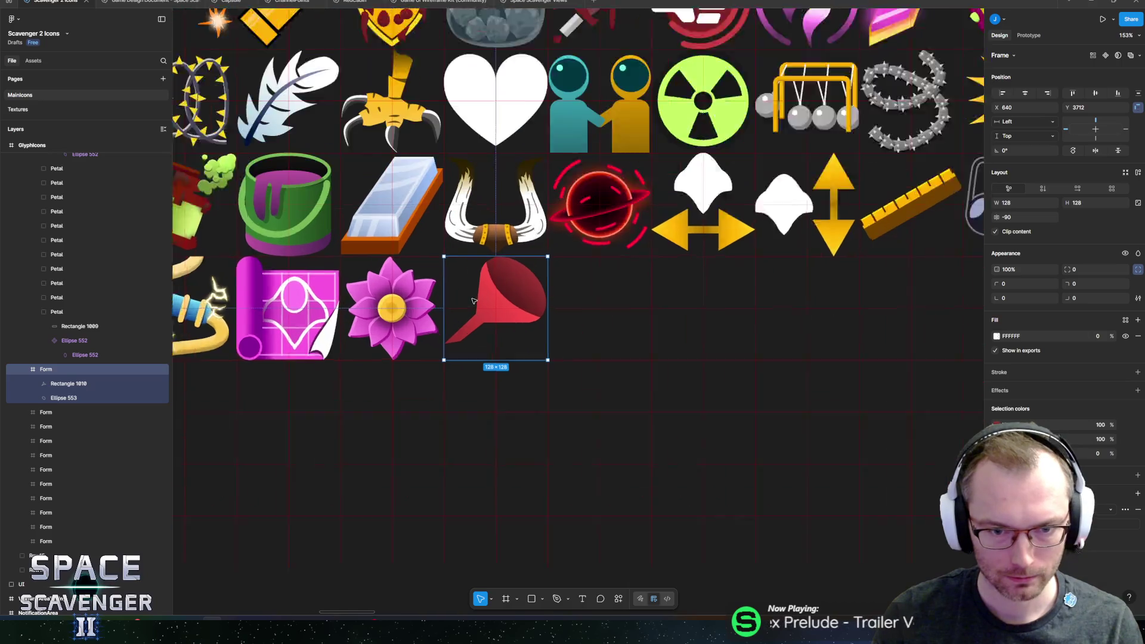
pyautogui.scroll(-3, 495, 288)
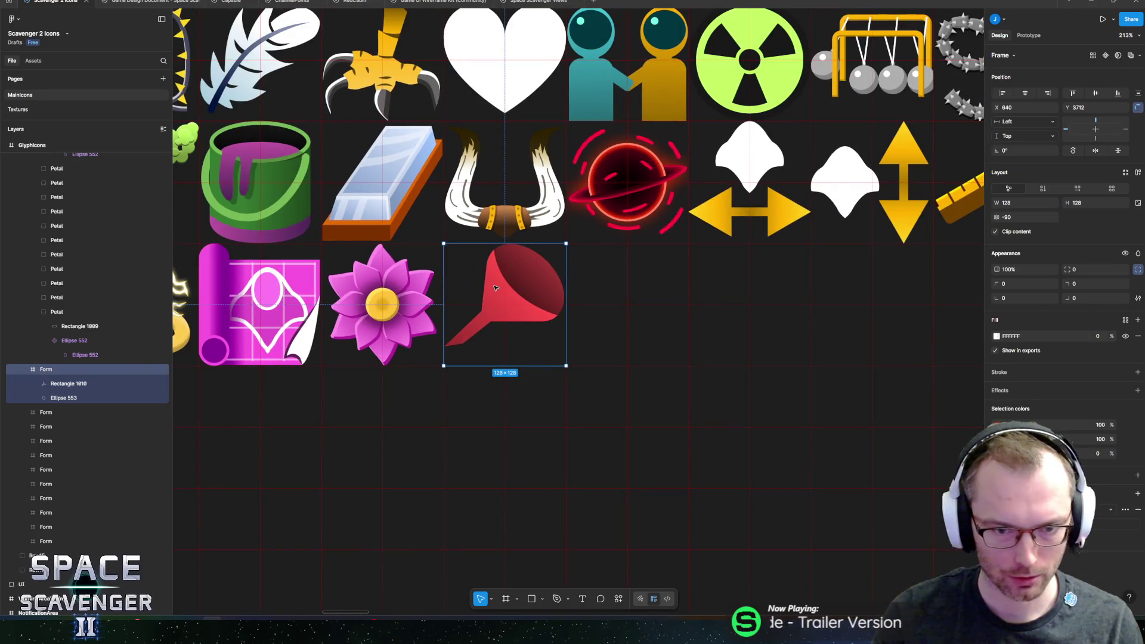
# - Bring the DuckDuckGo funnel image results forward for reference
pyautogui.hotkey('alt', 'Tab')
pyautogui.press('Tab')
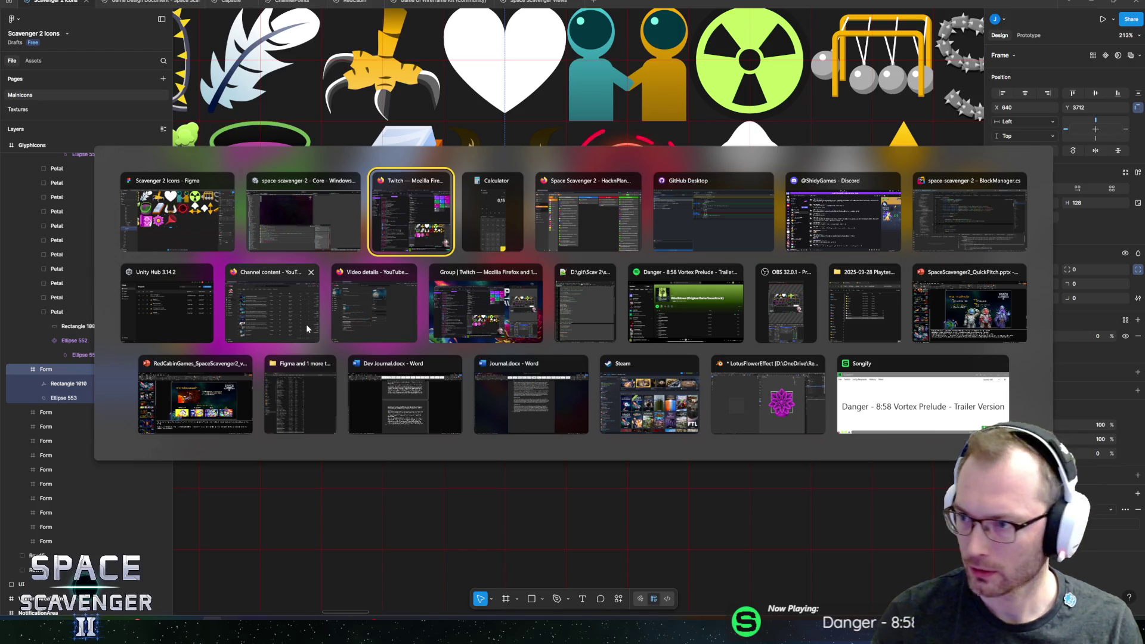
pyautogui.press('Escape')
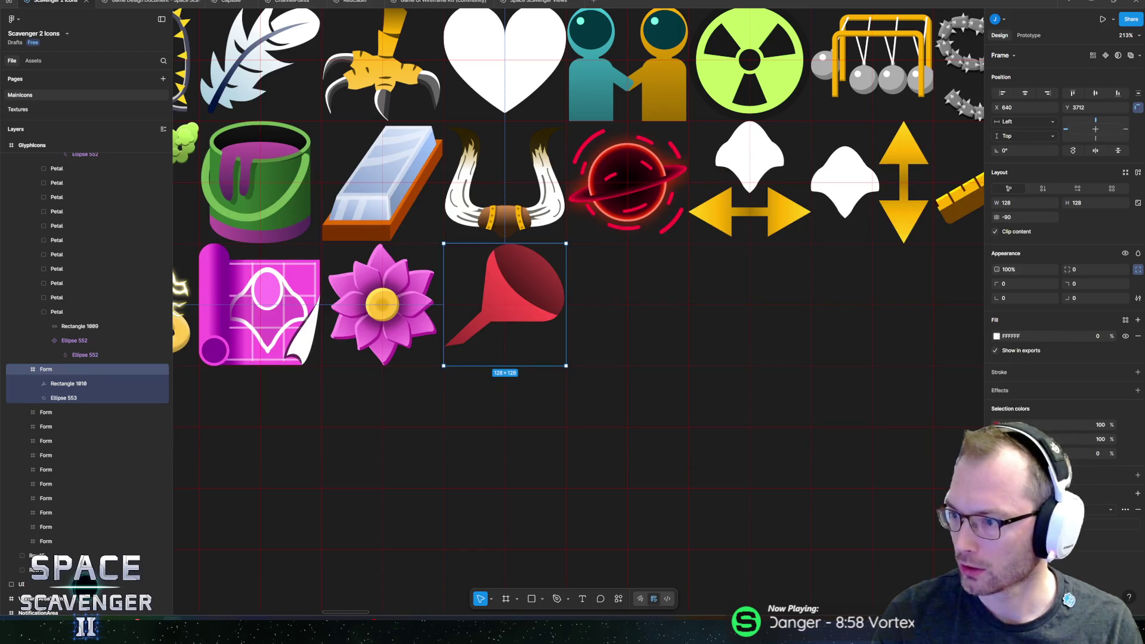
pyautogui.hotkey('alt', 'Tab')
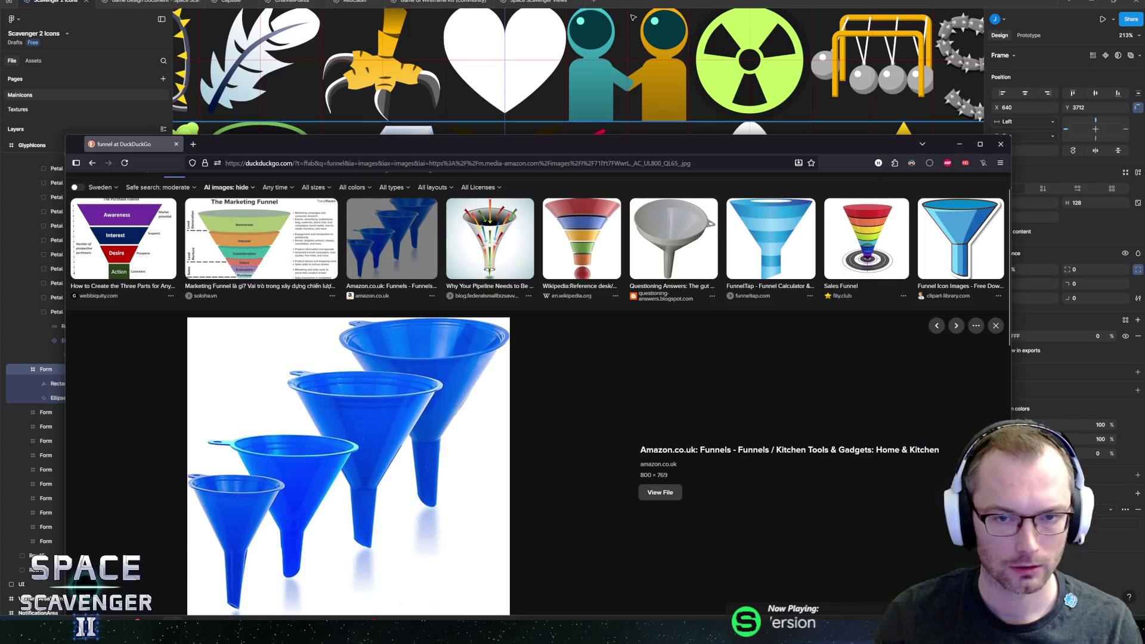
# - Back in Figma, shift the funnel body and its dark opening ellipse slightly lower in the icon frame
pyautogui.hotkey('alt', 'Tab')
pyautogui.scroll(10, 469, 360)
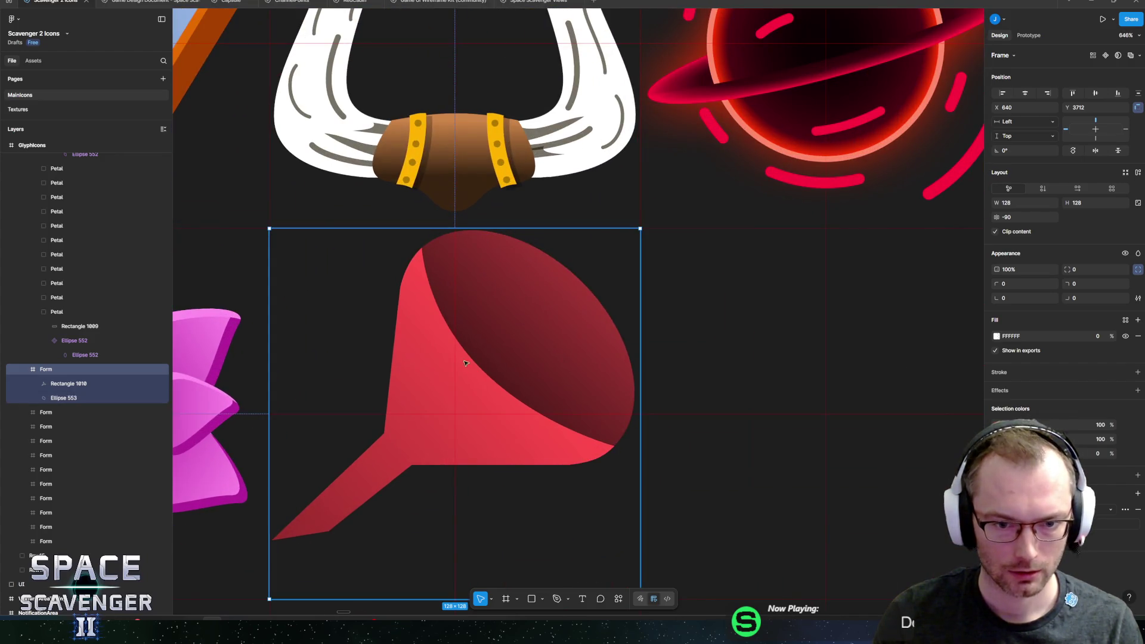
pyautogui.press('Return')
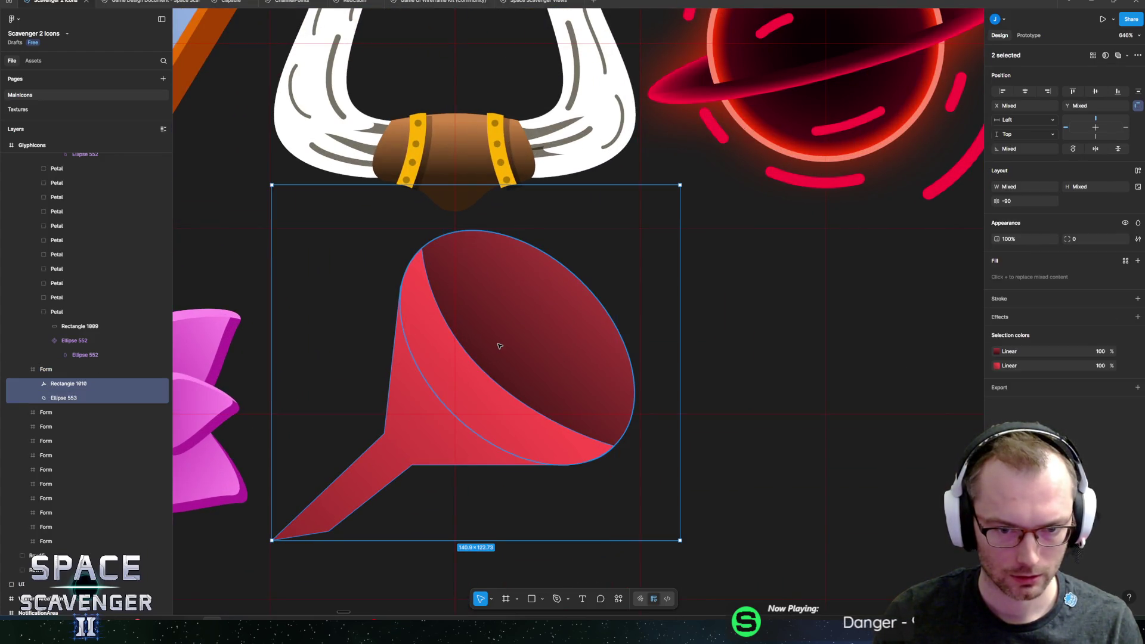
pyautogui.press('Down')
pyautogui.press('Down')
pyautogui.moveTo(503, 332)
pyautogui.mouseDown()
pyautogui.moveTo(505, 349)
pyautogui.moveTo(511, 313)
pyautogui.mouseUp()
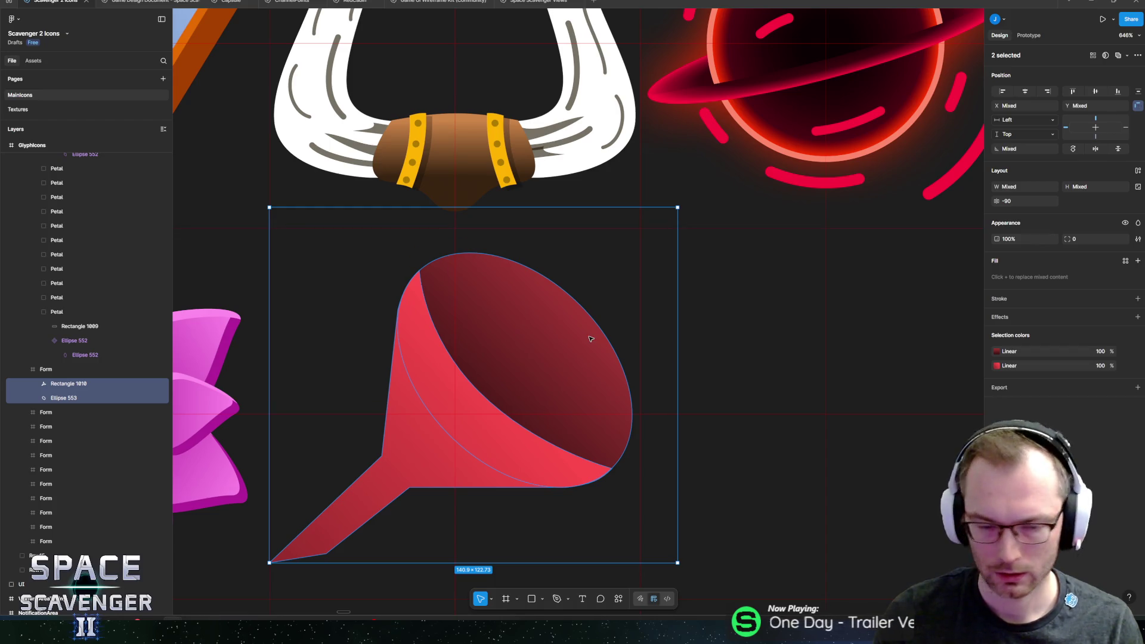
pyautogui.click(553, 346)
# - Draw an oval tilted 45° around the funnel mouth and place it behind the funnel body
pyautogui.press('o')
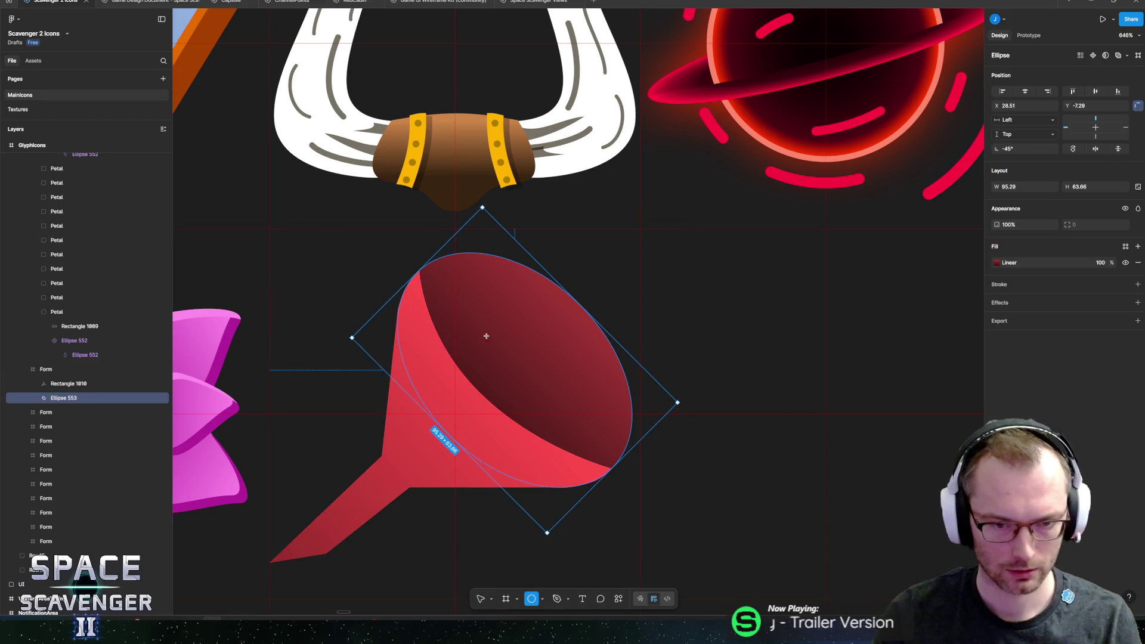
pyautogui.moveTo(398, 249)
pyautogui.mouseDown()
pyautogui.moveTo(609, 482)
pyautogui.moveTo(632, 491)
pyautogui.mouseUp()
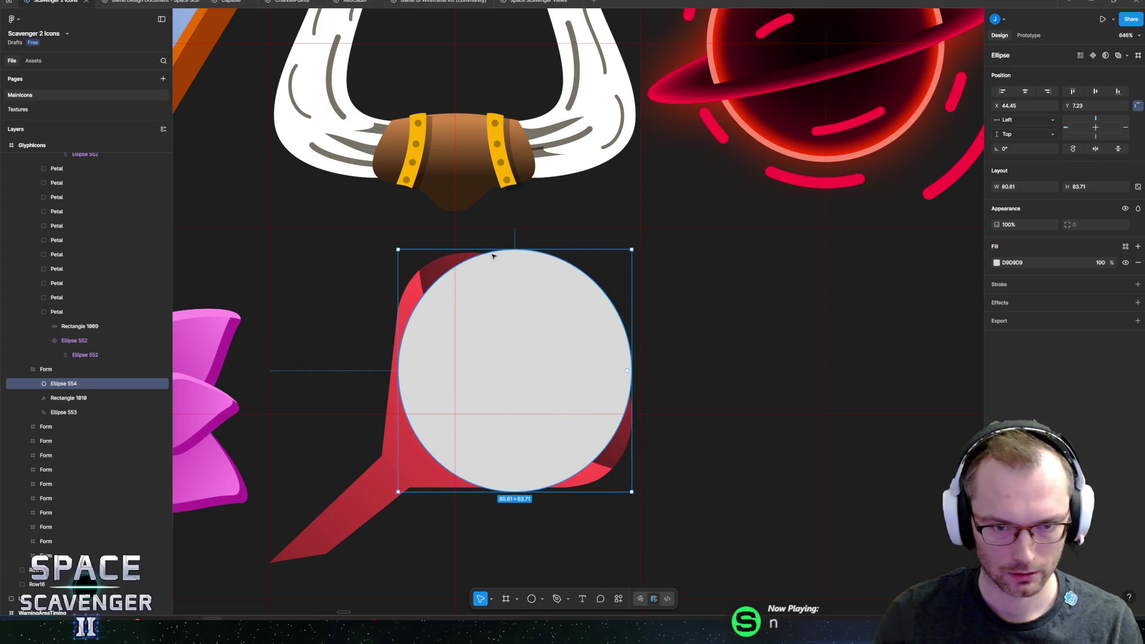
pyautogui.moveTo(514, 492); pyautogui.dragTo(515, 402)
pyautogui.moveTo(637, 247); pyautogui.dragTo(645, 346)
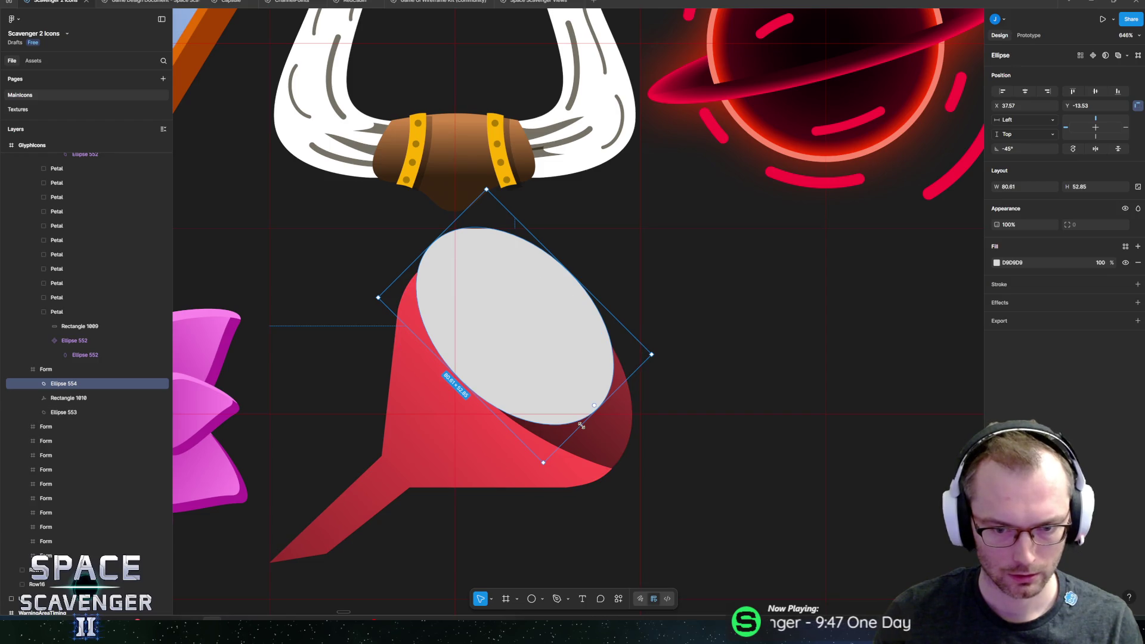
pyautogui.press('alt')
pyautogui.moveTo(545, 478); pyautogui.dragTo(550, 504)
pyautogui.moveTo(555, 388)
pyautogui.mouseDown()
pyautogui.moveTo(531, 399)
pyautogui.moveTo(549, 397)
pyautogui.mouseUp()
pyautogui.moveTo(89, 383); pyautogui.dragTo(90, 417)
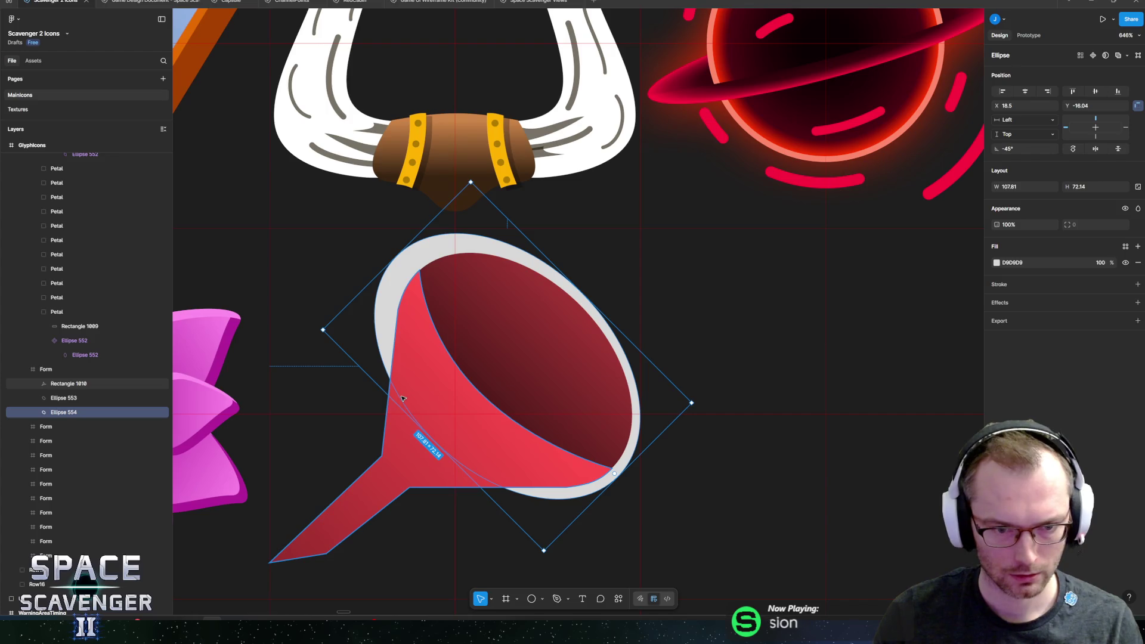
# - Resize the rim oval to about 77.64 × 45.31 so it frames the dark opening
pyautogui.moveTo(410, 423)
pyautogui.mouseDown()
pyautogui.moveTo(421, 436)
pyautogui.moveTo(470, 407)
pyautogui.mouseUp()
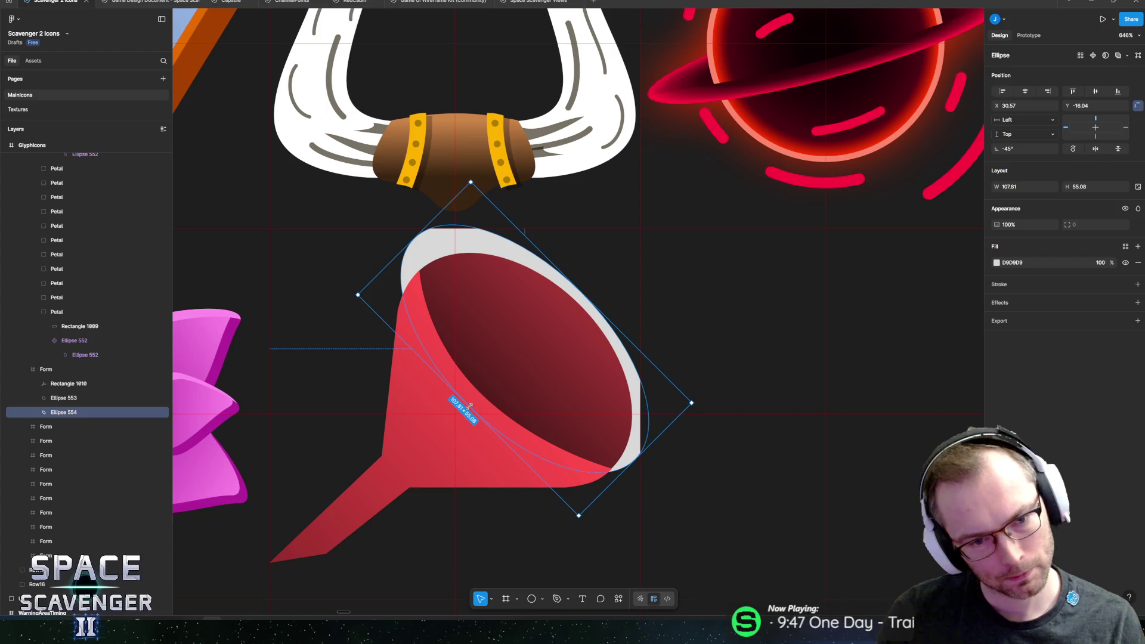
pyautogui.moveTo(416, 238); pyautogui.dragTo(412, 266)
pyautogui.moveTo(630, 460); pyautogui.dragTo(630, 455)
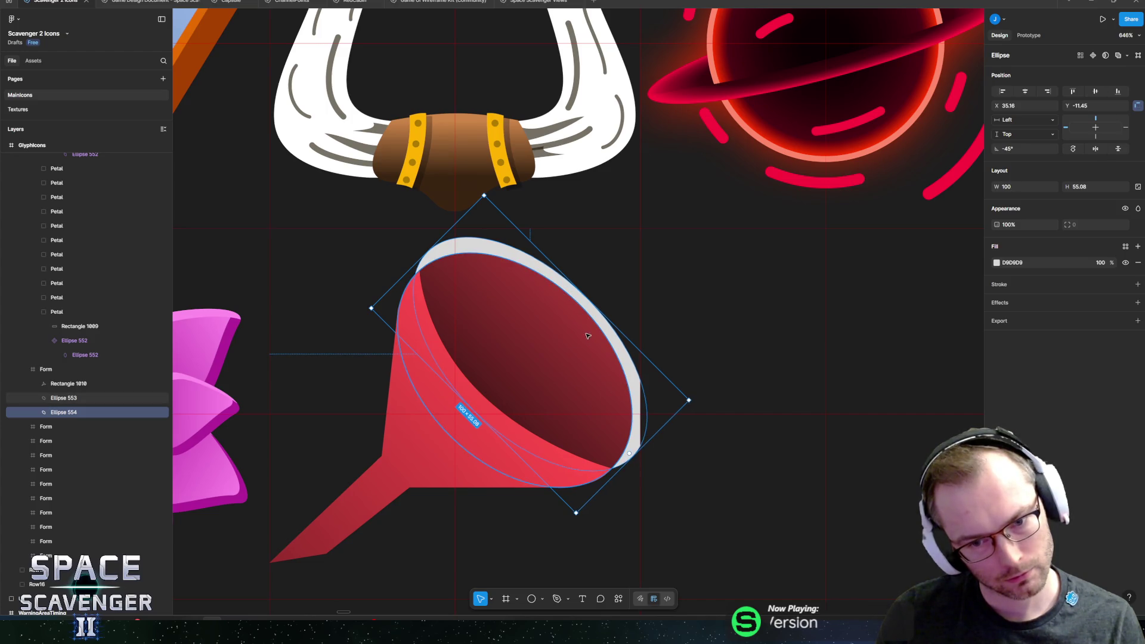
pyautogui.moveTo(486, 422); pyautogui.dragTo(480, 429)
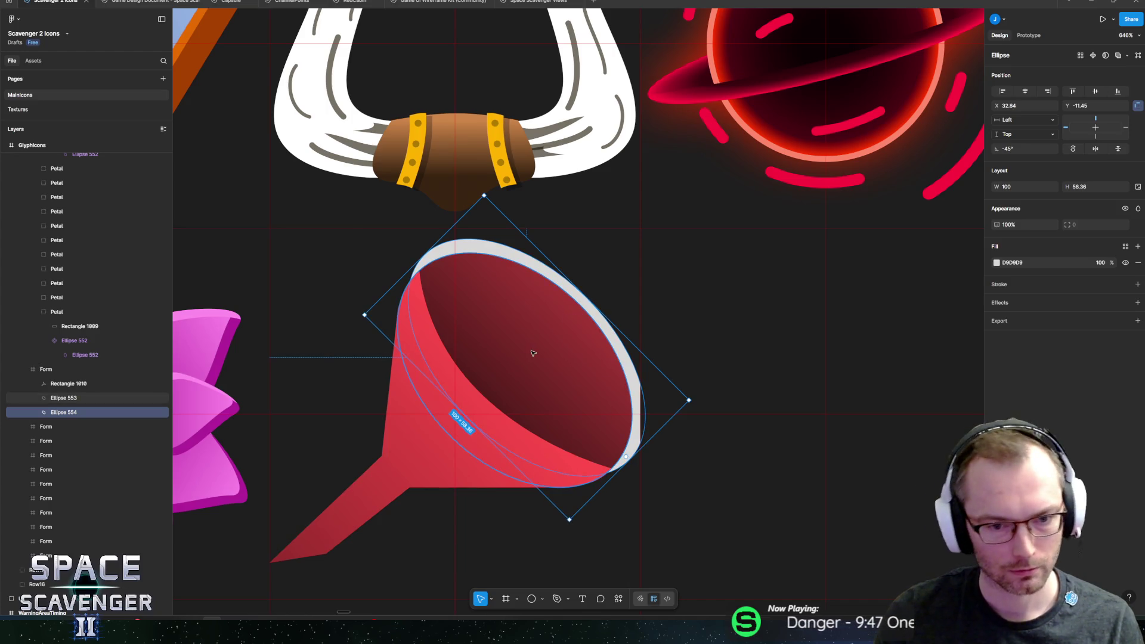
# - Scale all three funnel layers down proportionally and reposition them within the frame
pyautogui.hotkey('ctrl', 'a')
pyautogui.press('k')
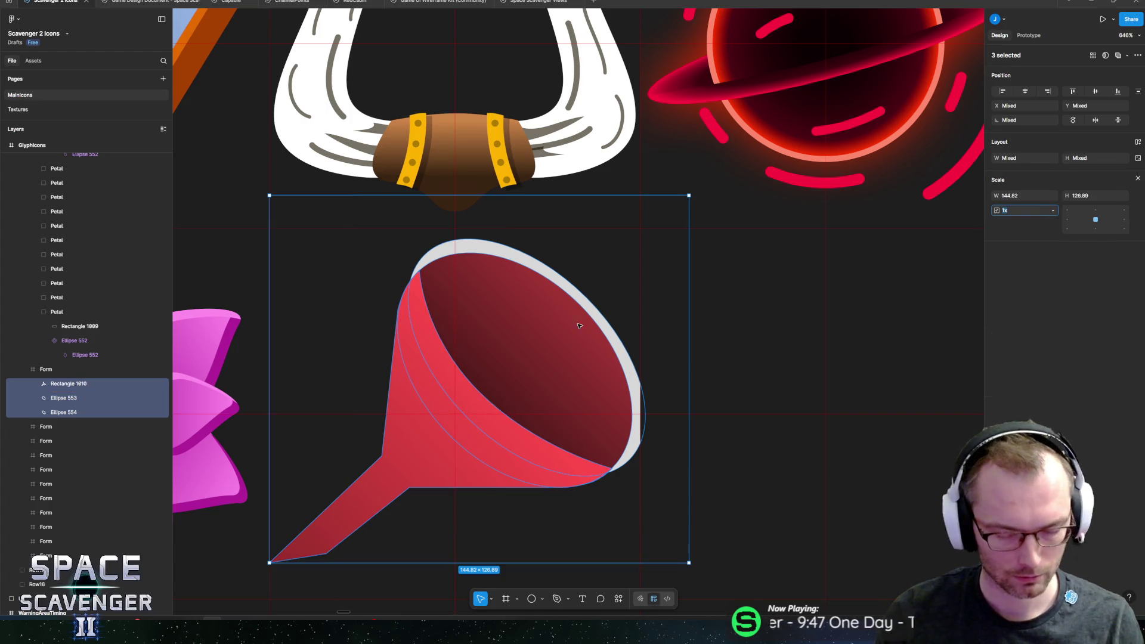
pyautogui.moveTo(687, 195); pyautogui.dragTo(625, 234)
pyautogui.moveTo(480, 401)
pyautogui.mouseDown()
pyautogui.moveTo(469, 403)
pyautogui.moveTo(485, 402)
pyautogui.mouseUp()
# - Compare the funnel body, inner mouth ellipse and light grey rim ellipse by selecting each
pyautogui.click(420, 437)
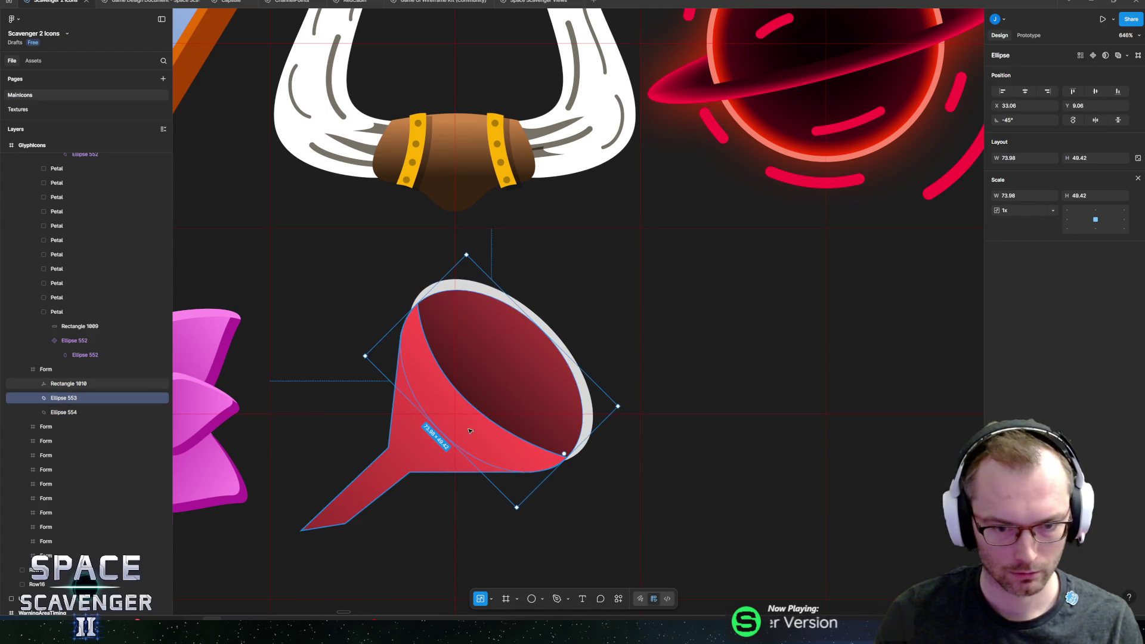
pyautogui.click(466, 287)
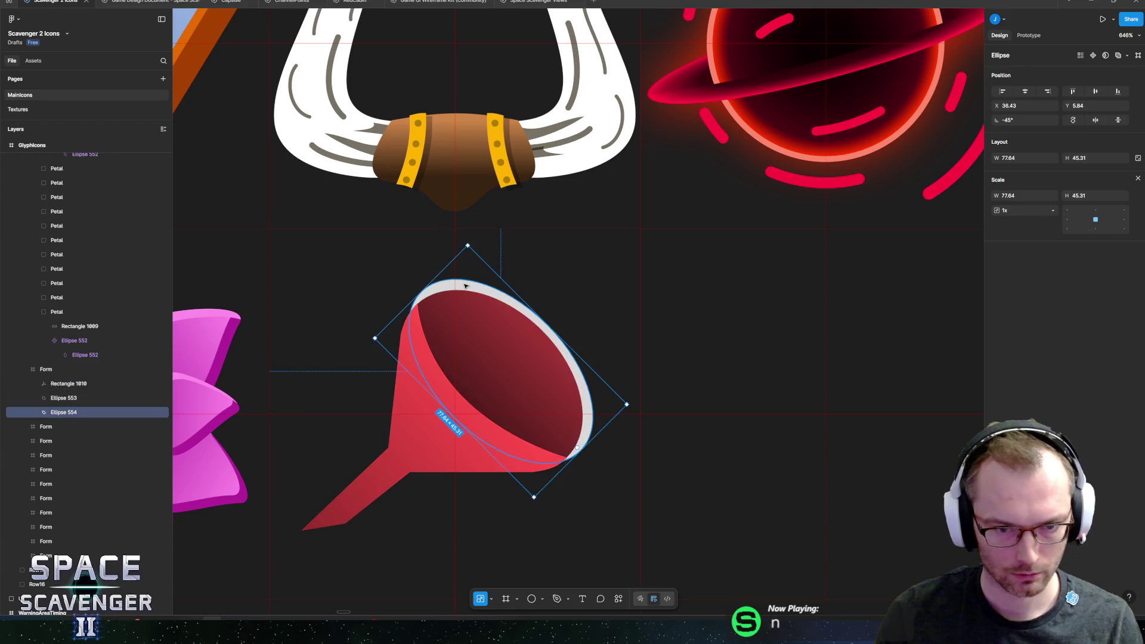
pyautogui.click(418, 414)
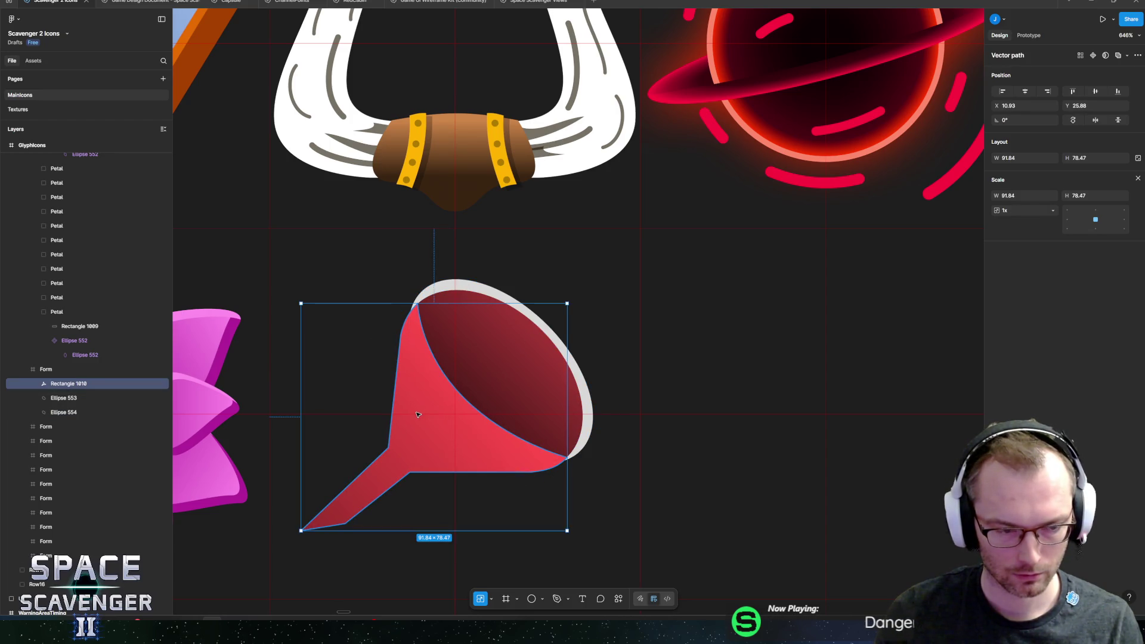
pyautogui.click(64, 398)
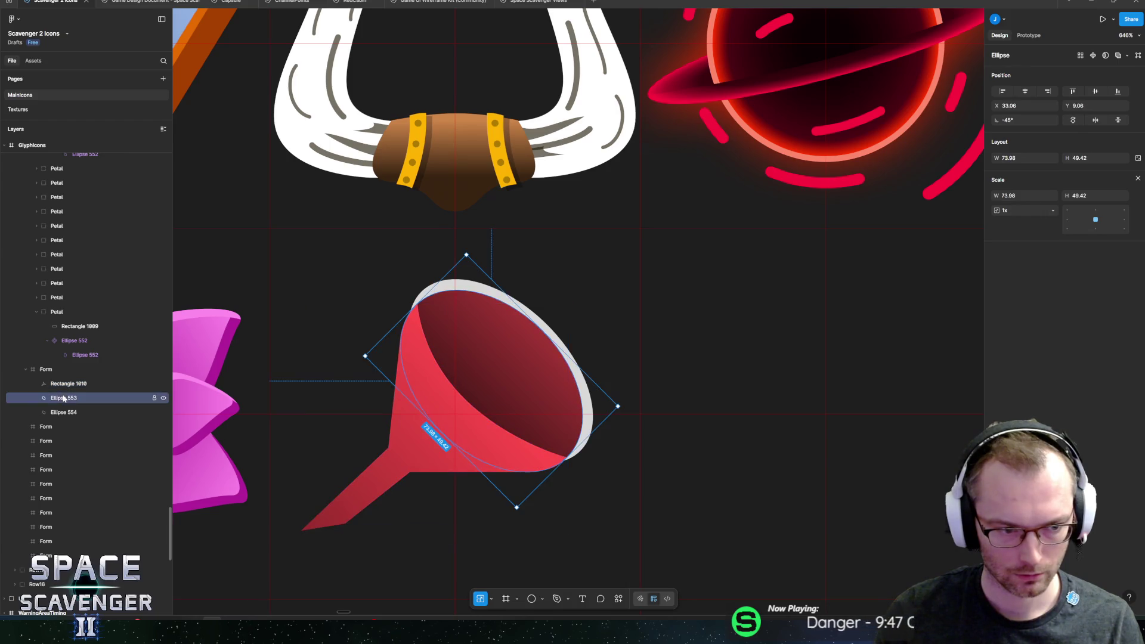
pyautogui.click(66, 413)
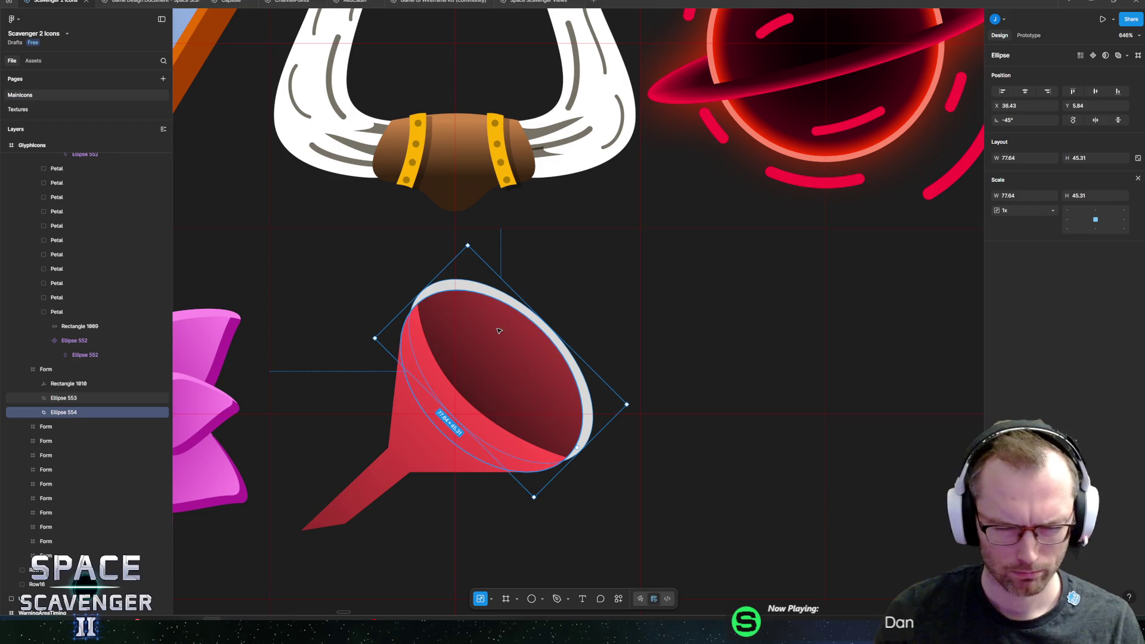
pyautogui.click(482, 300)
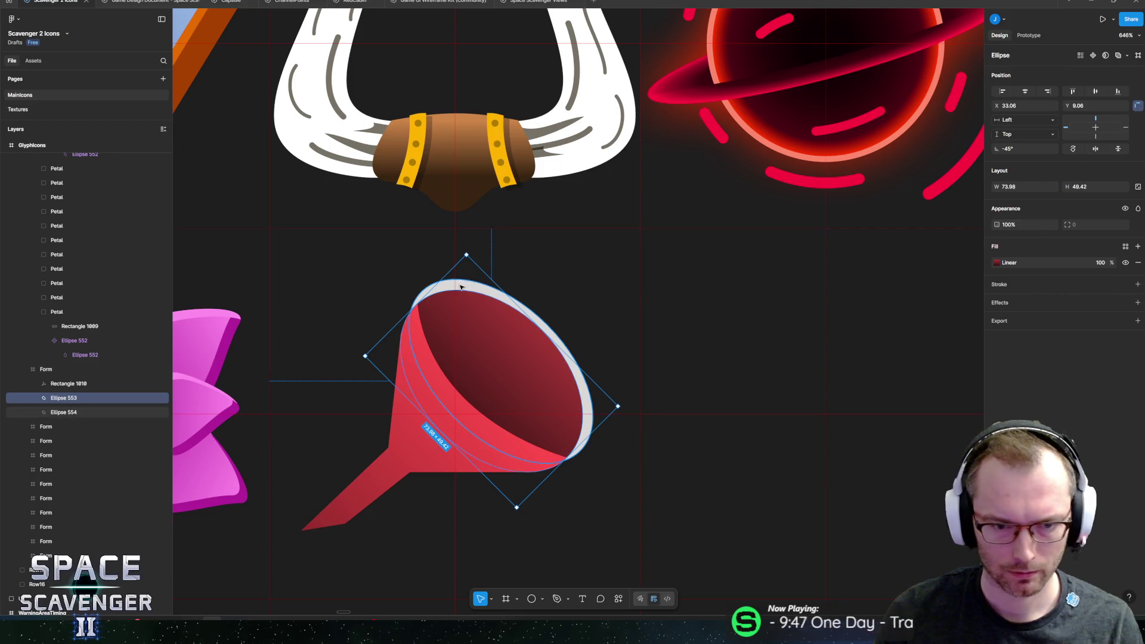
pyautogui.click(119, 413)
# - Reorder the rim ellipse so it sits beneath the mouth ellipse in Layers
pyautogui.moveTo(114, 412)
pyautogui.mouseDown()
pyautogui.moveTo(87, 382)
pyautogui.moveTo(68, 414)
pyautogui.moveTo(74, 396)
pyautogui.mouseUp()
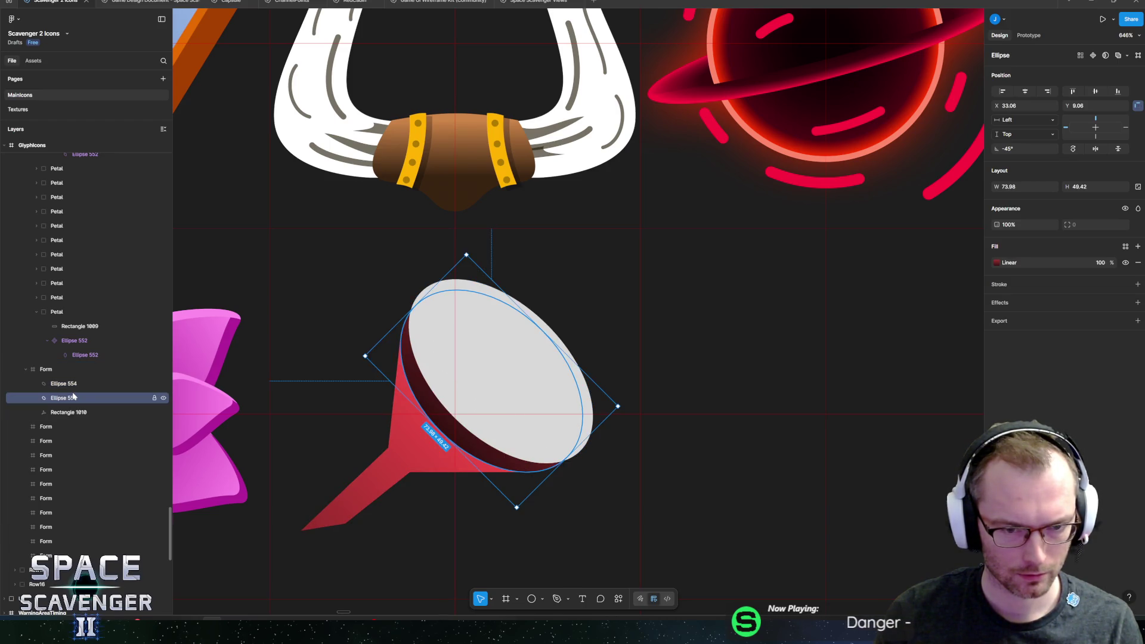
pyautogui.moveTo(74, 385); pyautogui.dragTo(75, 407)
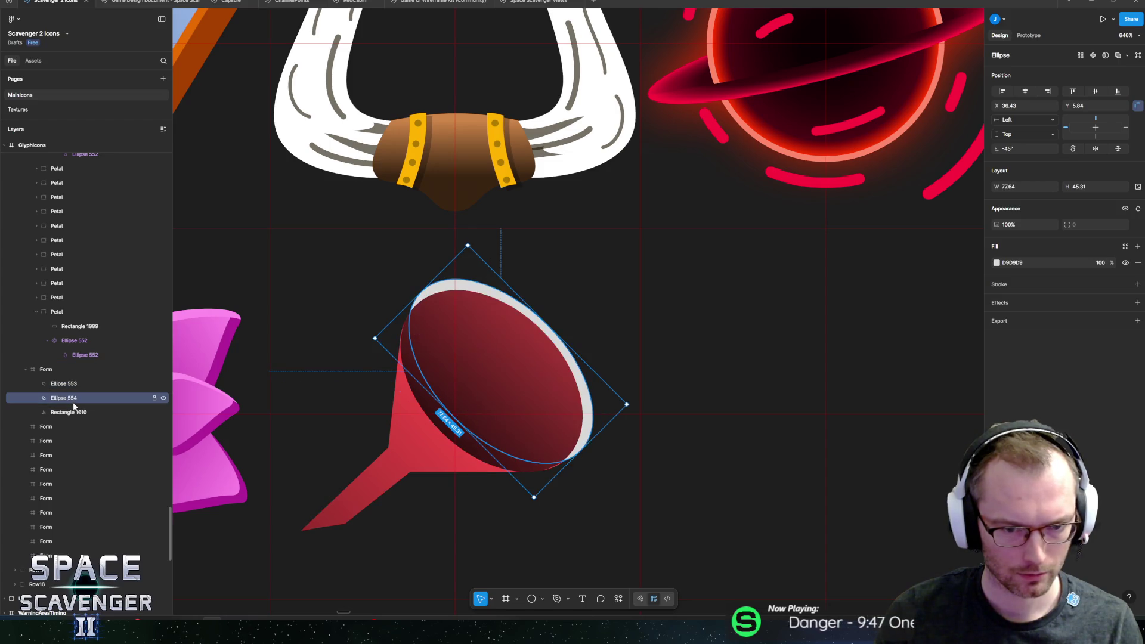
pyautogui.scroll(-3, 449, 282)
pyautogui.scroll(1, 448, 281)
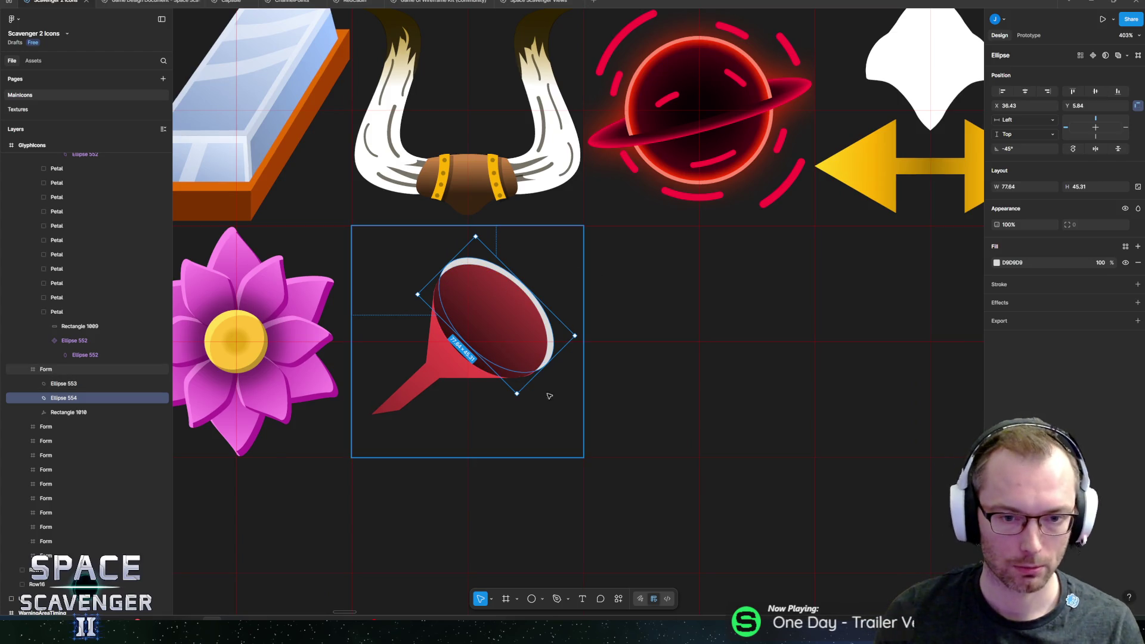
# - Flatten the inner mouth ellipse to 73.98 × 39.57 so the rim shows around it
pyautogui.click(489, 407)
pyautogui.click(470, 323)
pyautogui.scroll(3, 472, 322)
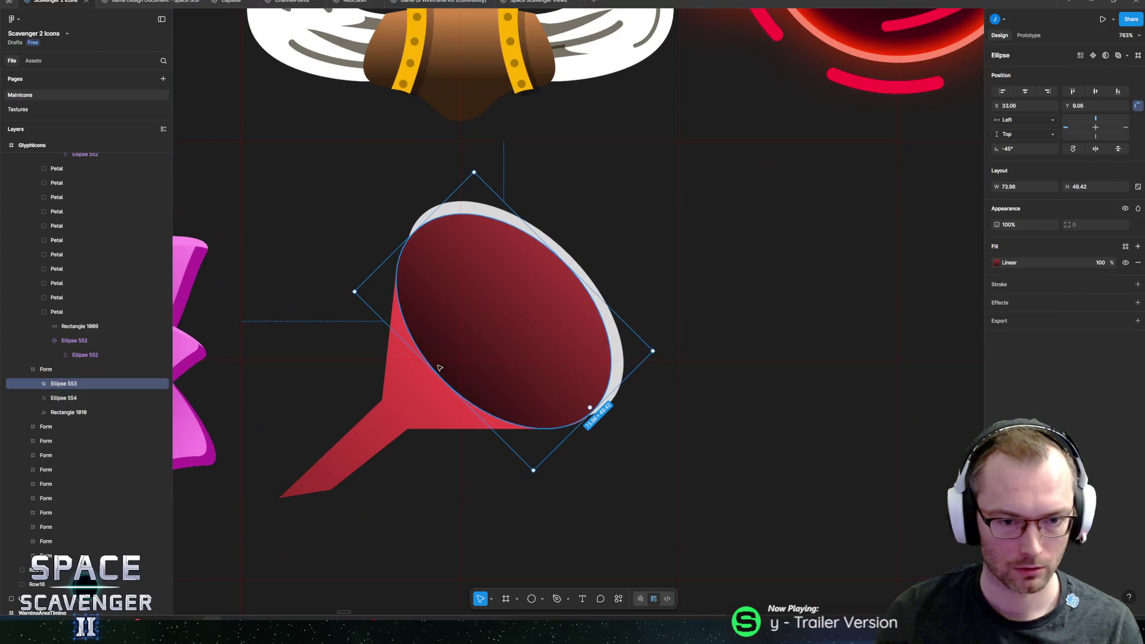
pyautogui.moveTo(432, 372); pyautogui.dragTo(461, 348)
# - Fill the rim ellipse with dark red (AA0000)
pyautogui.click(417, 385)
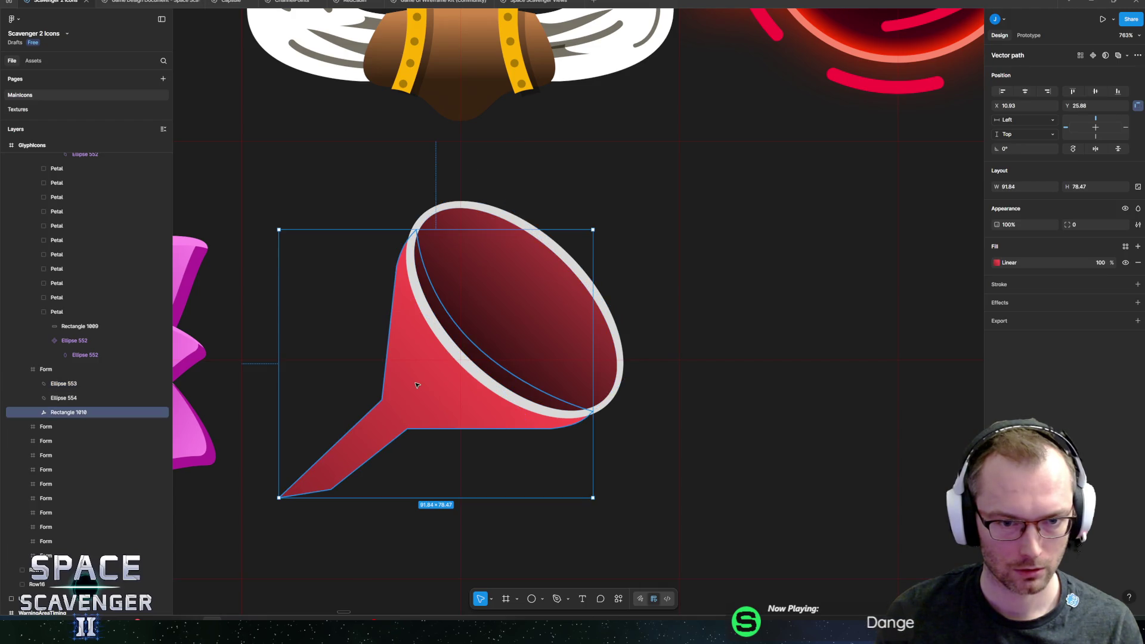
pyautogui.click(501, 312)
pyautogui.scroll(-5, 505, 317)
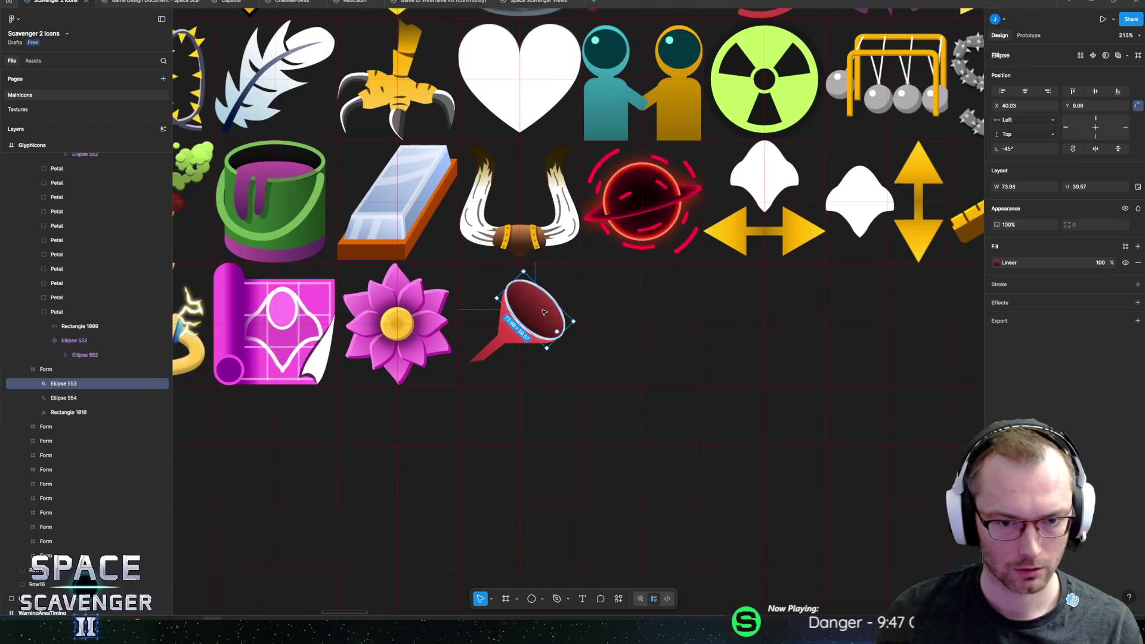
pyautogui.click(522, 331)
pyautogui.scroll(5, 522, 331)
pyautogui.click(522, 331)
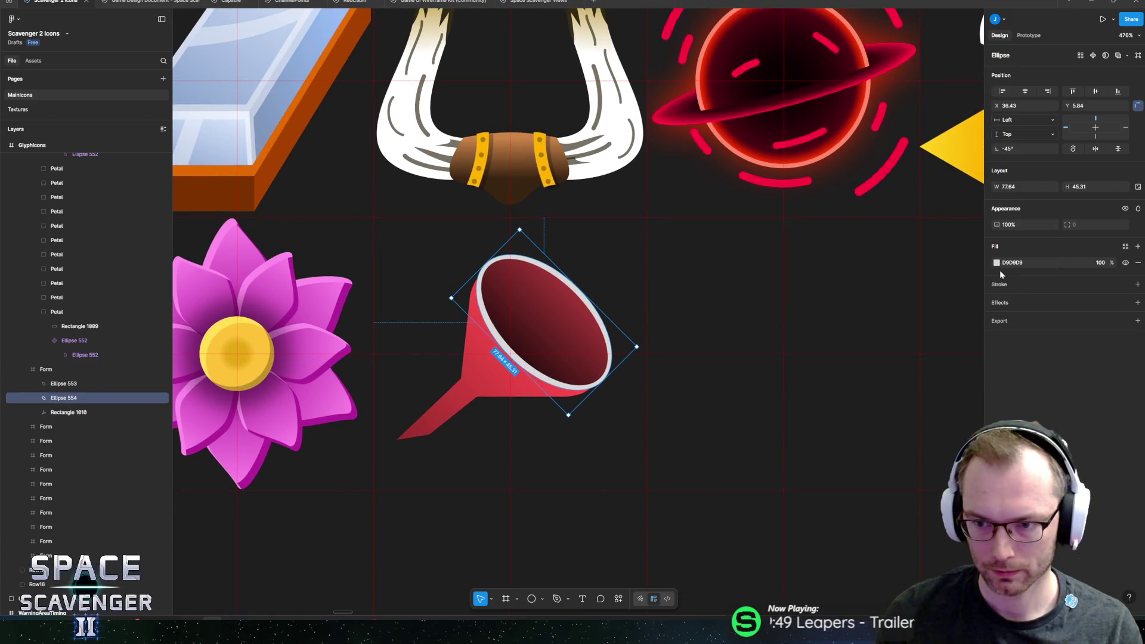
pyautogui.click(998, 264)
pyautogui.click(967, 331)
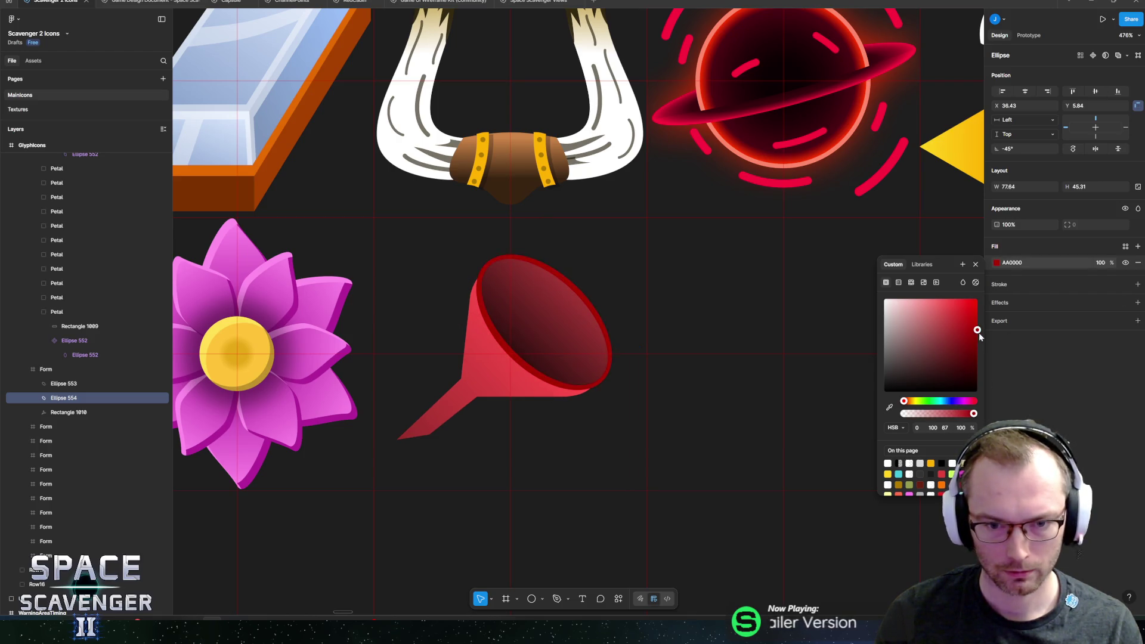
# - Change the rim fill to green 90AA00
pyautogui.click(922, 402)
pyautogui.moveTo(922, 405); pyautogui.dragTo(918, 405)
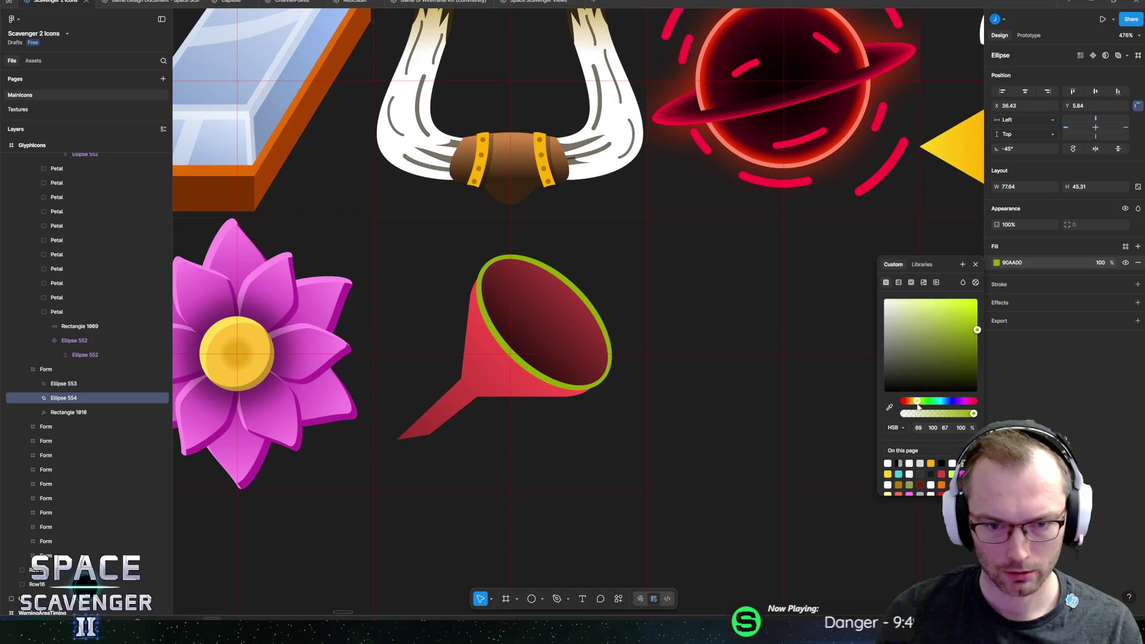
pyautogui.press('Escape')
# - Set the mouth gradient's start stop to green 6BA436 and edit its dark end colour
pyautogui.hotkey('shift', 'Tab')
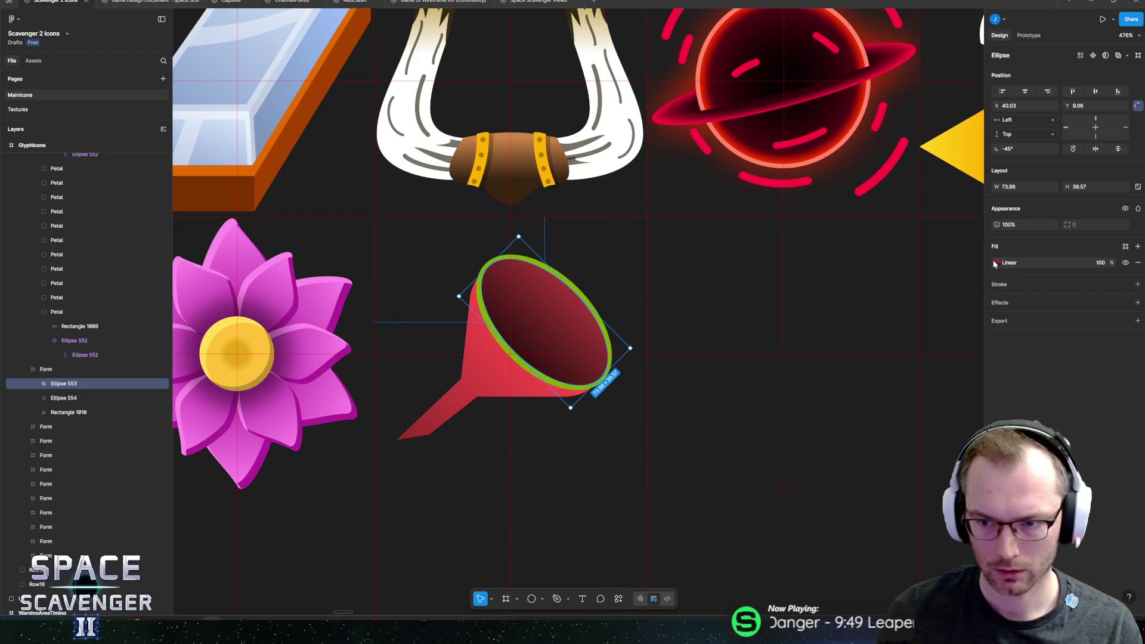
pyautogui.click(995, 263)
pyautogui.click(915, 361)
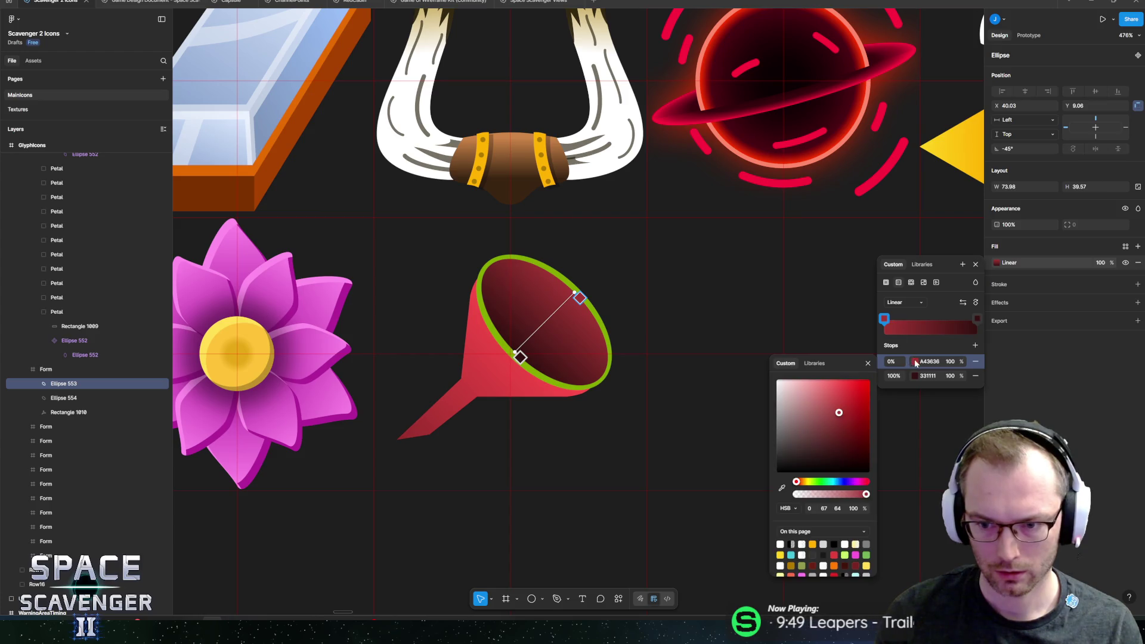
pyautogui.click(815, 482)
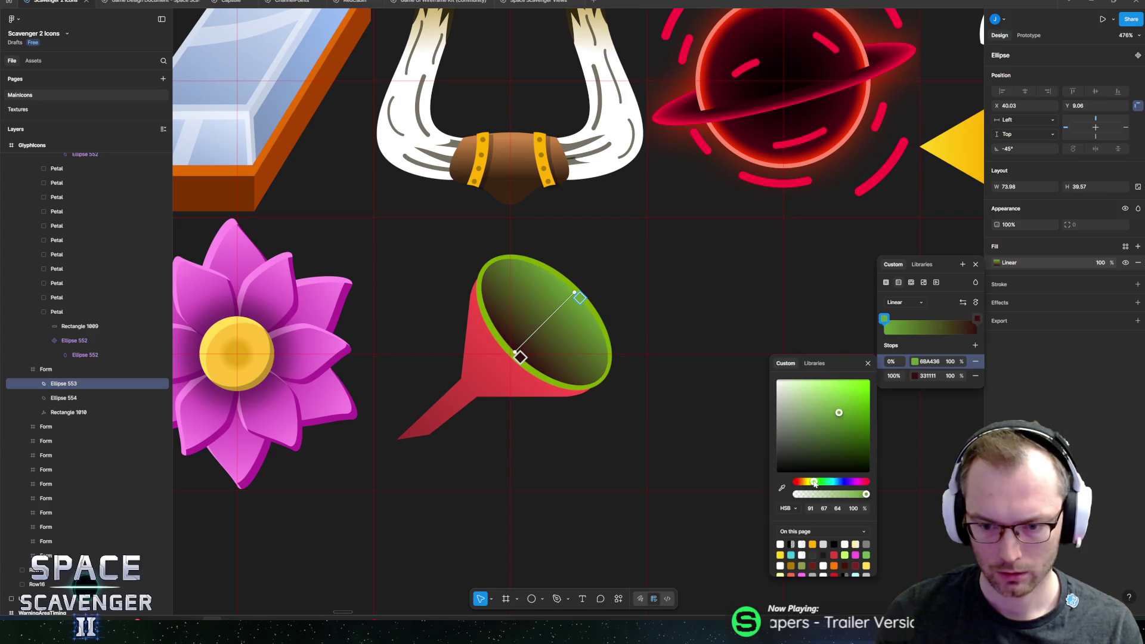
pyautogui.click(810, 509)
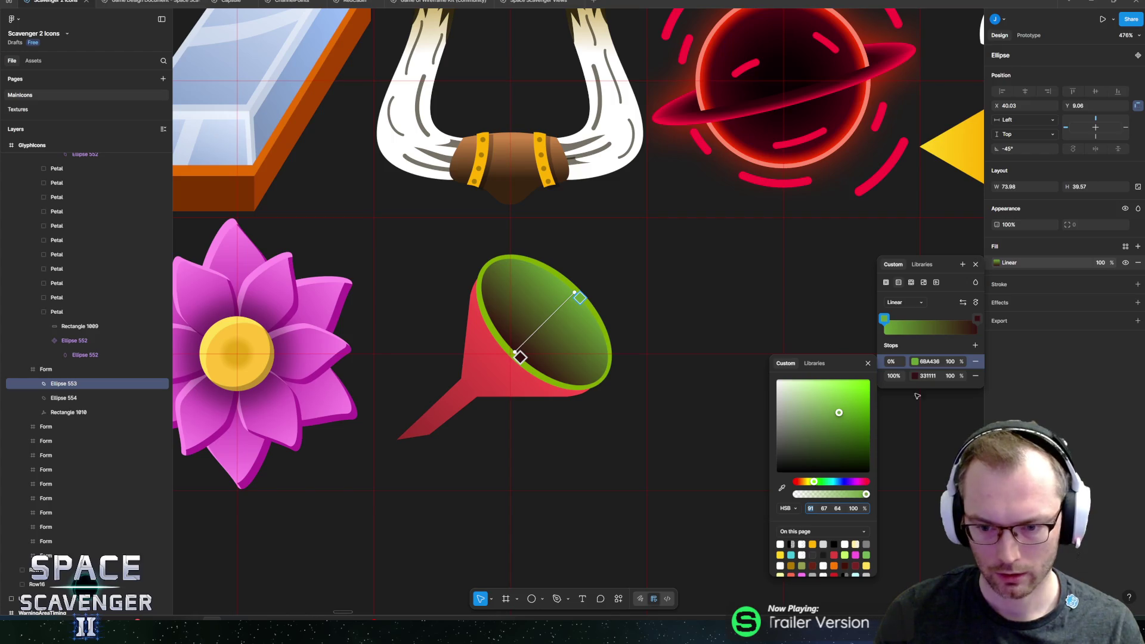
pyautogui.click(977, 319)
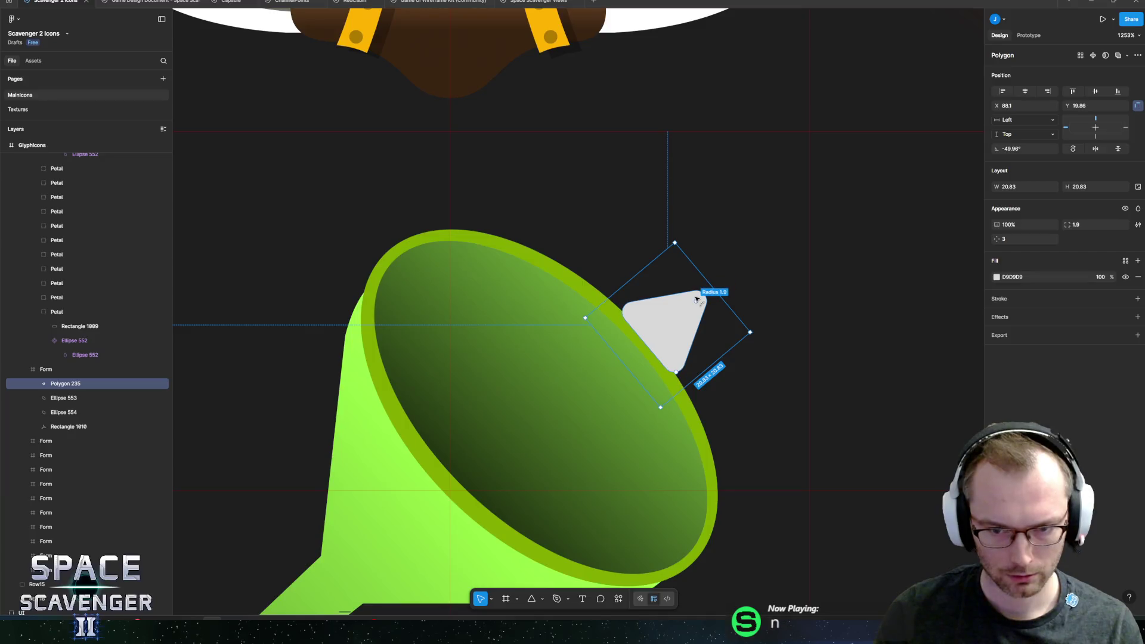
# - Shrink the small triangle and flatten it into a low tab on the rim
pyautogui.click(681, 314)
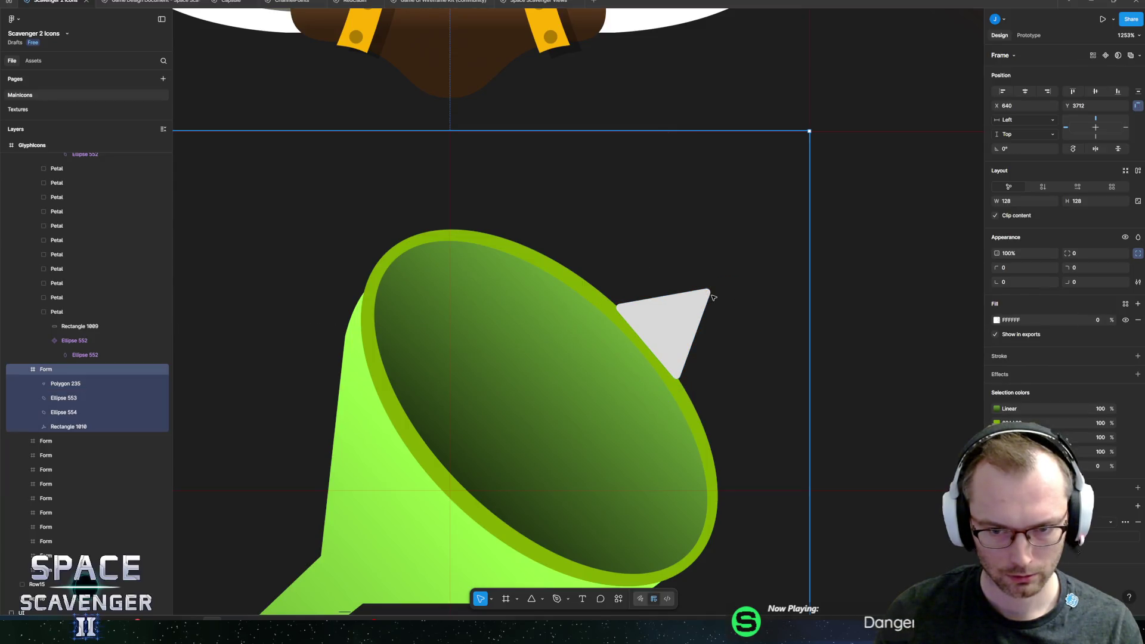
pyautogui.click(681, 314)
pyautogui.moveTo(714, 288)
pyautogui.mouseDown()
pyautogui.moveTo(673, 317)
pyautogui.moveTo(710, 285)
pyautogui.moveTo(658, 308)
pyautogui.mouseUp()
pyautogui.moveTo(621, 359); pyautogui.dragTo(638, 353)
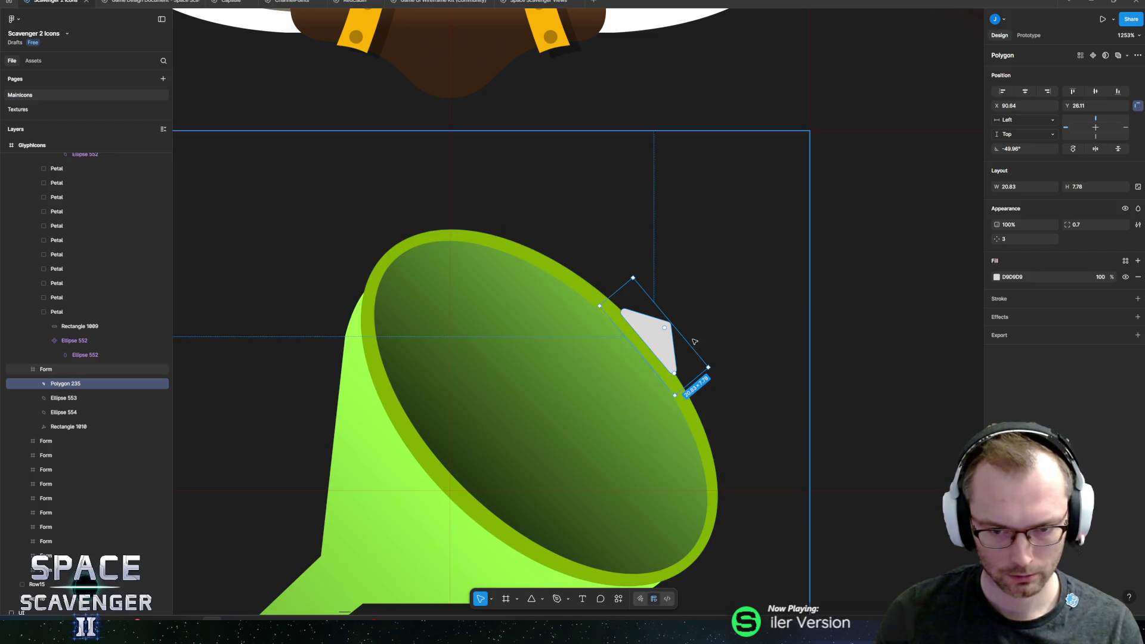
# - Fill the tab with the rim's green, sampled using the eyedropper
pyautogui.click(996, 278)
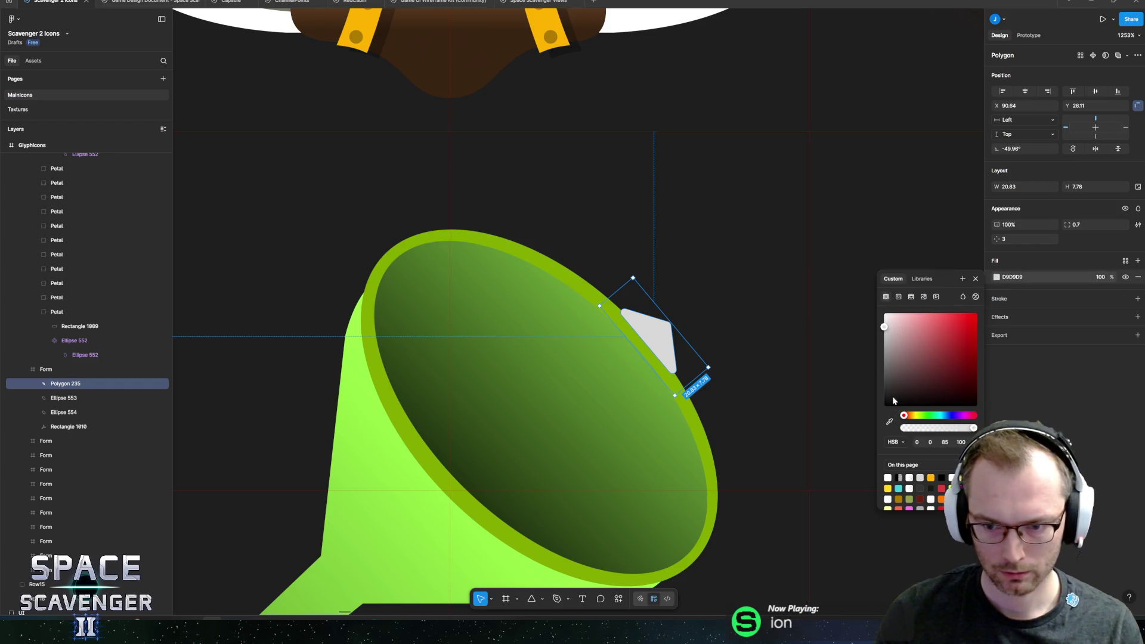
pyautogui.click(891, 423)
pyautogui.click(590, 293)
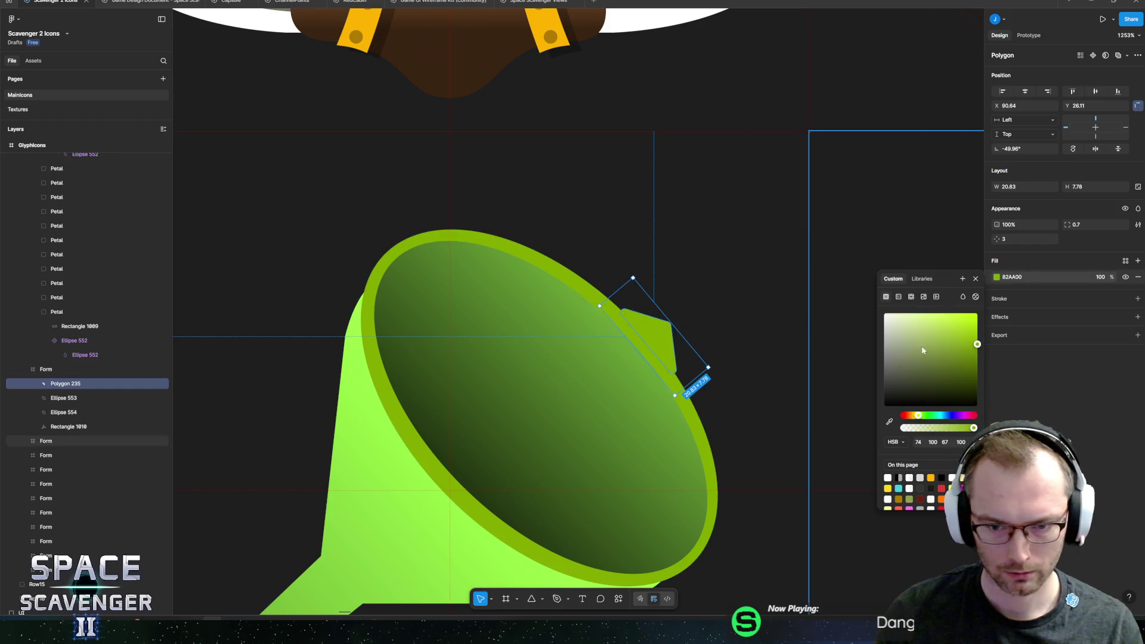
pyautogui.press('Escape')
# - Enlarge the green tab to 30.41 × 11.36 on the funnel rim
pyautogui.scroll(-5, 719, 323)
pyautogui.click(719, 333)
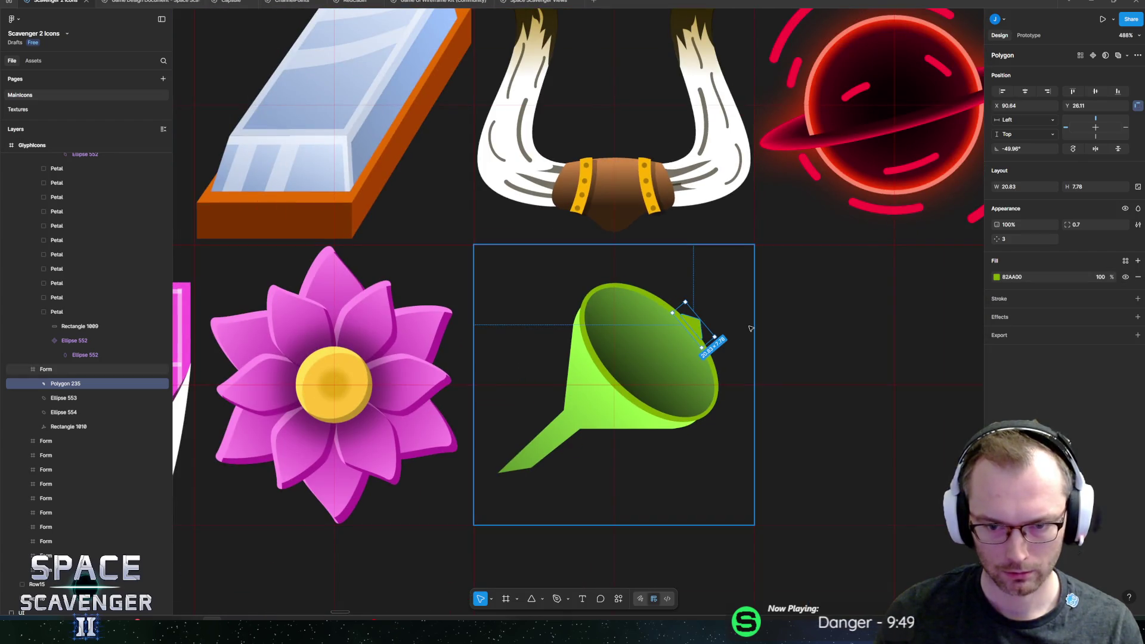
pyautogui.scroll(-5, 750, 328)
pyautogui.scroll(15, 692, 326)
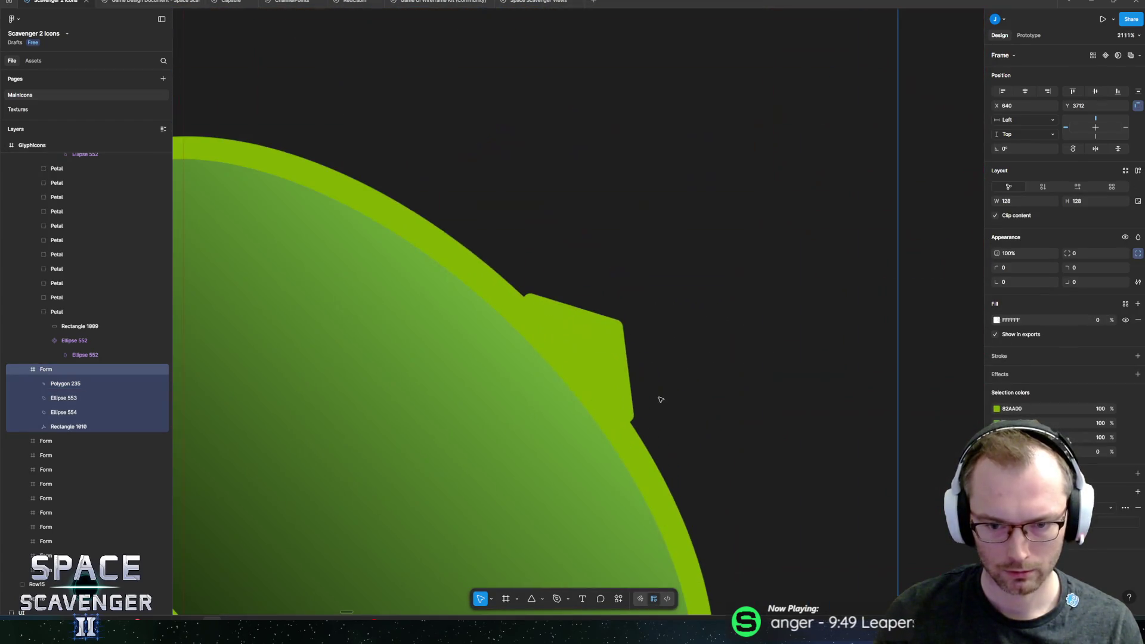
pyautogui.click(607, 345)
pyautogui.moveTo(695, 407); pyautogui.dragTo(737, 427)
# - Review the funnel in the icon grid and compare it with the browser reference images
pyautogui.scroll(-10, 680, 333)
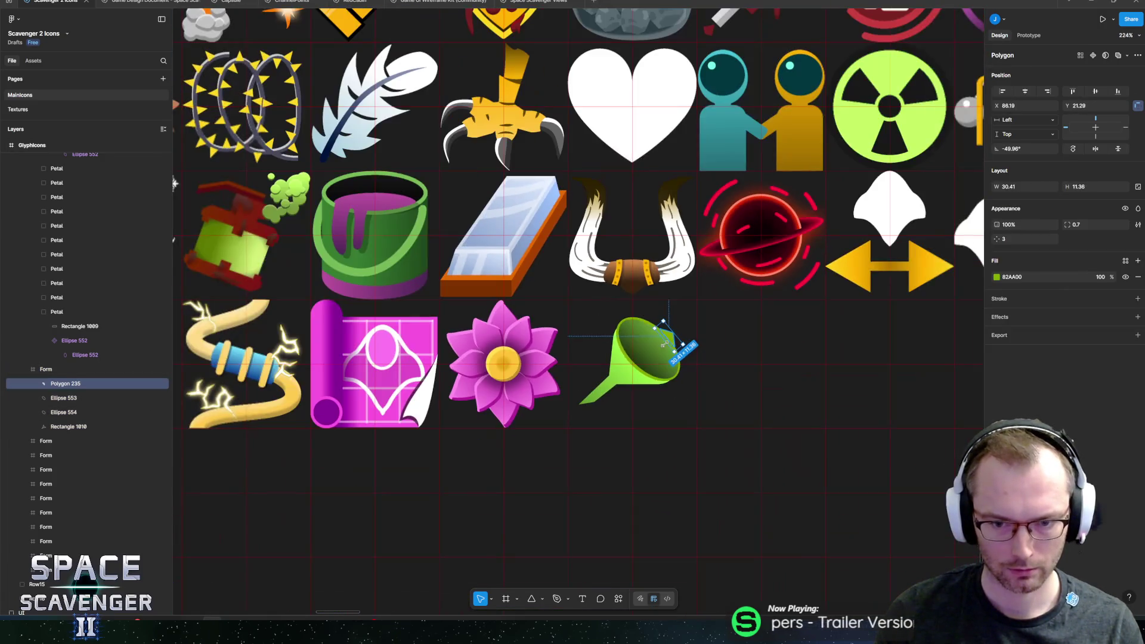
pyautogui.click(618, 326)
pyautogui.scroll(-3, 621, 334)
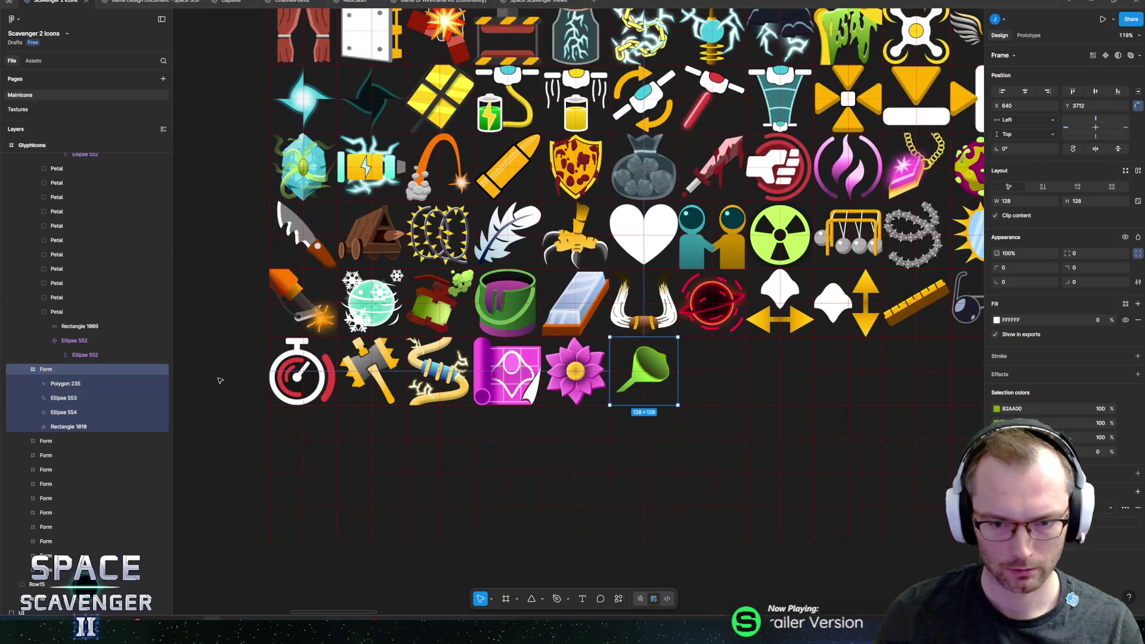
pyautogui.click(225, 377)
pyautogui.scroll(5, 612, 410)
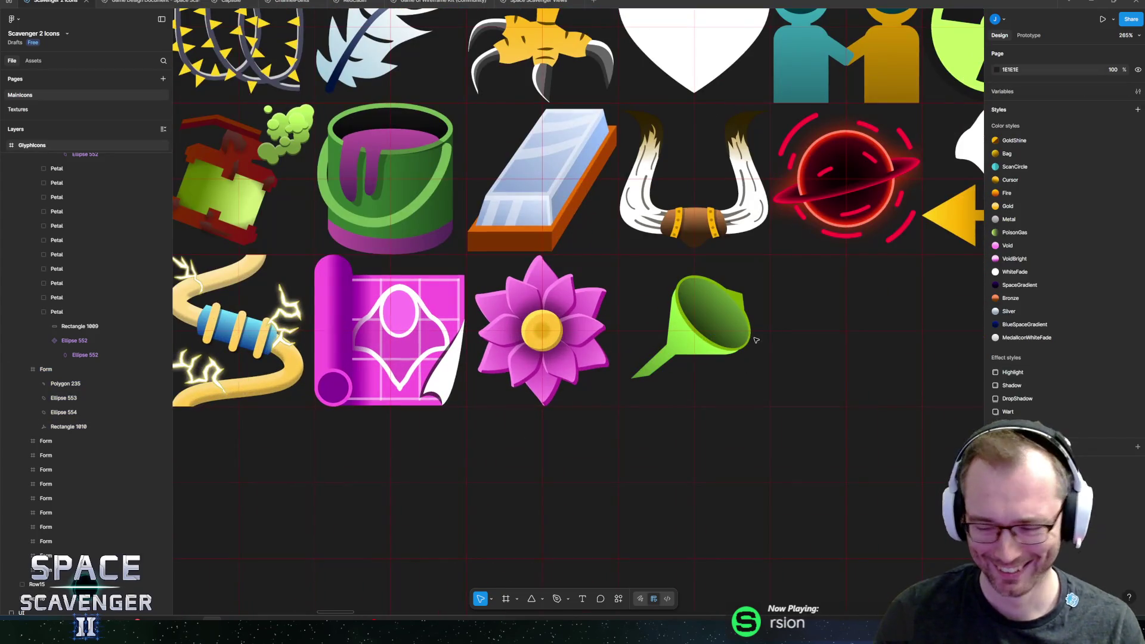
pyautogui.hscroll(2, 634, 361)
pyautogui.hotkey('alt', 'Tab')
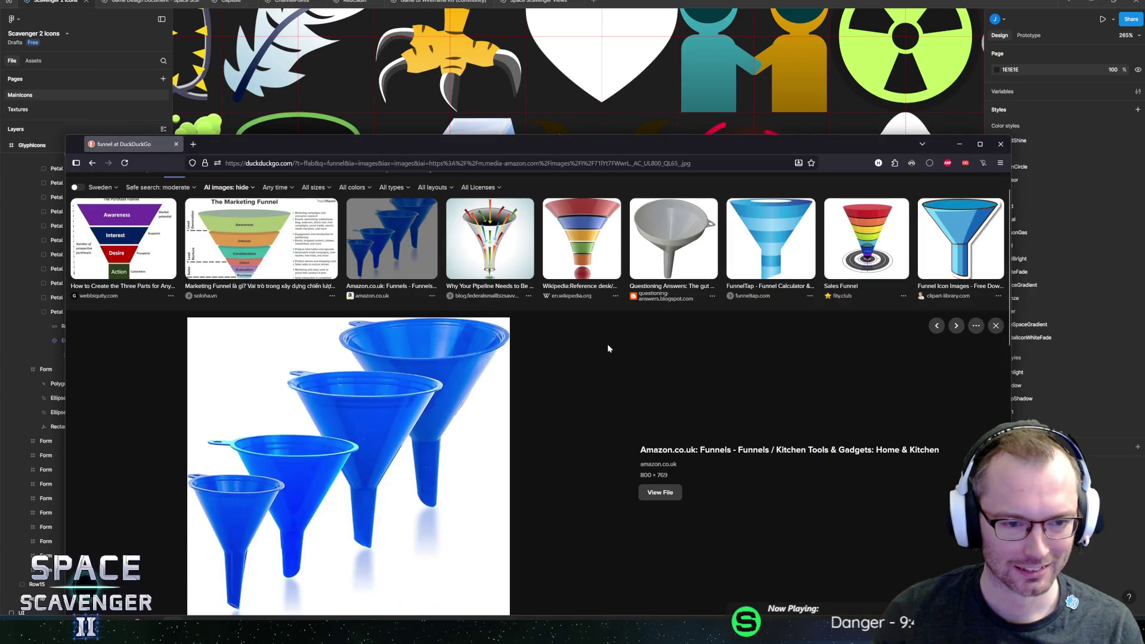
pyautogui.hotkey('alt', 'Tab')
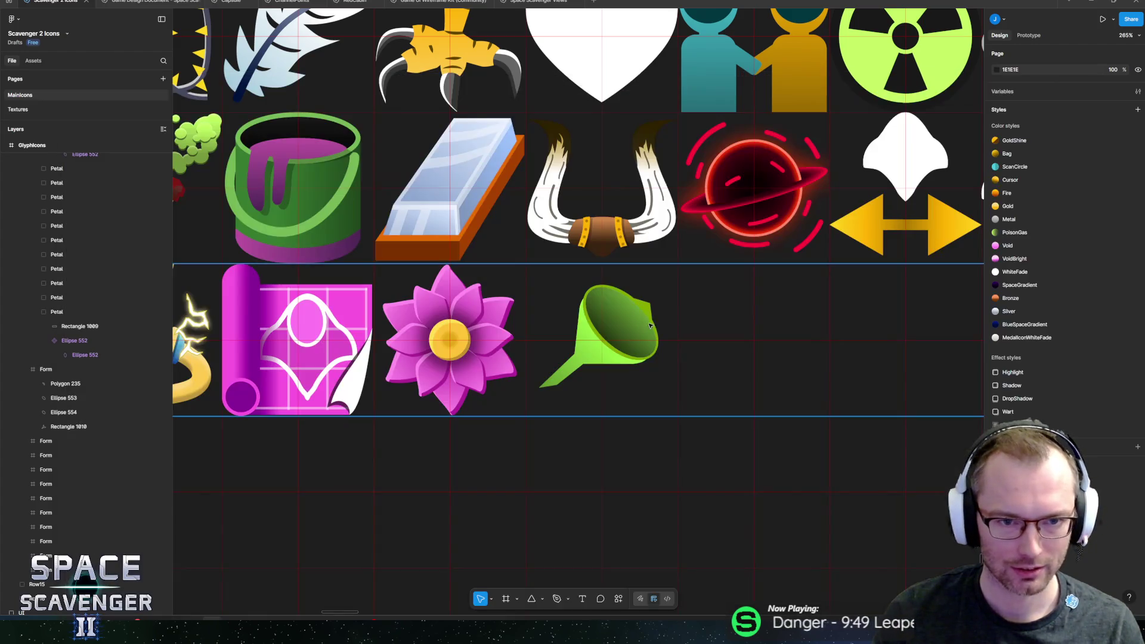
# - Rotate the green tab so it juts out from the rim, now 30.41 × 14.47
pyautogui.scroll(5, 614, 352)
pyautogui.click(614, 352)
pyautogui.moveTo(657, 332); pyautogui.dragTo(667, 320)
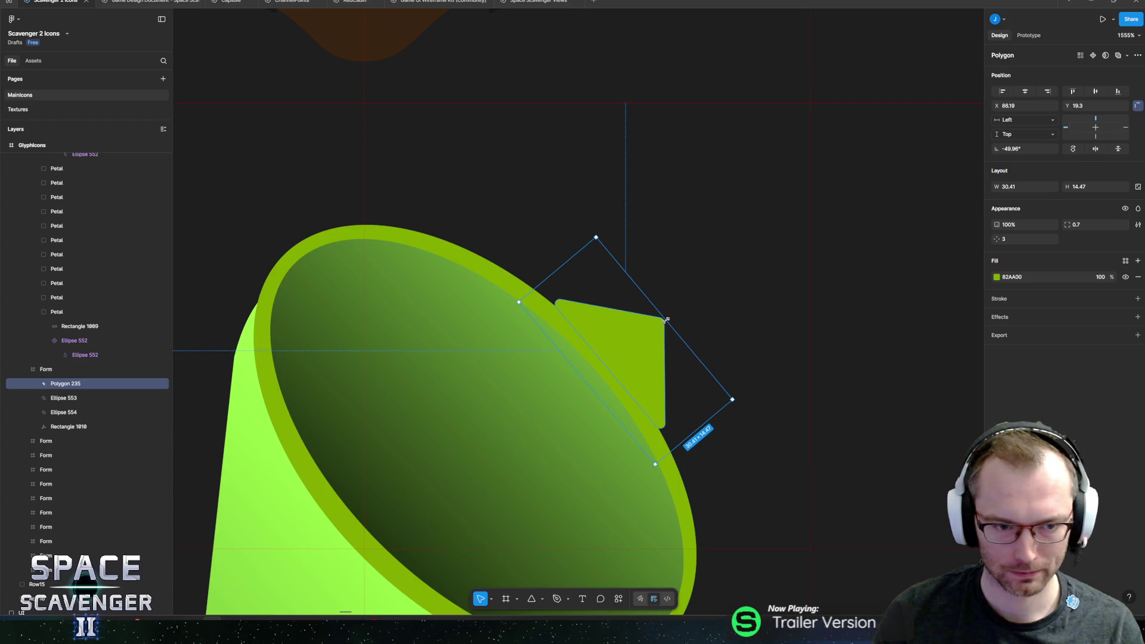
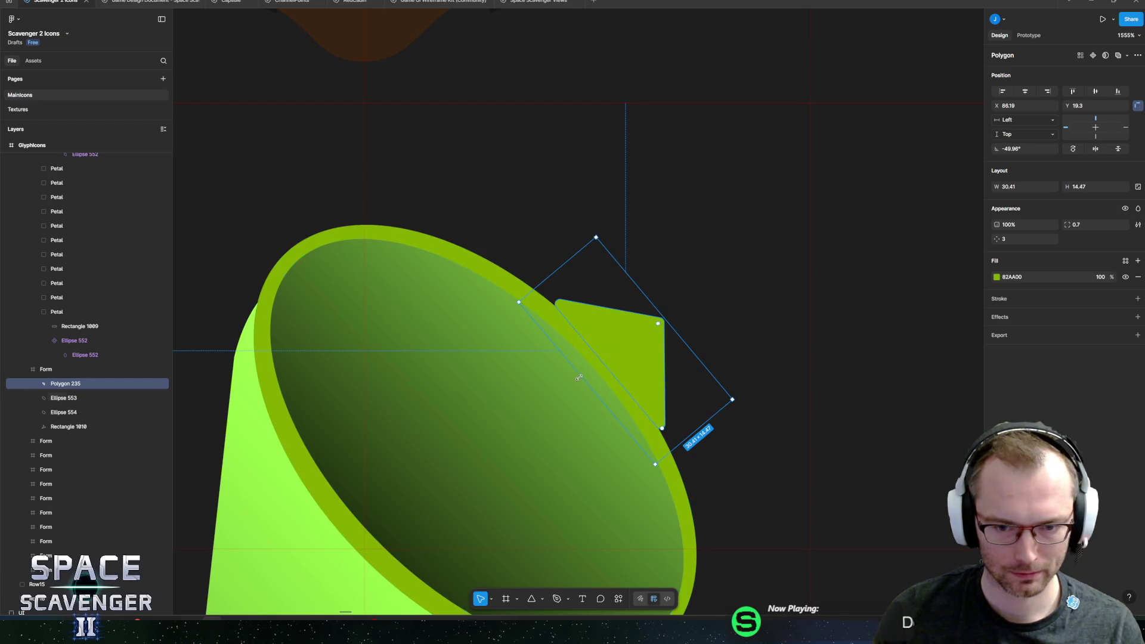
# - Stretch the green tab on the funnel rim outward and adjust its points
pyautogui.moveTo(574, 379); pyautogui.dragTo(569, 383)
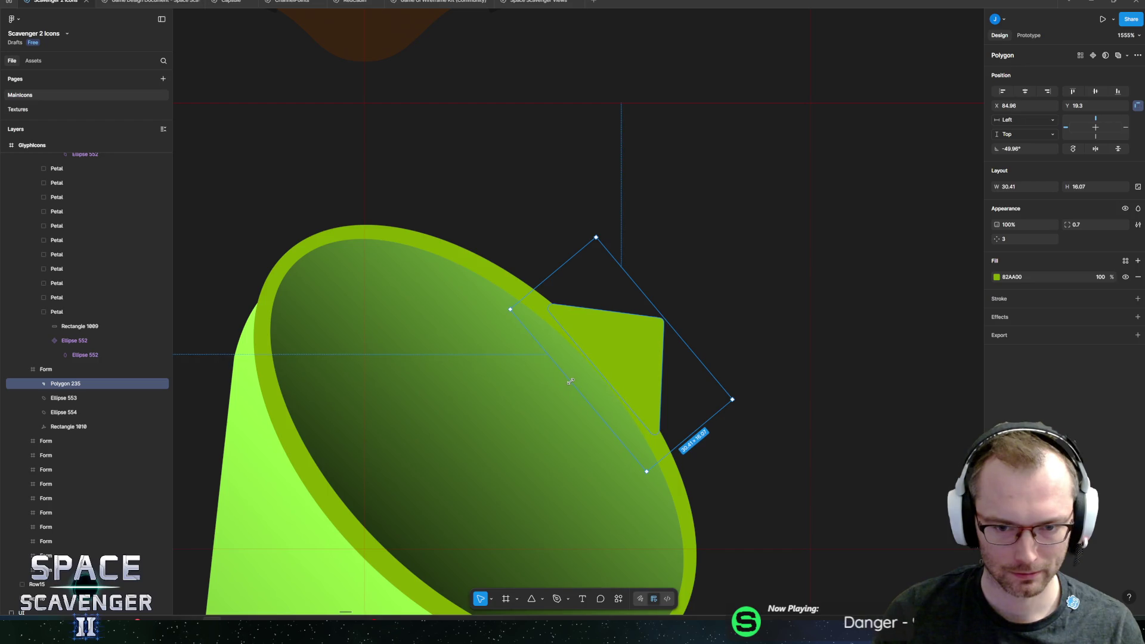
pyautogui.doubleClick(595, 373)
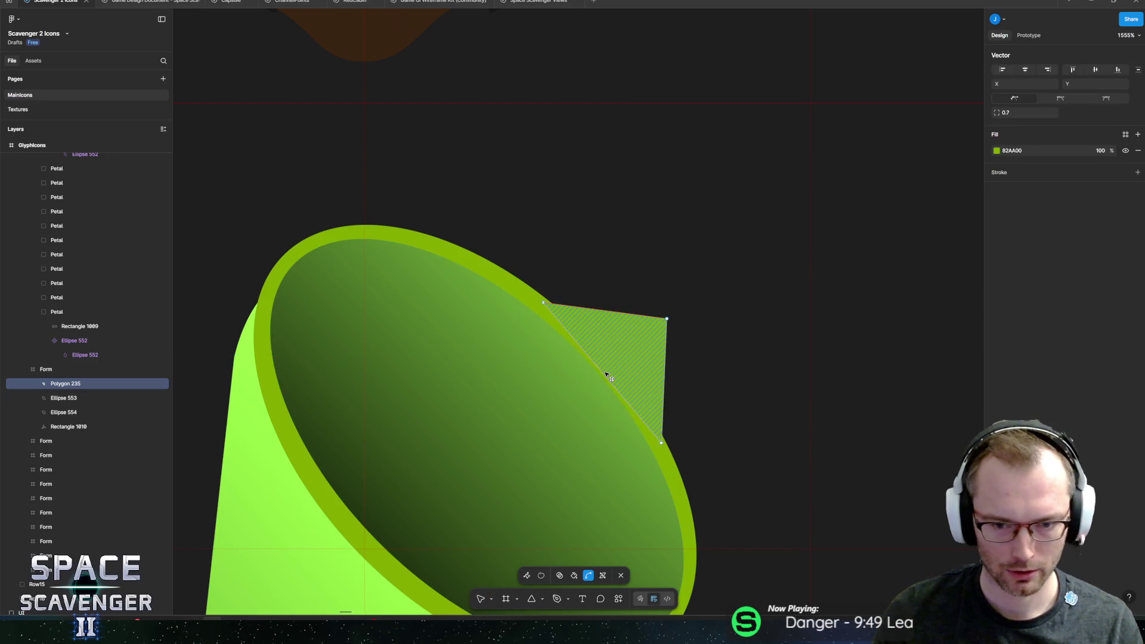
pyautogui.click(608, 374)
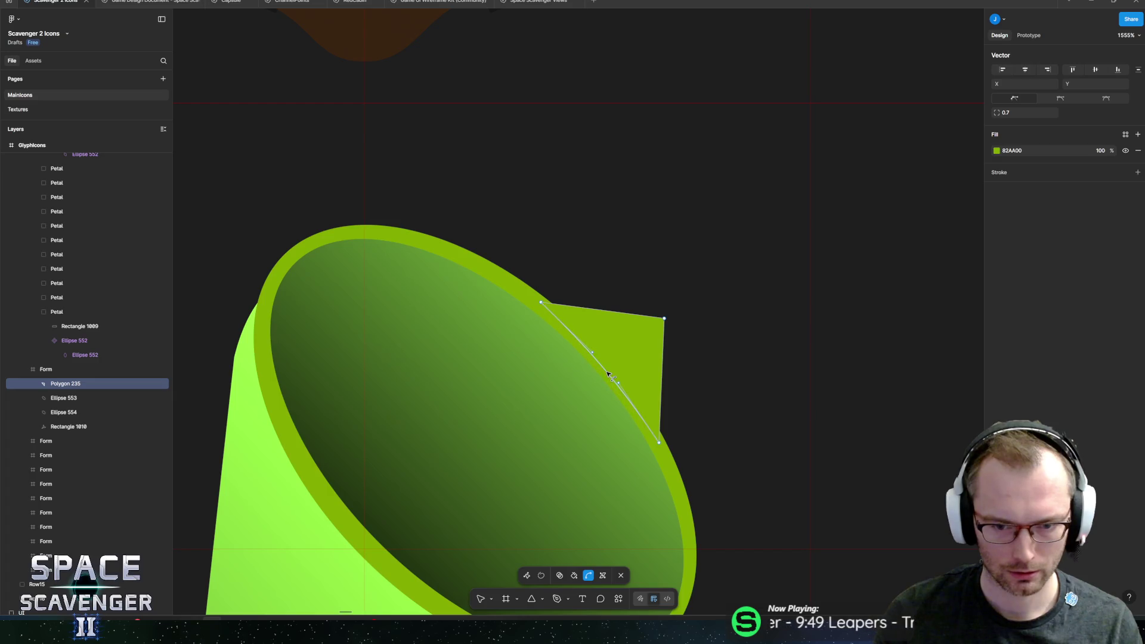
pyautogui.press('Escape')
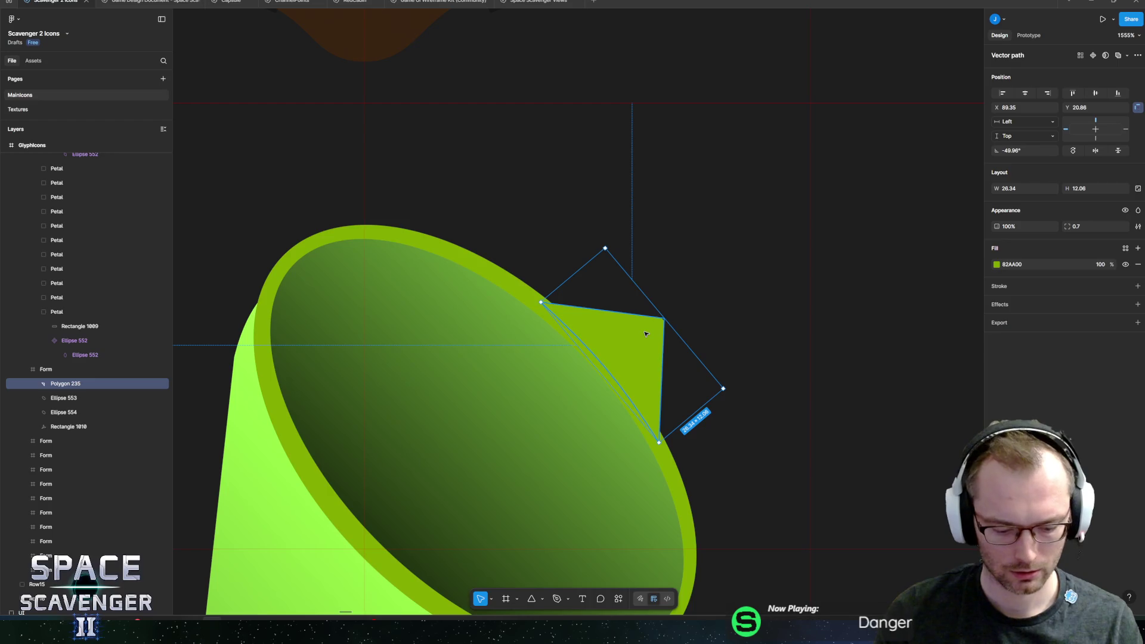
# - Draw a small circle on the tab and try subtracting it from the tab
pyautogui.press('o')
pyautogui.moveTo(631, 326)
pyautogui.mouseDown()
pyautogui.moveTo(659, 354)
pyautogui.moveTo(639, 343)
pyautogui.mouseUp()
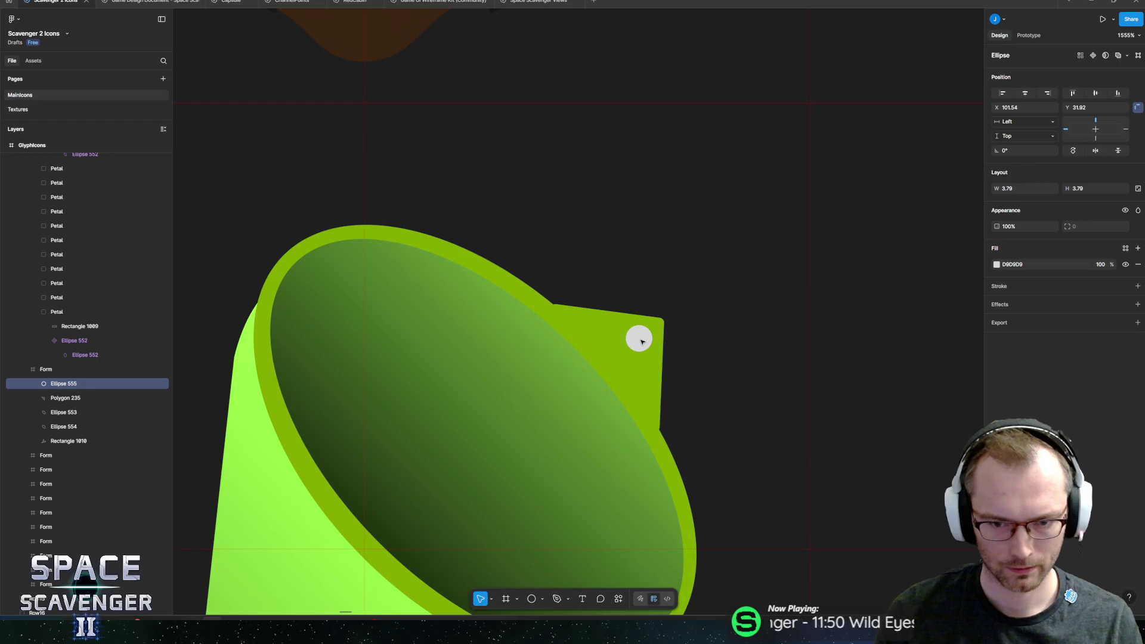
pyautogui.moveTo(66, 385); pyautogui.dragTo(67, 403)
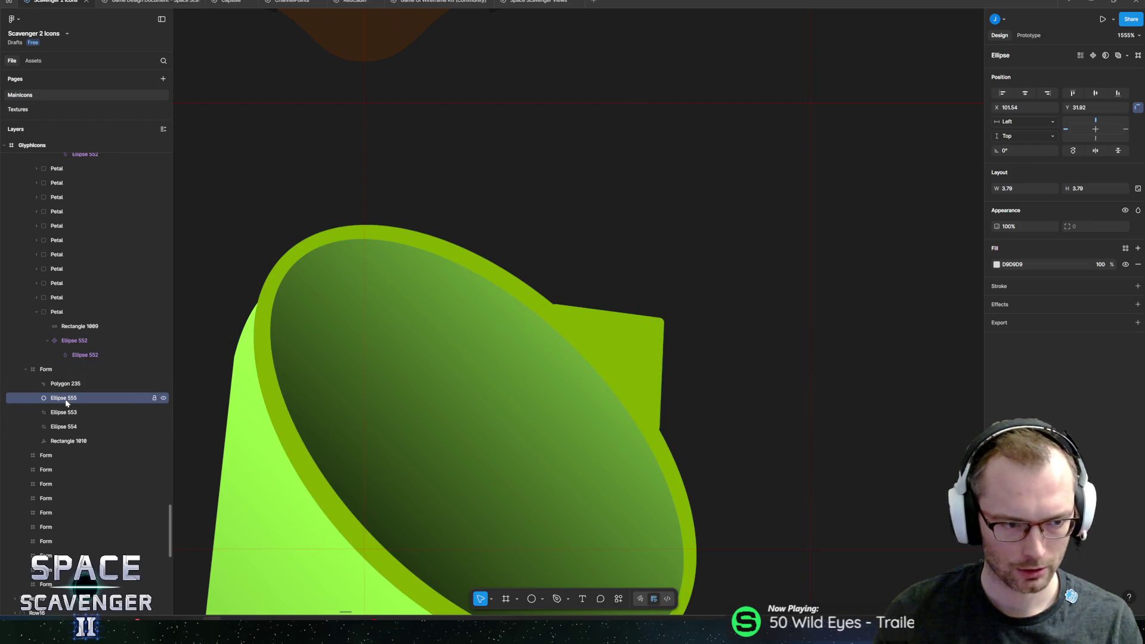
pyautogui.keyDown('shift'); pyautogui.click(65, 384); pyautogui.keyUp('shift')
pyautogui.click(606, 599)
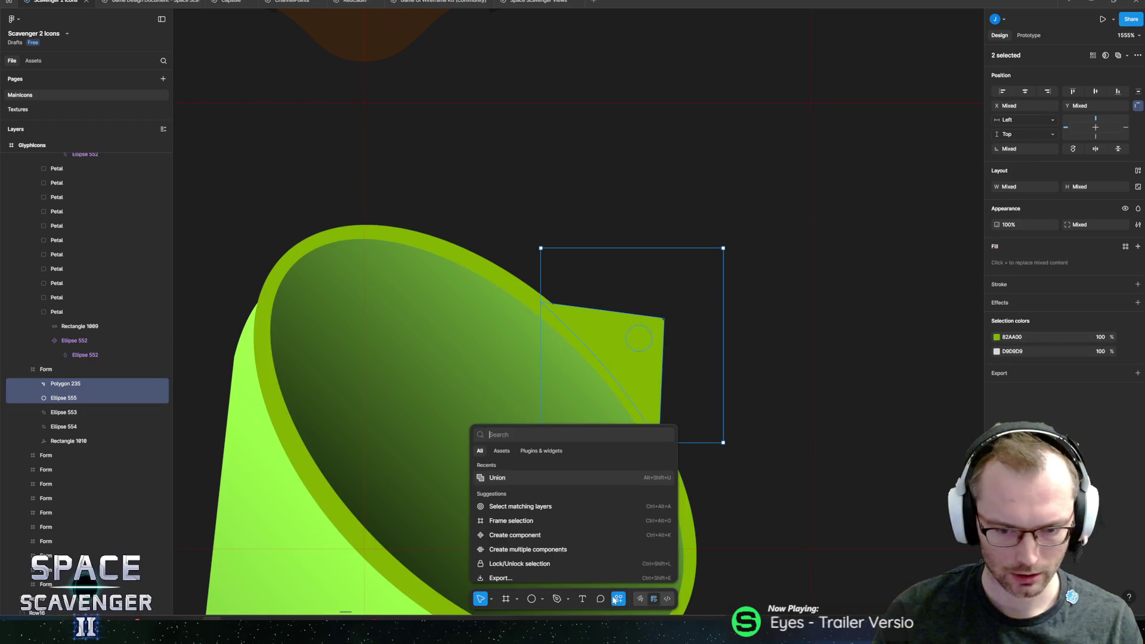
pyautogui.write('subtract')
pyautogui.press('Return')
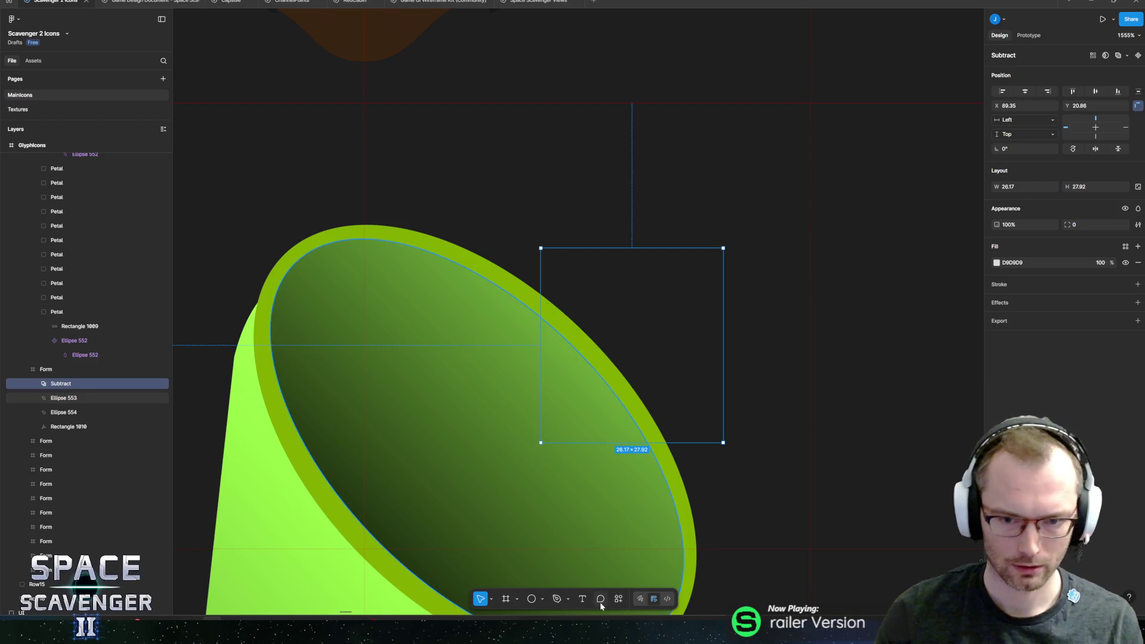
# - Undo the wrong subtraction, swap the layer order, and subtract the circle from the tab
pyautogui.hotkey('ctrl', 'z')
pyautogui.moveTo(64, 384); pyautogui.dragTo(56, 405)
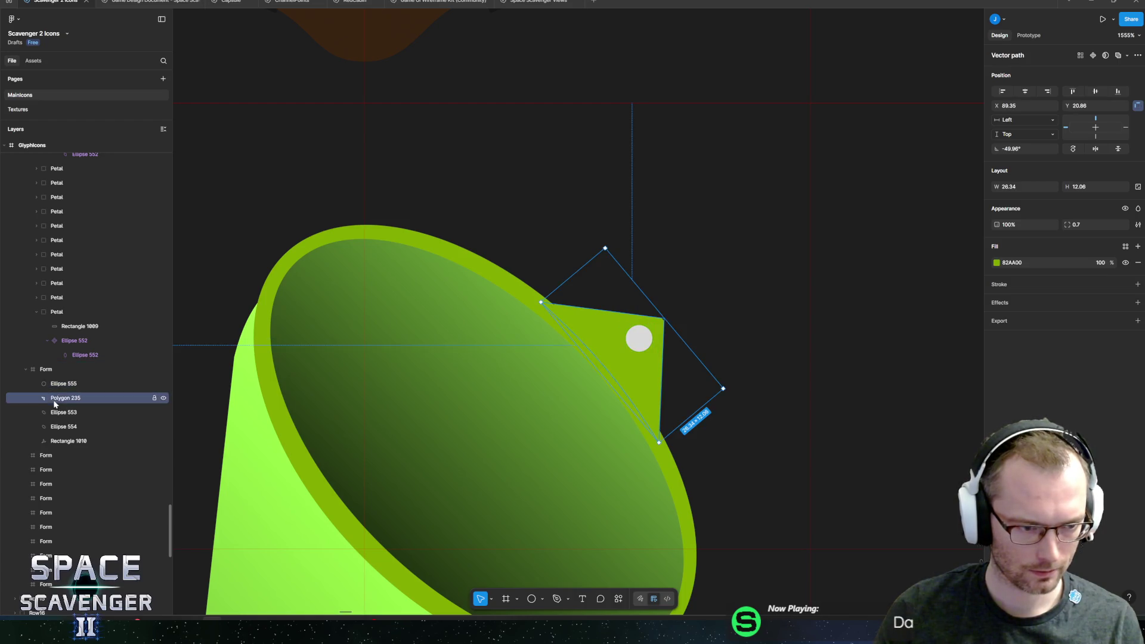
pyautogui.keyDown('shift'); pyautogui.click(63, 383); pyautogui.keyUp('shift')
pyautogui.click(620, 600)
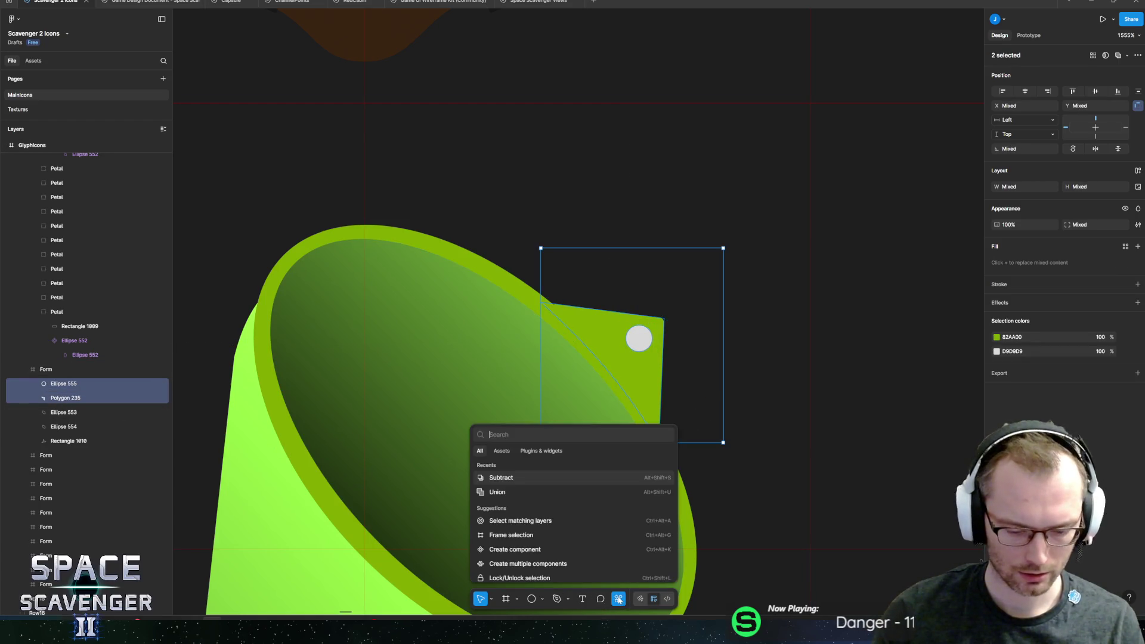
pyautogui.write('subtr')
pyautogui.press('Return')
# - Zoom to fit the whole funnel icon
pyautogui.press('Escape')
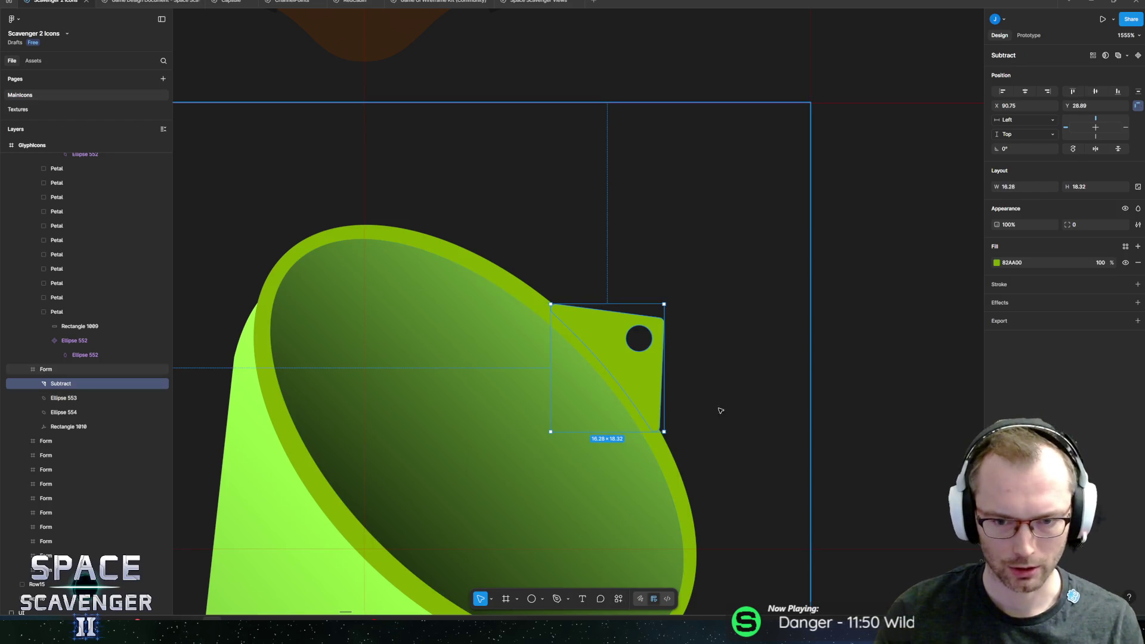
pyautogui.scroll(-10, 738, 404)
pyautogui.hotkey('shift', '2')
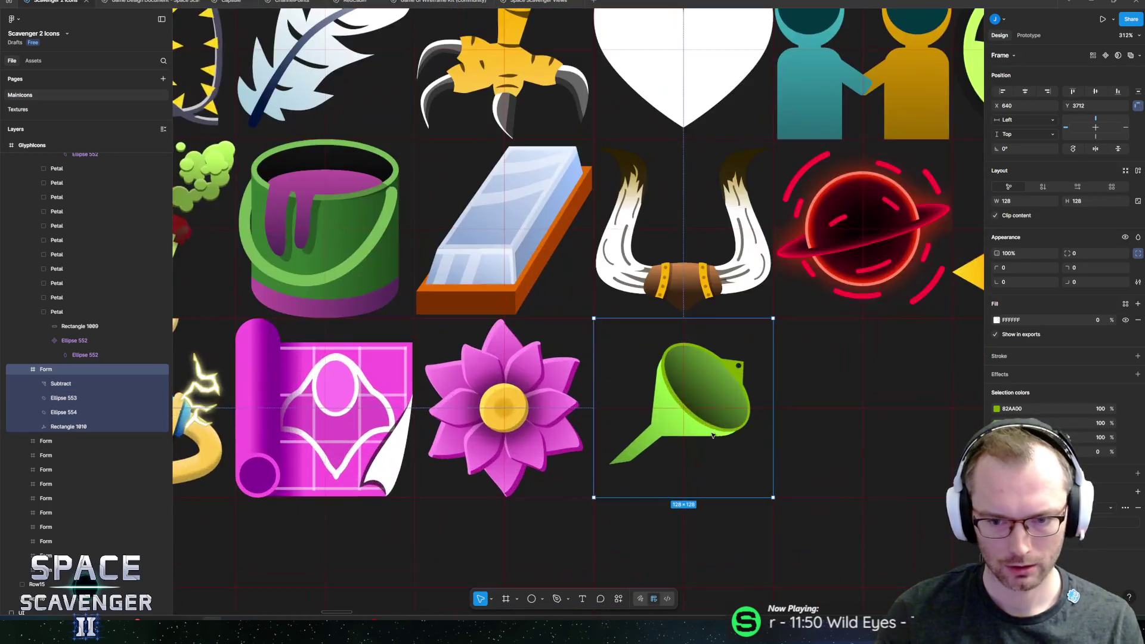
# - Select the funnel body shape among the icon's parts
pyautogui.click(84, 384)
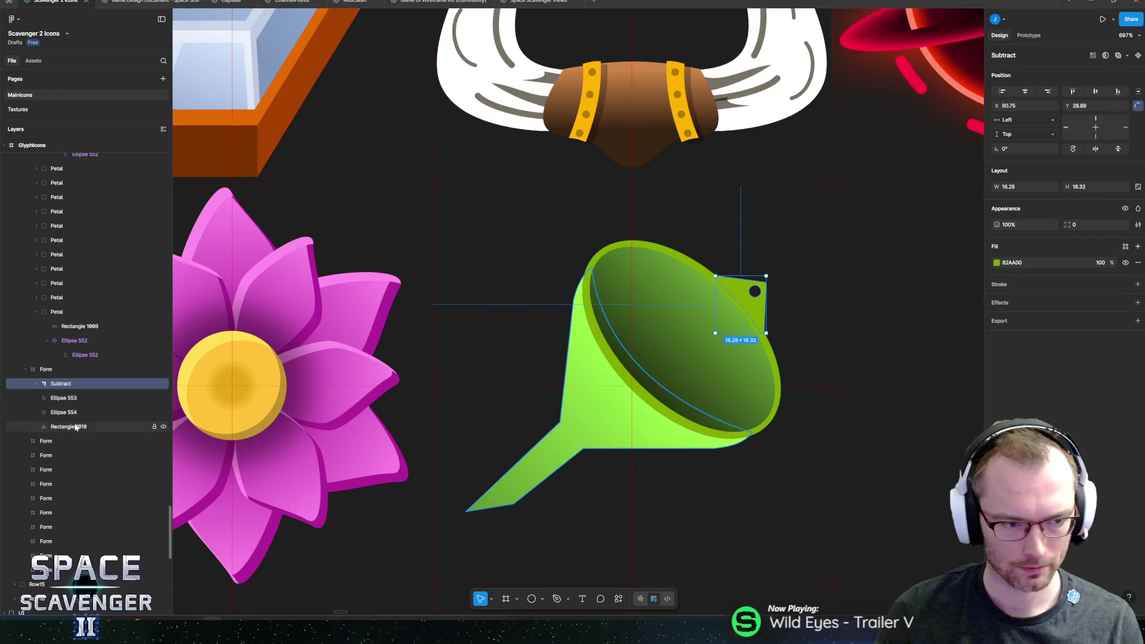
pyautogui.hotkey('ctrl', 'a')
pyautogui.click(513, 470)
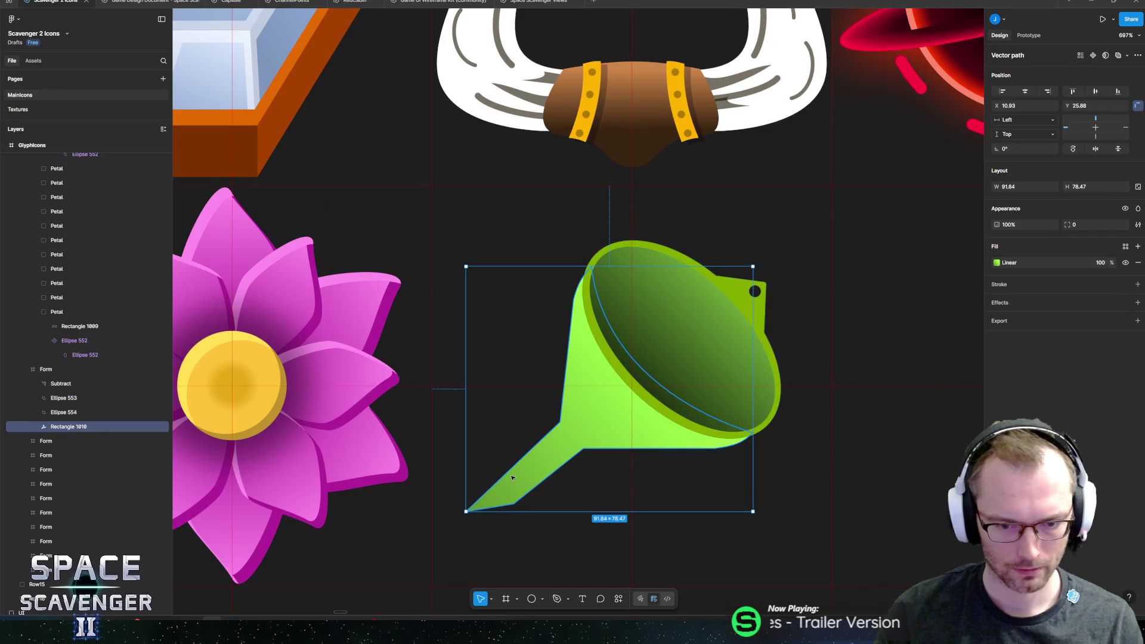
pyautogui.scroll(5, 507, 477)
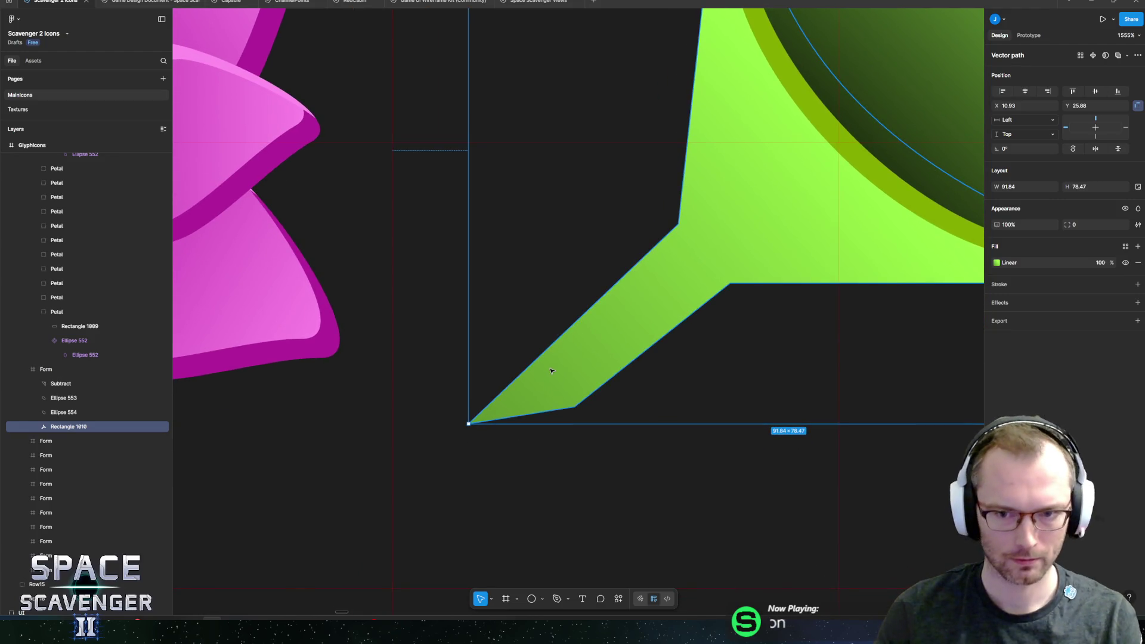
# - Shift the spout's corner and joint points and pull its tip further left
pyautogui.doubleClick(549, 370)
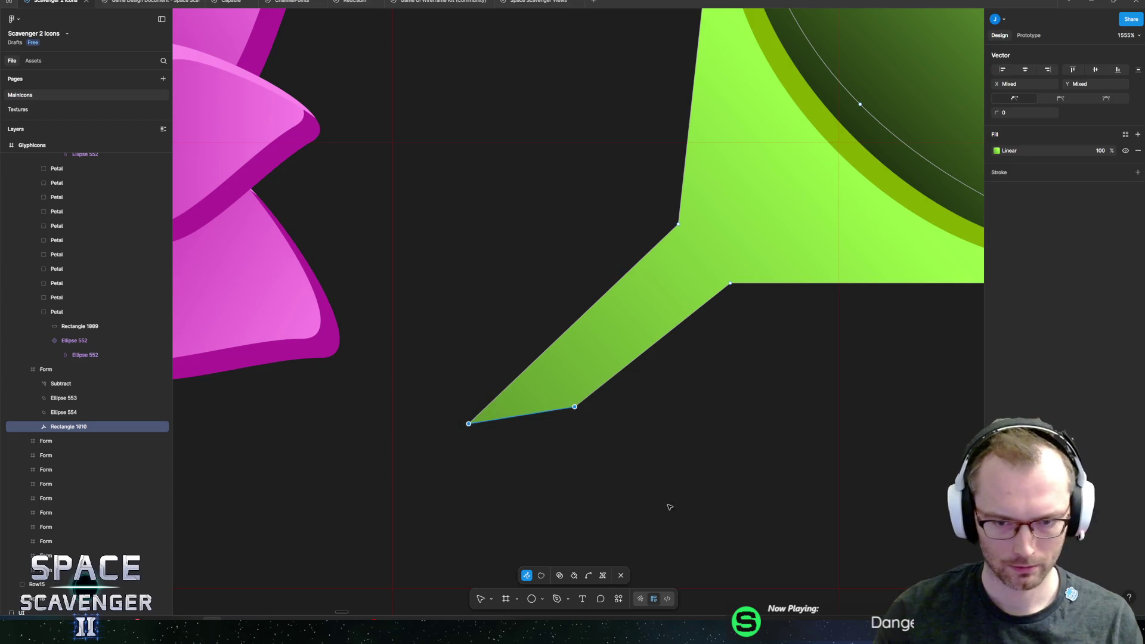
pyautogui.scroll(-5, 669, 420)
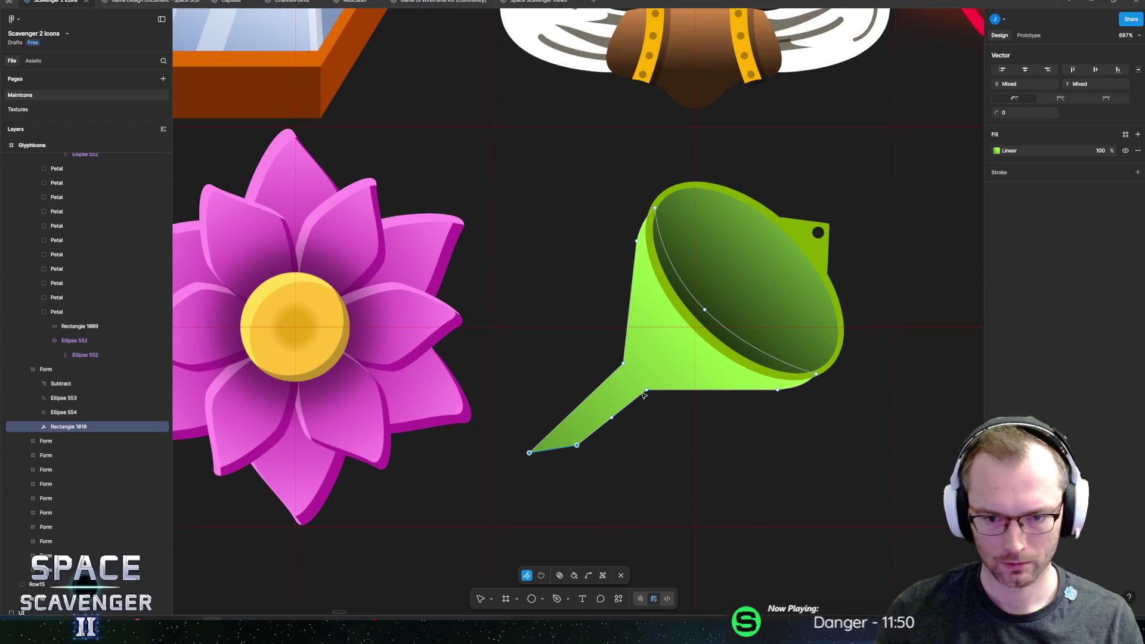
pyautogui.moveTo(649, 393); pyautogui.dragTo(656, 399)
pyautogui.click(623, 364)
pyautogui.moveTo(623, 364); pyautogui.dragTo(617, 360)
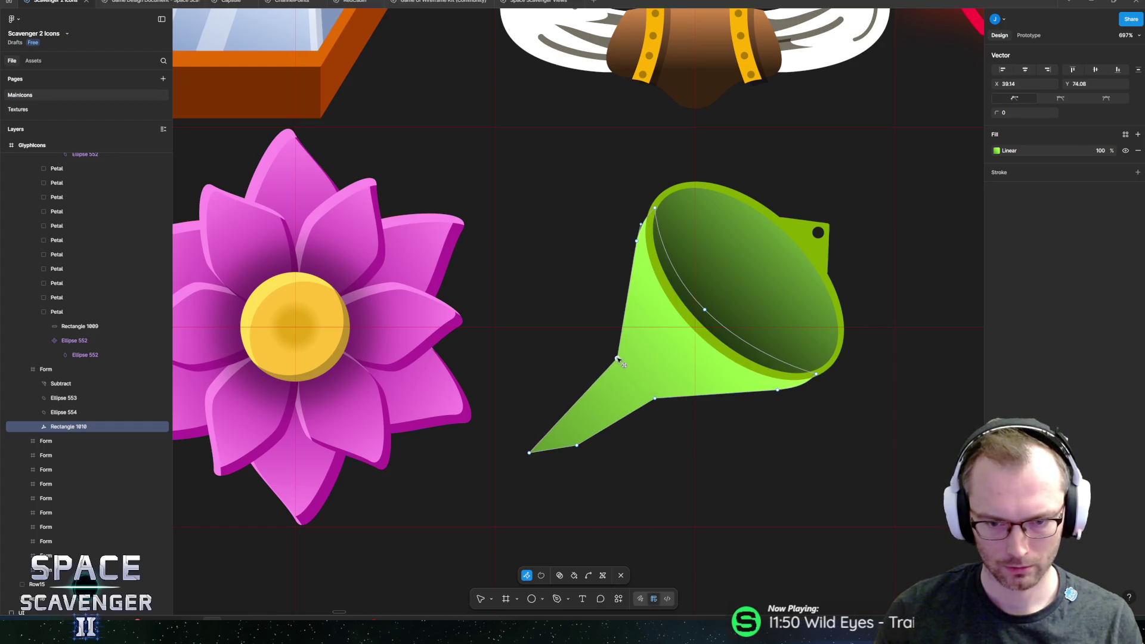
pyautogui.moveTo(531, 455)
pyautogui.mouseDown()
pyautogui.moveTo(518, 453)
pyautogui.moveTo(606, 438)
pyautogui.mouseUp()
pyautogui.click(589, 437)
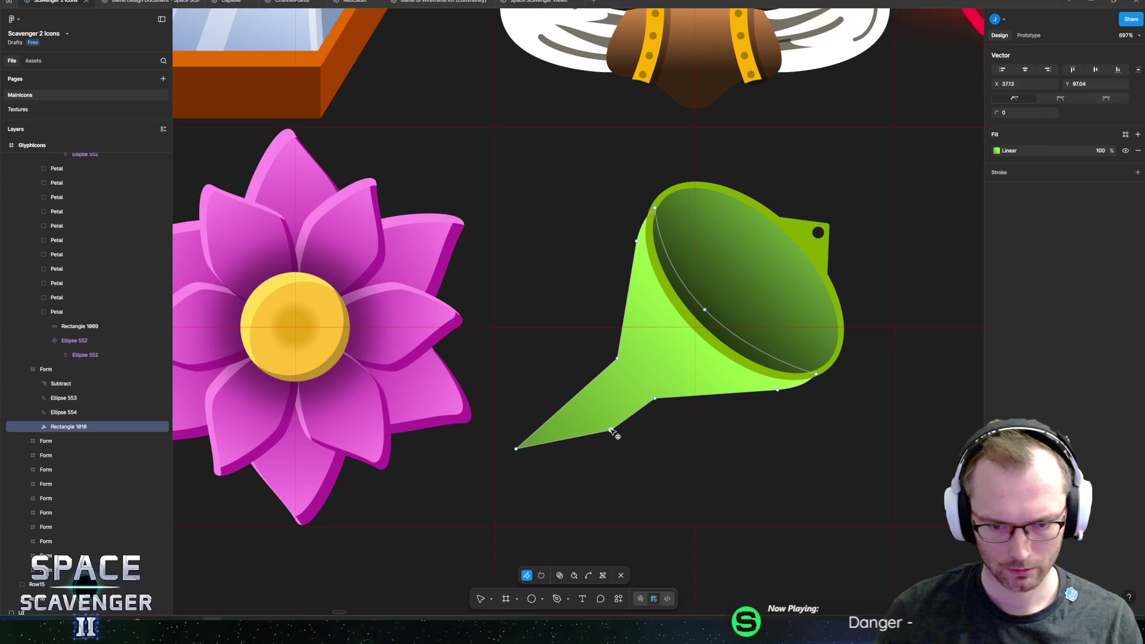
pyautogui.press('Escape')
pyautogui.click(748, 298)
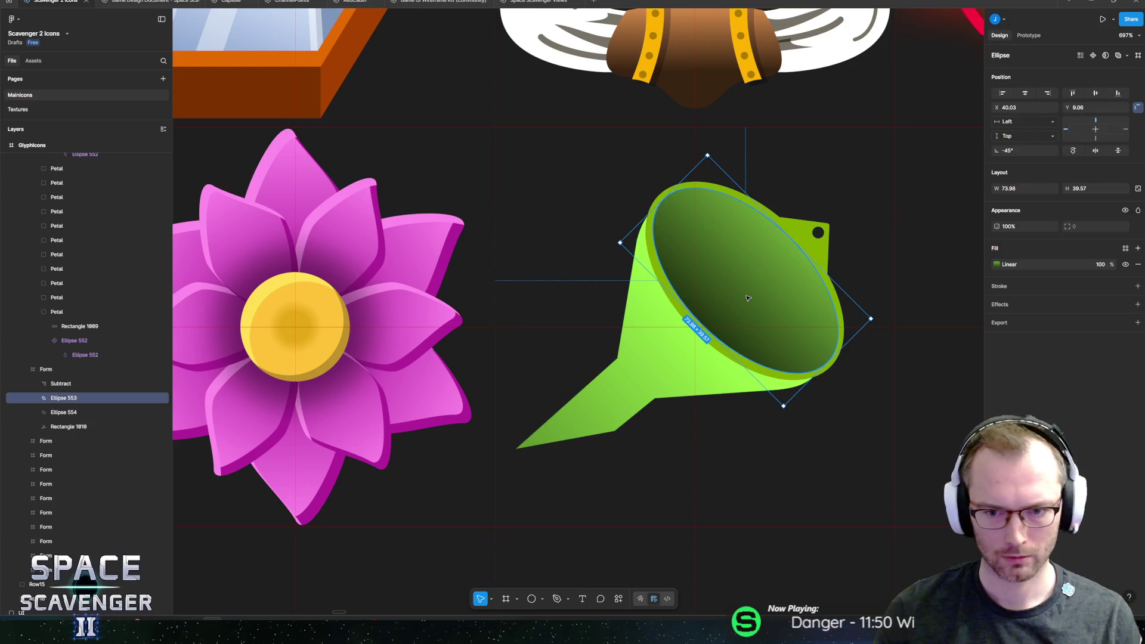
pyautogui.hotkey('ctrl', 'd')
pyautogui.moveTo(872, 321)
pyautogui.mouseDown()
pyautogui.moveTo(835, 358)
pyautogui.moveTo(696, 369)
pyautogui.moveTo(723, 384)
pyautogui.moveTo(783, 192)
pyautogui.moveTo(541, 460)
pyautogui.moveTo(587, 418)
pyautogui.moveTo(573, 456)
pyautogui.moveTo(542, 468)
pyautogui.moveTo(556, 489)
pyautogui.mouseUp()
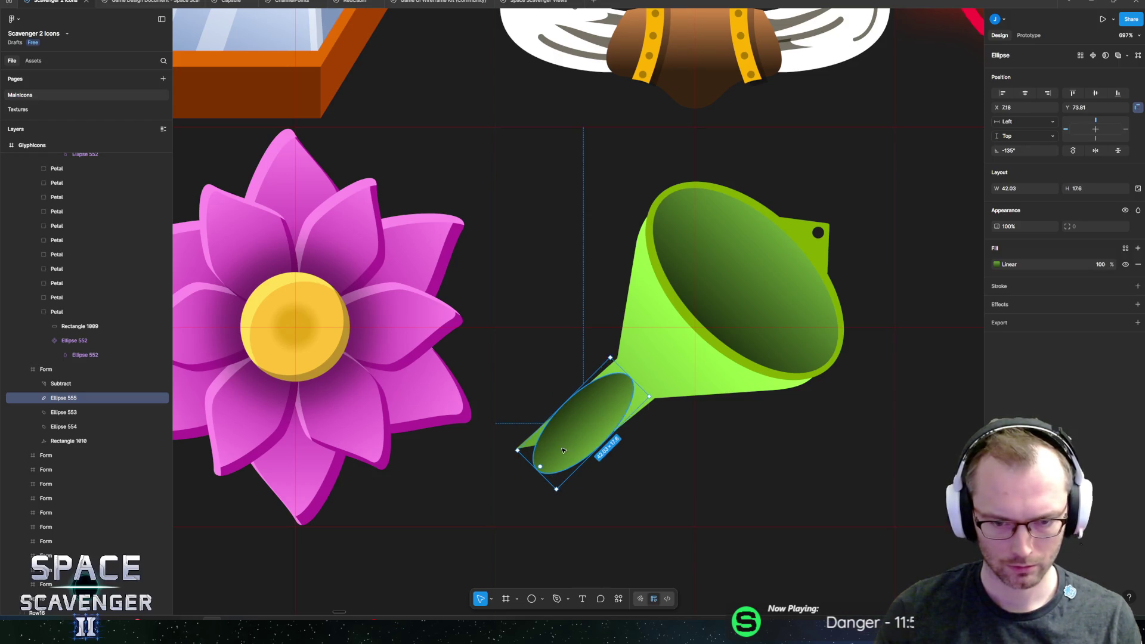
pyautogui.moveTo(542, 470)
pyautogui.mouseDown()
pyautogui.moveTo(606, 378)
pyautogui.moveTo(632, 387)
pyautogui.moveTo(628, 427)
pyautogui.moveTo(603, 423)
pyautogui.moveTo(540, 458)
pyautogui.moveTo(533, 448)
pyautogui.mouseUp()
pyautogui.scroll(5, 582, 458)
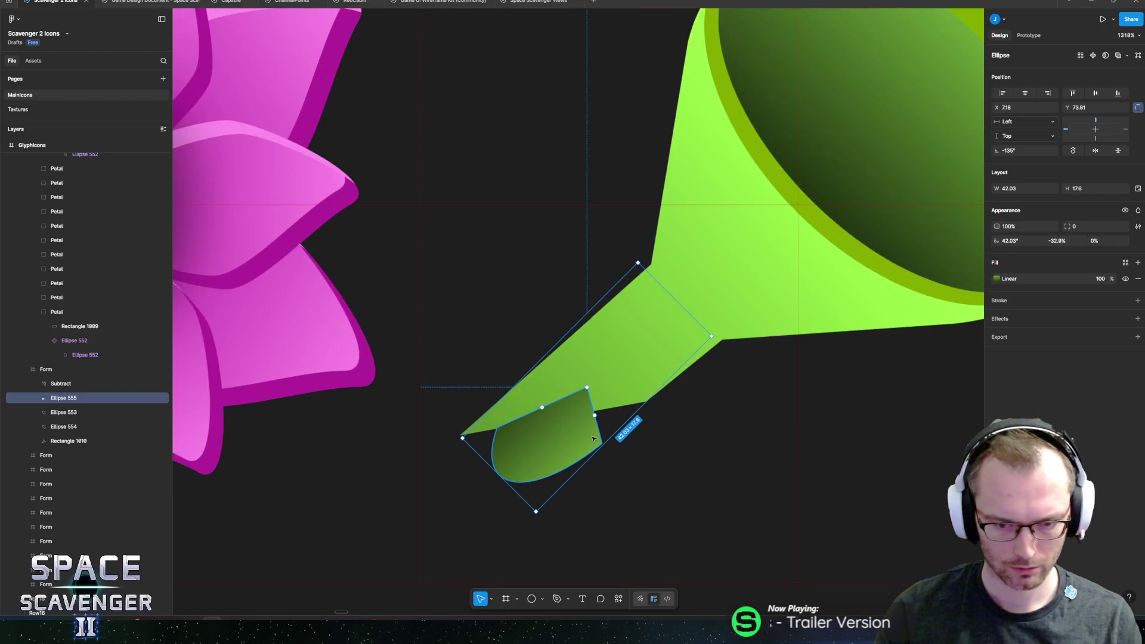
pyautogui.moveTo(599, 408)
pyautogui.mouseDown()
pyautogui.moveTo(671, 349)
pyautogui.moveTo(686, 321)
pyautogui.mouseUp()
pyautogui.hotkey('ctrl', 'z')
pyautogui.hotkey('ctrl', 'z')
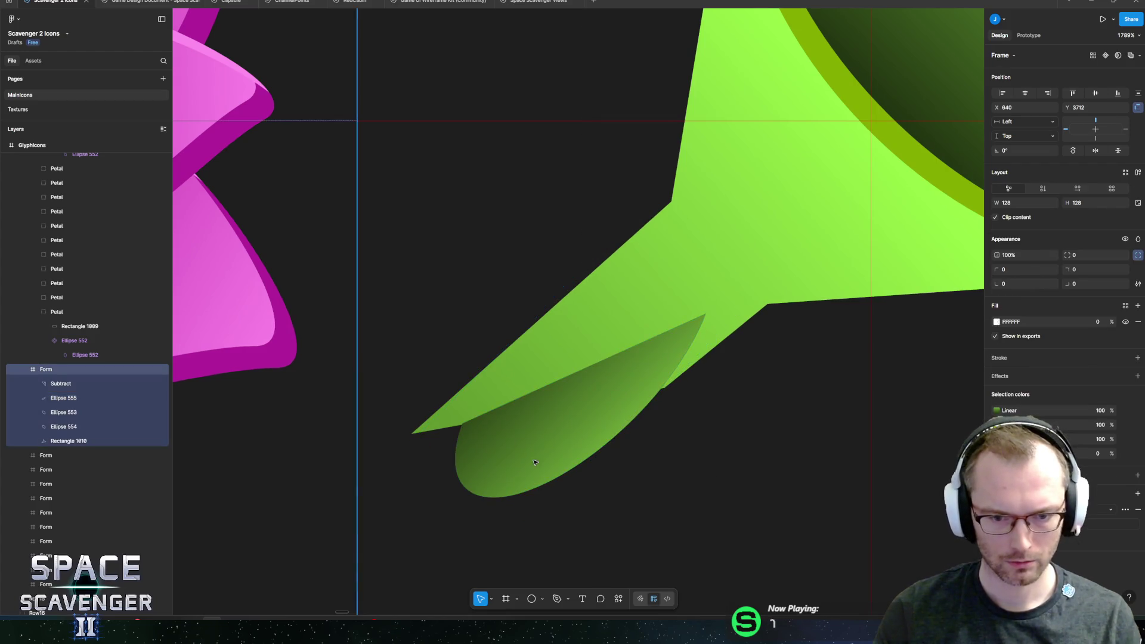
pyautogui.hotkey('ctrl', 'shift', 'z')
pyautogui.hotkey('ctrl', 'shift', 'z')
pyautogui.moveTo(521, 457); pyautogui.dragTo(483, 454)
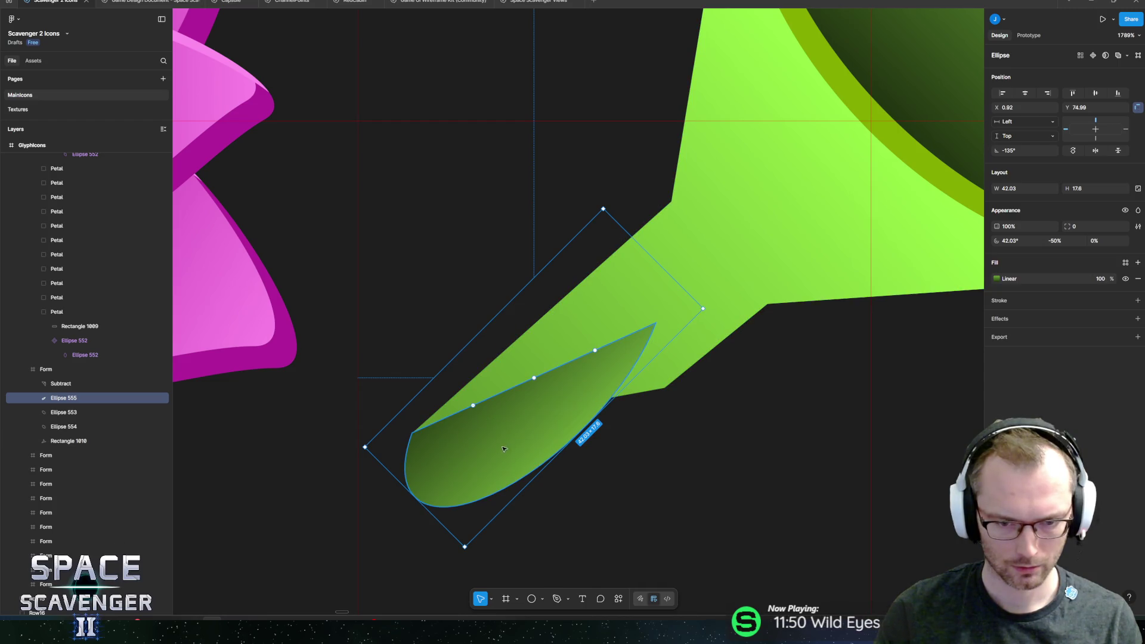
pyautogui.rightClick(500, 301)
pyautogui.click(528, 566)
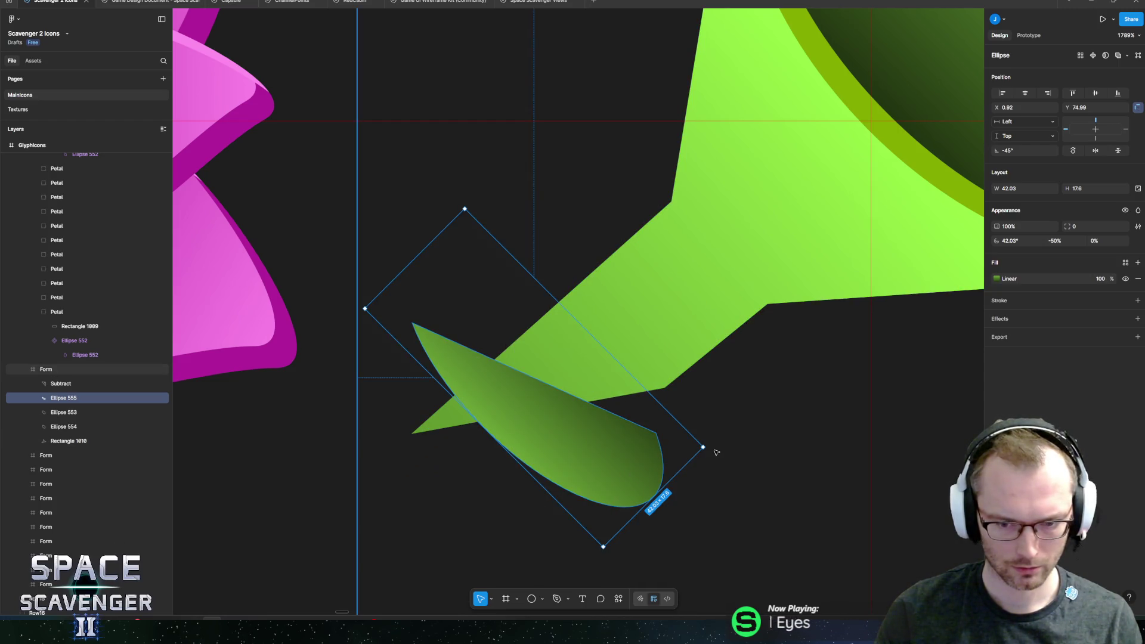
pyautogui.moveTo(706, 450); pyautogui.dragTo(712, 287)
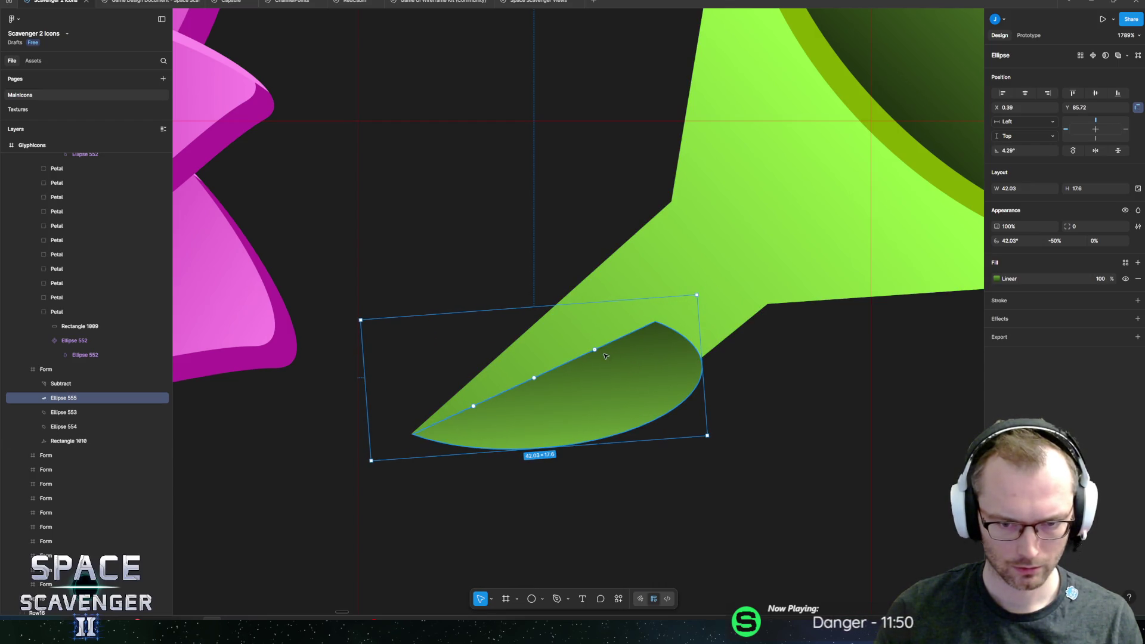
pyautogui.moveTo(595, 350)
pyautogui.mouseDown()
pyautogui.moveTo(499, 401)
pyautogui.moveTo(473, 397)
pyautogui.moveTo(485, 401)
pyautogui.mouseUp()
pyautogui.press('Delete')
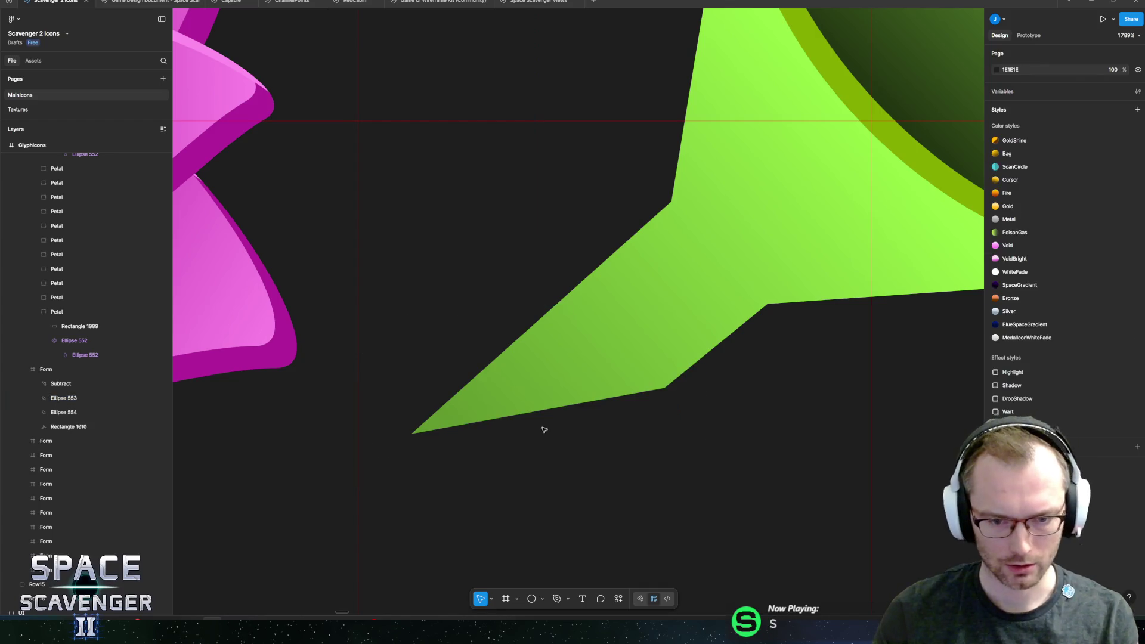
# - Draw a thin rectangle at the spout tip and reshape it into a curved sliver
pyautogui.click(63, 398)
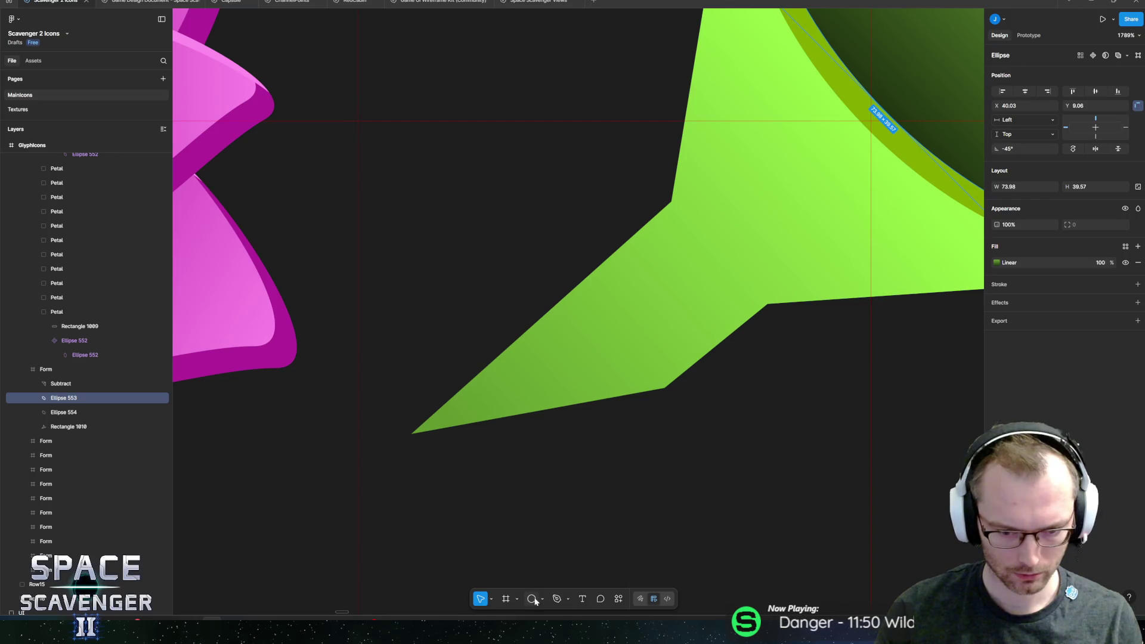
pyautogui.press('r')
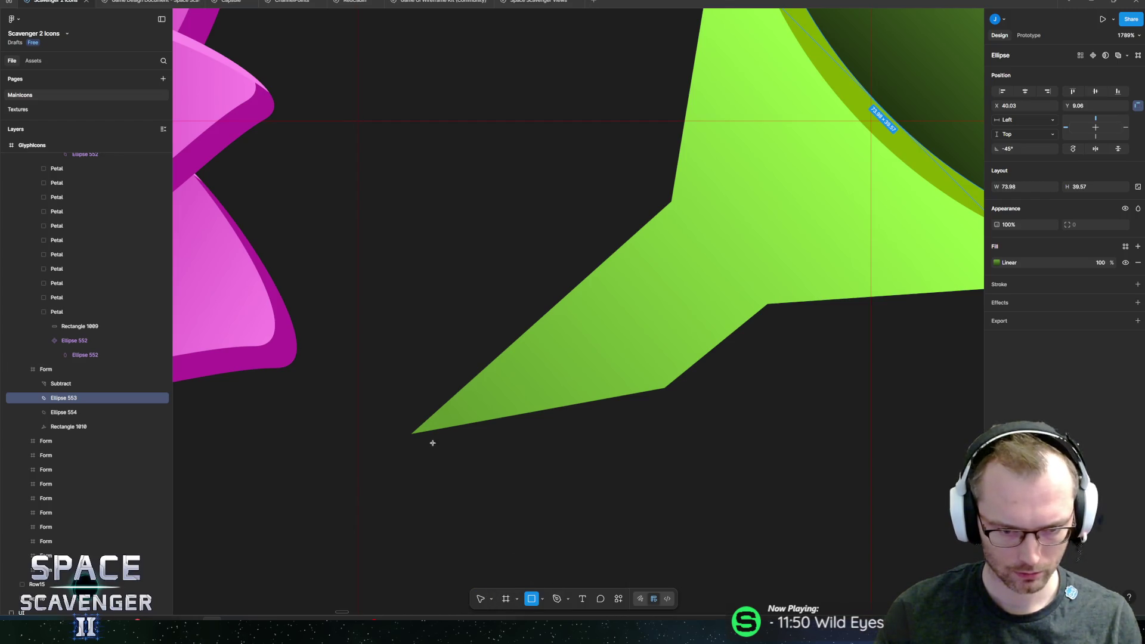
pyautogui.moveTo(414, 434)
pyautogui.mouseDown()
pyautogui.moveTo(651, 426)
pyautogui.moveTo(670, 378)
pyautogui.moveTo(664, 387)
pyautogui.mouseUp()
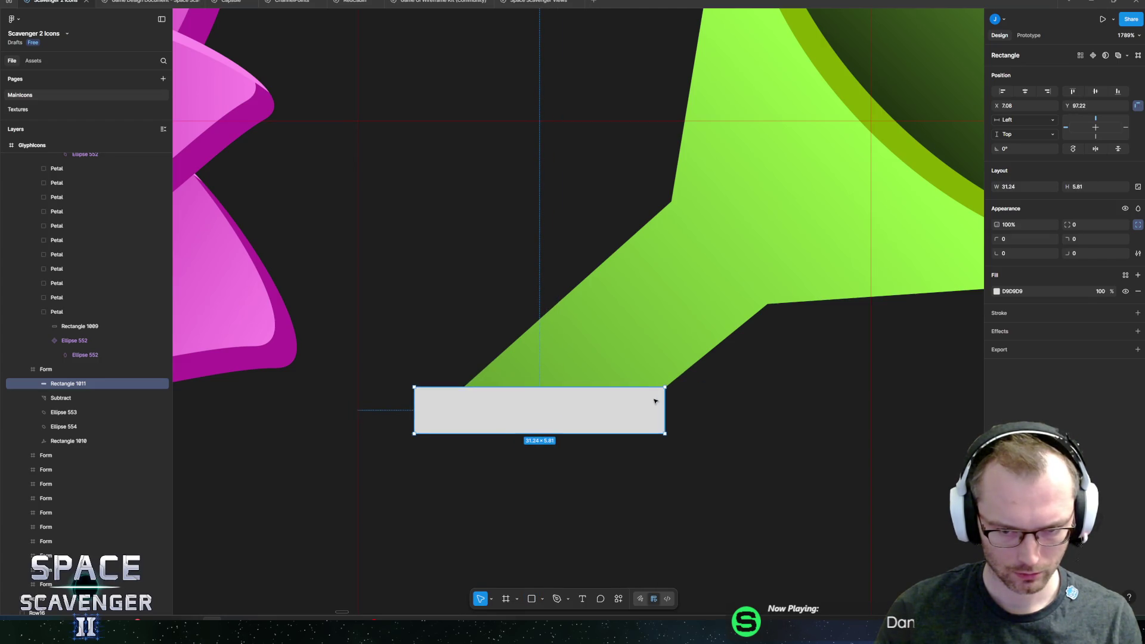
pyautogui.doubleClick(597, 419)
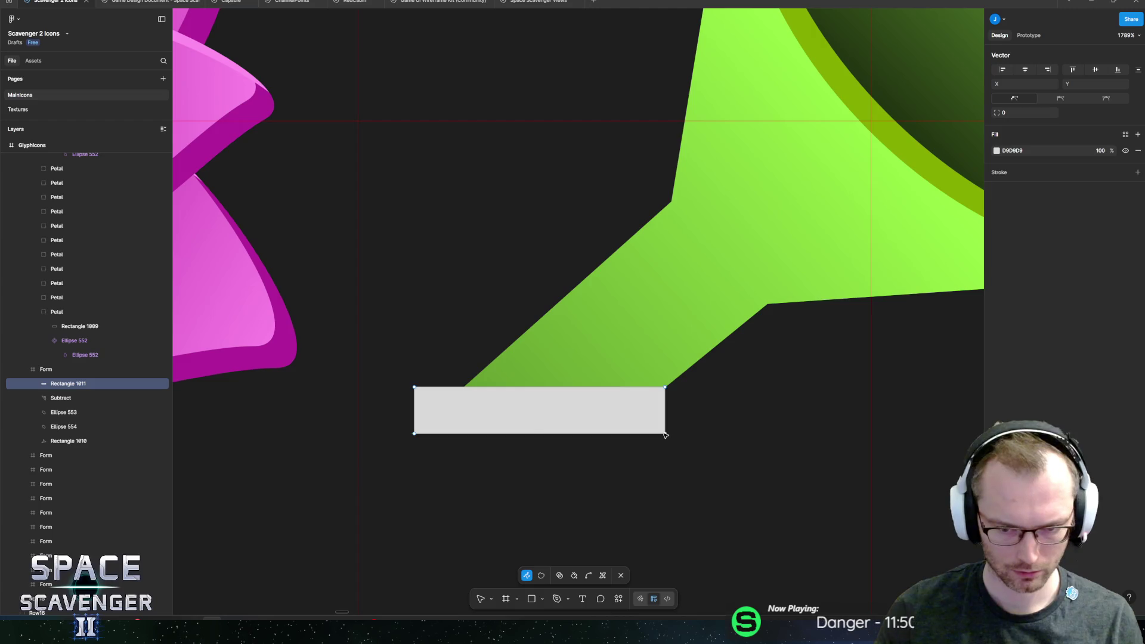
pyautogui.moveTo(410, 379); pyautogui.dragTo(428, 394)
pyautogui.press('Delete')
pyautogui.moveTo(668, 437)
pyautogui.mouseDown()
pyautogui.moveTo(537, 435)
pyautogui.moveTo(614, 421)
pyautogui.moveTo(619, 410)
pyautogui.mouseUp()
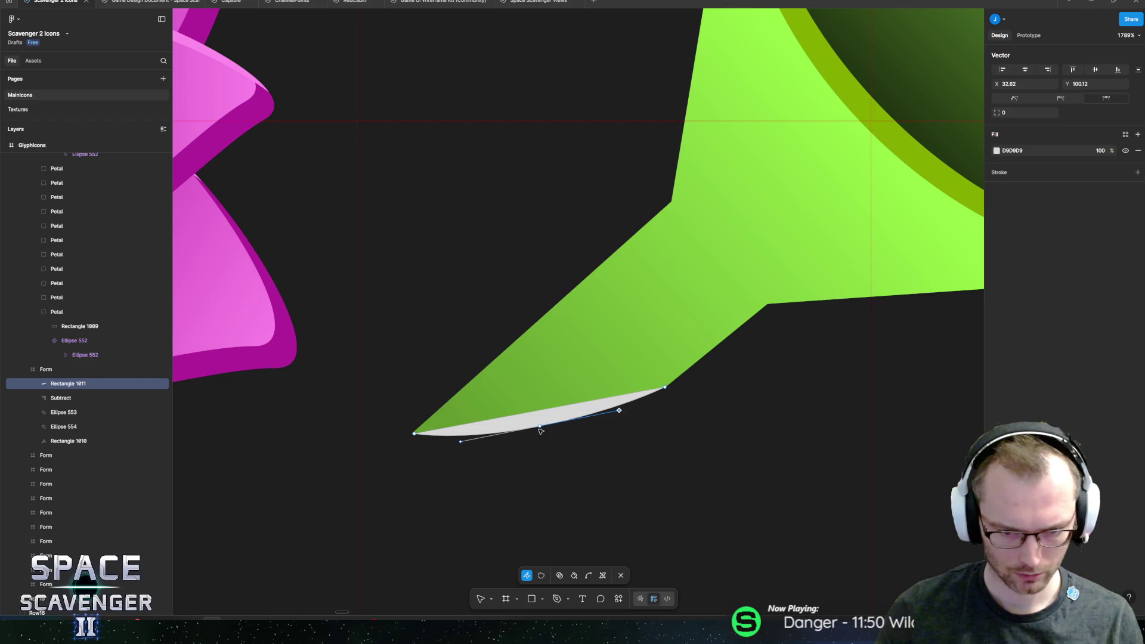
pyautogui.press('Escape')
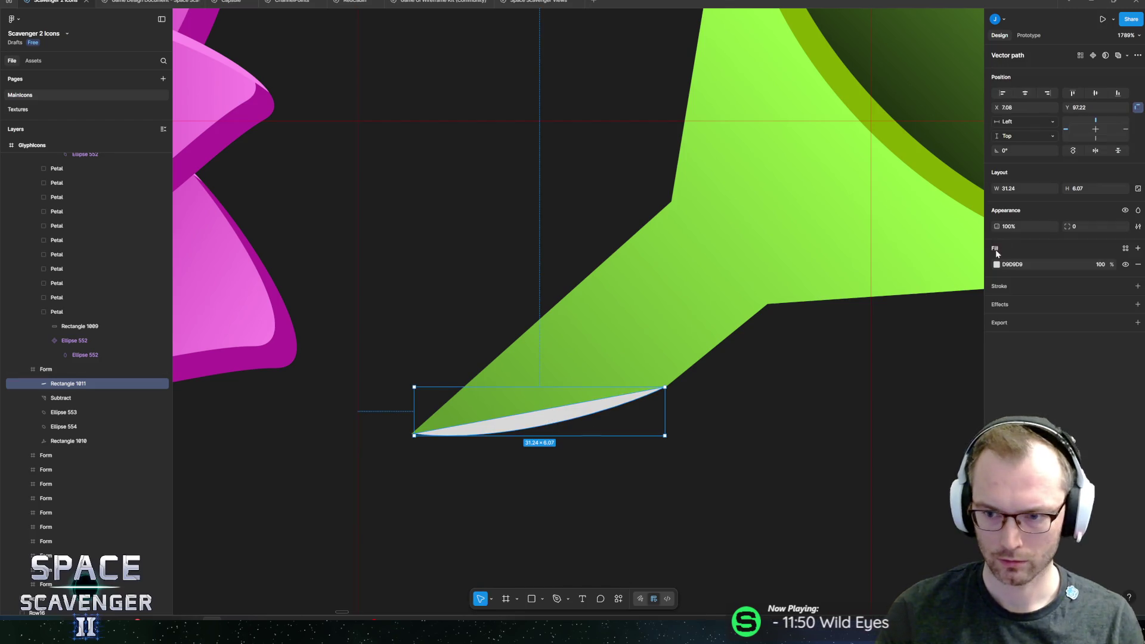
# - Fill the sliver with dark green, hue 91 (3A690E)
pyautogui.click(997, 264)
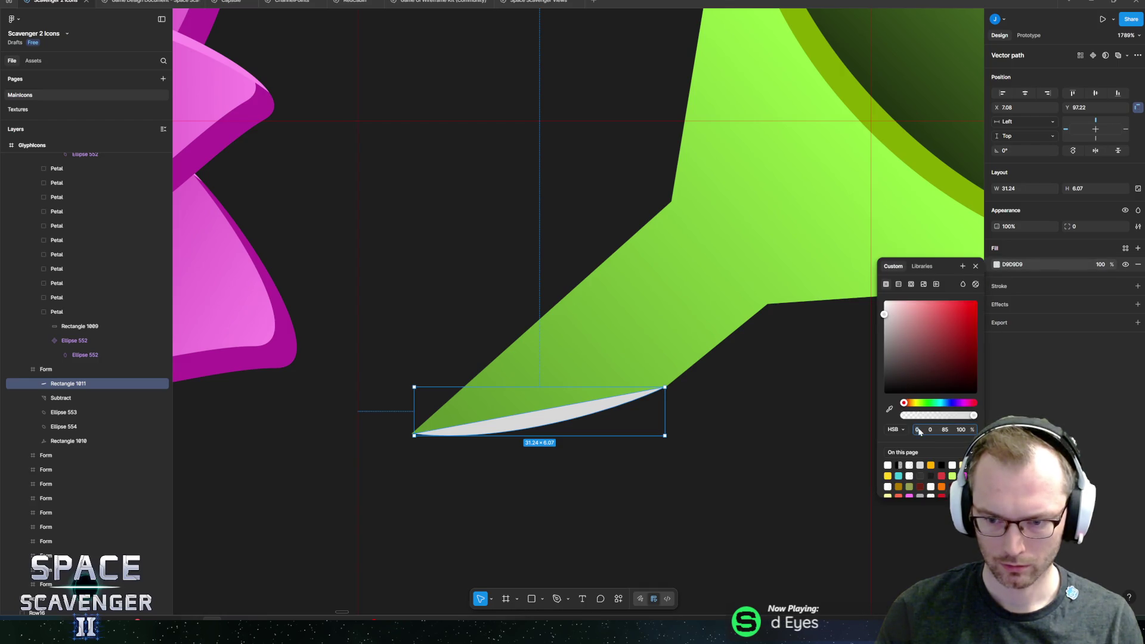
pyautogui.click(917, 430)
pyautogui.write('91')
pyautogui.click(952, 340)
pyautogui.moveTo(953, 343); pyautogui.dragTo(965, 356)
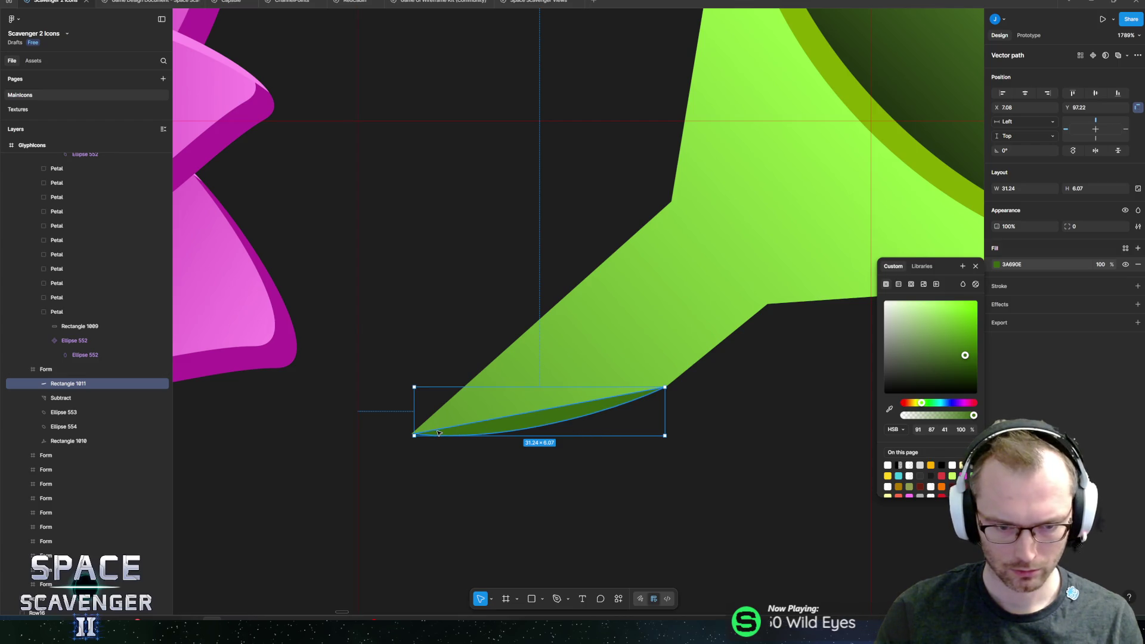
pyautogui.click(483, 412)
pyautogui.scroll(-10, 576, 380)
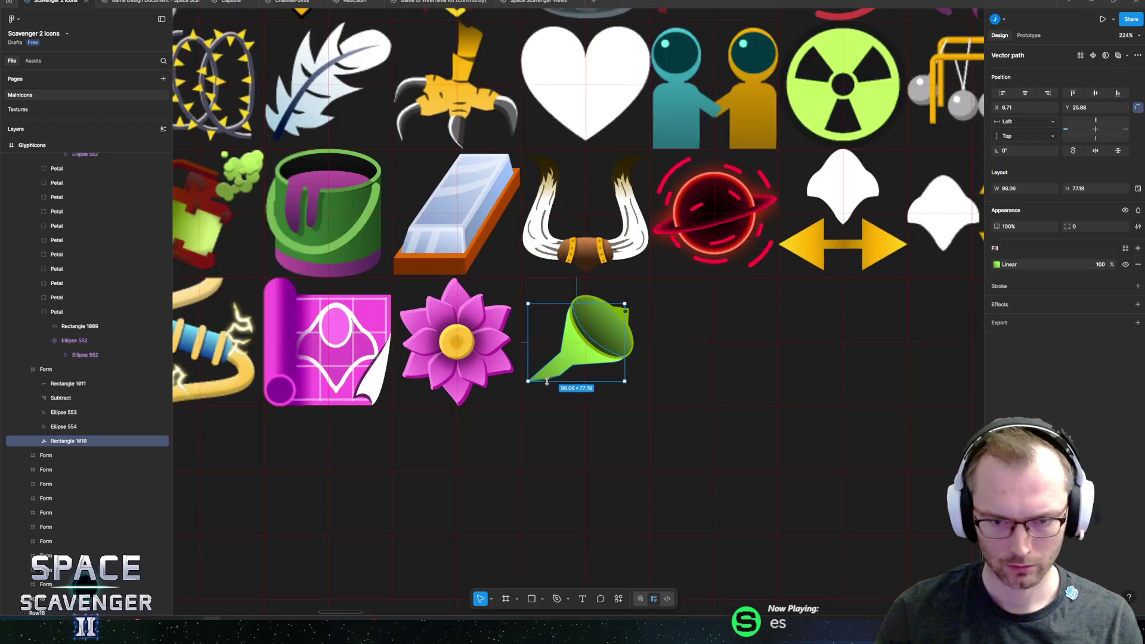
# - Select the funnel body shape beneath the rim
pyautogui.scroll(5, 576, 380)
pyautogui.scroll(-6, 582, 367)
pyautogui.scroll(2, 587, 352)
pyautogui.click(586, 352)
pyautogui.scroll(4, 590, 340)
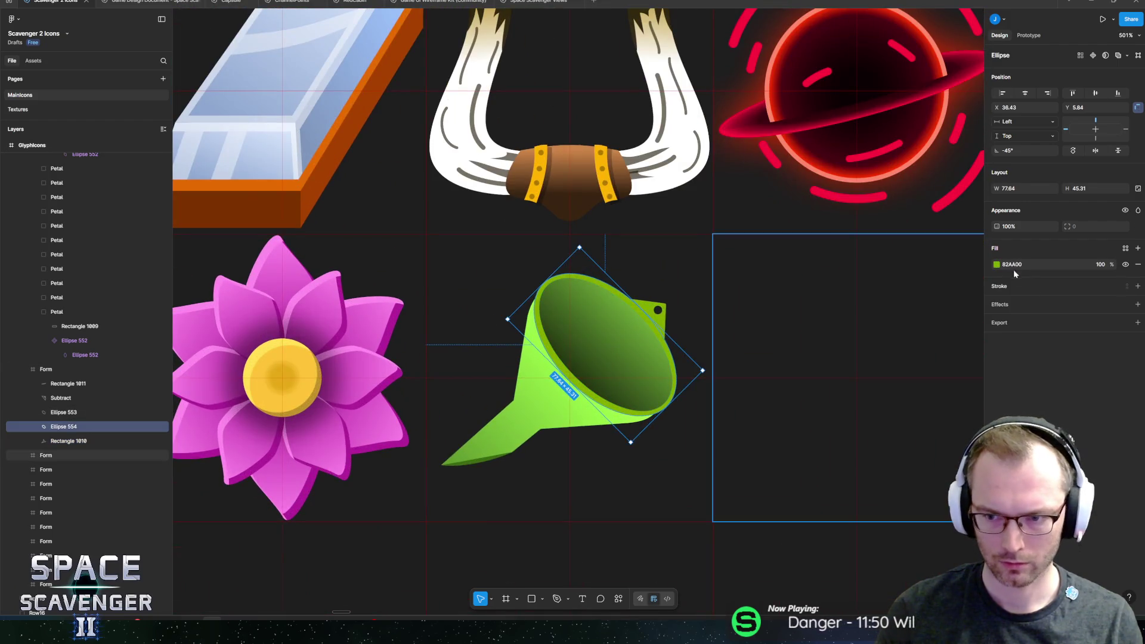
pyautogui.scroll(2, 686, 322)
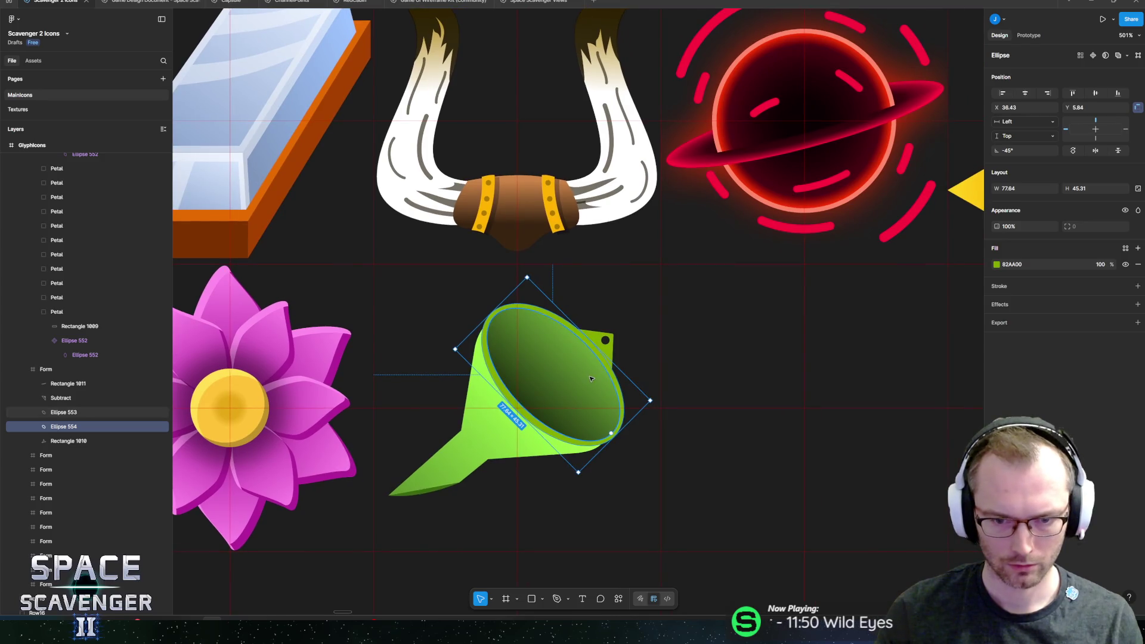
pyautogui.scroll(3, 592, 380)
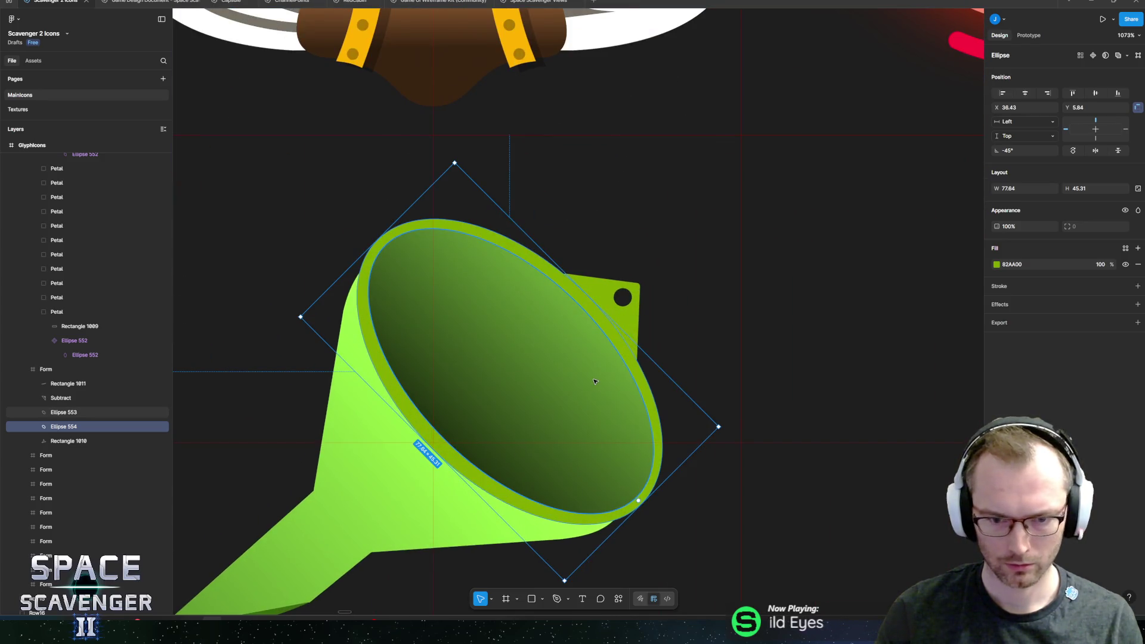
pyautogui.scroll(-3, 596, 383)
pyautogui.click(598, 445)
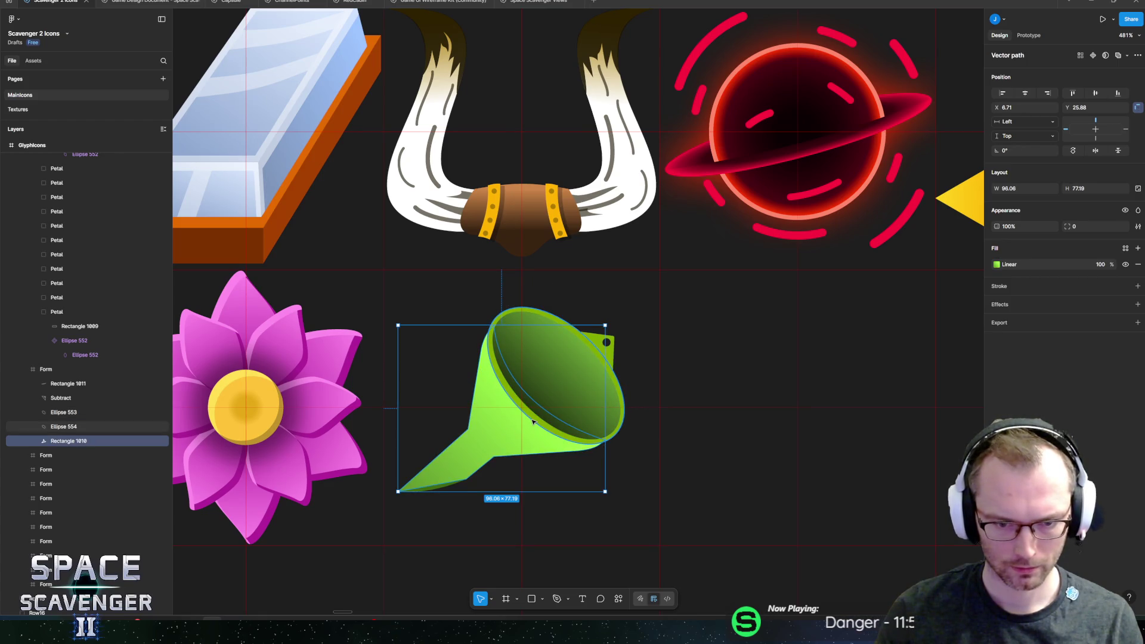
pyautogui.scroll(2, 533, 421)
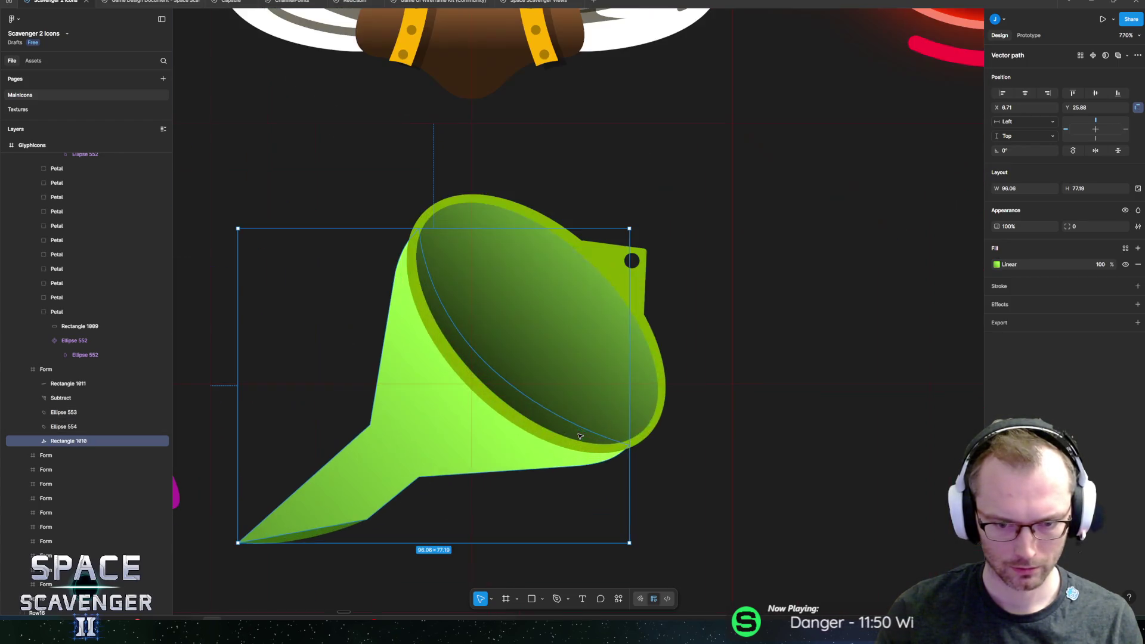
# - Nudge the body's two lower-right anchors right and up beneath the rim
pyautogui.doubleClick(512, 448)
pyautogui.moveTo(660, 422); pyautogui.dragTo(573, 483)
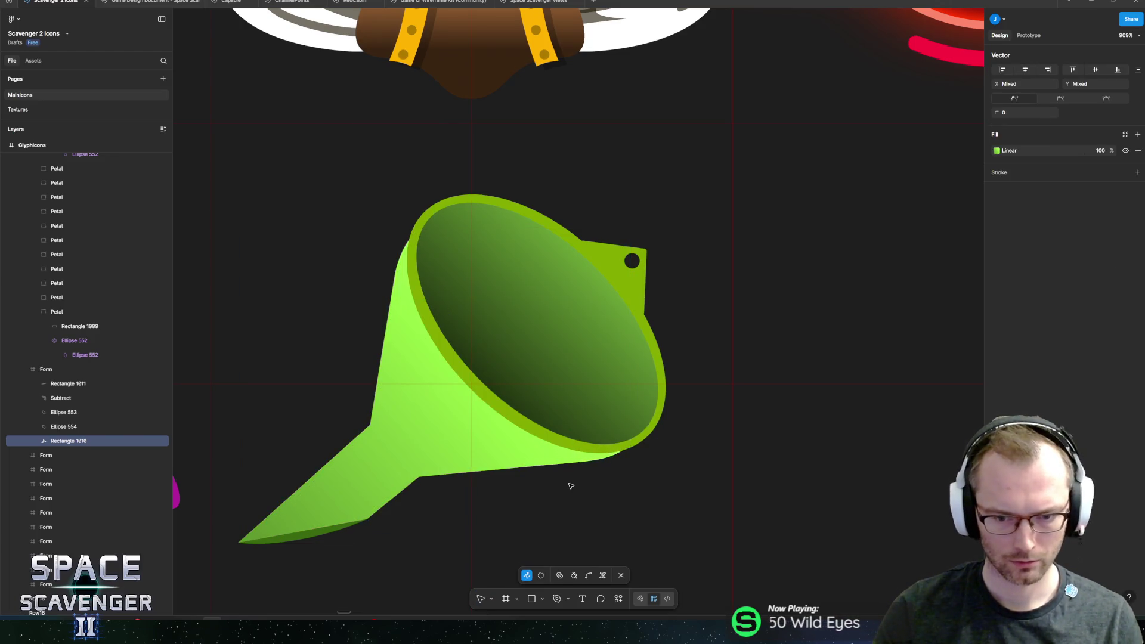
pyautogui.press('Right')
pyautogui.press('Up')
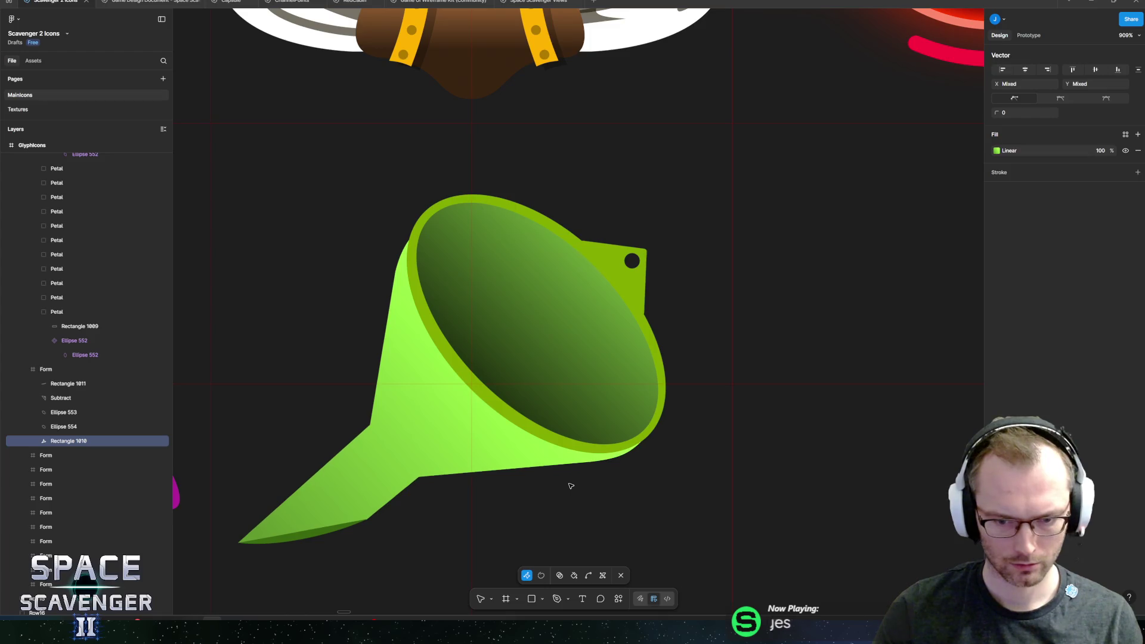
pyautogui.press('Up')
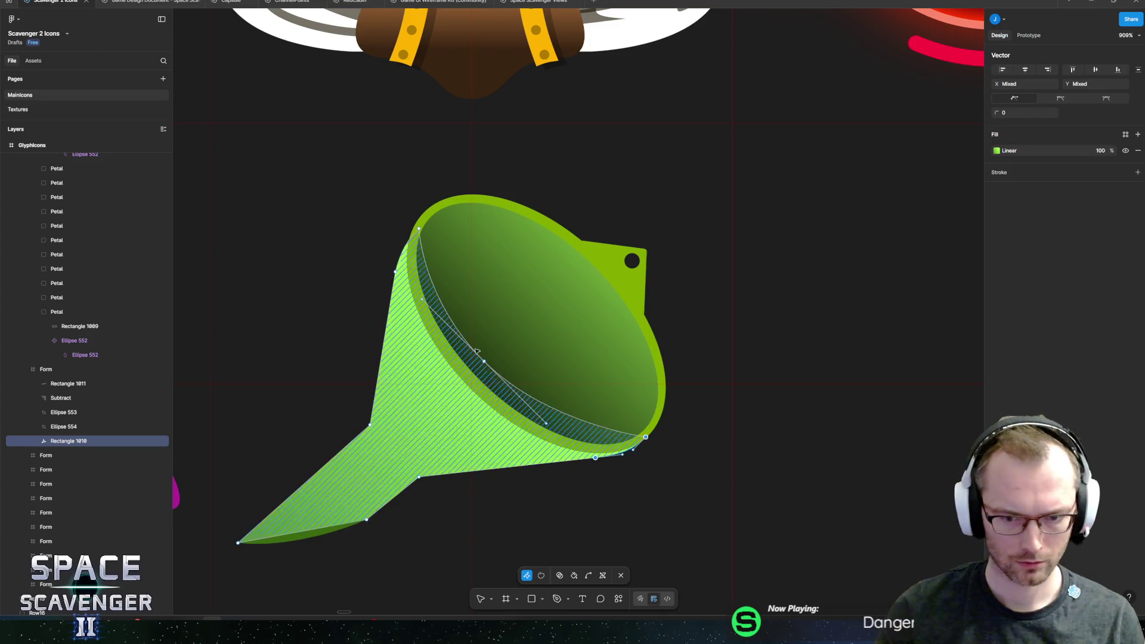
# - Check the body's upper-left and lower-right anchors and finish point editing
pyautogui.moveTo(354, 177); pyautogui.dragTo(449, 284)
pyautogui.press('Escape')
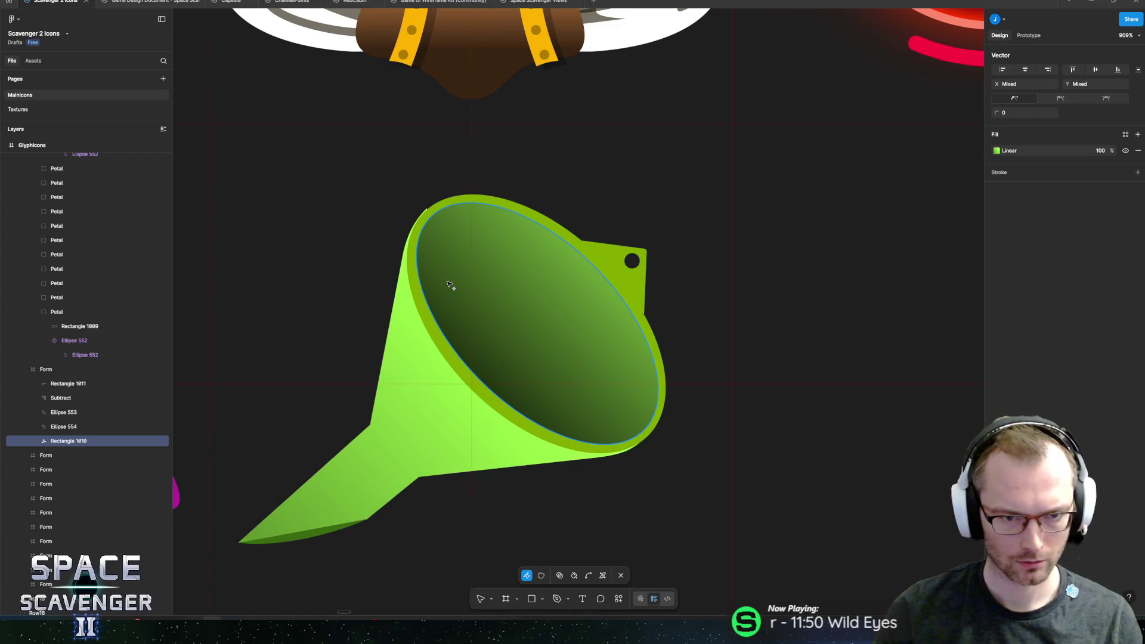
pyautogui.click(450, 285)
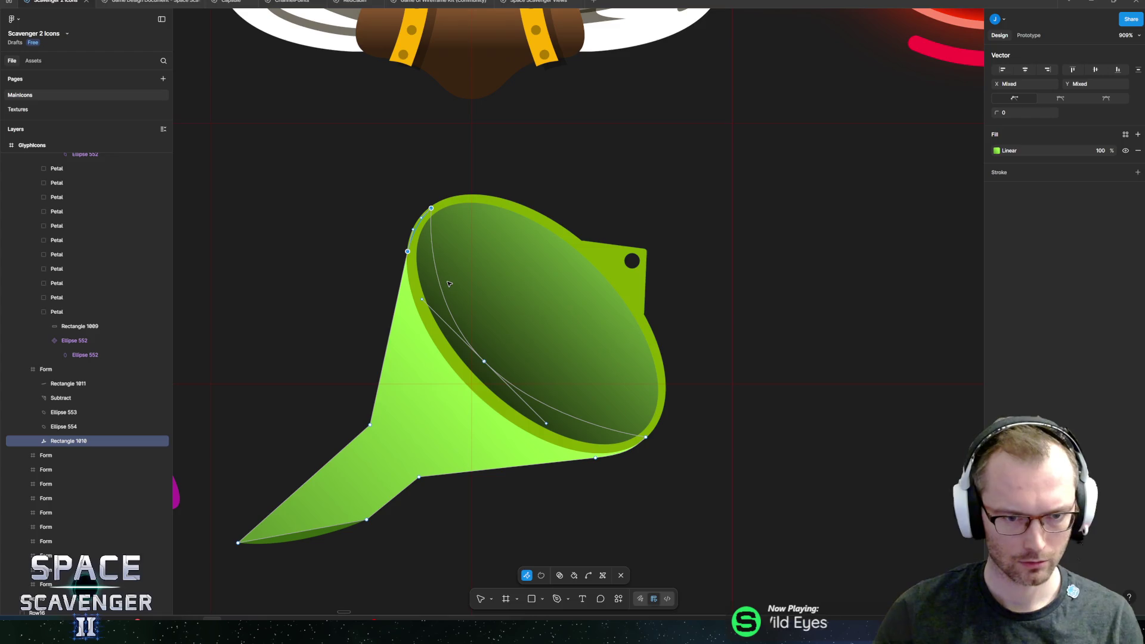
pyautogui.click(406, 251)
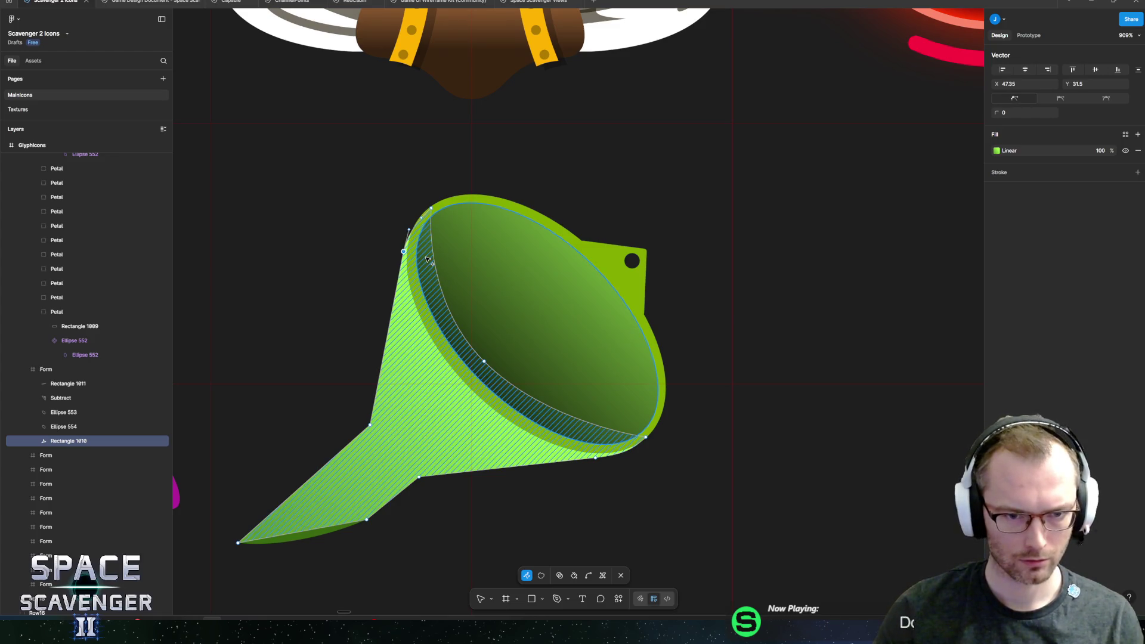
pyautogui.click(596, 460)
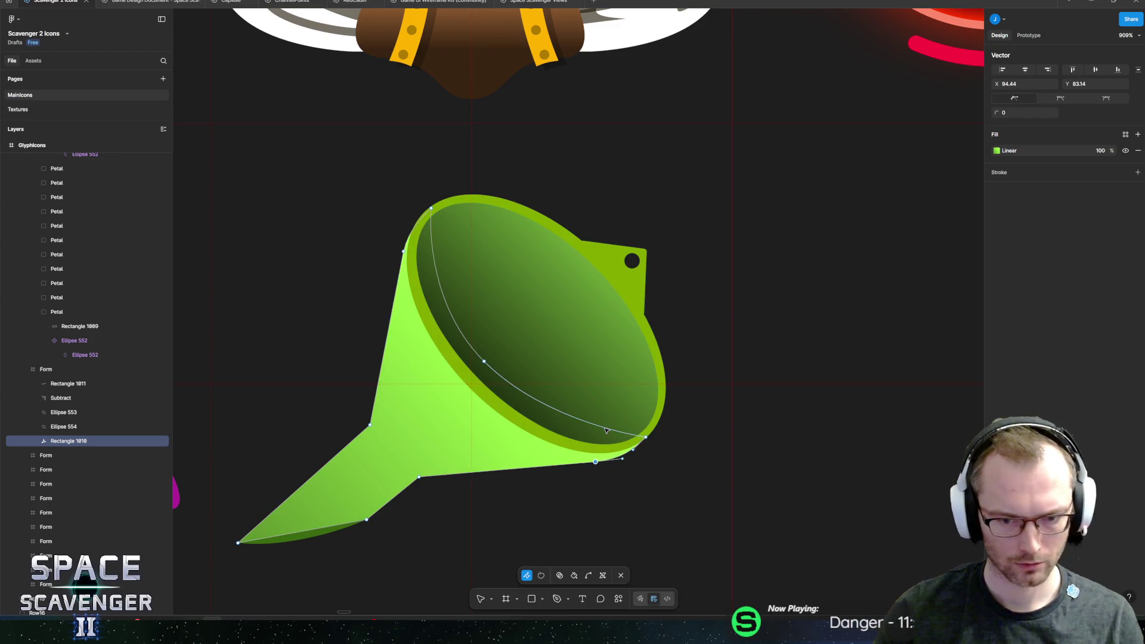
pyautogui.click(429, 389)
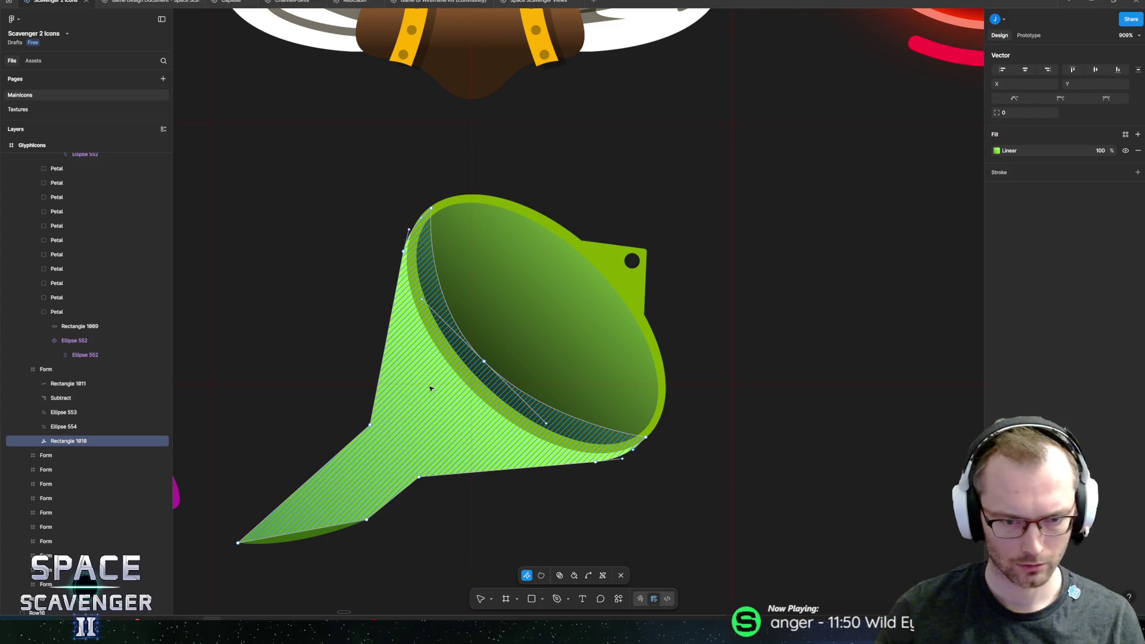
pyautogui.press('Escape')
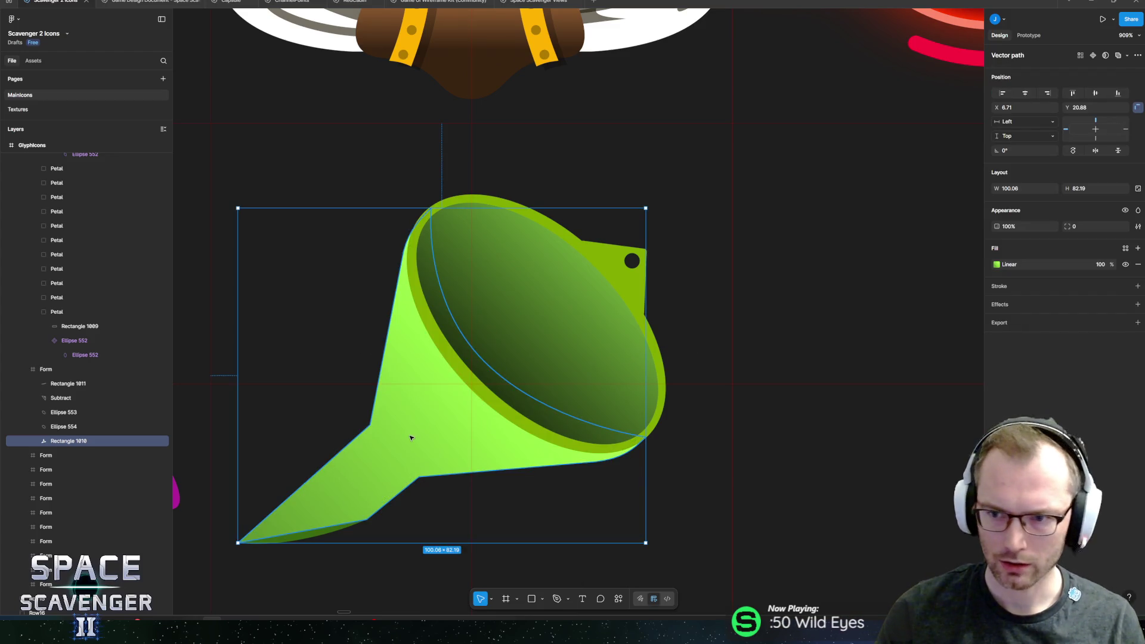
pyautogui.click(997, 264)
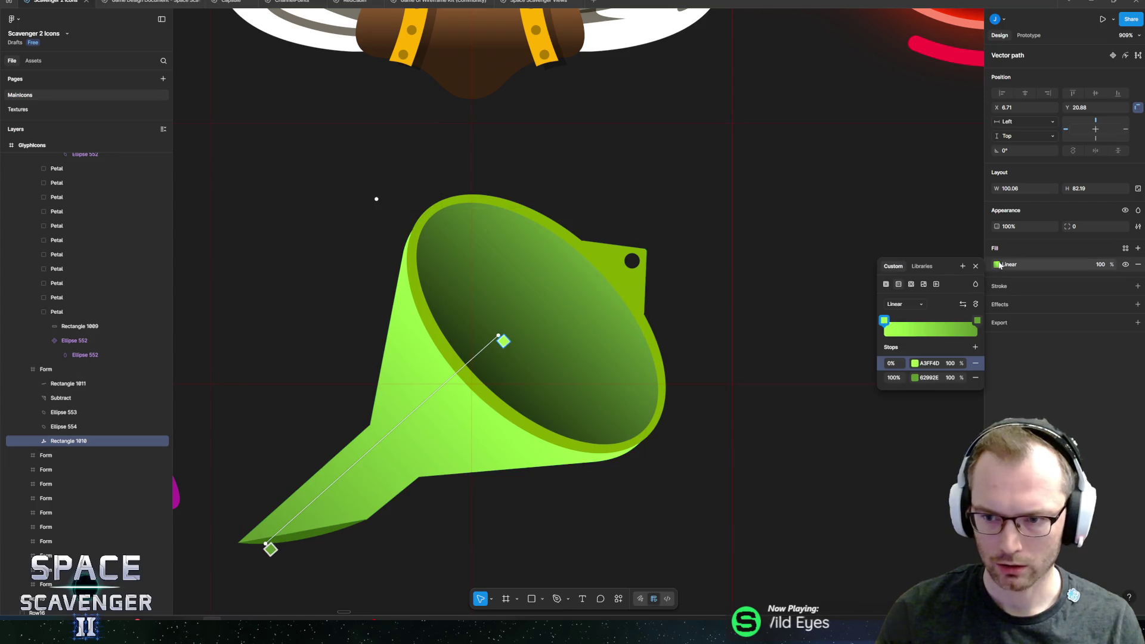
# - Set the end gradient stop's brightness to 40, swap the stops, and adjust the bright stop
pyautogui.click(977, 321)
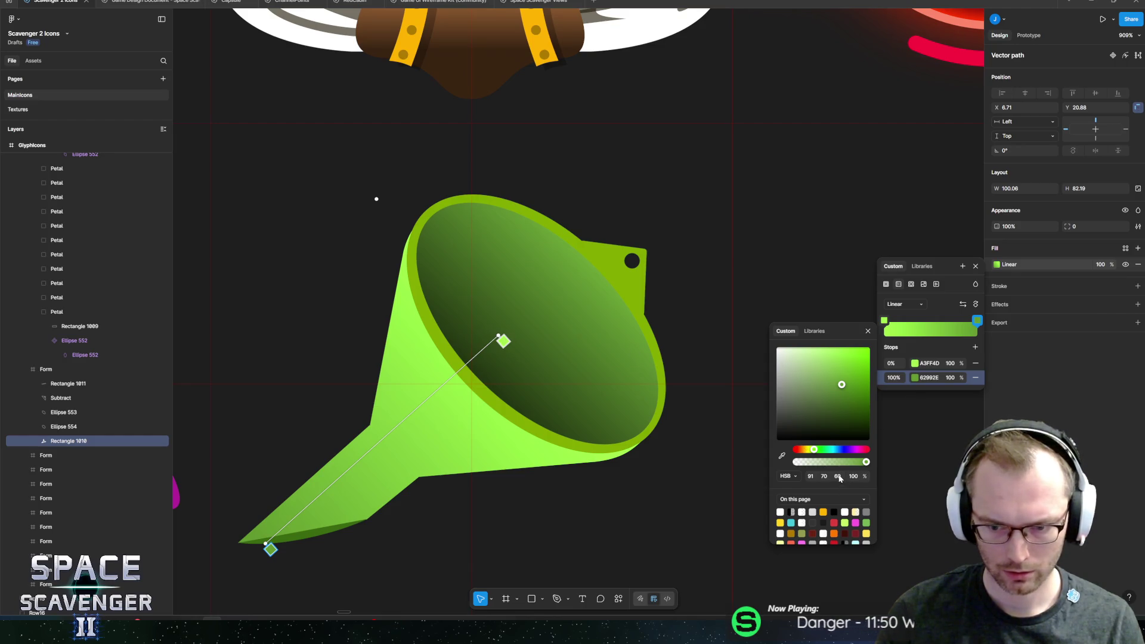
pyautogui.write('40')
pyautogui.press('Return')
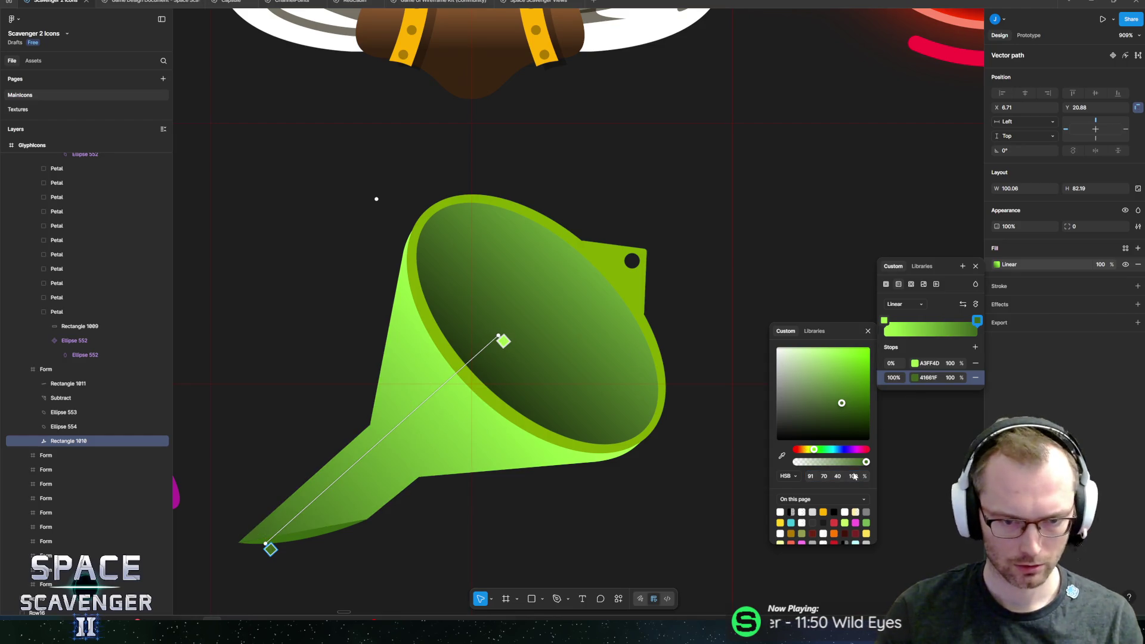
pyautogui.click(963, 305)
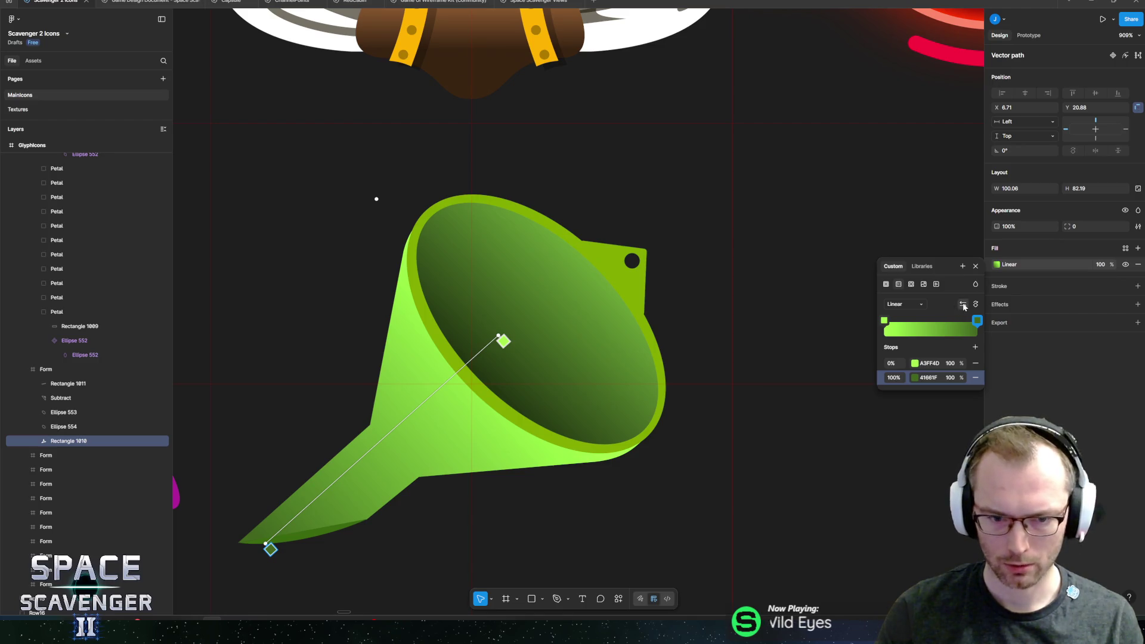
pyautogui.scroll(-5, 621, 374)
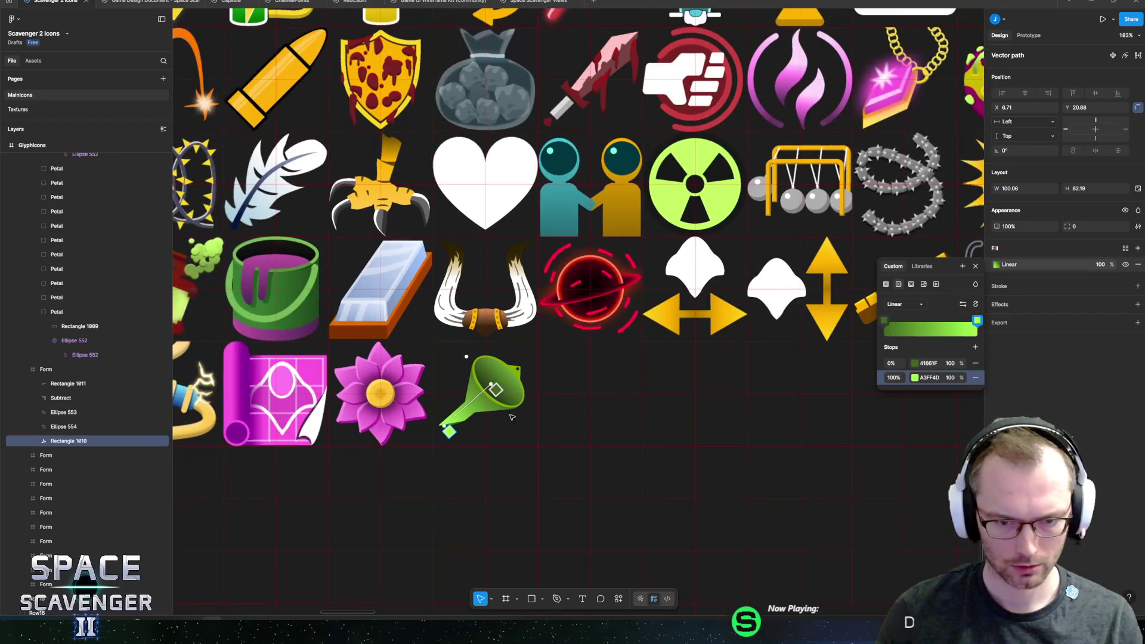
pyautogui.scroll(3, 478, 369)
pyautogui.scroll(-2, 506, 408)
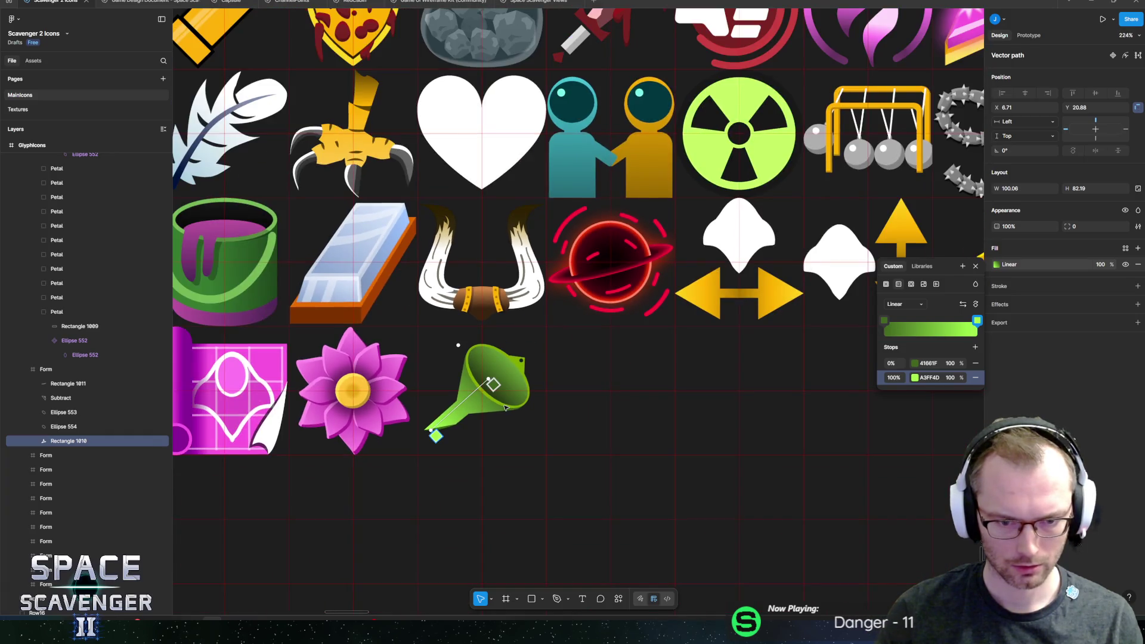
pyautogui.scroll(5, 602, 394)
pyautogui.click(978, 321)
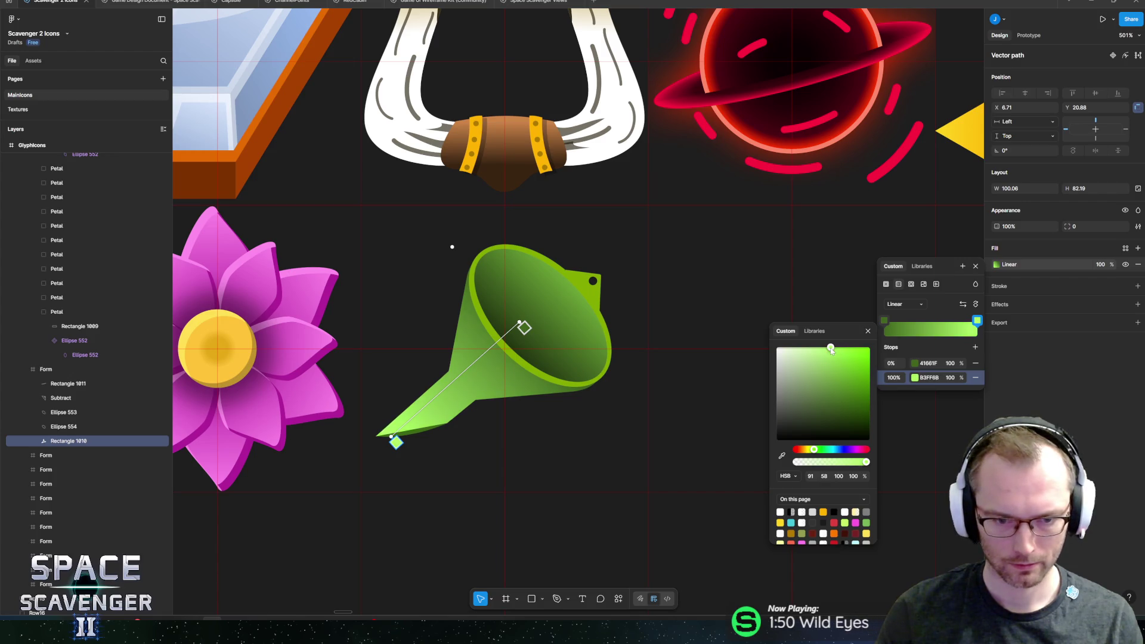
pyautogui.press('Escape')
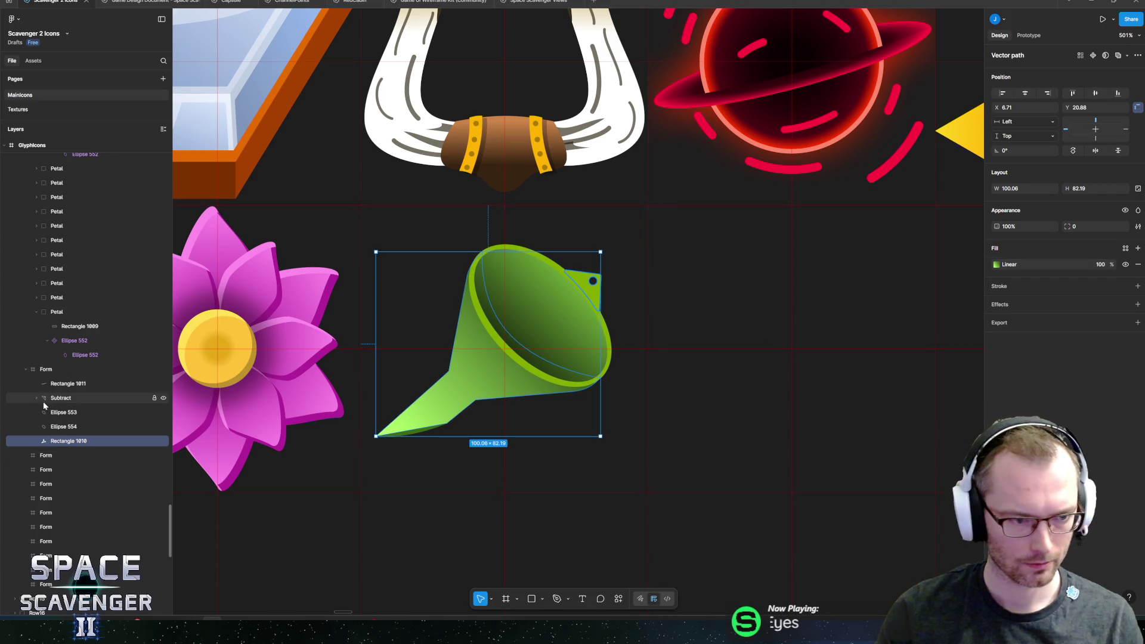
pyautogui.click(66, 384)
# - Scale all five funnel parts up proportionally and reposition them in the grid cell
pyautogui.hotkey('ctrl', 'a')
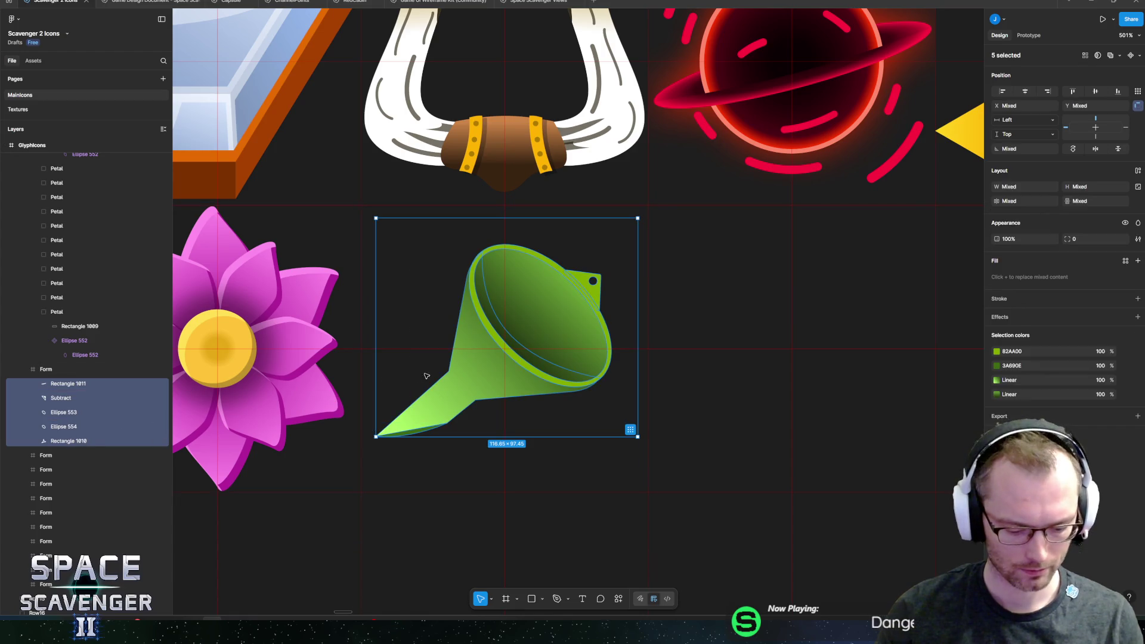
pyautogui.press('k')
pyautogui.moveTo(654, 205)
pyautogui.mouseDown()
pyautogui.moveTo(690, 169)
pyautogui.moveTo(655, 201)
pyautogui.moveTo(670, 197)
pyautogui.mouseUp()
pyautogui.moveTo(521, 340); pyautogui.dragTo(525, 331)
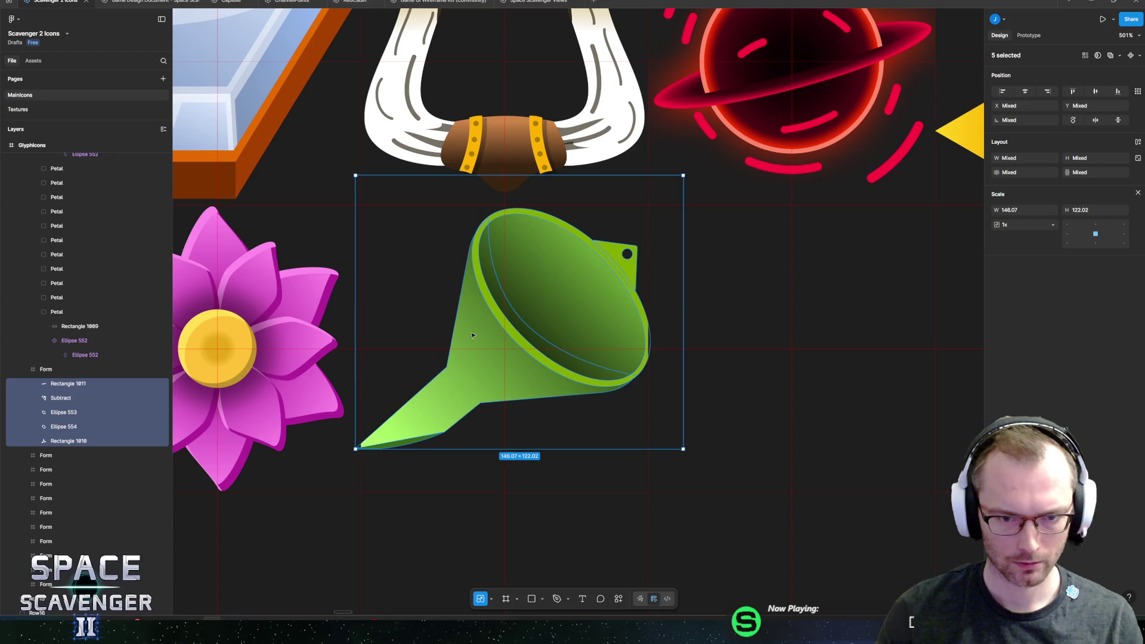
pyautogui.moveTo(353, 453)
pyautogui.mouseDown()
pyautogui.moveTo(378, 519)
pyautogui.moveTo(371, 513)
pyautogui.moveTo(683, 523)
pyautogui.moveTo(358, 475)
pyautogui.moveTo(385, 483)
pyautogui.mouseUp()
pyautogui.moveTo(511, 388); pyautogui.dragTo(519, 373)
# - Round the hanging tab's top-right corner with a corner radius of 1
pyautogui.doubleClick(584, 238)
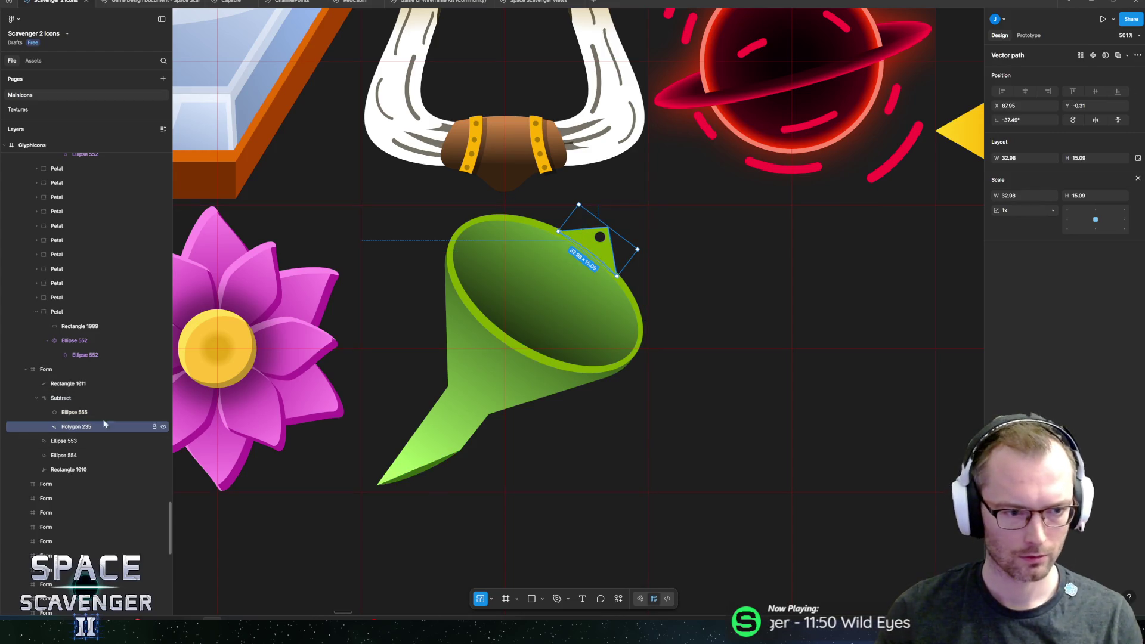
pyautogui.scroll(5, 614, 240)
pyautogui.scroll(5, 526, 216)
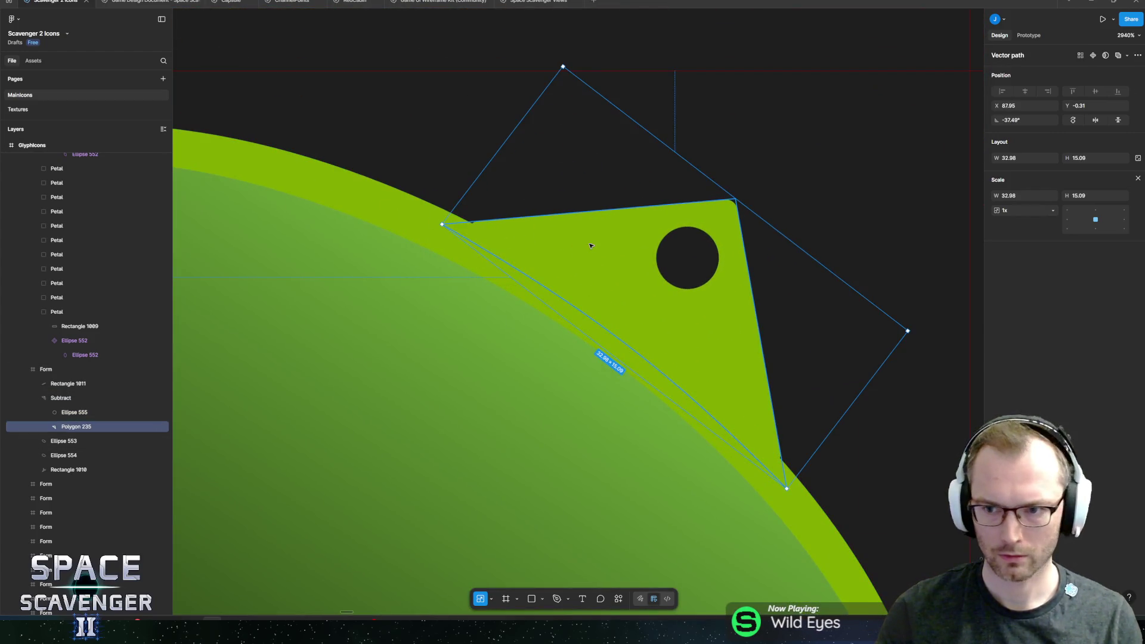
pyautogui.press('v')
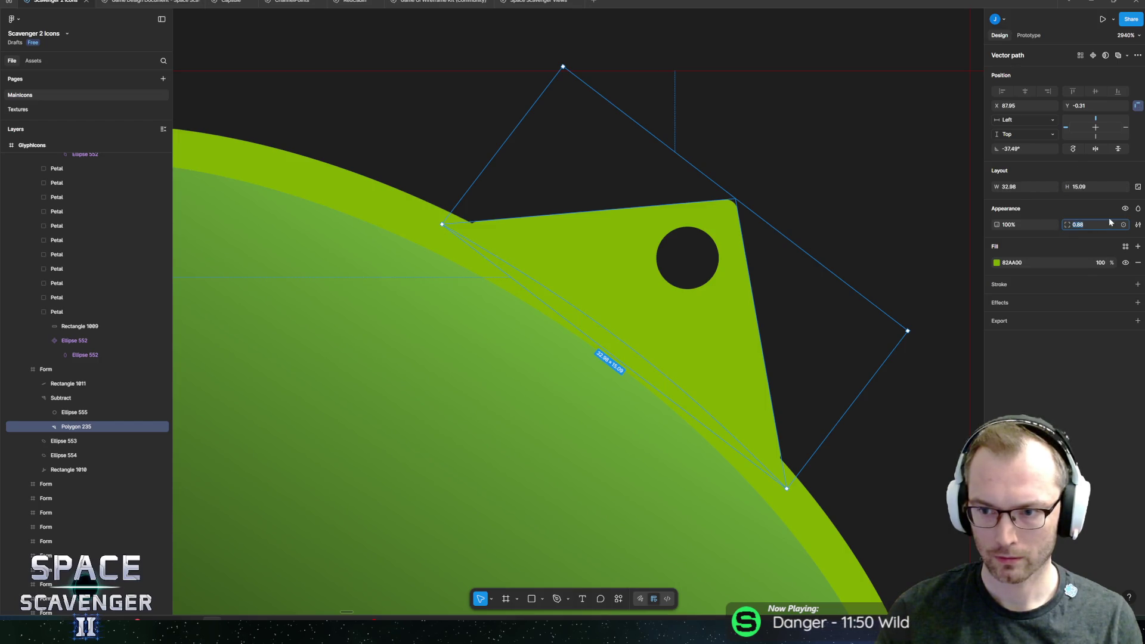
pyautogui.write('0')
pyautogui.press('Return')
pyautogui.doubleClick(727, 216)
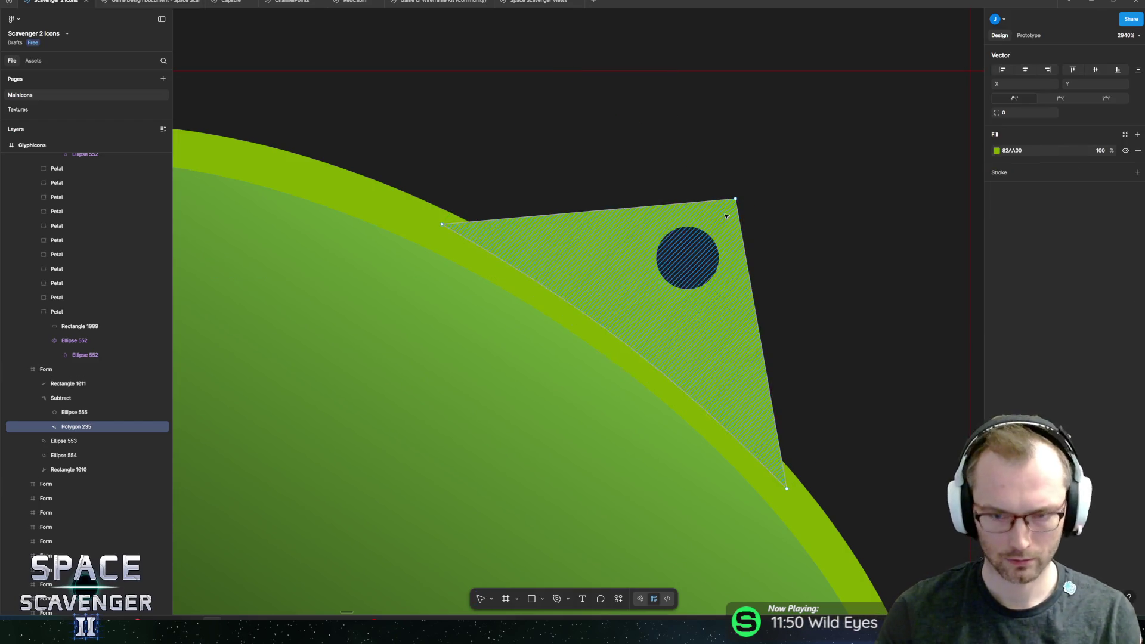
pyautogui.click(736, 199)
pyautogui.click(1028, 114)
pyautogui.write('0')
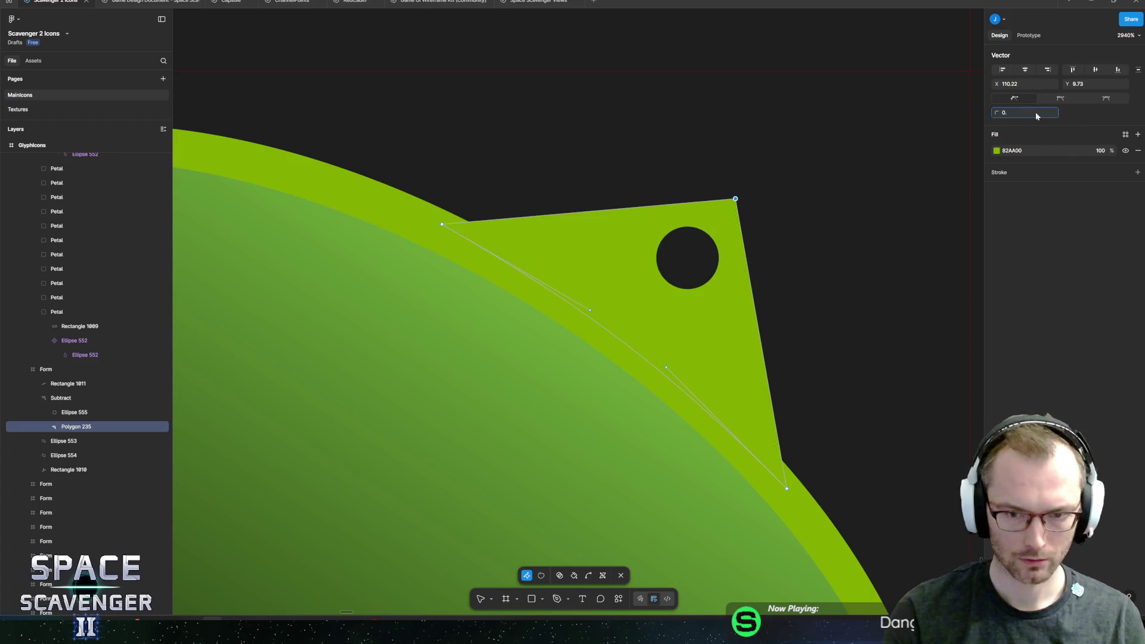
pyautogui.press('Return')
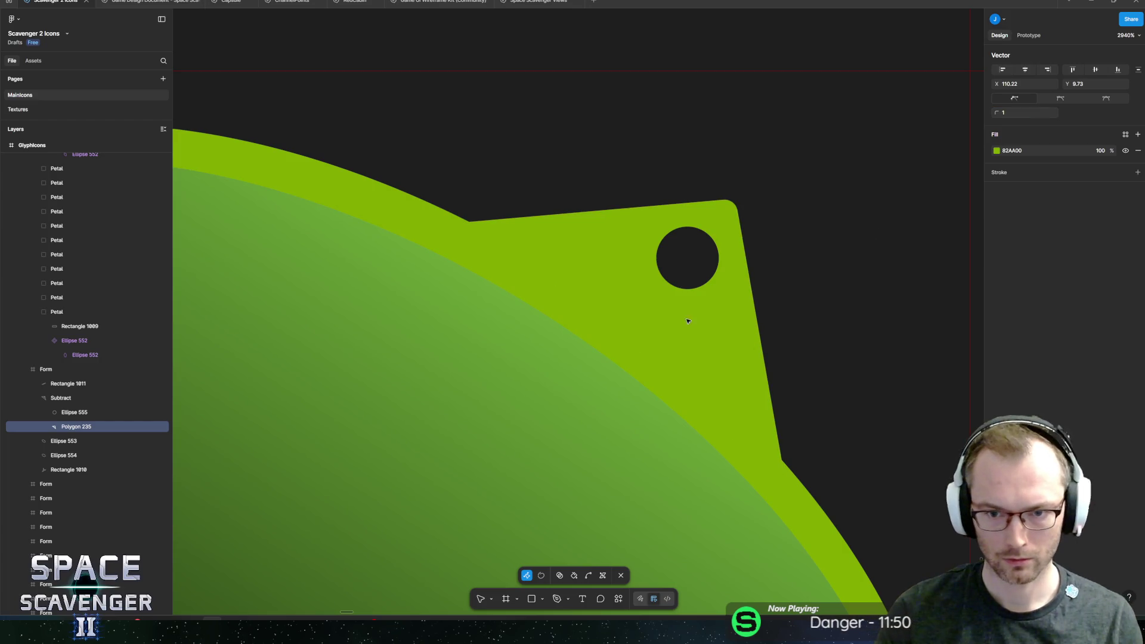
pyautogui.press('Escape')
# - Rotate the tab's hole to about 46 degrees
pyautogui.click(674, 284)
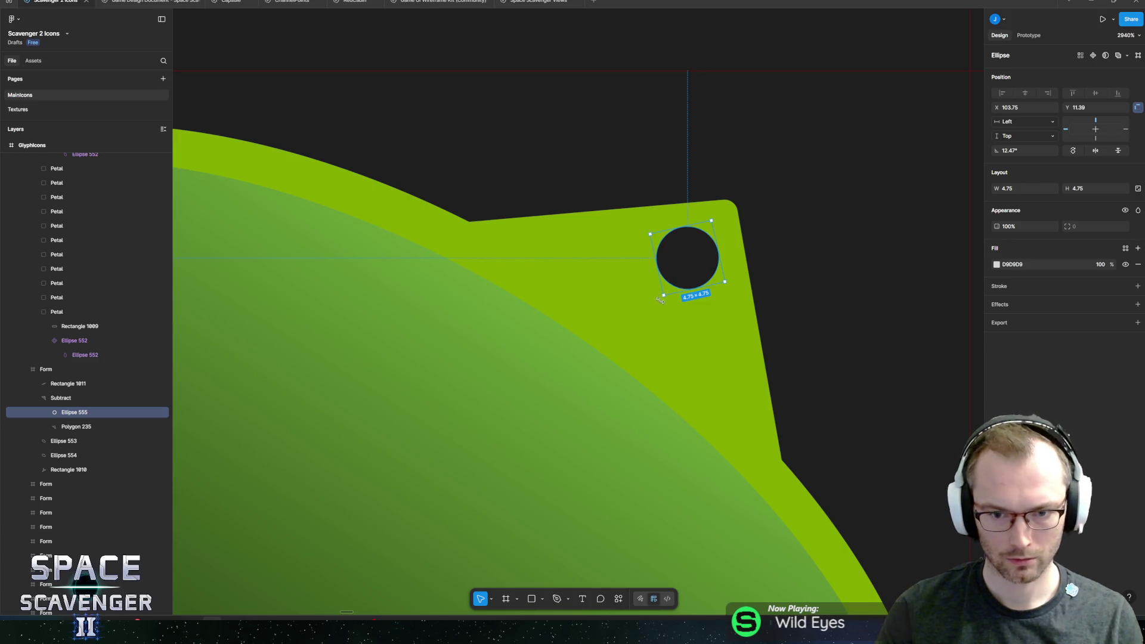
pyautogui.moveTo(660, 300); pyautogui.dragTo(689, 313)
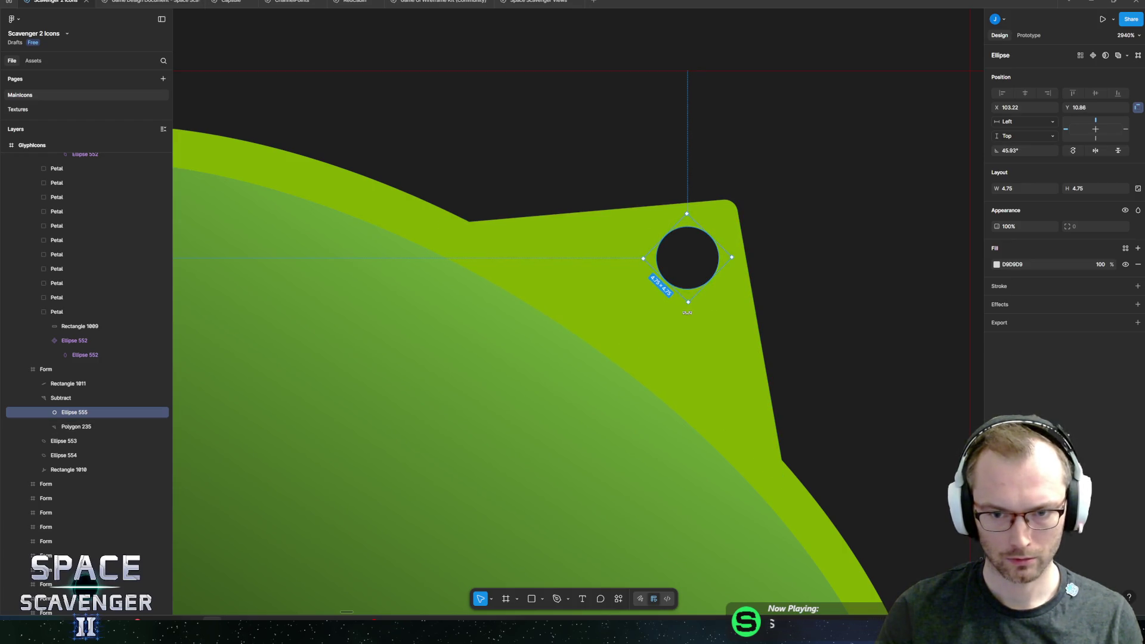
pyautogui.press('Return')
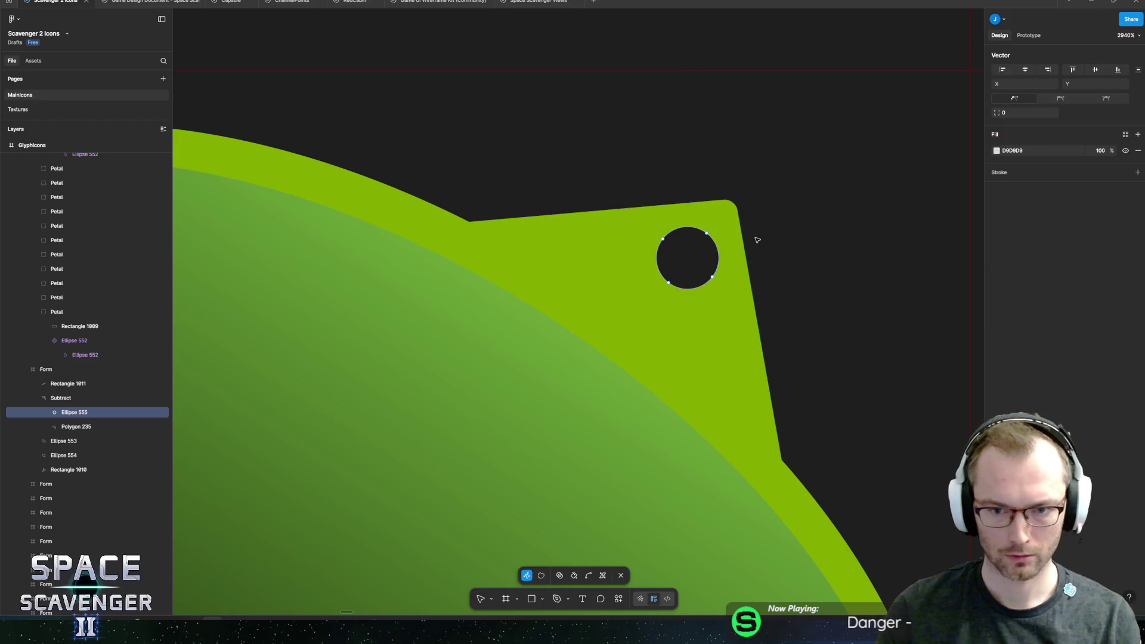
# - Reshape the hole's points into a slightly irregular round opening
pyautogui.moveTo(707, 233); pyautogui.dragTo(716, 235)
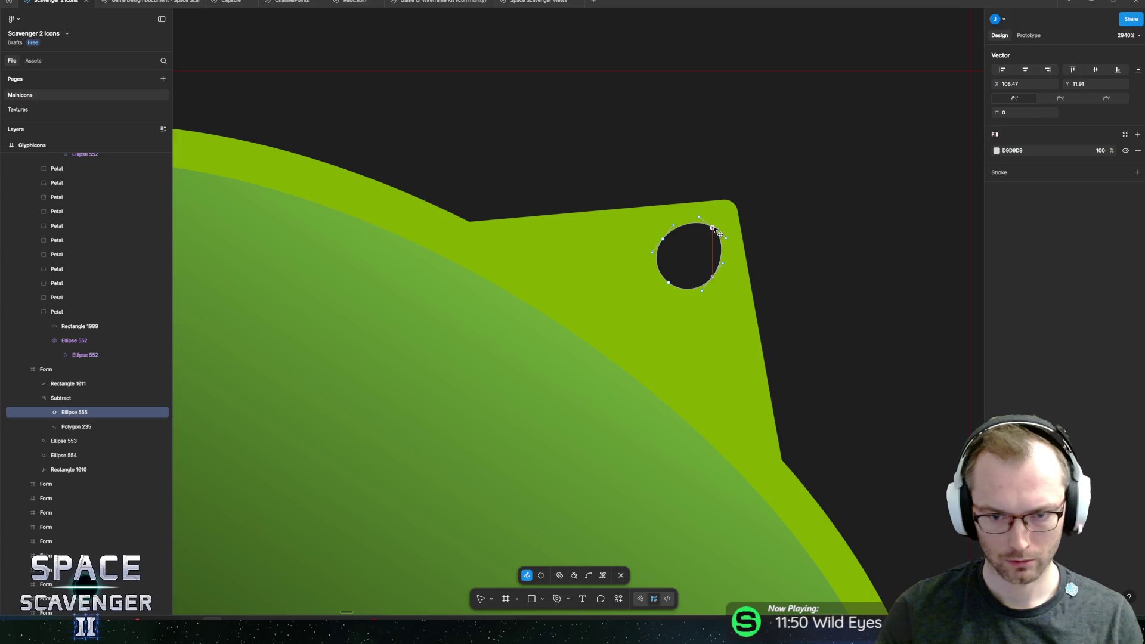
pyautogui.moveTo(670, 283); pyautogui.dragTo(689, 273)
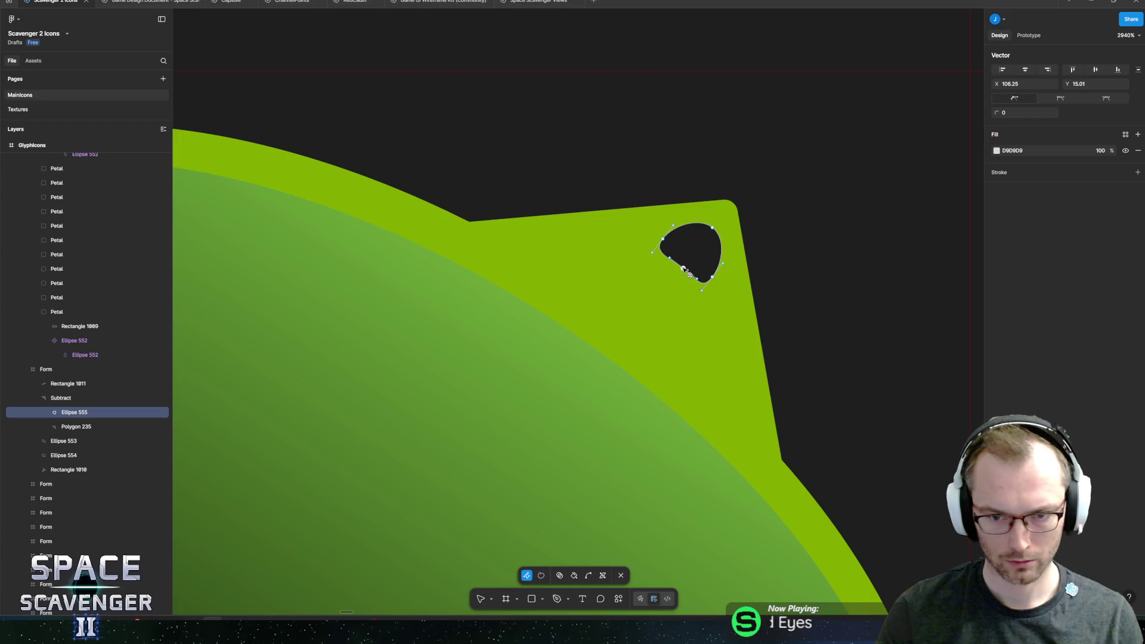
pyautogui.hotkey('ctrl', 'z')
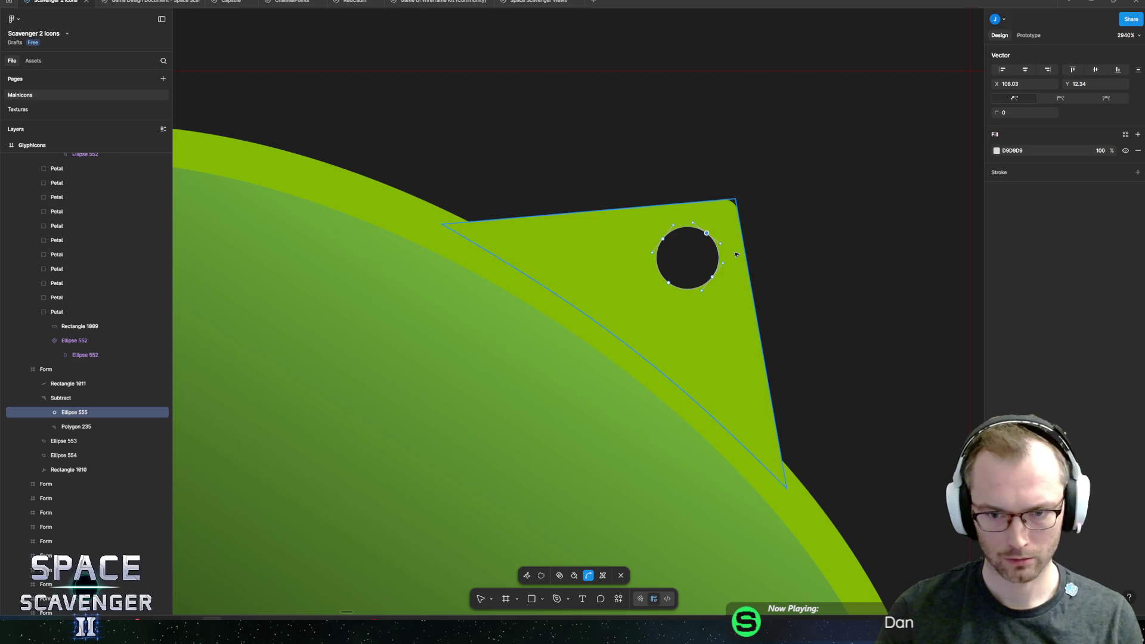
pyautogui.moveTo(712, 237); pyautogui.dragTo(715, 237)
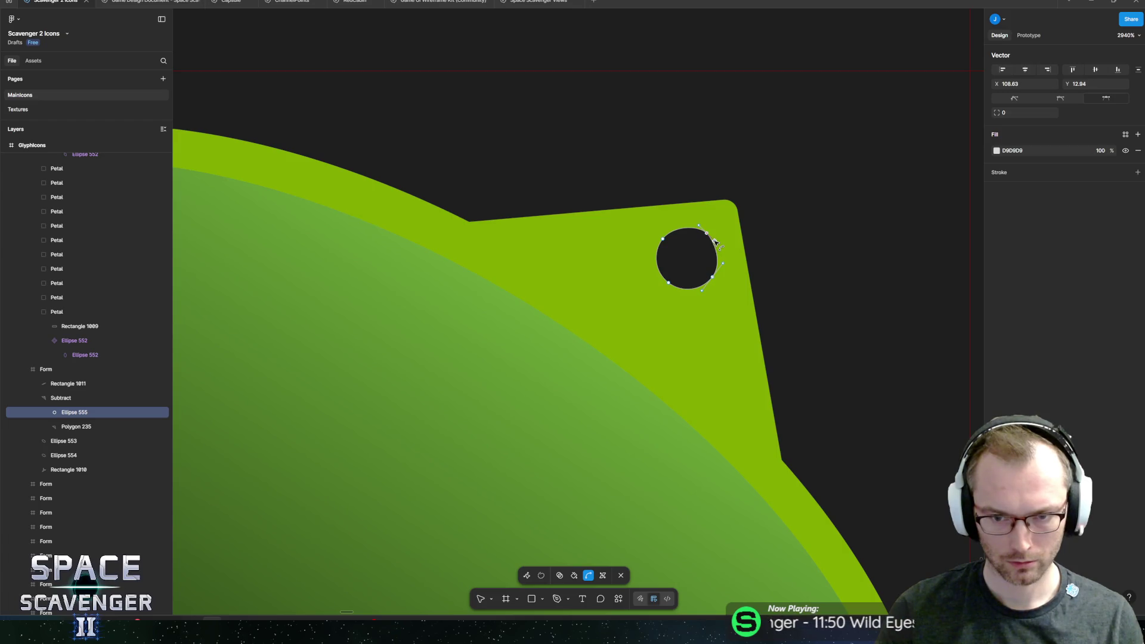
pyautogui.moveTo(714, 256); pyautogui.dragTo(718, 261)
pyautogui.hotkey('ctrl', 'z')
pyautogui.click(664, 240)
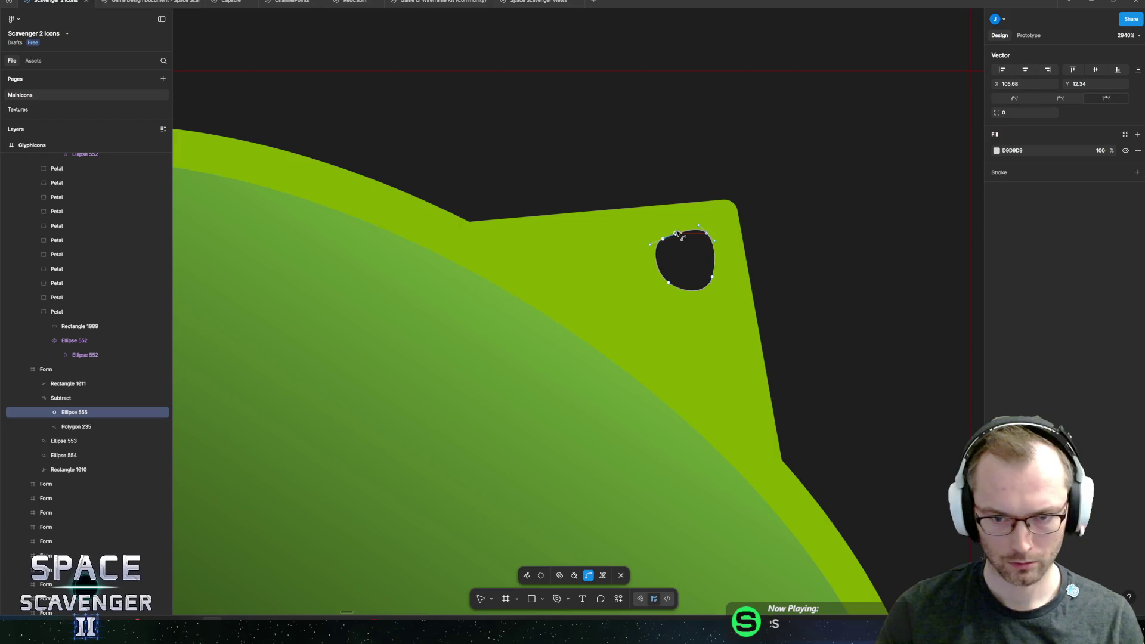
pyautogui.press('Escape')
pyautogui.scroll(-10, 653, 273)
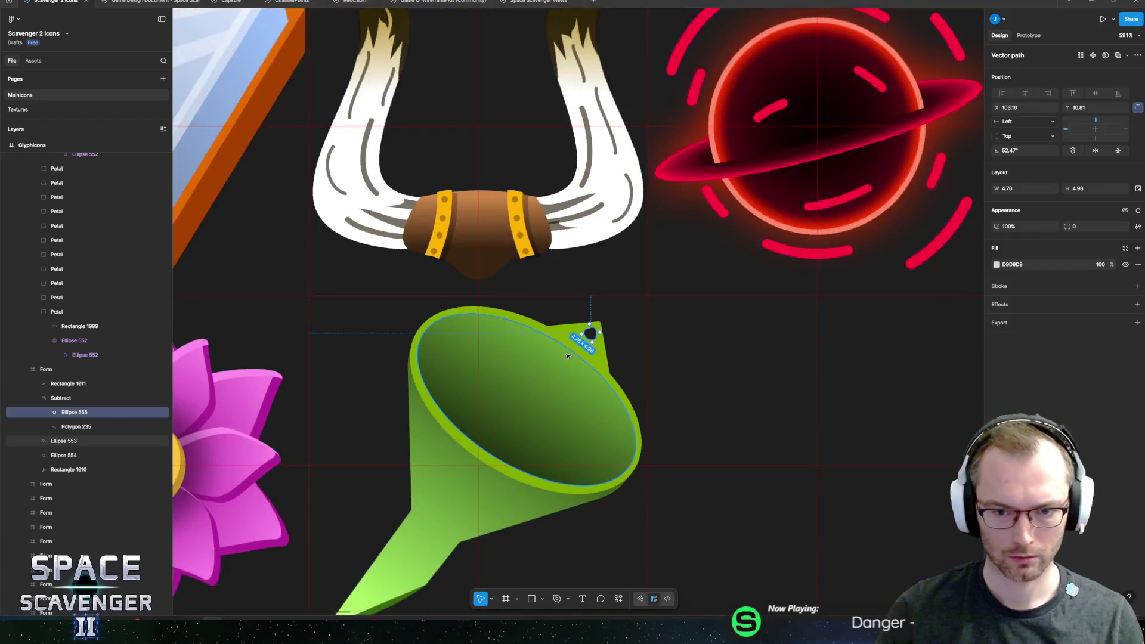
# - Set the rim gradient's light stop brightness to 100, making it A7FF54
pyautogui.click(652, 368)
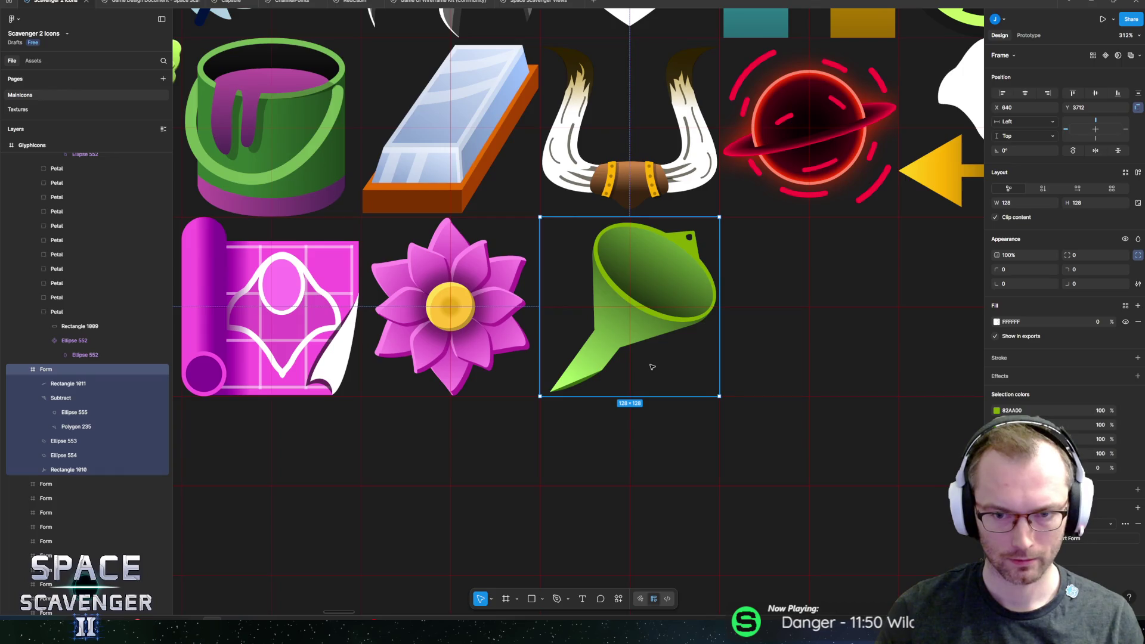
pyautogui.scroll(4, 668, 291)
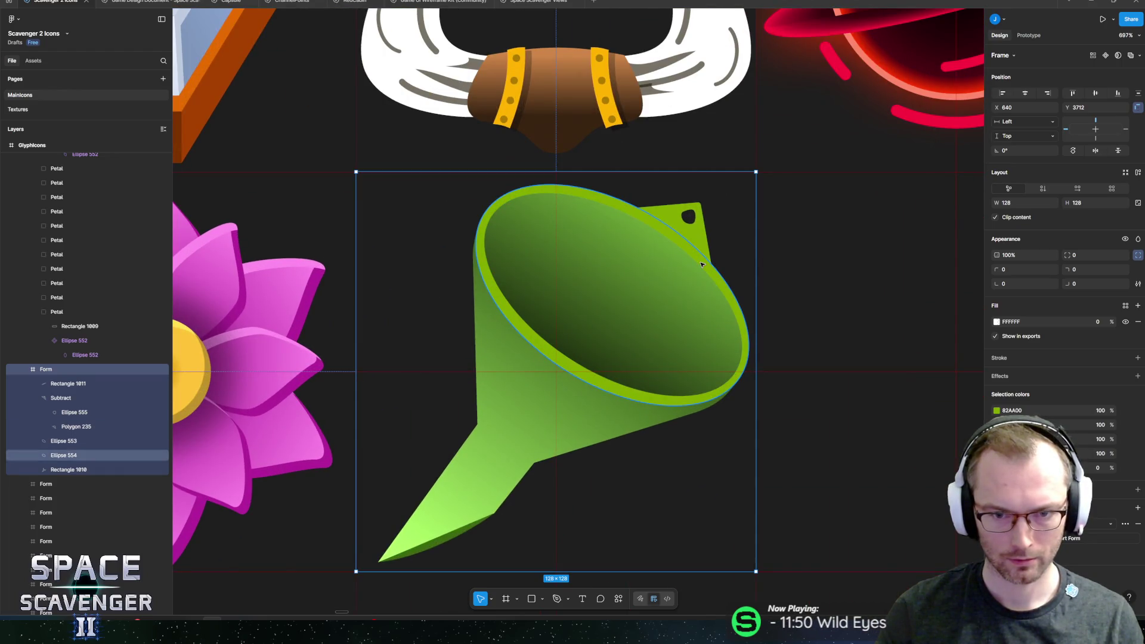
pyautogui.scroll(-4, 628, 378)
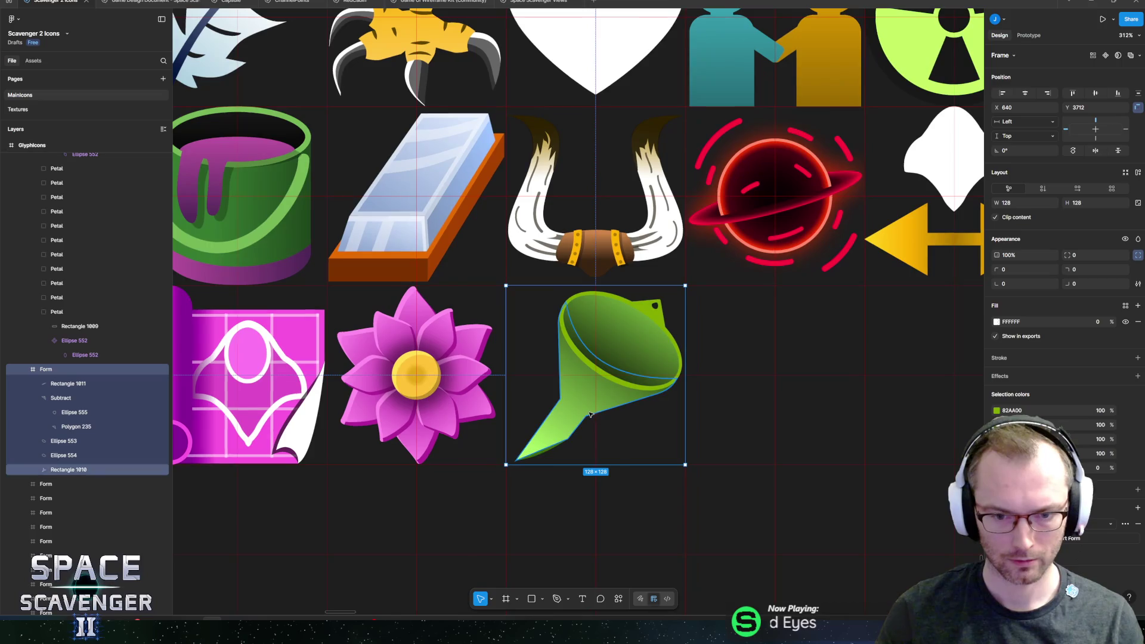
pyautogui.click(587, 407)
pyautogui.click(636, 334)
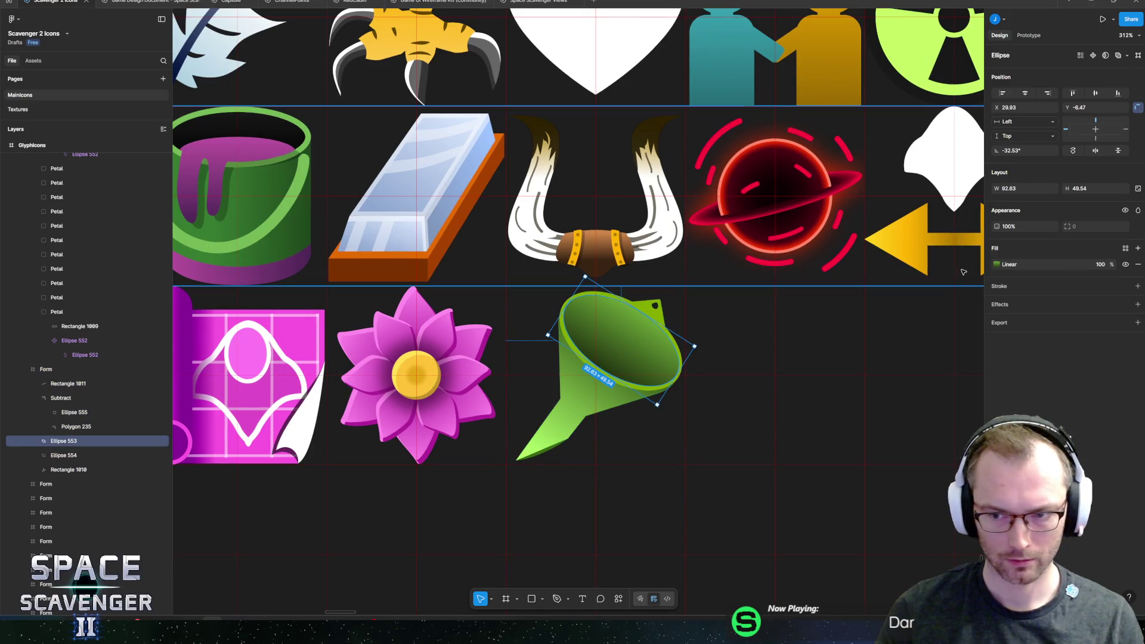
pyautogui.click(997, 264)
pyautogui.click(916, 363)
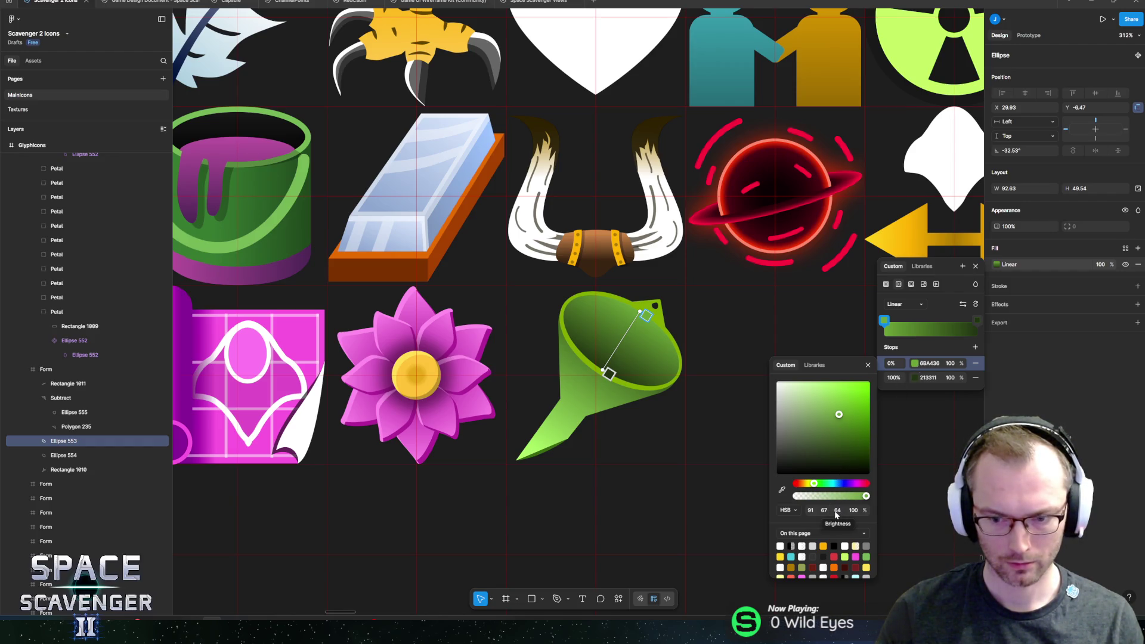
pyautogui.click(838, 510)
pyautogui.write('100')
pyautogui.press('Return')
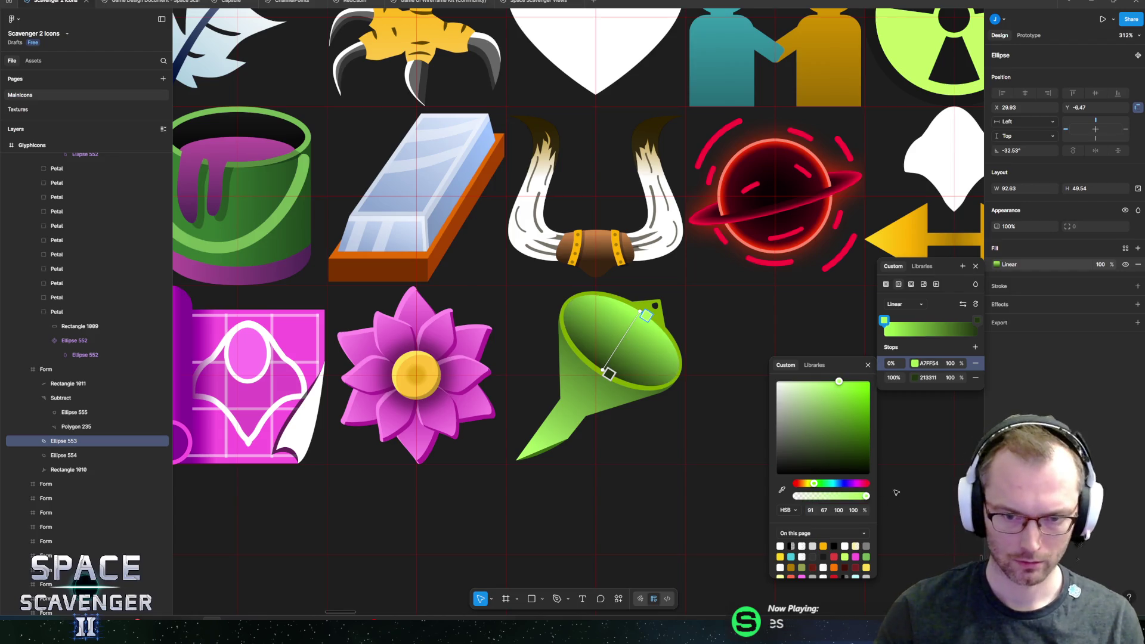
# - Try brightness 50 on the dark stop, then undo to keep 213311
pyautogui.click(894, 378)
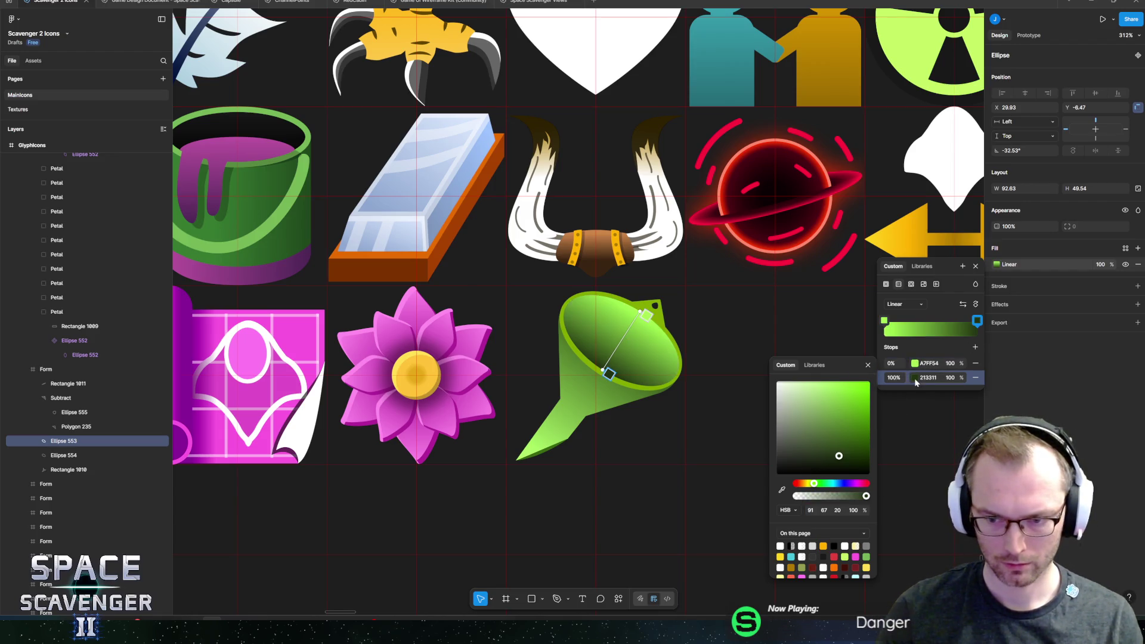
pyautogui.click(837, 510)
pyautogui.write('50')
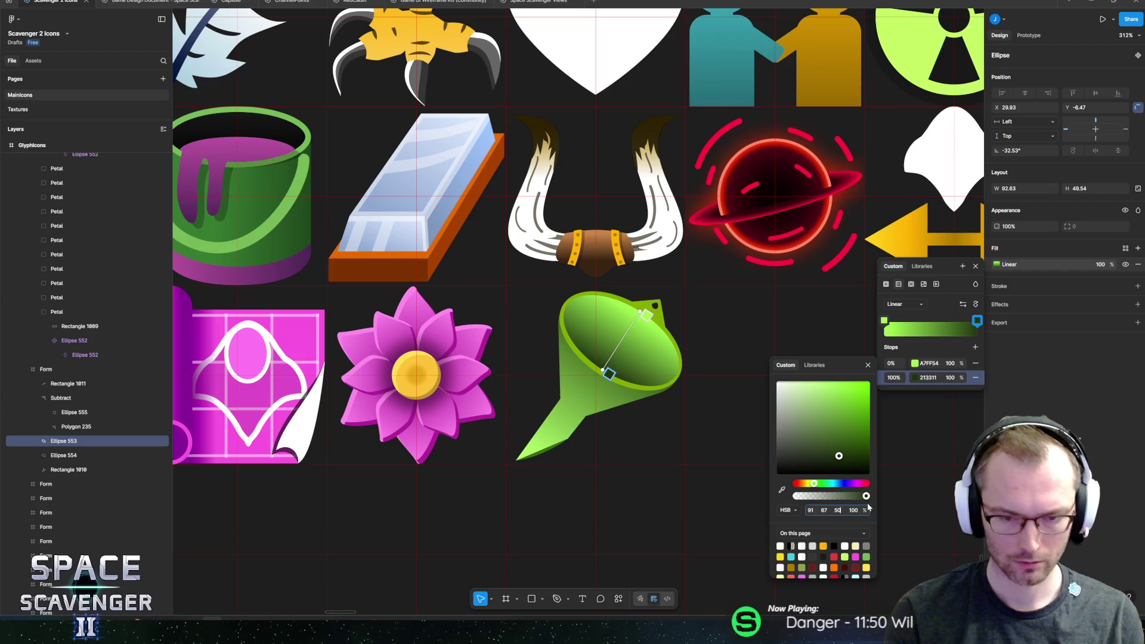
pyautogui.press('Return')
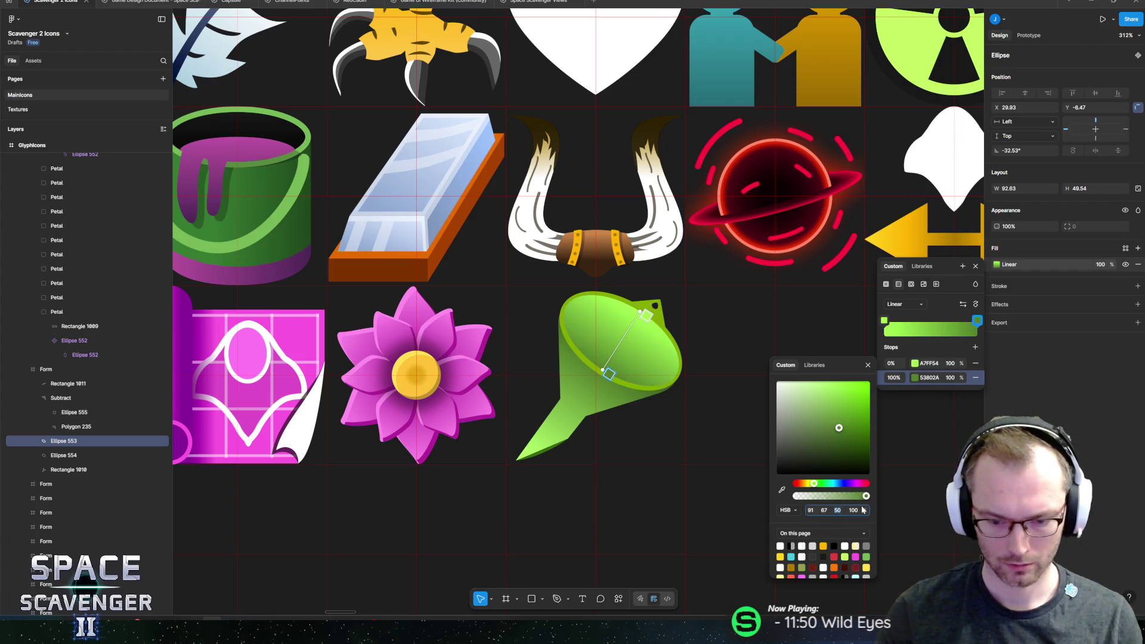
pyautogui.write('20')
pyautogui.hotkey('ctrl', 'z')
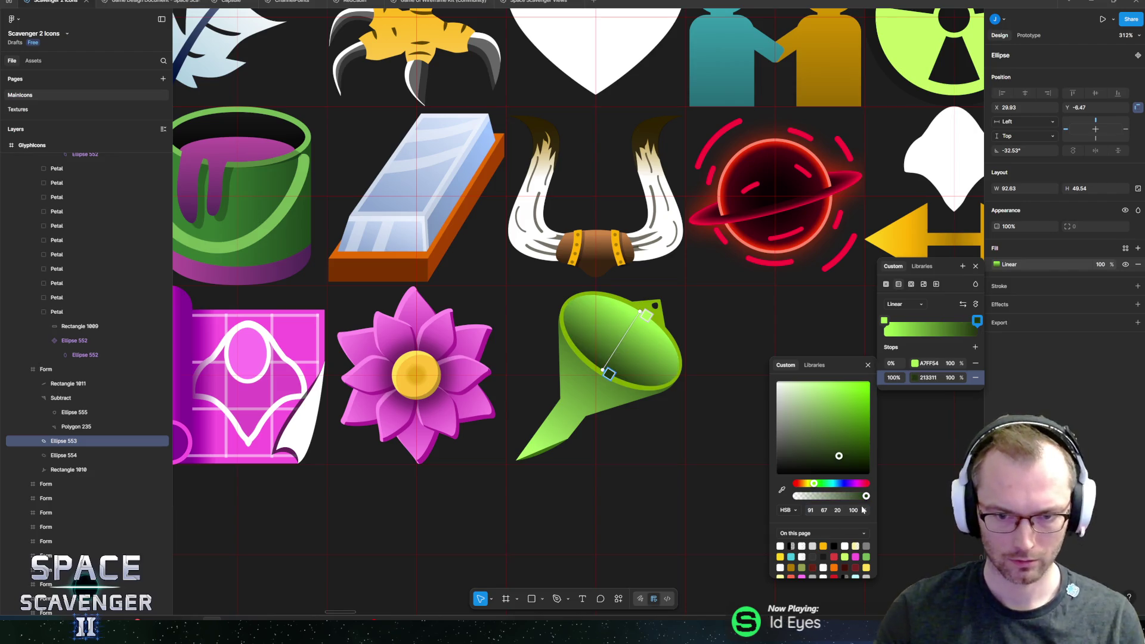
# - Keep the rim's gradient type as Linear
pyautogui.click(1041, 403)
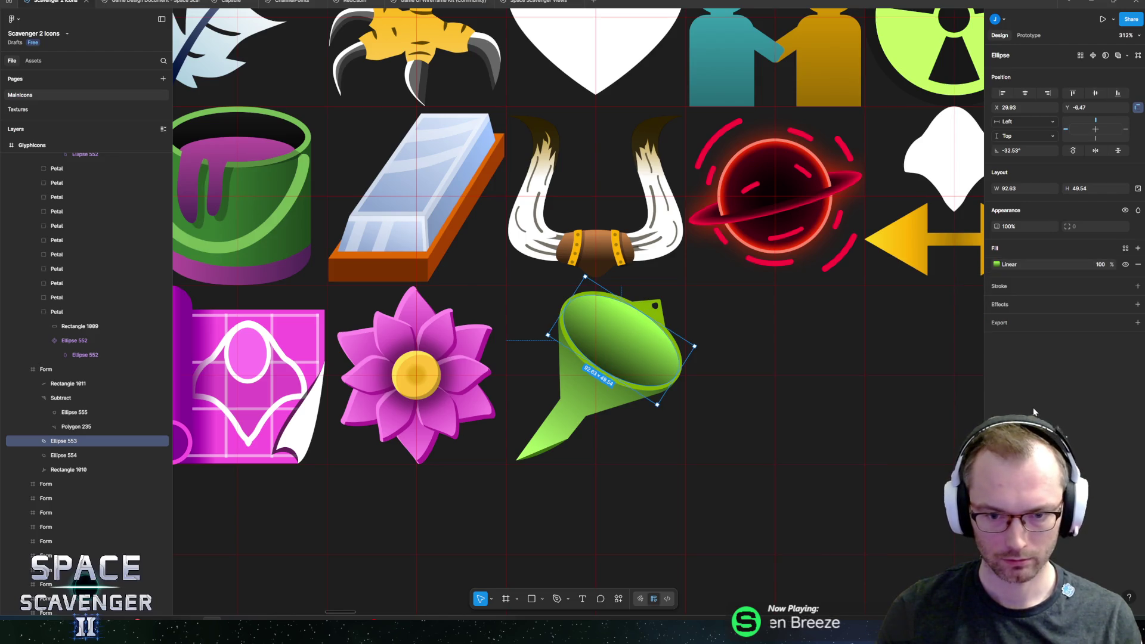
pyautogui.click(997, 264)
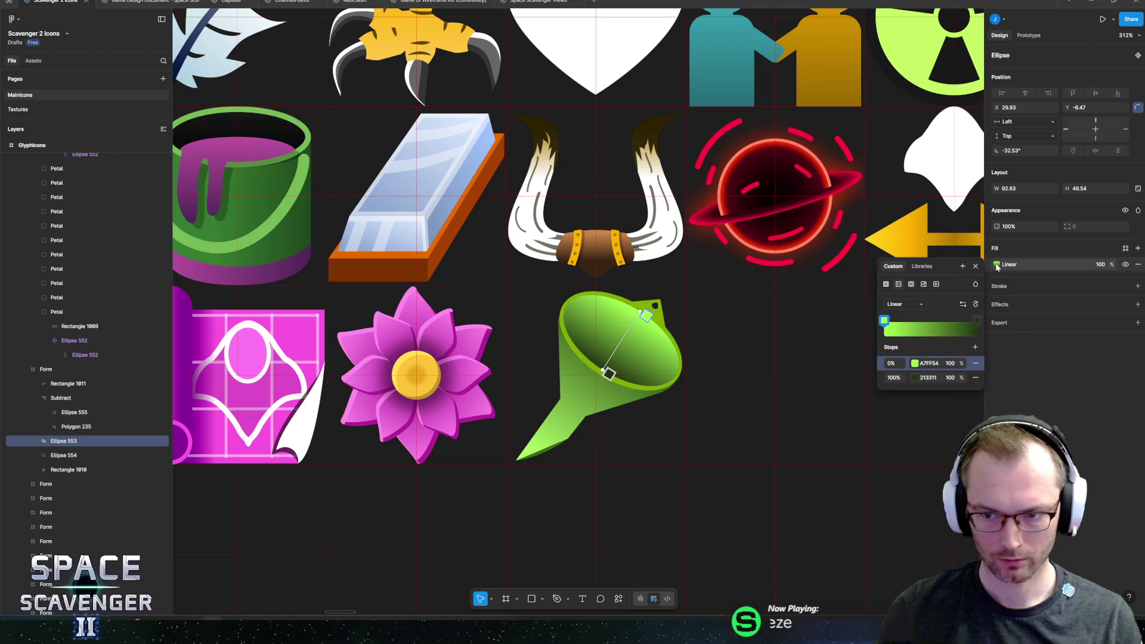
pyautogui.click(905, 304)
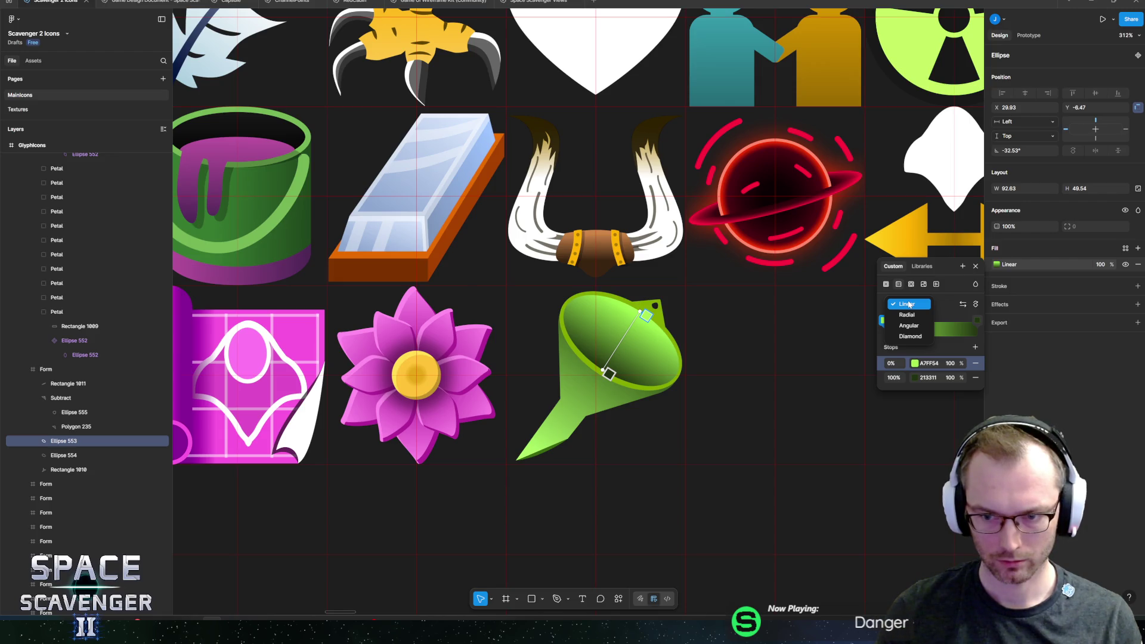
pyautogui.click(913, 305)
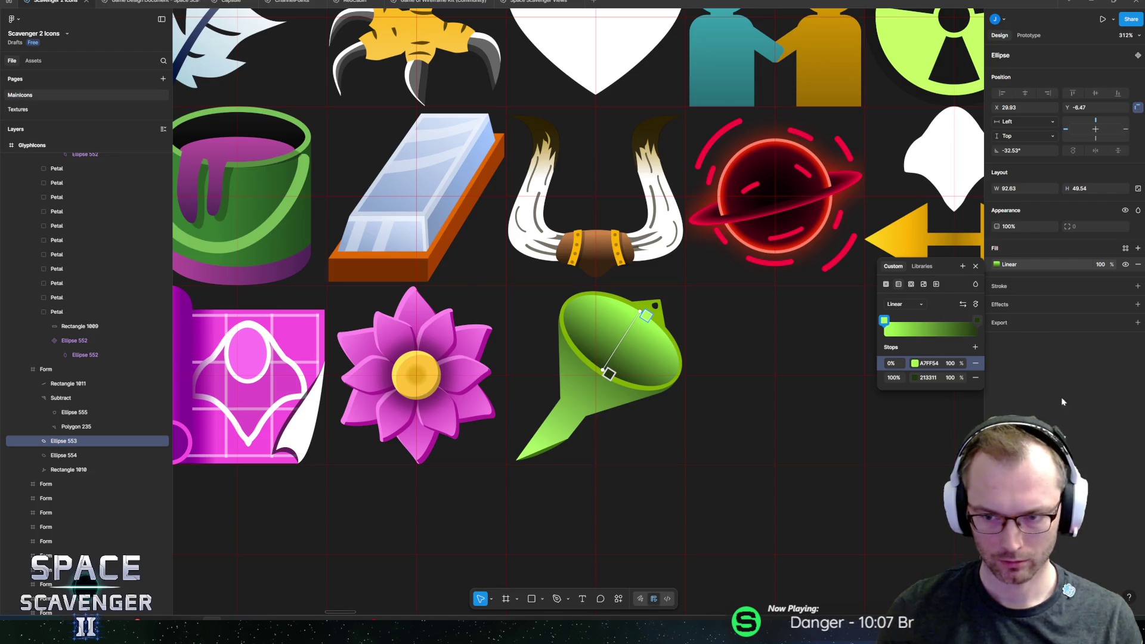
pyautogui.click(1061, 400)
pyautogui.scroll(-10, 668, 404)
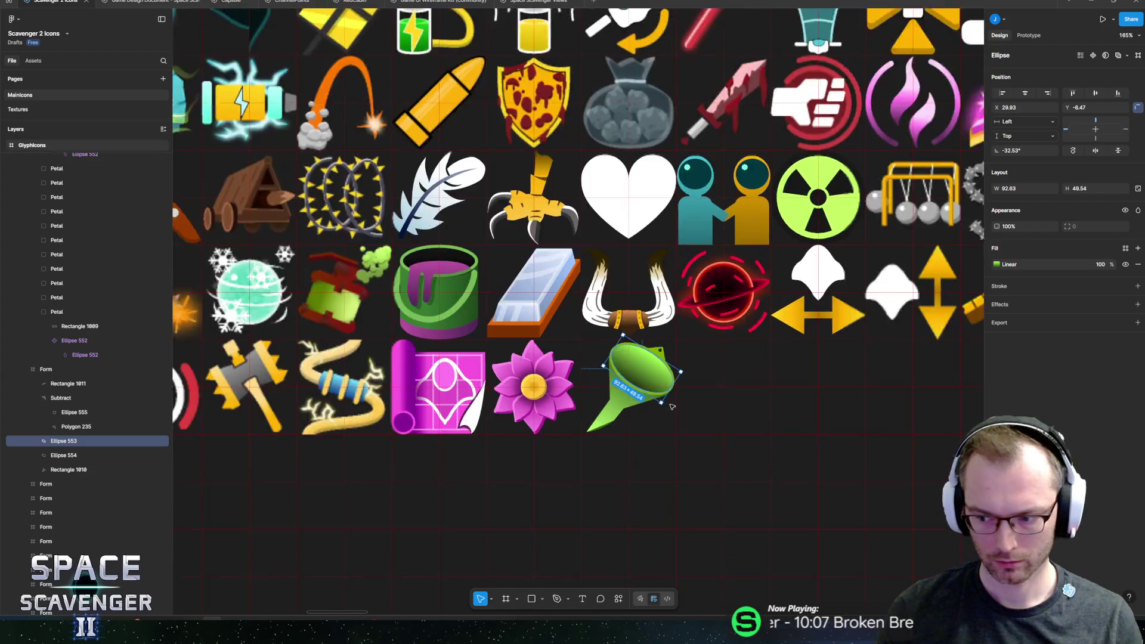
pyautogui.press('Escape')
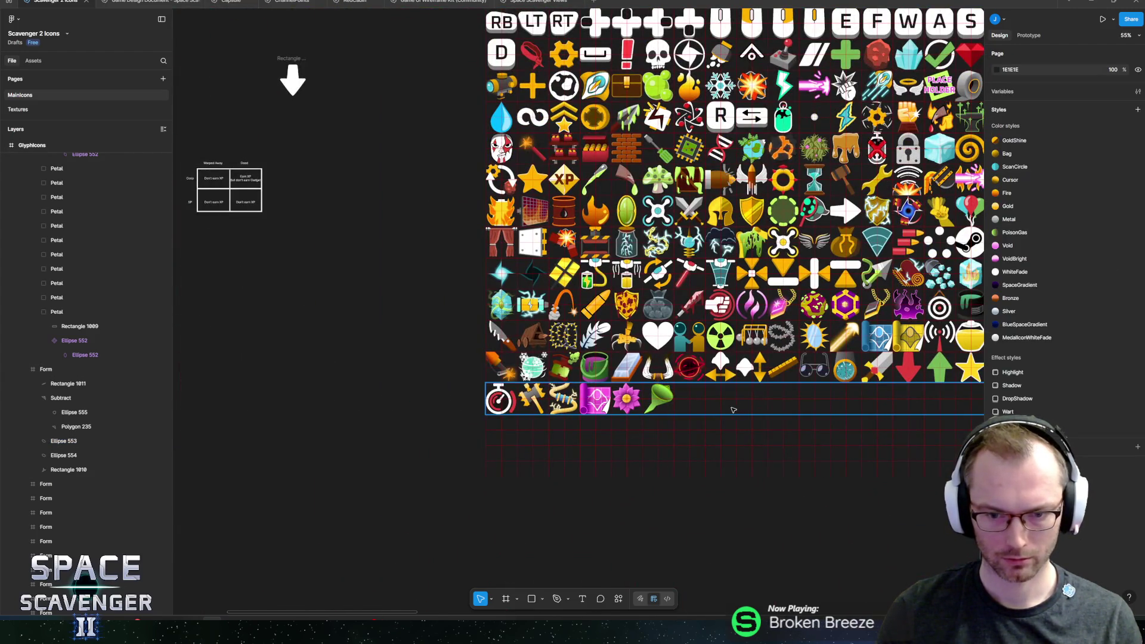
pyautogui.scroll(8, 680, 401)
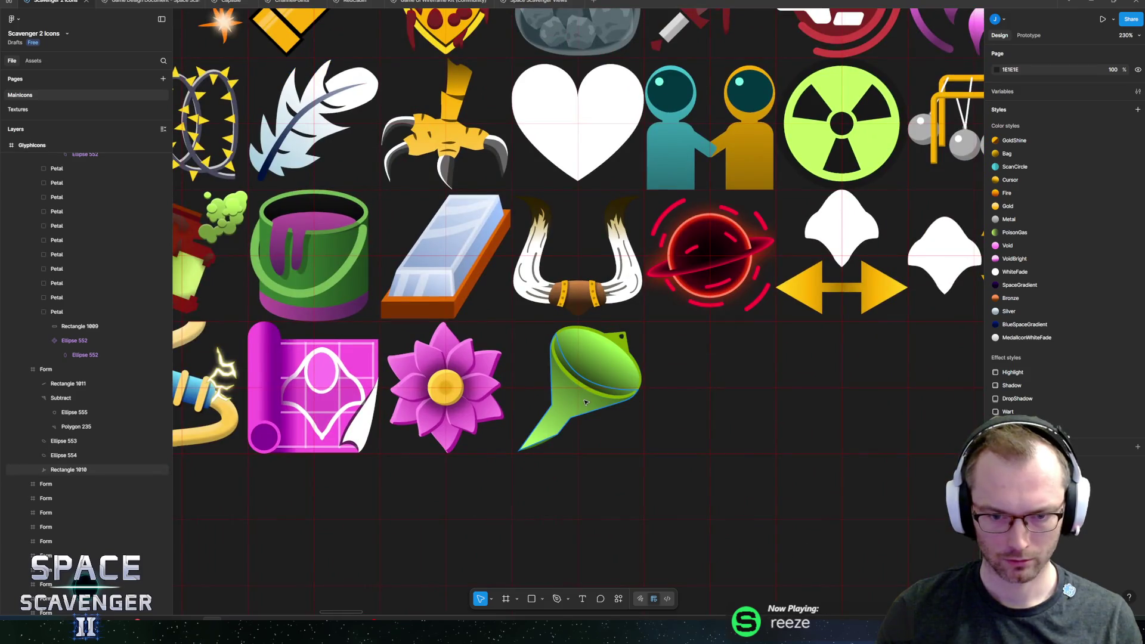
pyautogui.scroll(3, 584, 400)
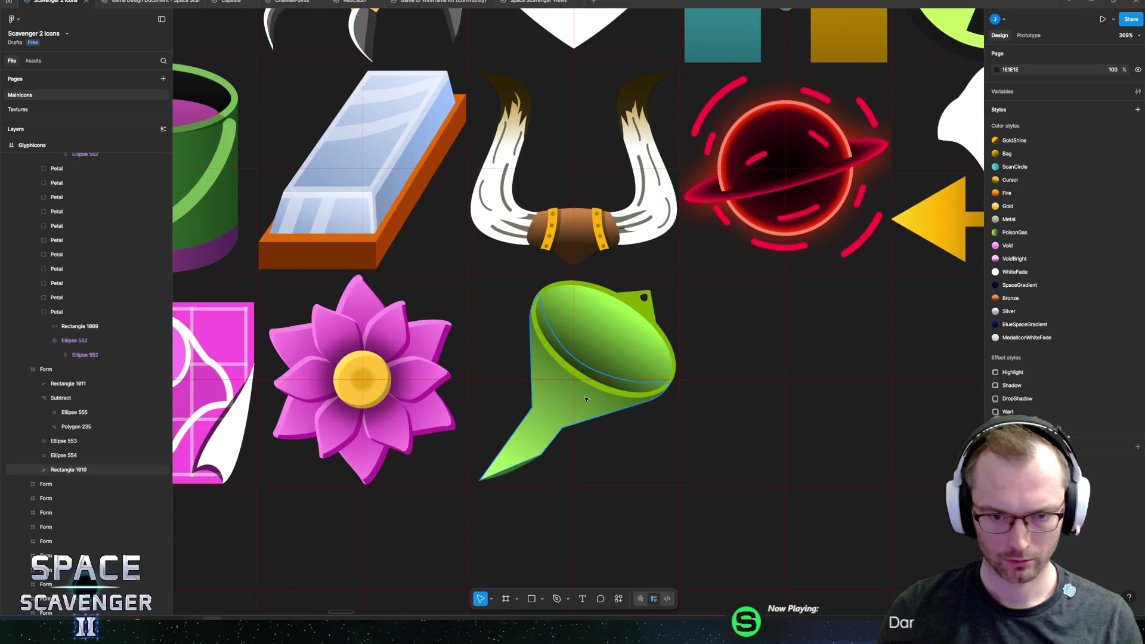
pyautogui.scroll(-10, 585, 402)
pyautogui.scroll(8, 601, 404)
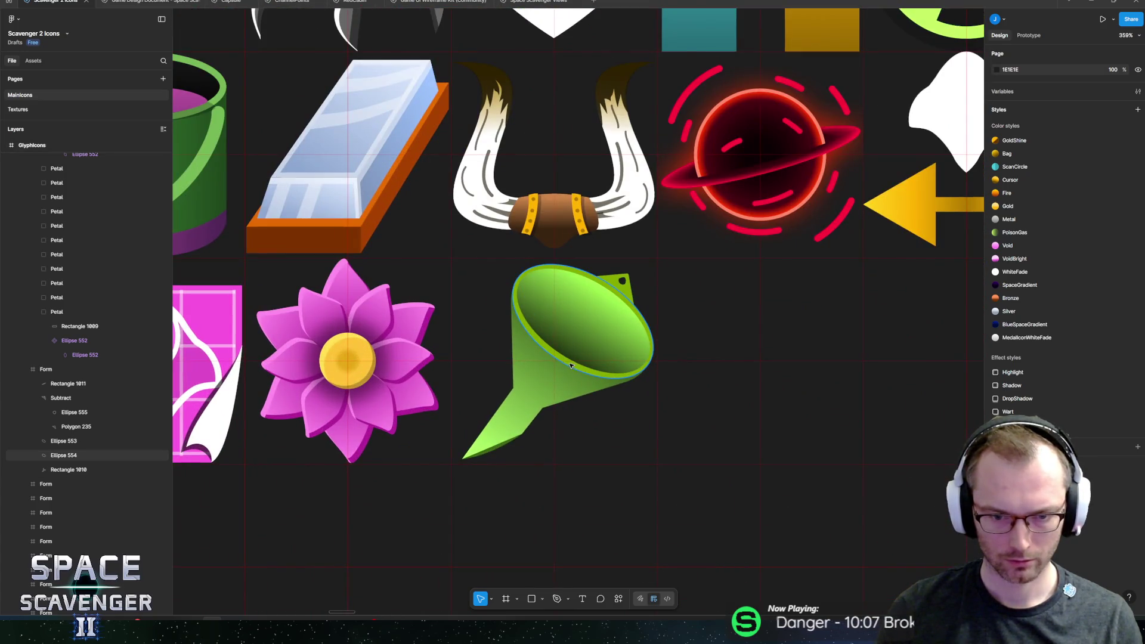
pyautogui.click(571, 365)
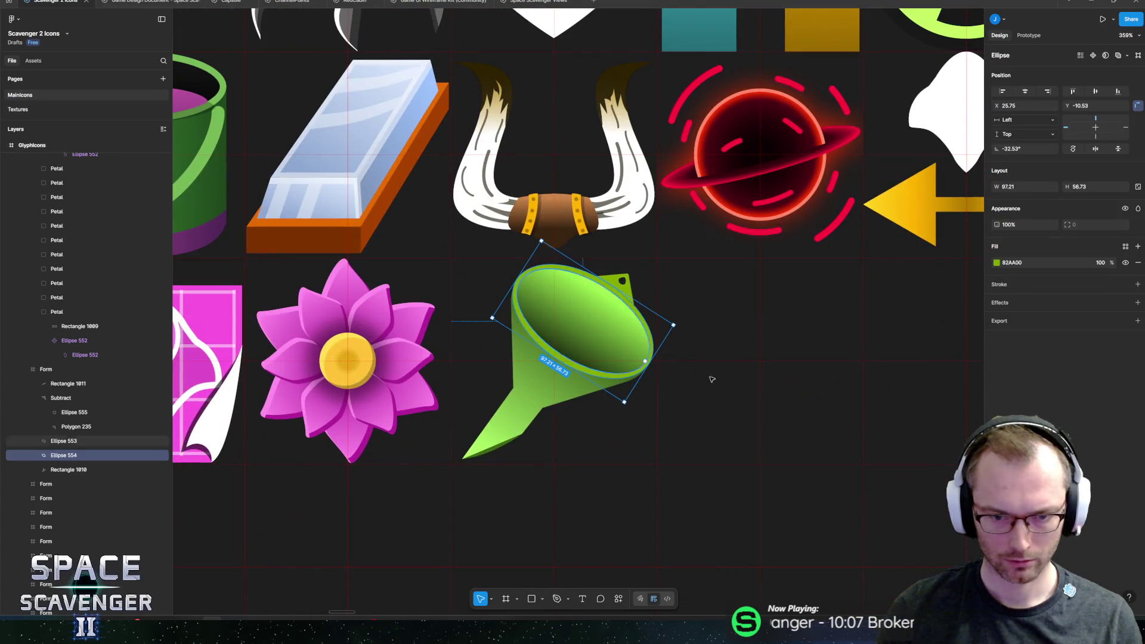
pyautogui.click(996, 263)
pyautogui.click(946, 428)
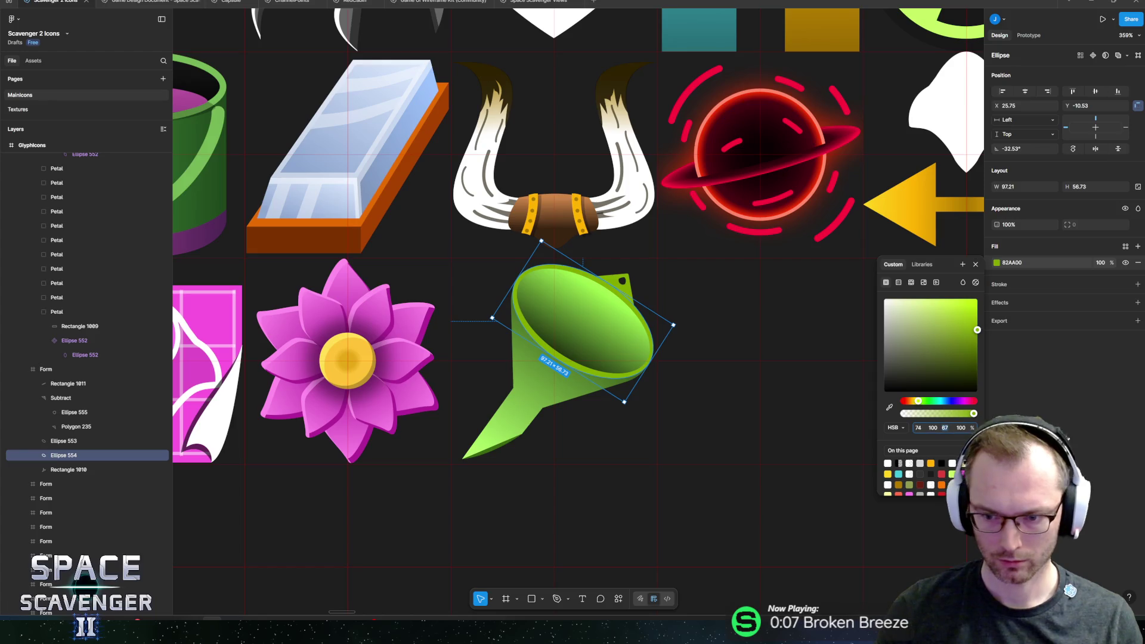
# - Raise the rim's and small triangle's fill brightness to 100, turning them lime C3FF00
pyautogui.write('100')
pyautogui.press('Return')
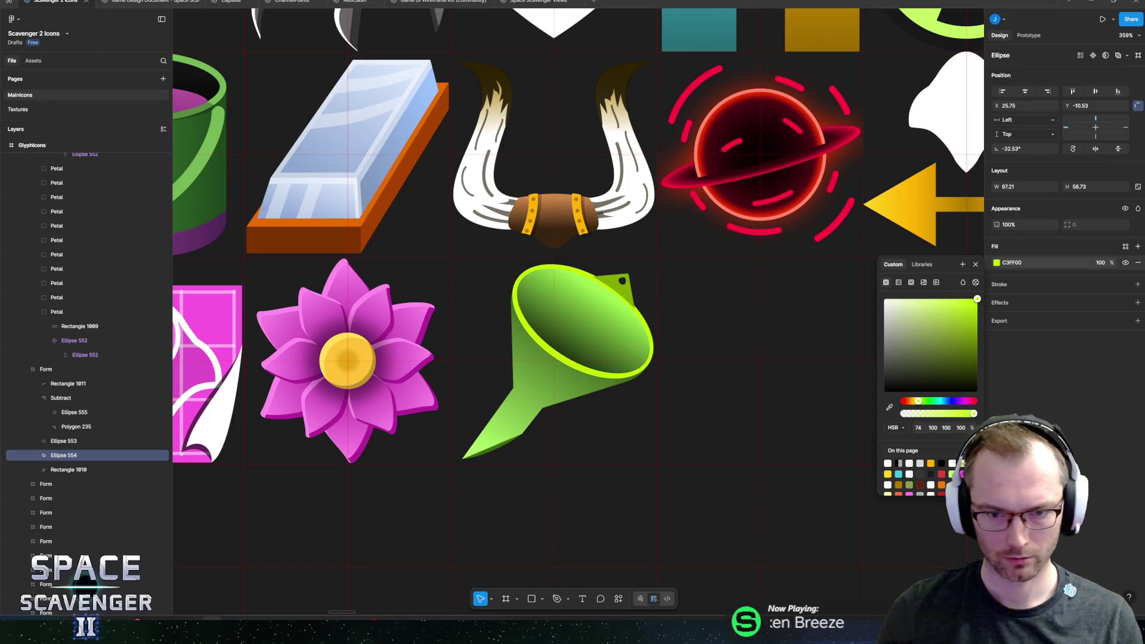
pyautogui.keyDown('ctrl'); pyautogui.click(621, 280); pyautogui.keyUp('ctrl')
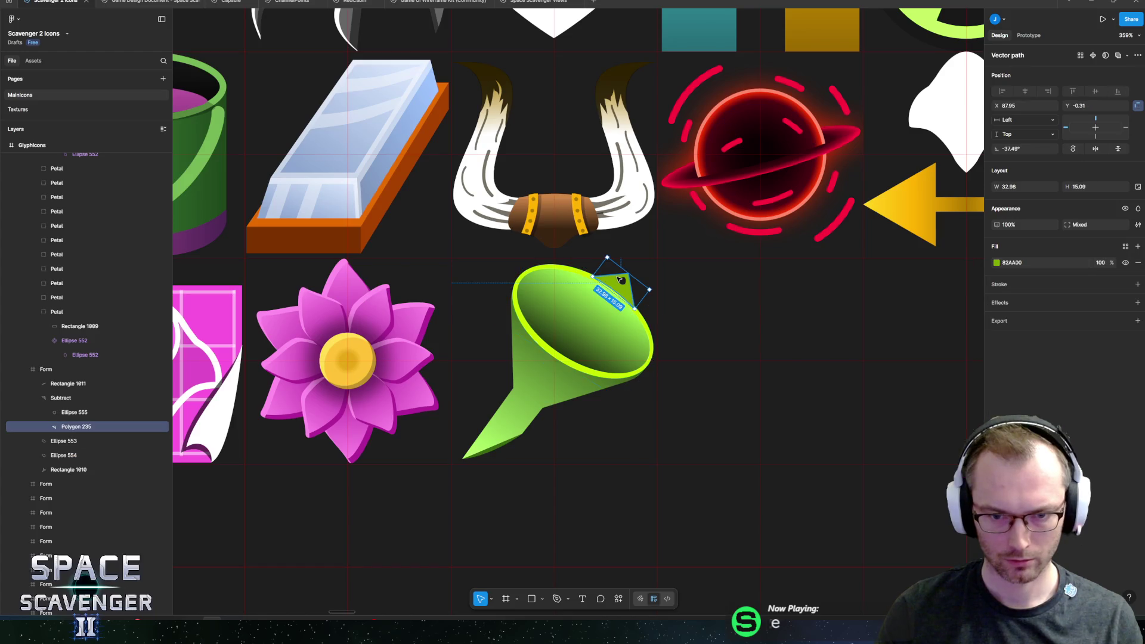
pyautogui.click(996, 263)
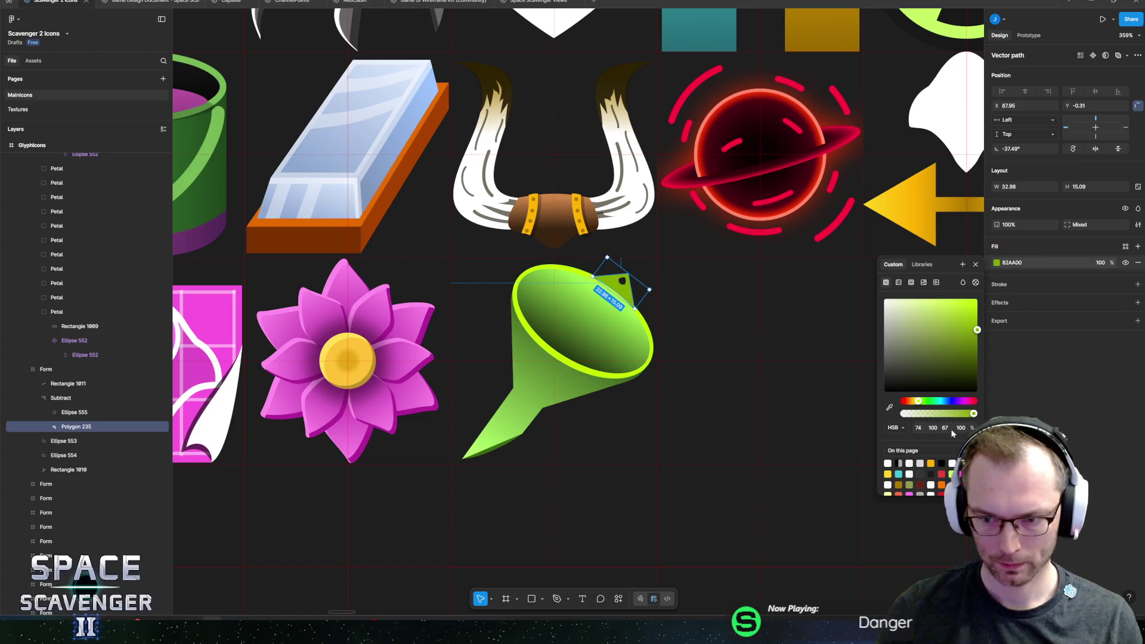
pyautogui.write('100')
pyautogui.press('Return')
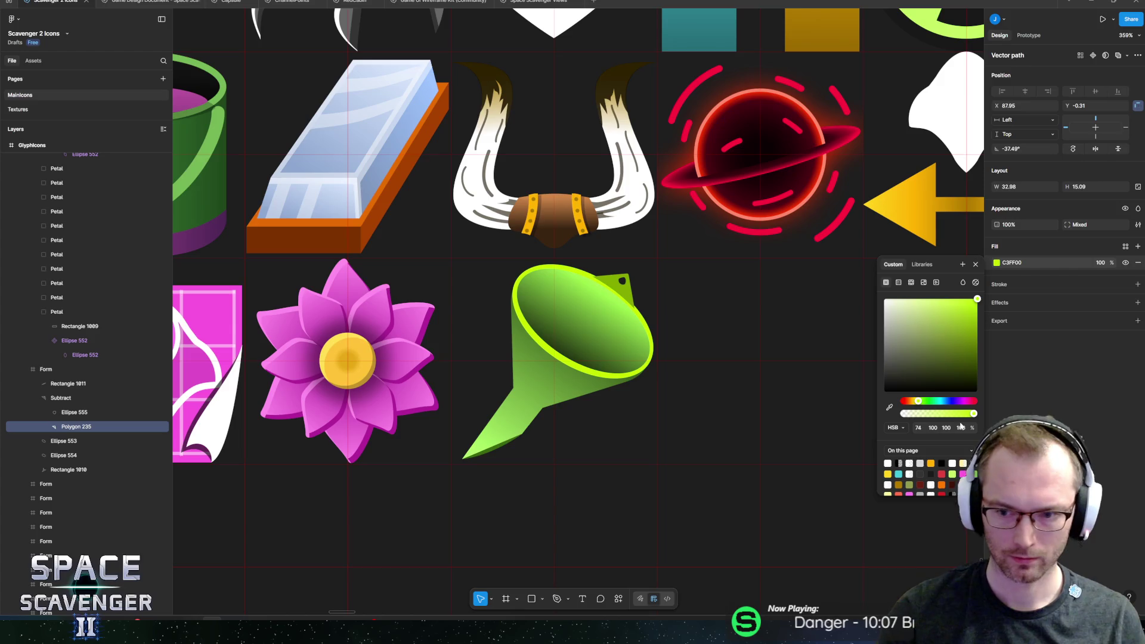
pyautogui.click(603, 256)
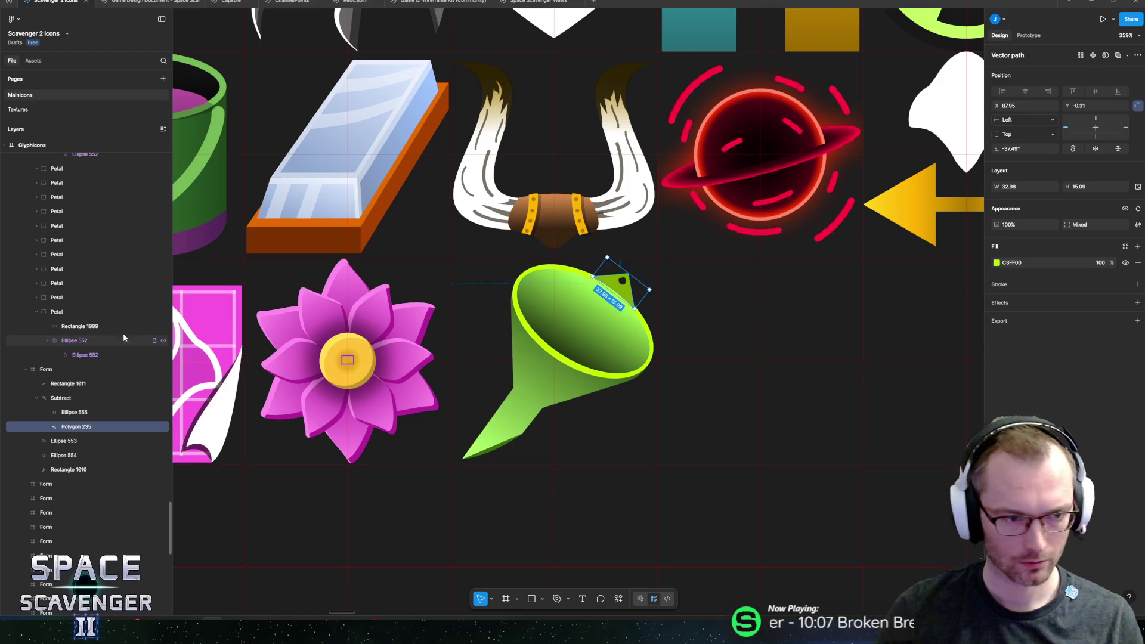
# - Brighten the hanging tab's fill to lime C3FF00 with brightness 100
pyautogui.click(60, 398)
pyautogui.click(997, 263)
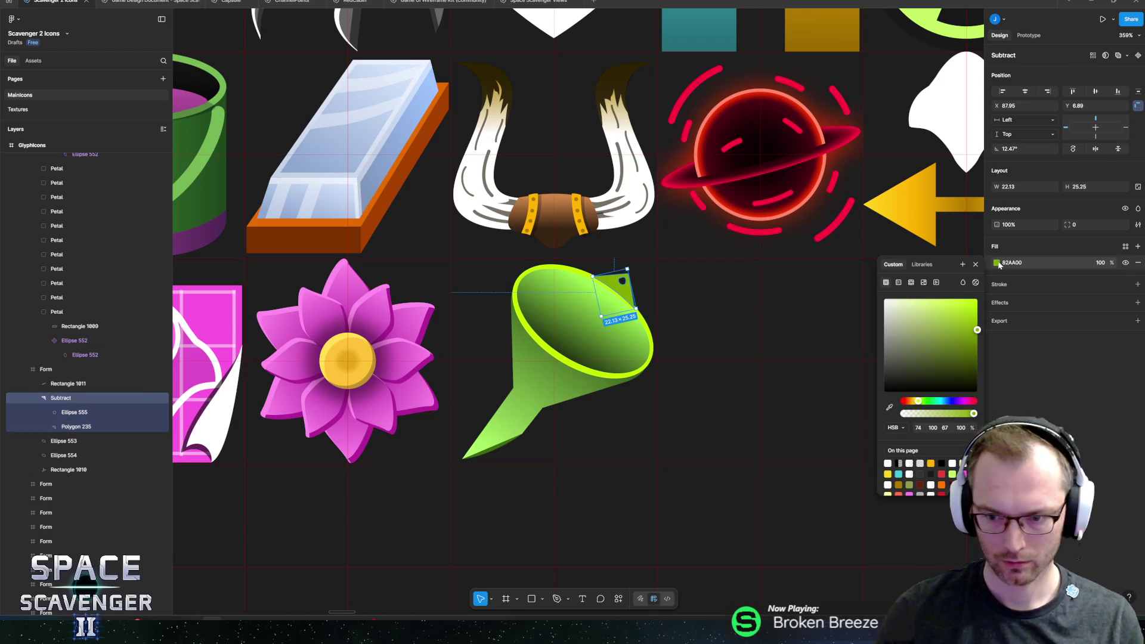
pyautogui.write('100')
pyautogui.press('Return')
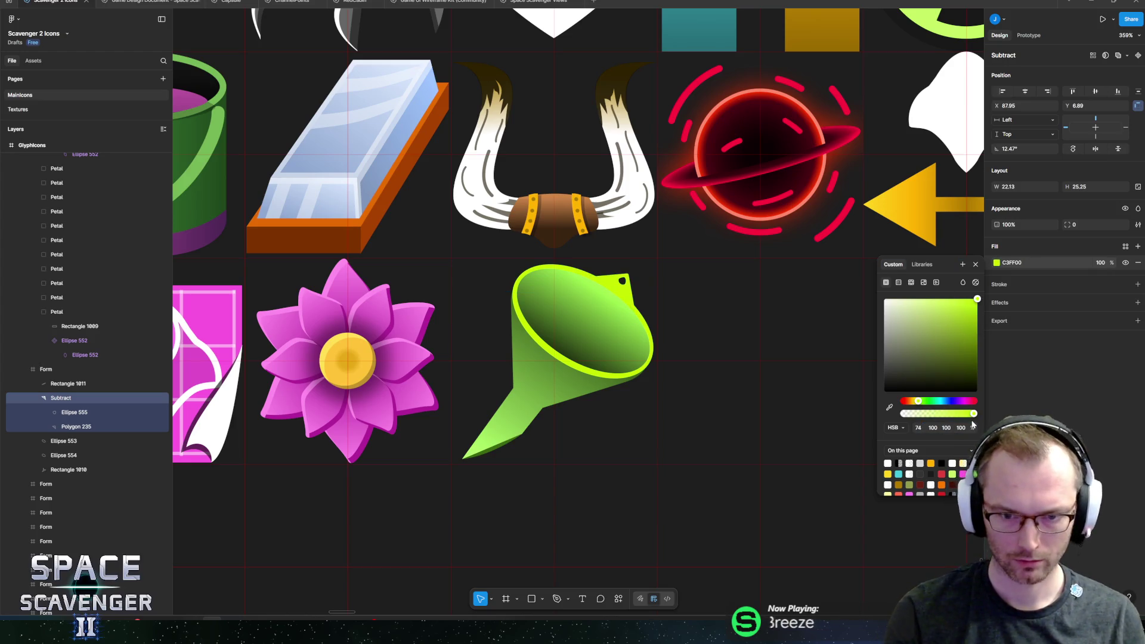
pyautogui.press('Escape')
pyautogui.scroll(-10, 600, 405)
pyautogui.click(432, 379)
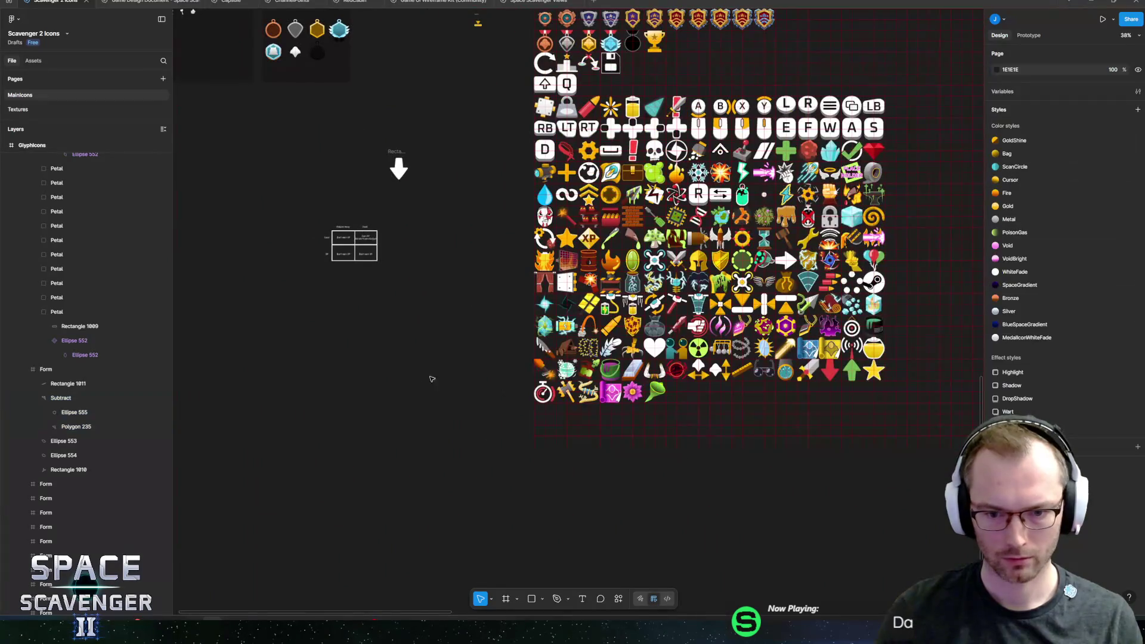
# - Nudge the funnel body's lower spout, corner and tip points left, down and right
pyautogui.scroll(5, 574, 422)
pyautogui.scroll(5, 698, 369)
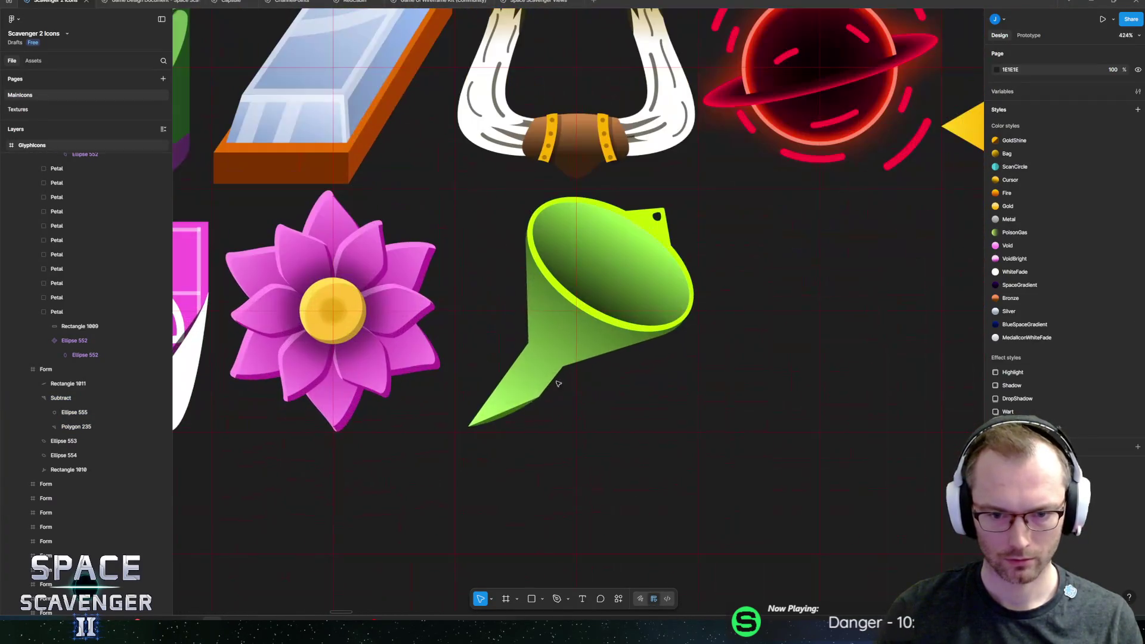
pyautogui.click(573, 334)
pyautogui.scroll(3, 561, 388)
pyautogui.press('Return')
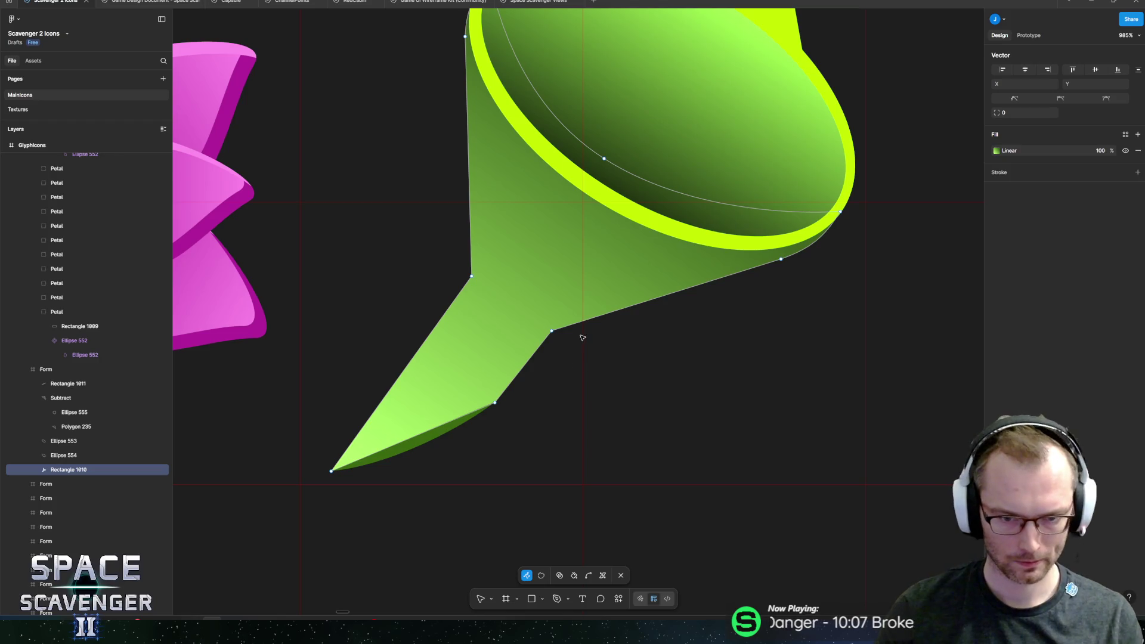
pyautogui.moveTo(597, 325)
pyautogui.mouseDown()
pyautogui.moveTo(507, 455)
pyautogui.moveTo(488, 450)
pyautogui.mouseUp()
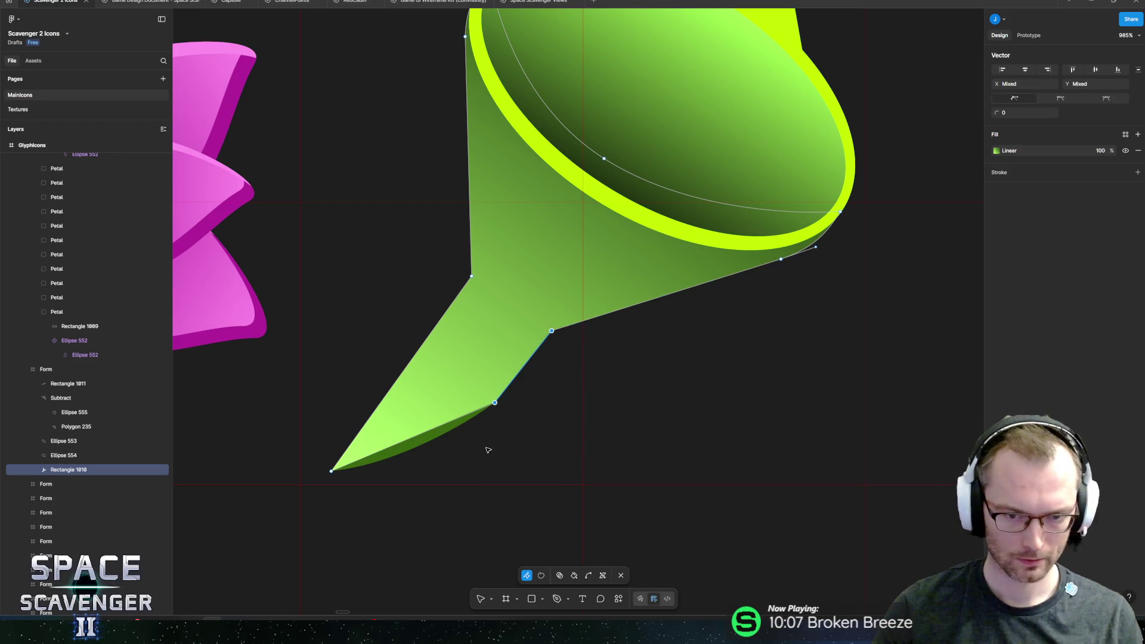
pyautogui.press('Left')
pyautogui.press('Left')
pyautogui.moveTo(358, 236); pyautogui.dragTo(480, 292)
pyautogui.moveTo(352, 412); pyautogui.dragTo(326, 482)
pyautogui.press('Down')
pyautogui.press('Down')
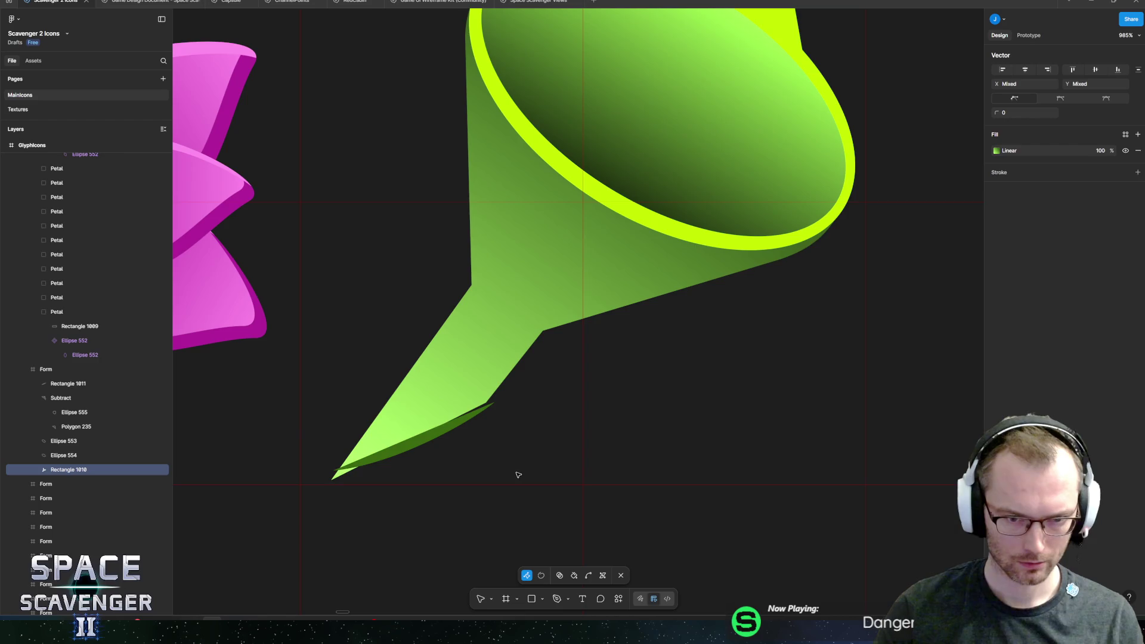
pyautogui.press('Right')
pyautogui.press('Escape')
# - Reshape the dark green sliver's points and curve into a wider crescent under the spout
pyautogui.doubleClick(460, 425)
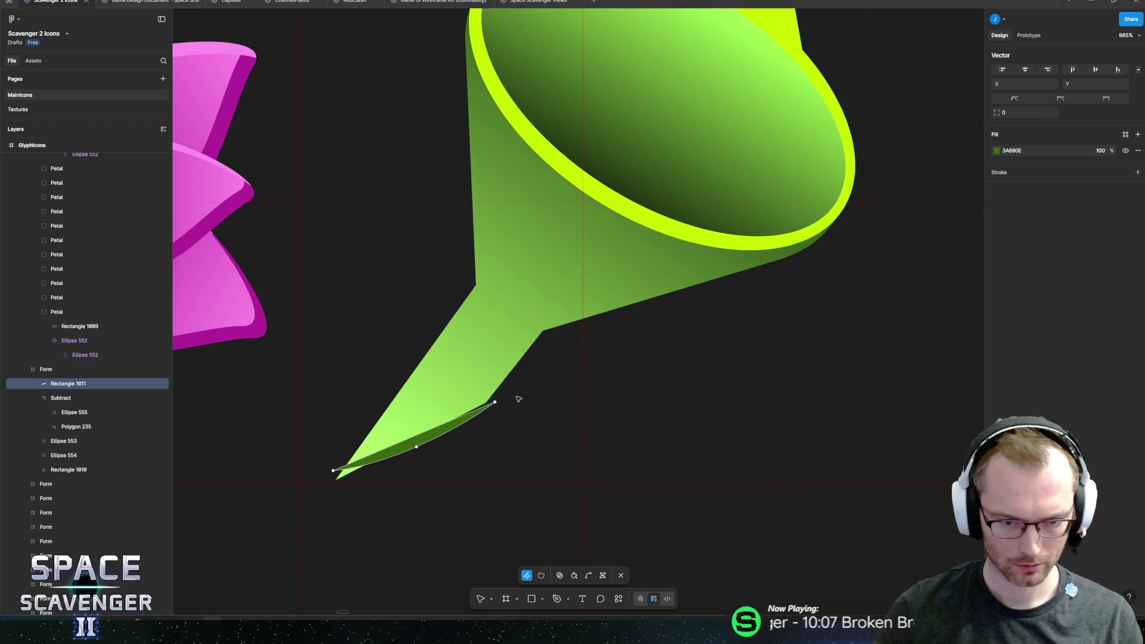
pyautogui.moveTo(495, 402); pyautogui.dragTo(487, 402)
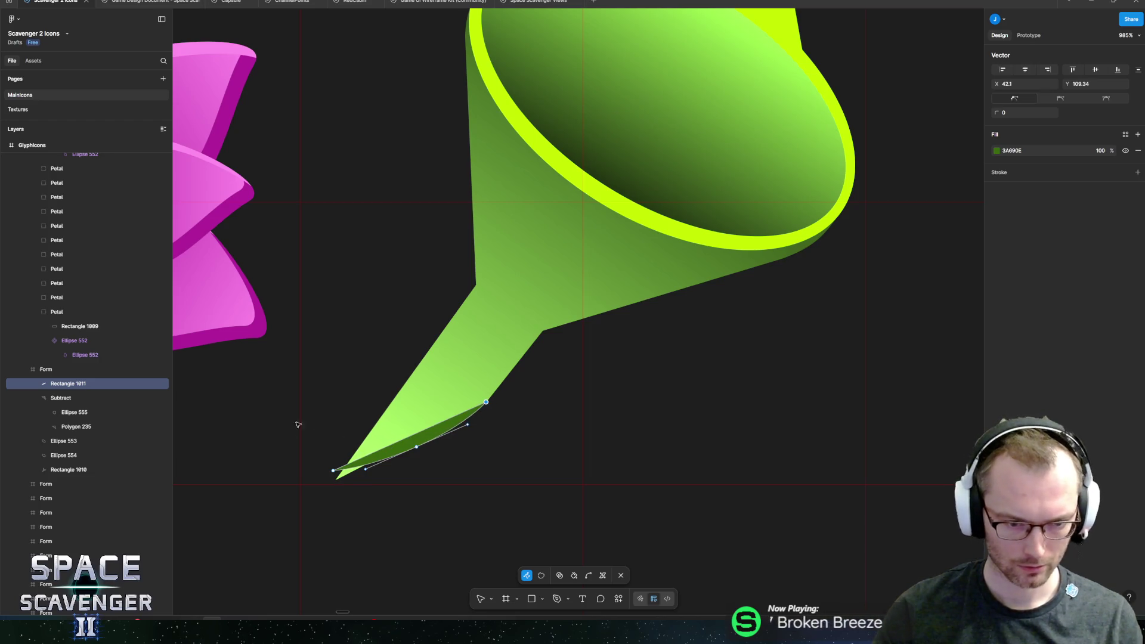
pyautogui.moveTo(339, 472); pyautogui.dragTo(346, 481)
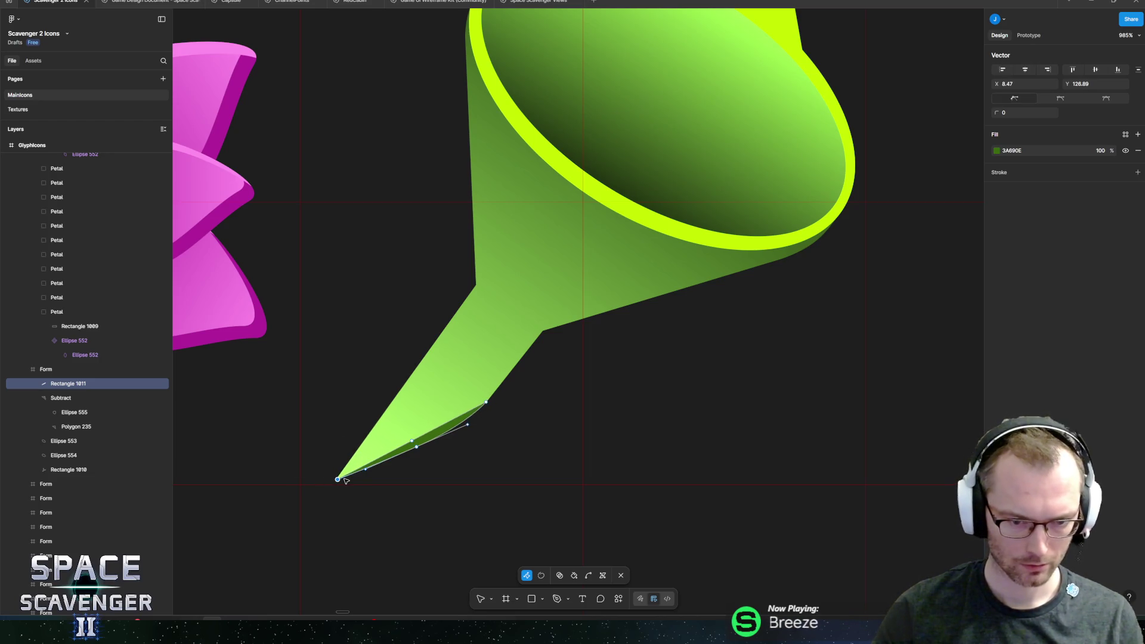
pyautogui.scroll(5, 450, 461)
pyautogui.moveTo(380, 431)
pyautogui.mouseDown()
pyautogui.moveTo(373, 449)
pyautogui.moveTo(450, 402)
pyautogui.moveTo(483, 396)
pyautogui.mouseUp()
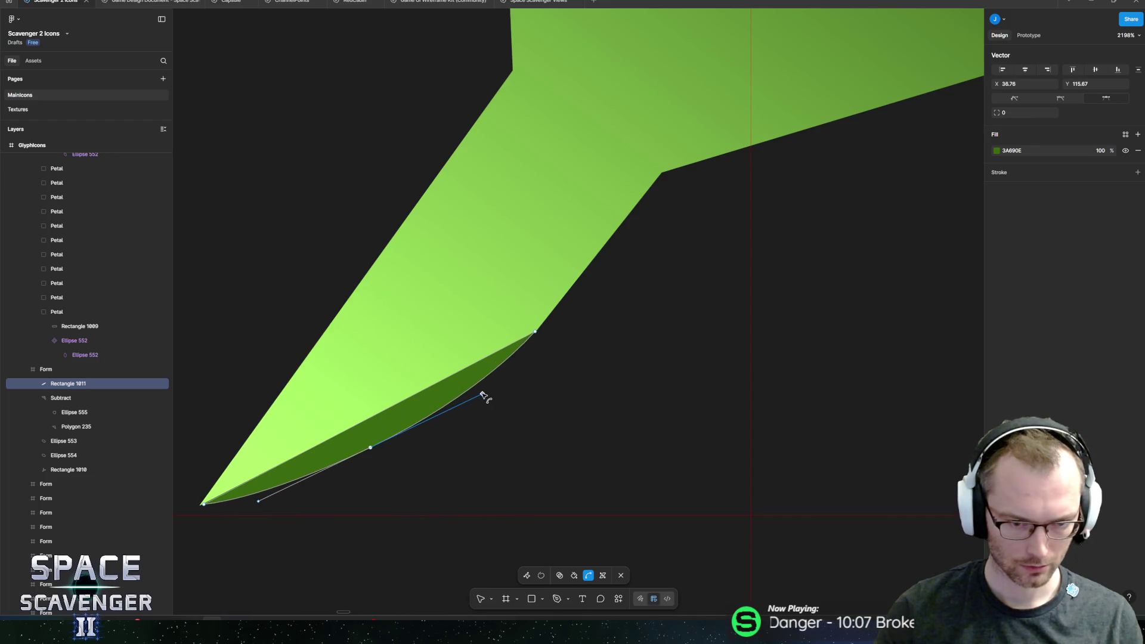
pyautogui.press('Escape')
pyautogui.doubleClick(385, 438)
pyautogui.press('ctrl')
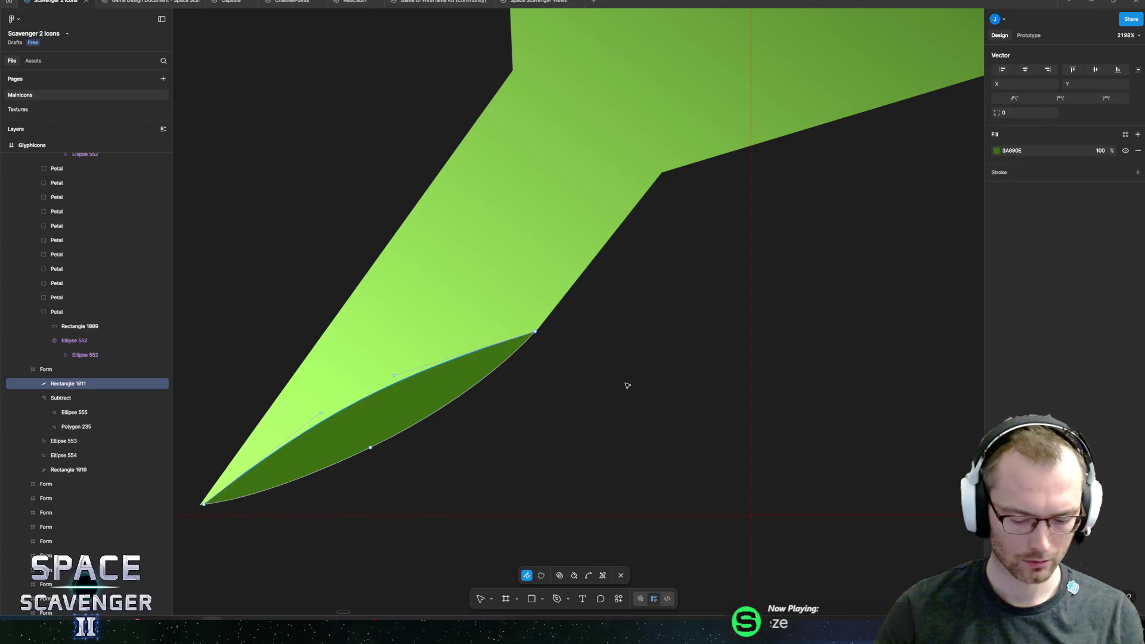
pyautogui.press('Escape')
pyautogui.scroll(-15, 476, 377)
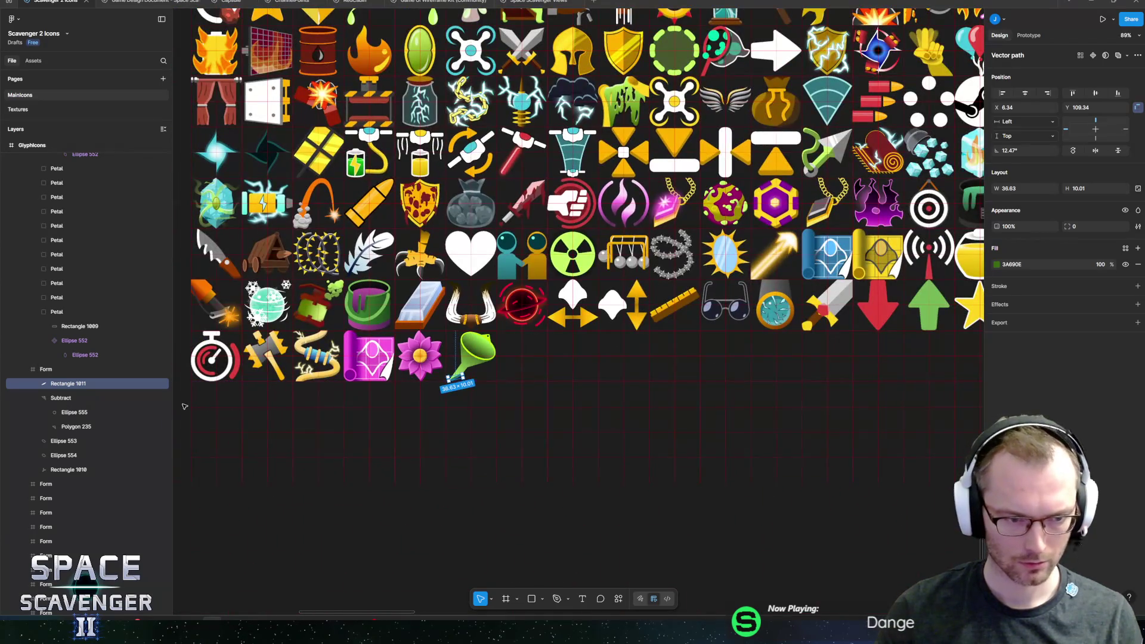
# - Export the GlyphIcons frame as GlyphIcons.png, replacing the existing file, and switch to Unity
pyautogui.click(343, 409)
pyautogui.scroll(10, 471, 402)
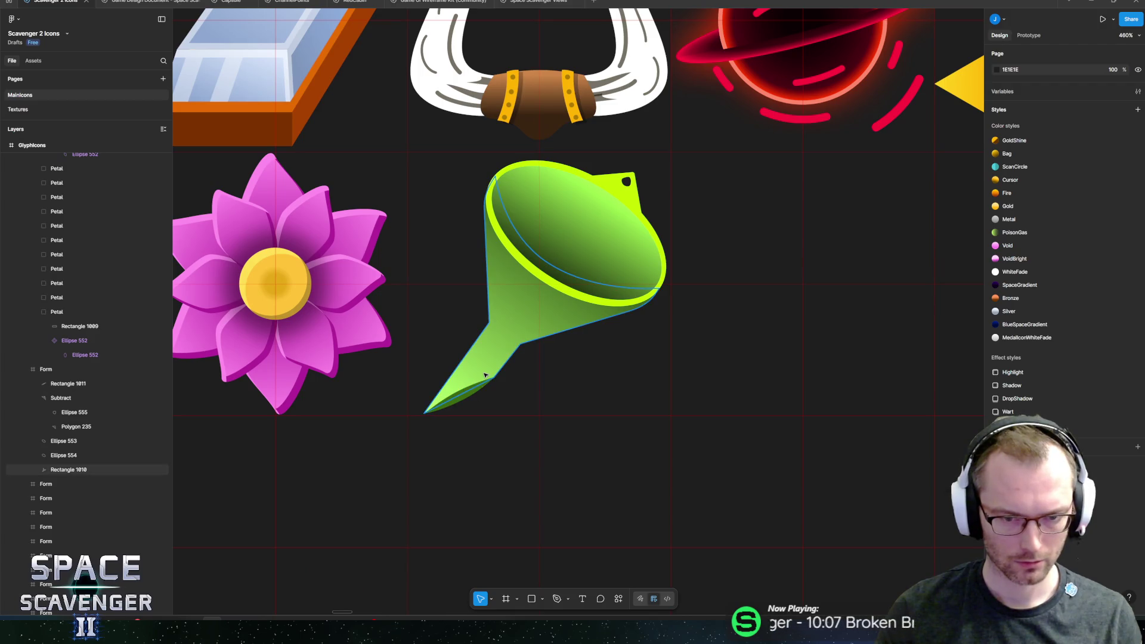
pyautogui.scroll(-10, 486, 374)
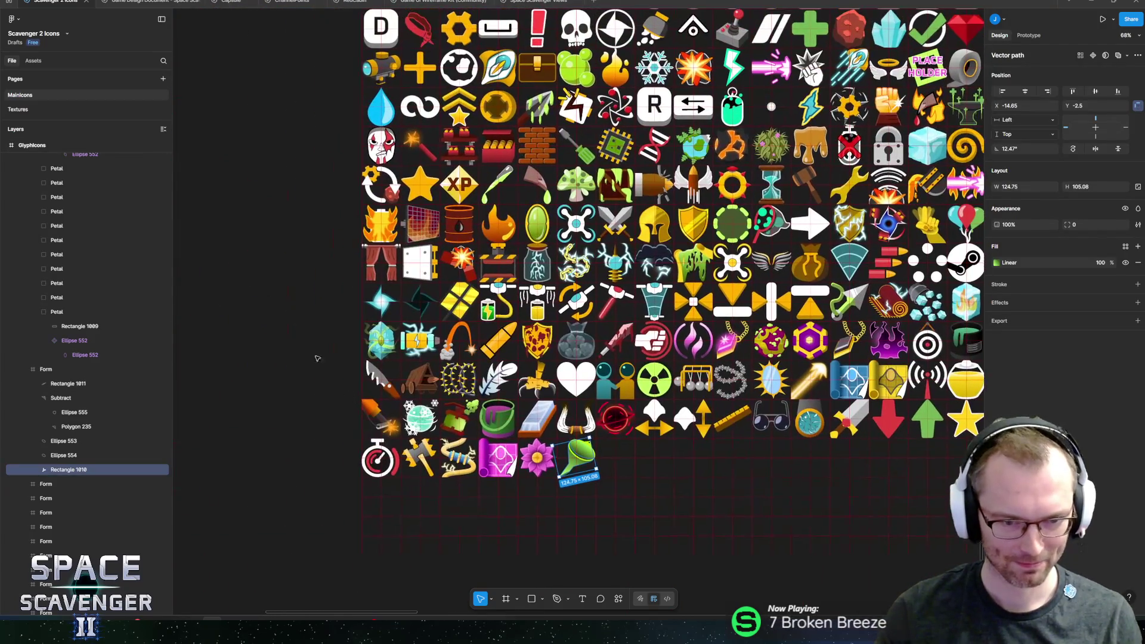
pyautogui.scroll(-5, 294, 235)
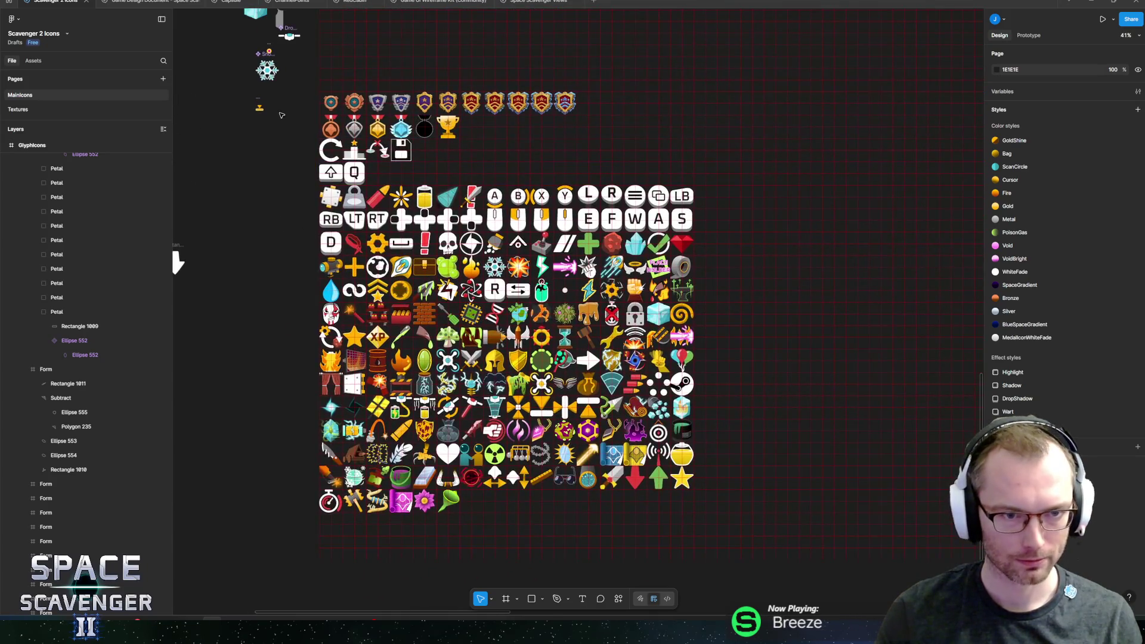
pyautogui.scroll(5, 349, 115)
pyautogui.click(327, 76)
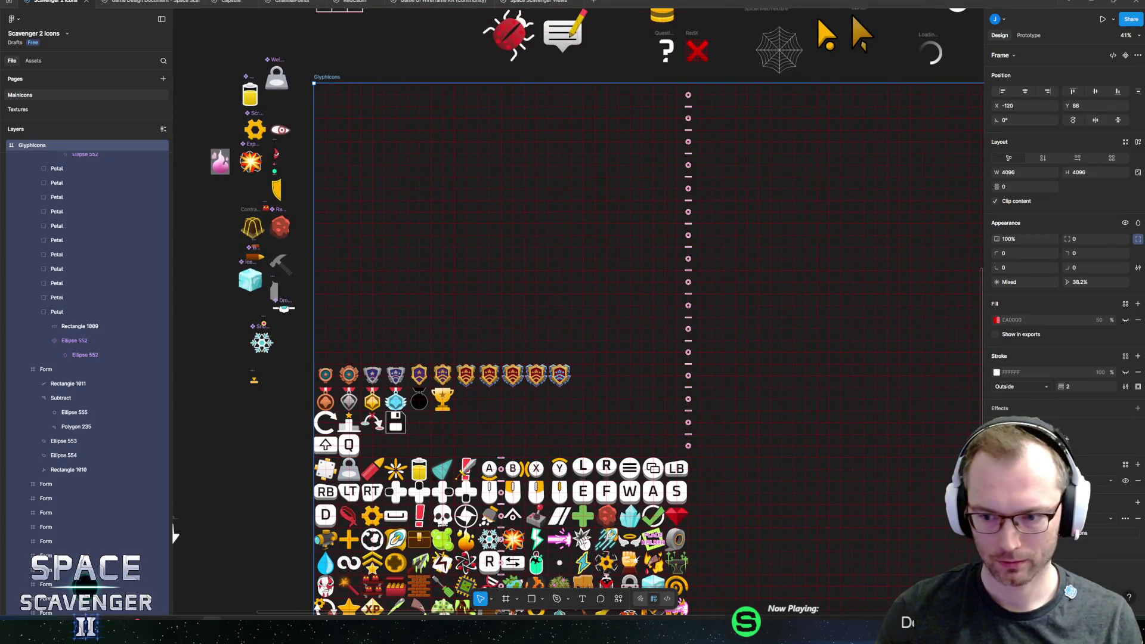
pyautogui.click(1061, 534)
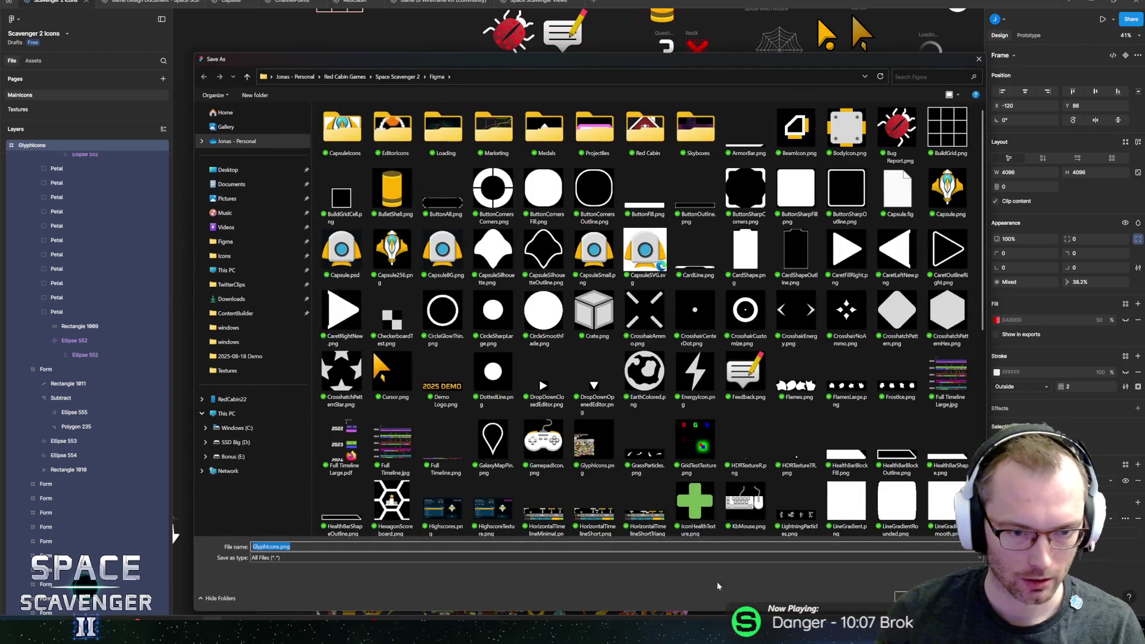
pyautogui.press('Return')
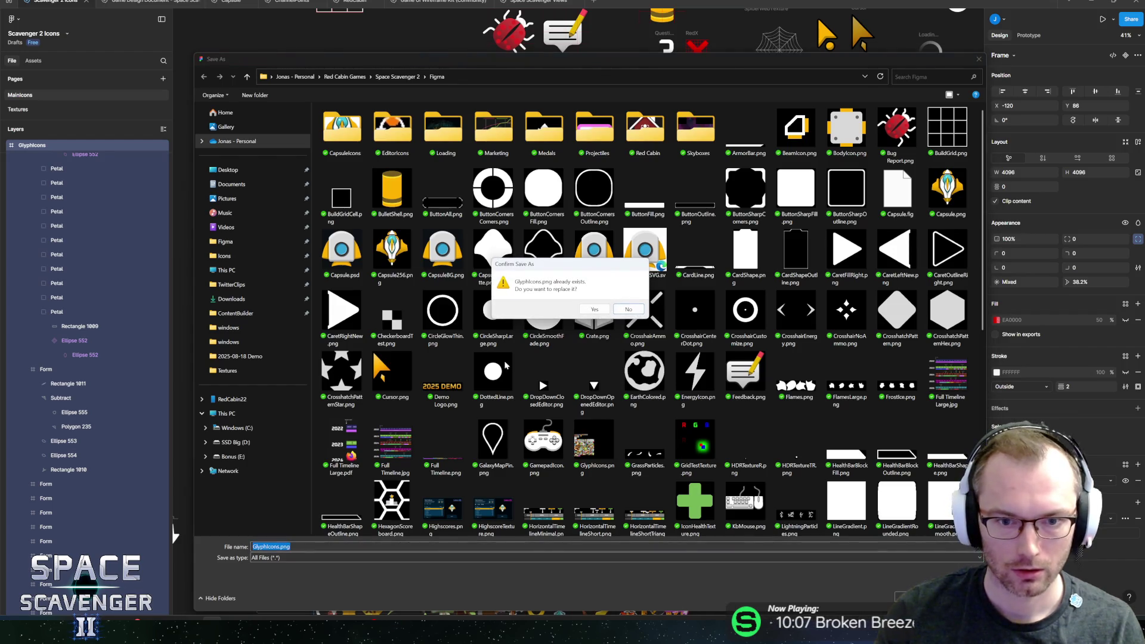
pyautogui.click(594, 310)
pyautogui.hotkey('alt', 'Tab')
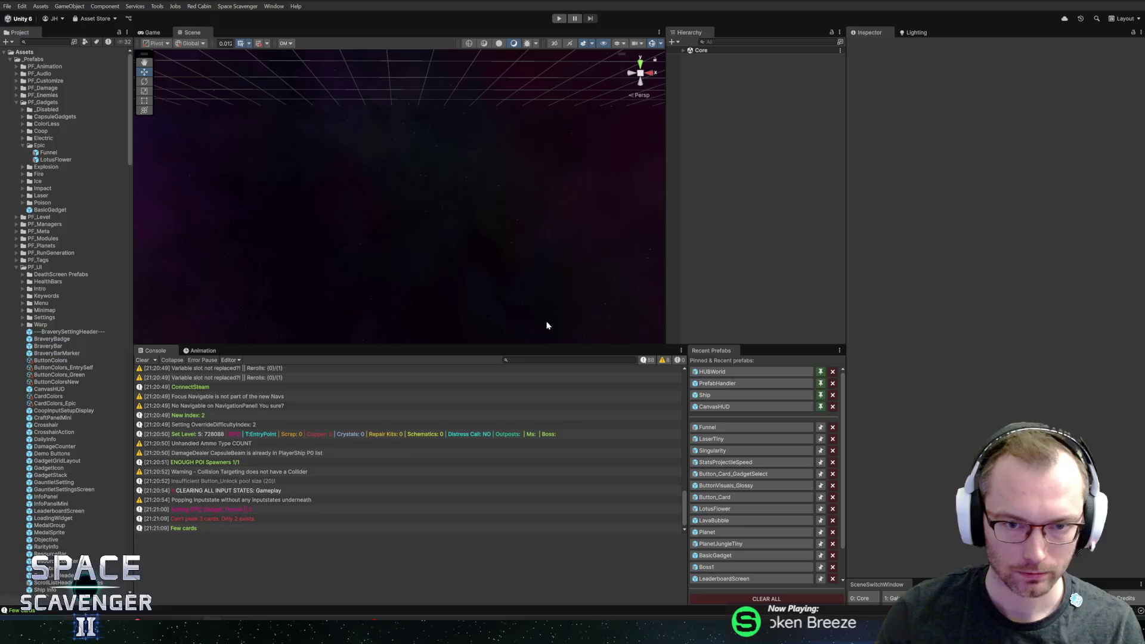
# - Open the Funnel prefab in Unity, then select the exported GlyphIcons.png in File Explorer
pyautogui.click(710, 428)
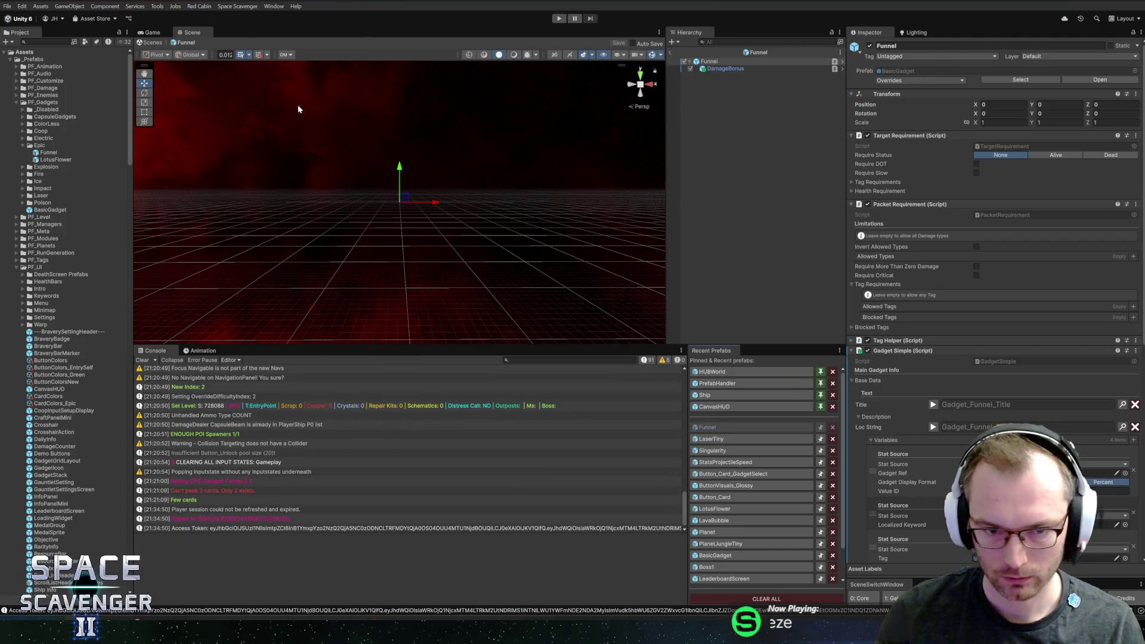
pyautogui.moveTo(90, 633)
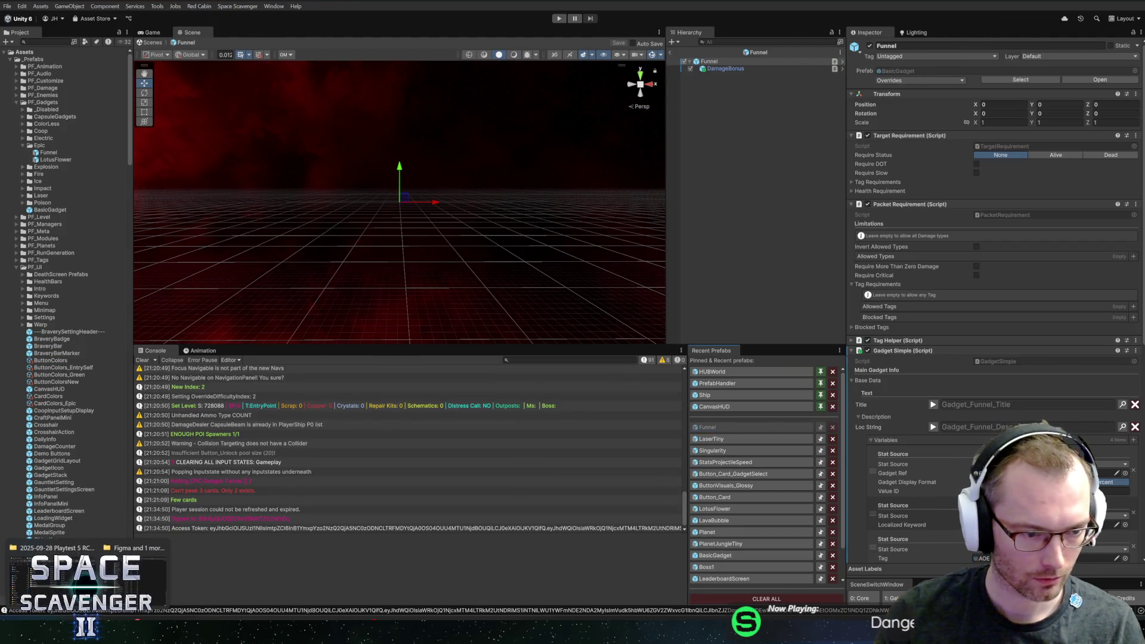
pyautogui.click(135, 576)
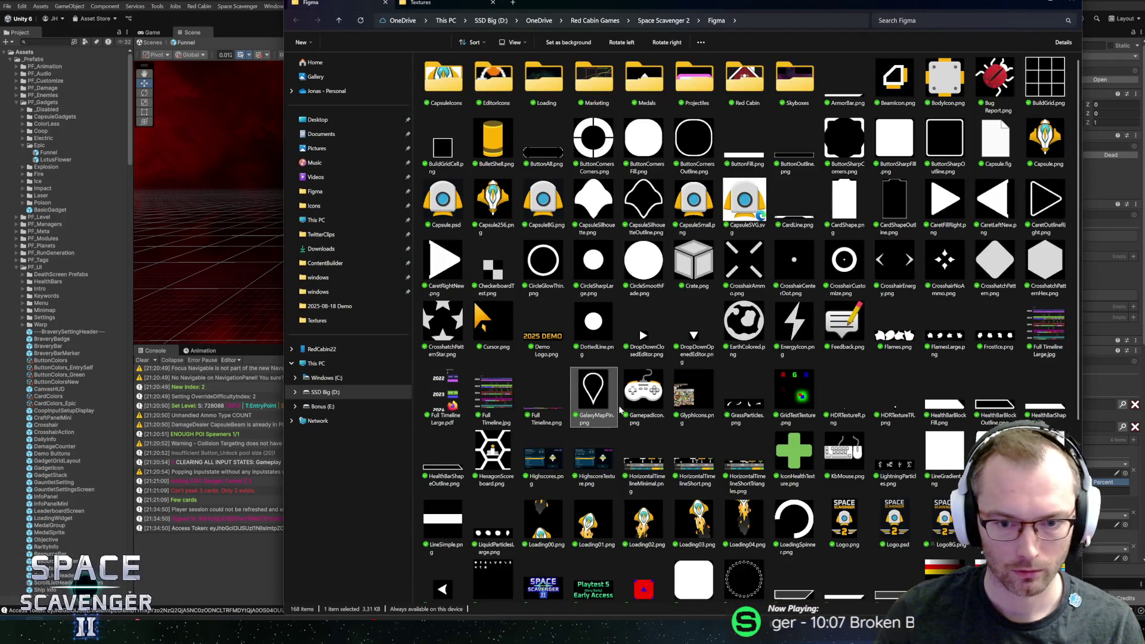
pyautogui.click(686, 398)
# - Paste GlyphIcons.png into Assets/Other/Sprites/Icons, replacing the existing file, and return to Unity
pyautogui.click(447, 3)
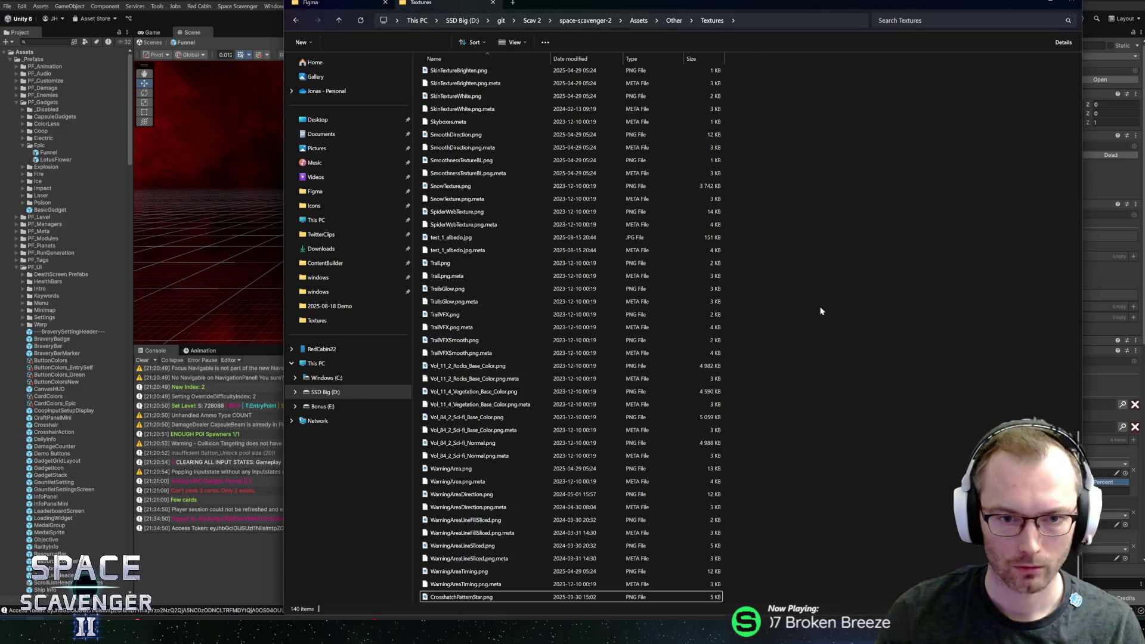
pyautogui.doubleClick(448, 152)
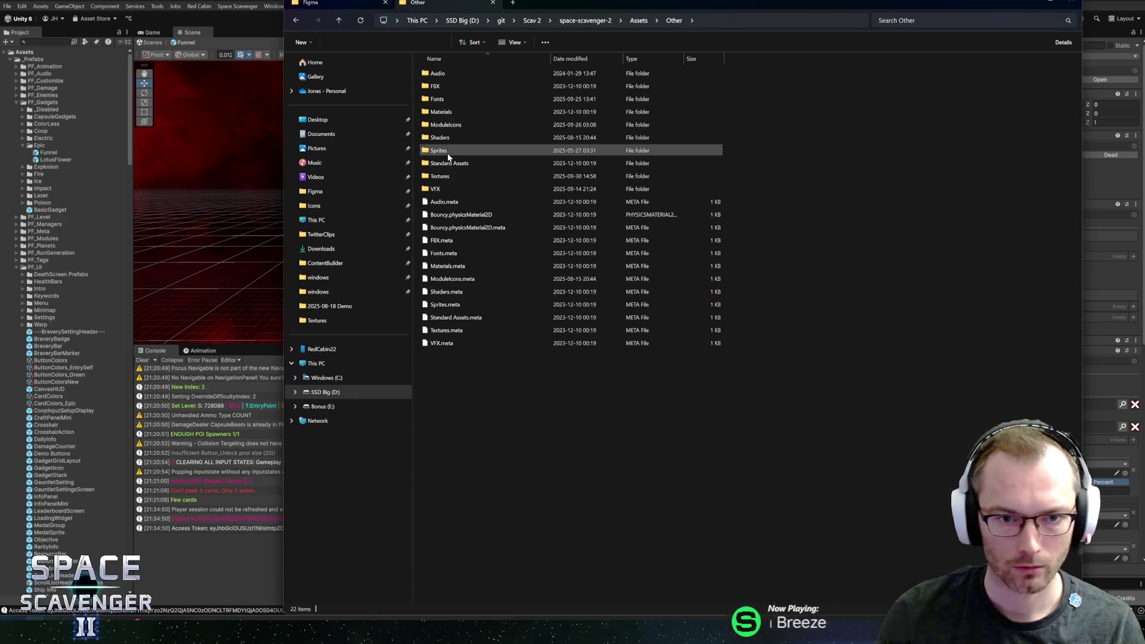
pyautogui.doubleClick(449, 151)
pyautogui.hotkey('alt', 'Left')
pyautogui.doubleClick(441, 152)
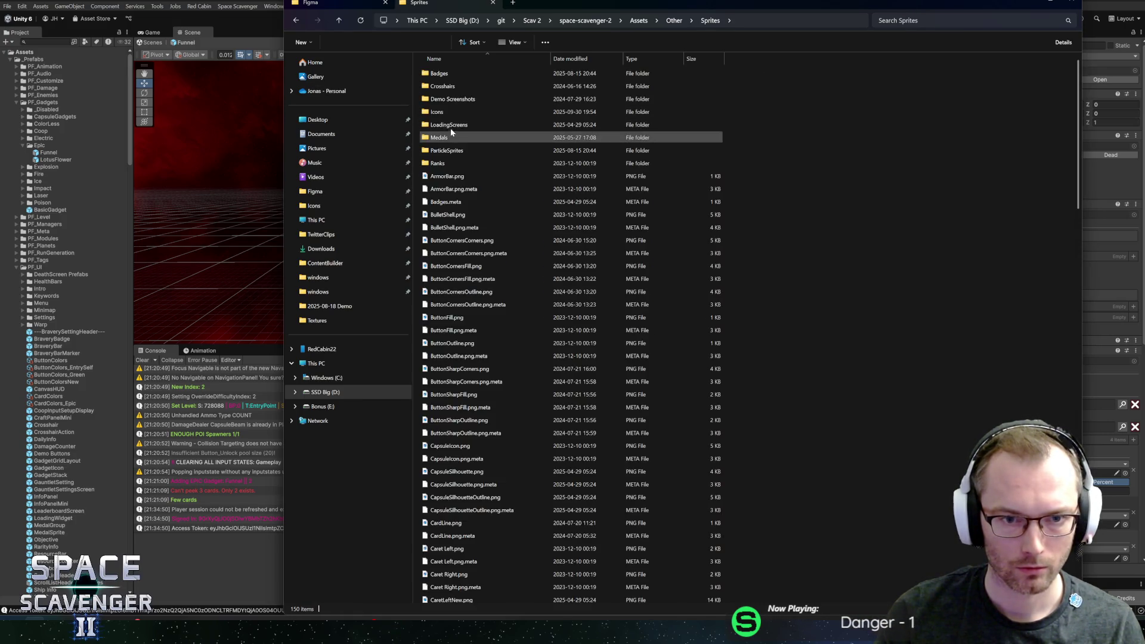
pyautogui.doubleClick(440, 112)
pyautogui.hotkey('ctrl', 'v')
pyautogui.click(573, 286)
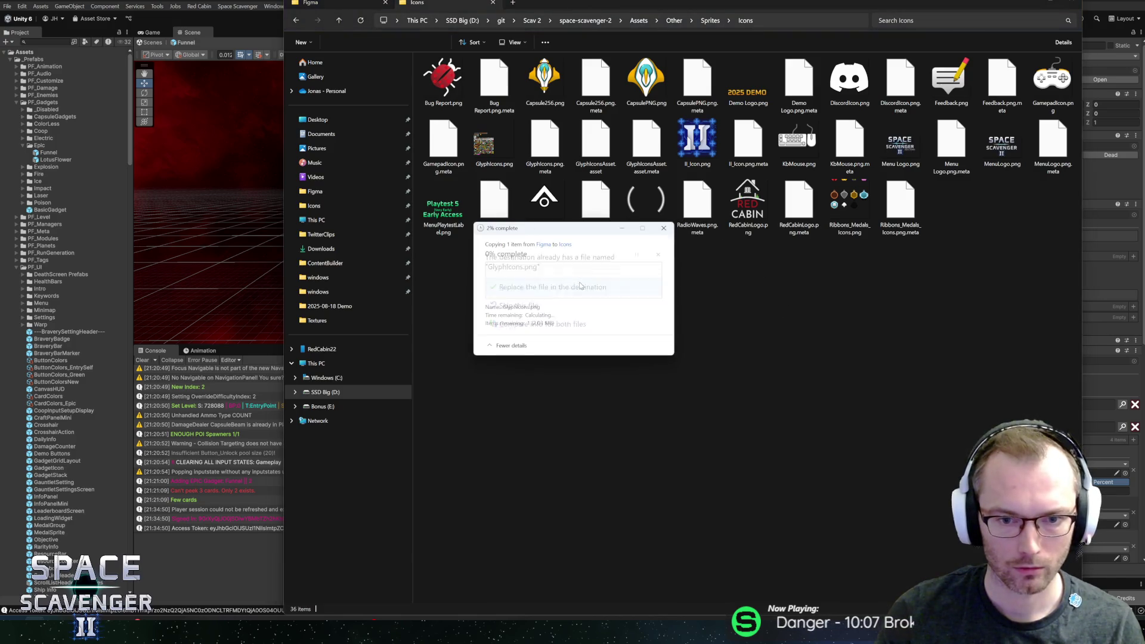
pyautogui.hotkey('alt', 'Tab')
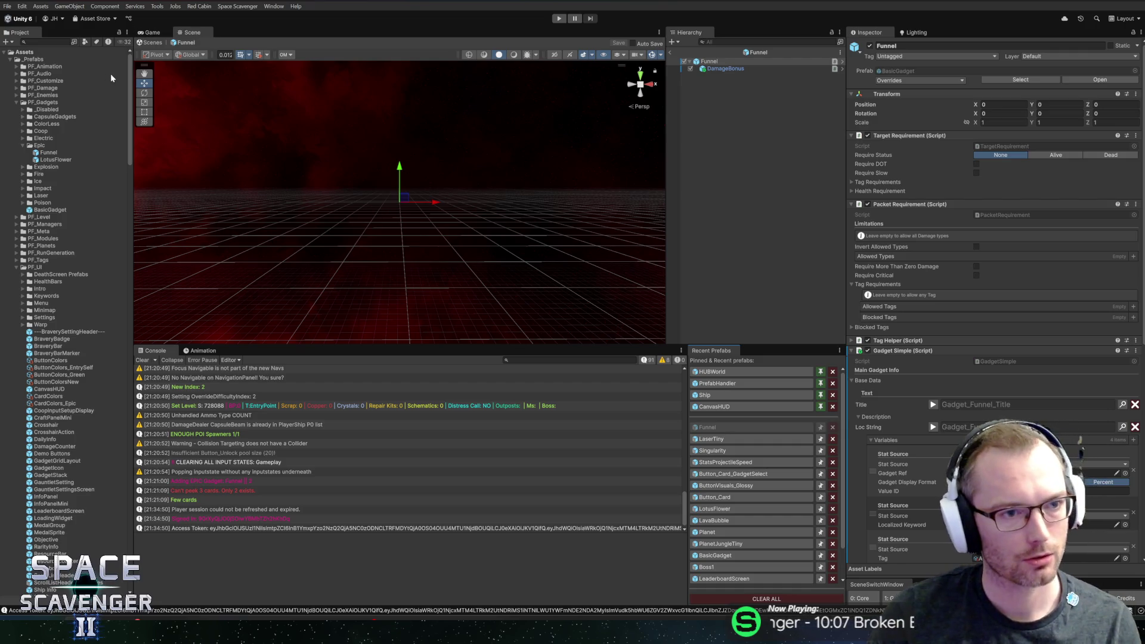
pyautogui.moveTo(131, 83)
pyautogui.mouseDown()
pyautogui.moveTo(125, 401)
pyautogui.moveTo(118, 221)
pyautogui.mouseUp()
# - Collapse the Ship, Materials and ForceField folders in the Project window
pyautogui.scroll(-3, 51, 183)
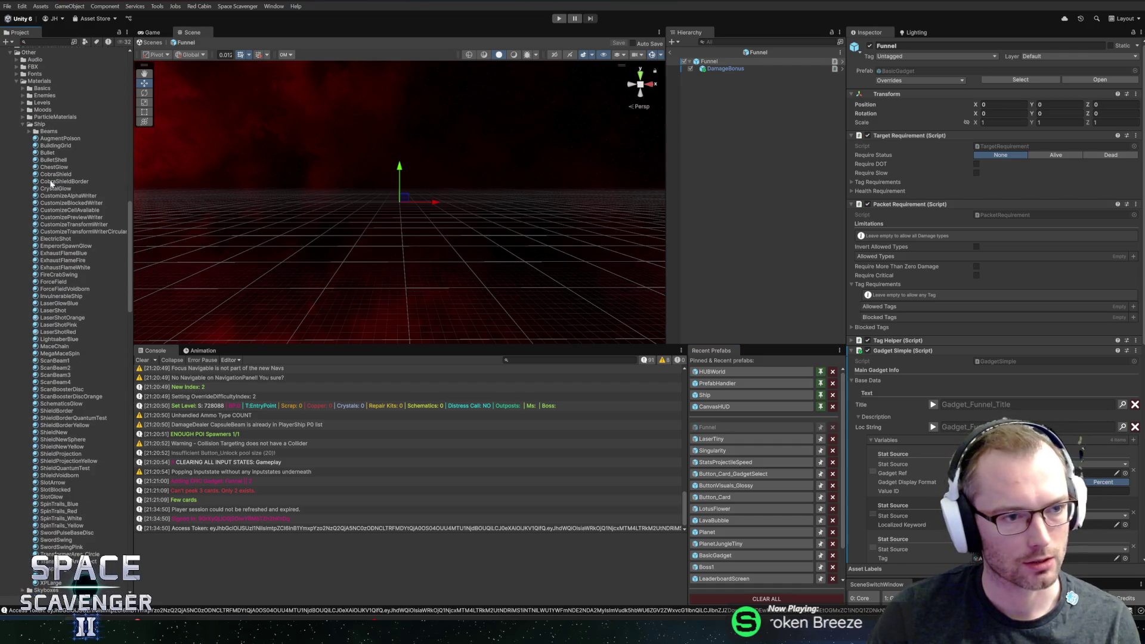
pyautogui.click(23, 125)
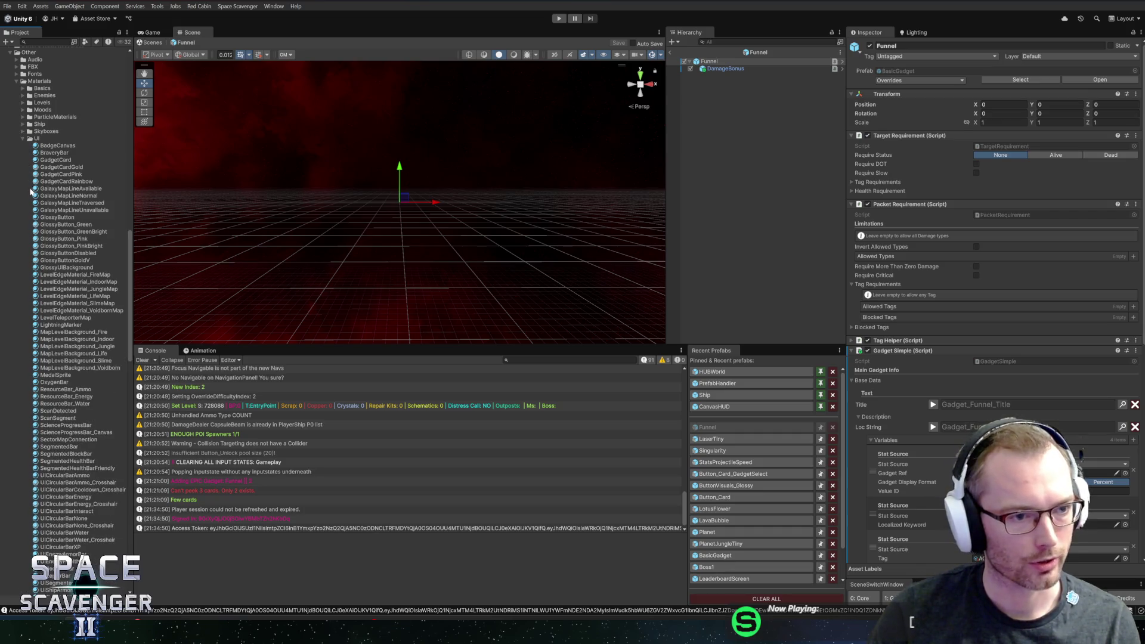
pyautogui.scroll(5, 21, 235)
pyautogui.click(20, 189)
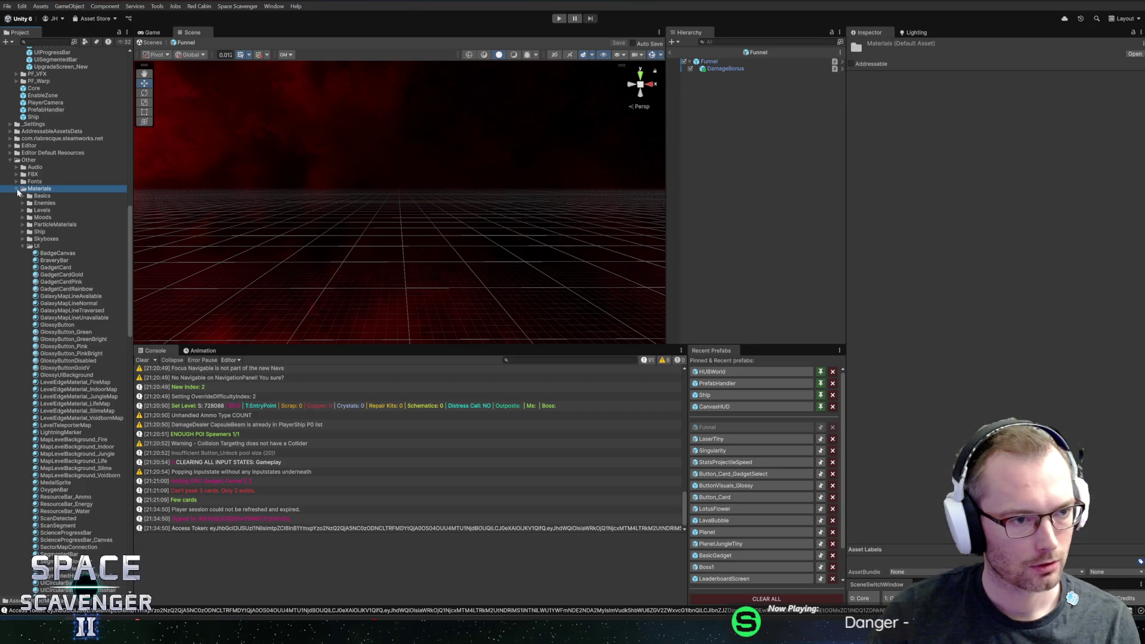
pyautogui.click(16, 188)
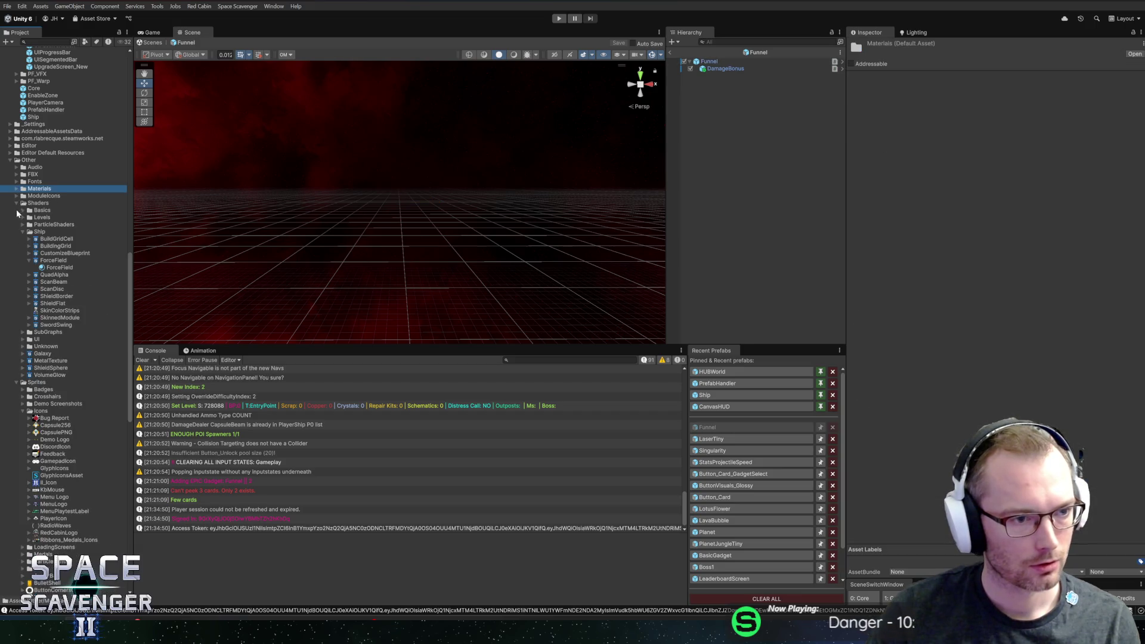
pyautogui.click(26, 261)
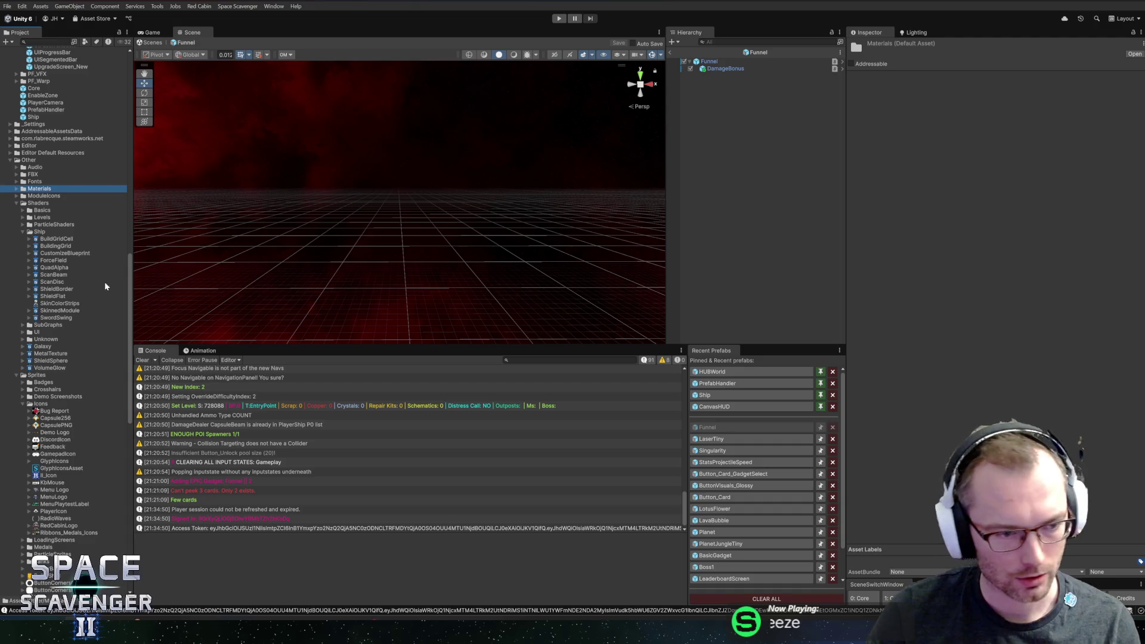
# - Inspect the new GadgetFunnel sprite of the Glyphicons sheet in the Sprite Editor
pyautogui.click(47, 463)
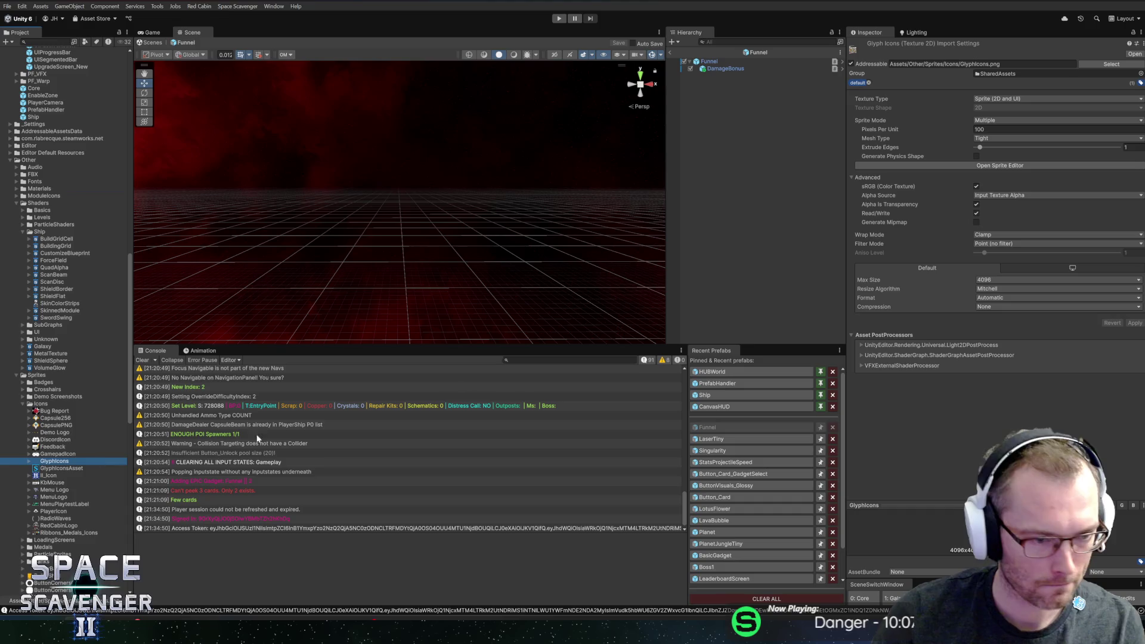
pyautogui.click(981, 165)
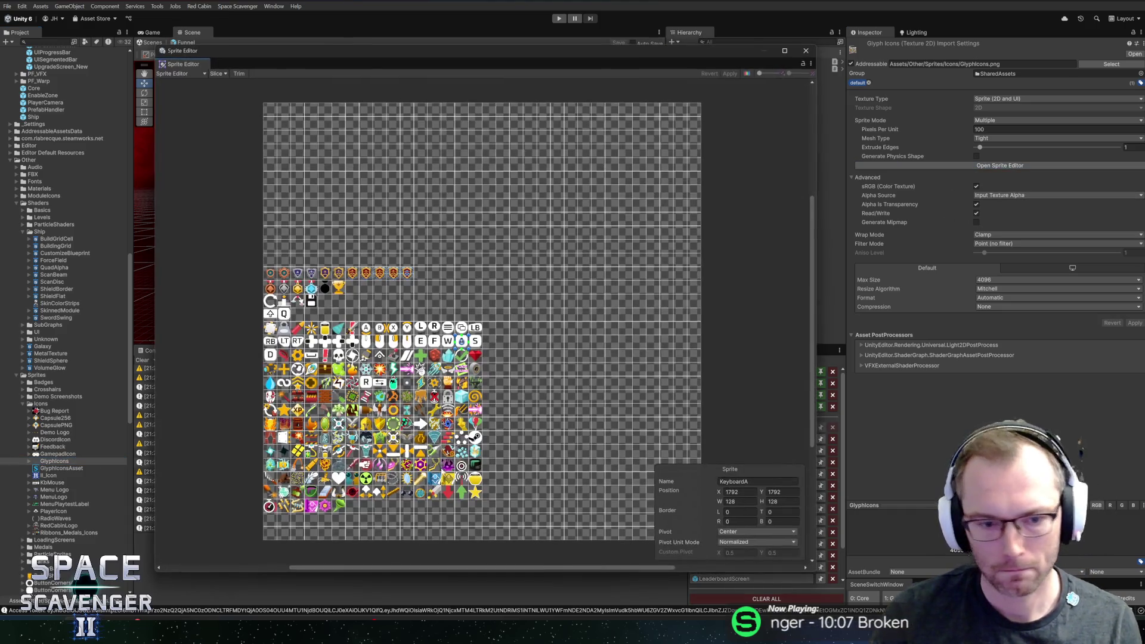
pyautogui.click(340, 507)
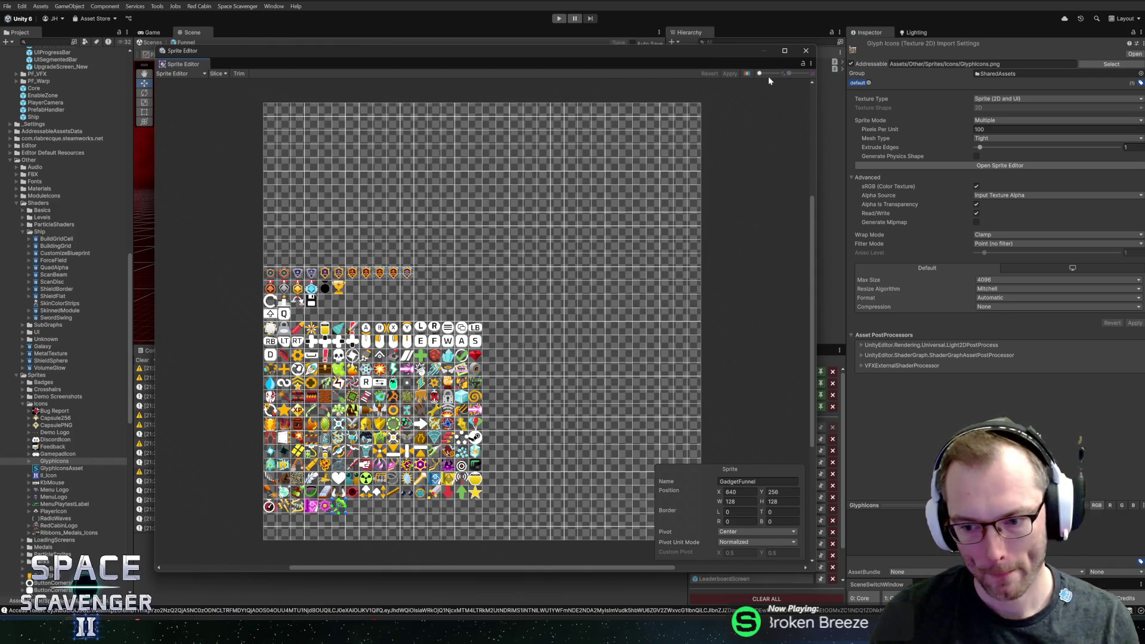
pyautogui.click(806, 53)
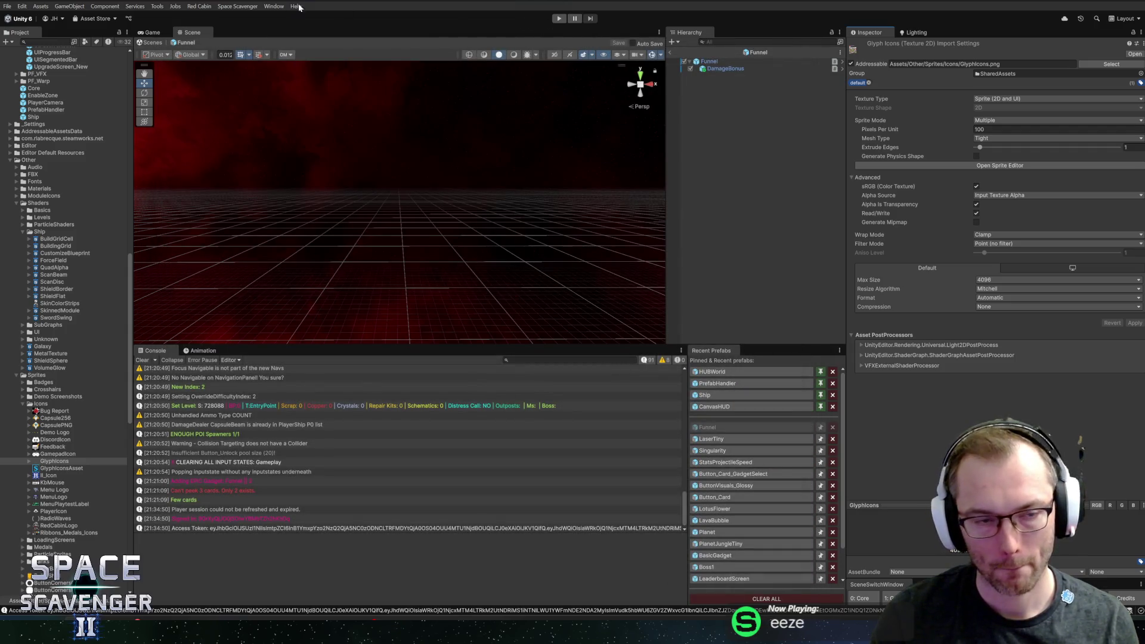
# - Run Space Scavenger > Generate Glyph Enum, then select Funnel in the Hierarchy
pyautogui.click(245, 6)
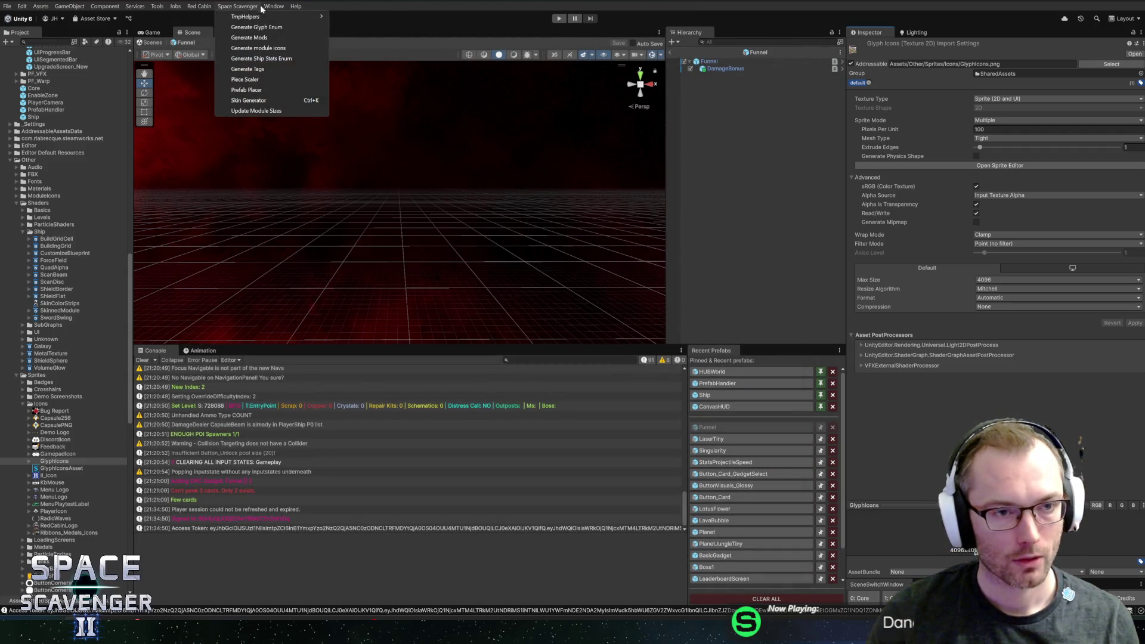
pyautogui.moveTo(277, 11)
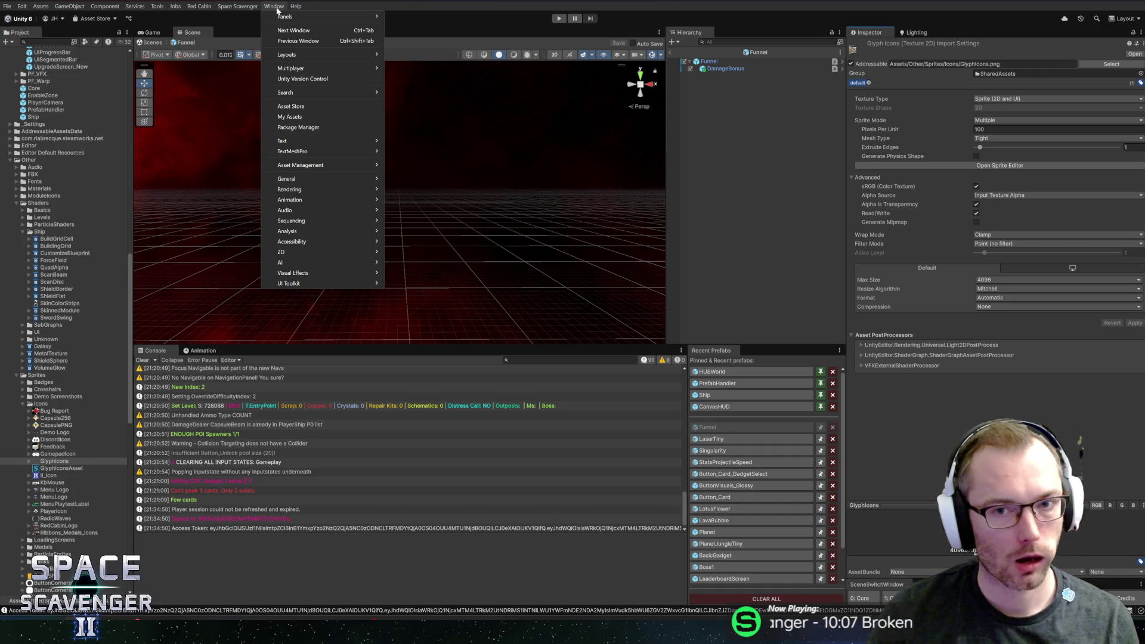
pyautogui.click(277, 10)
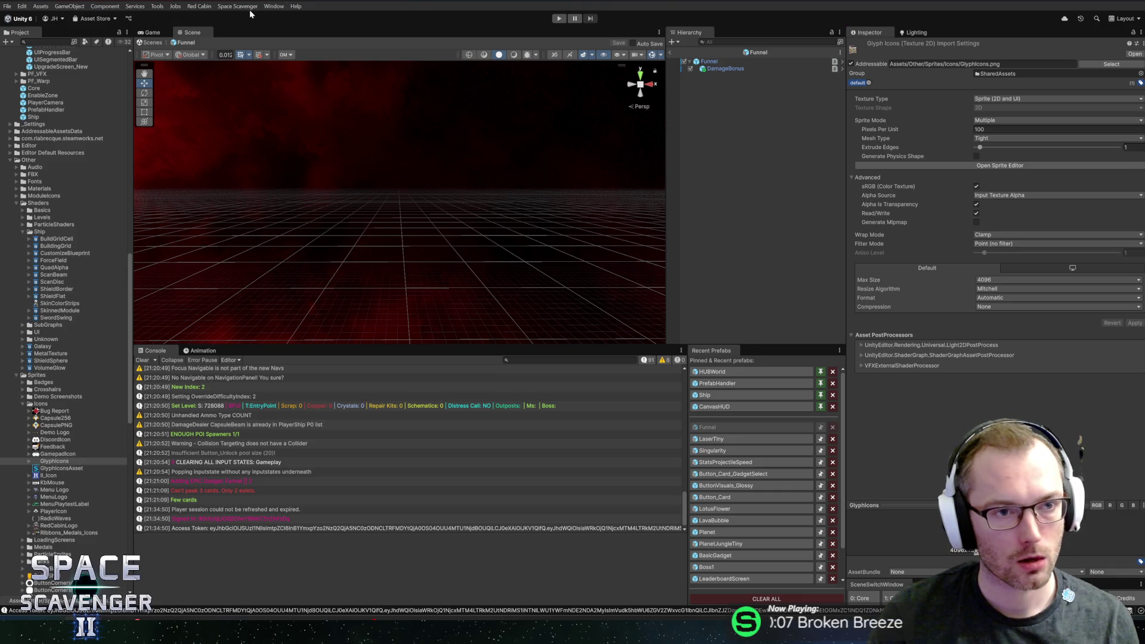
pyautogui.click(247, 8)
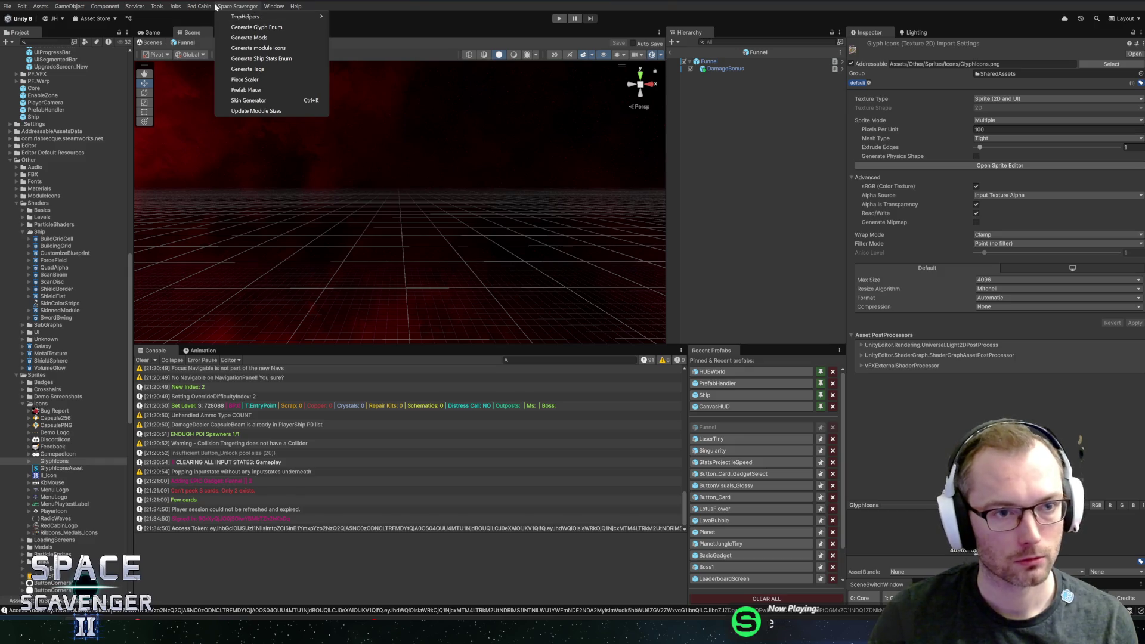
pyautogui.click(244, 28)
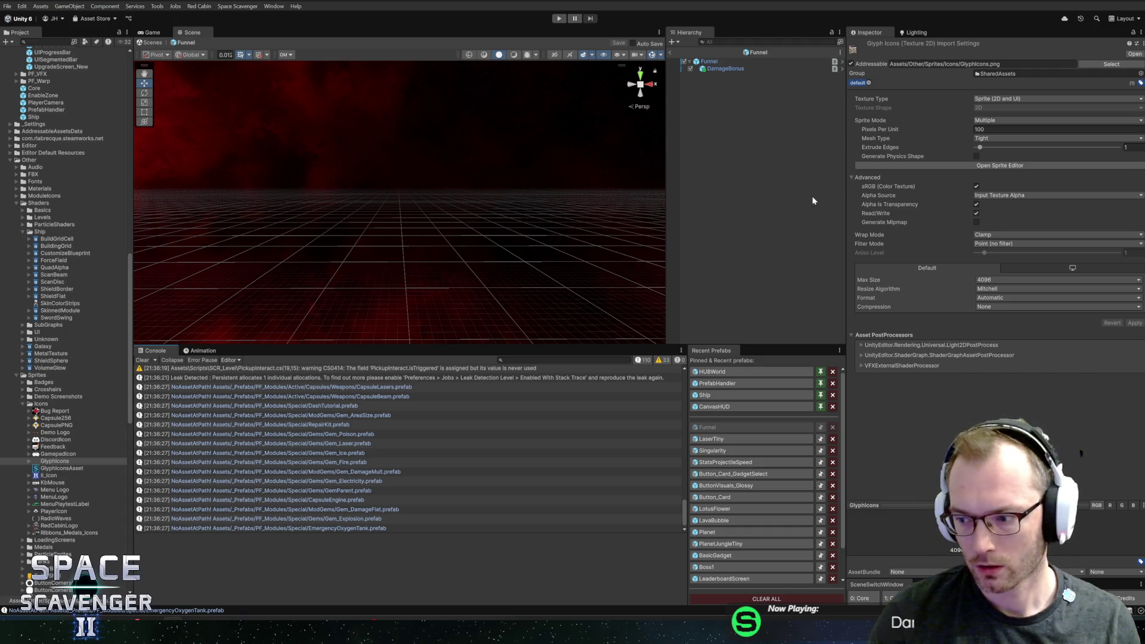
pyautogui.click(731, 62)
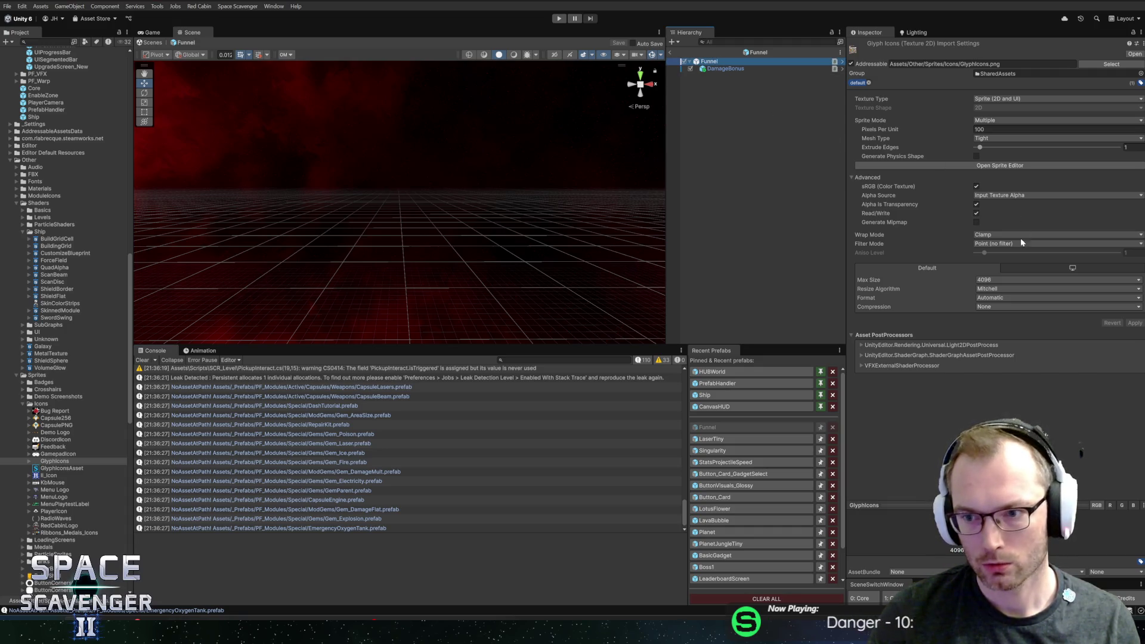
# - Assign the GadgetFunnel icon sprite and funnel Icon ID, save the prefab, and exit it
pyautogui.scroll(-10, 1055, 379)
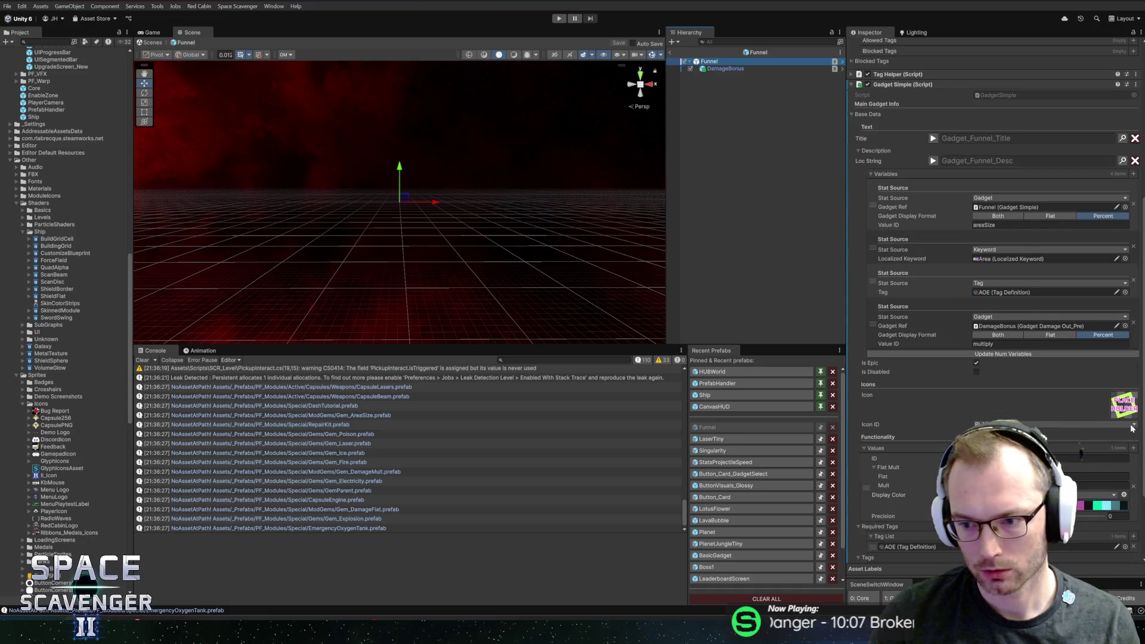
pyautogui.click(1126, 418)
pyautogui.write('funnel')
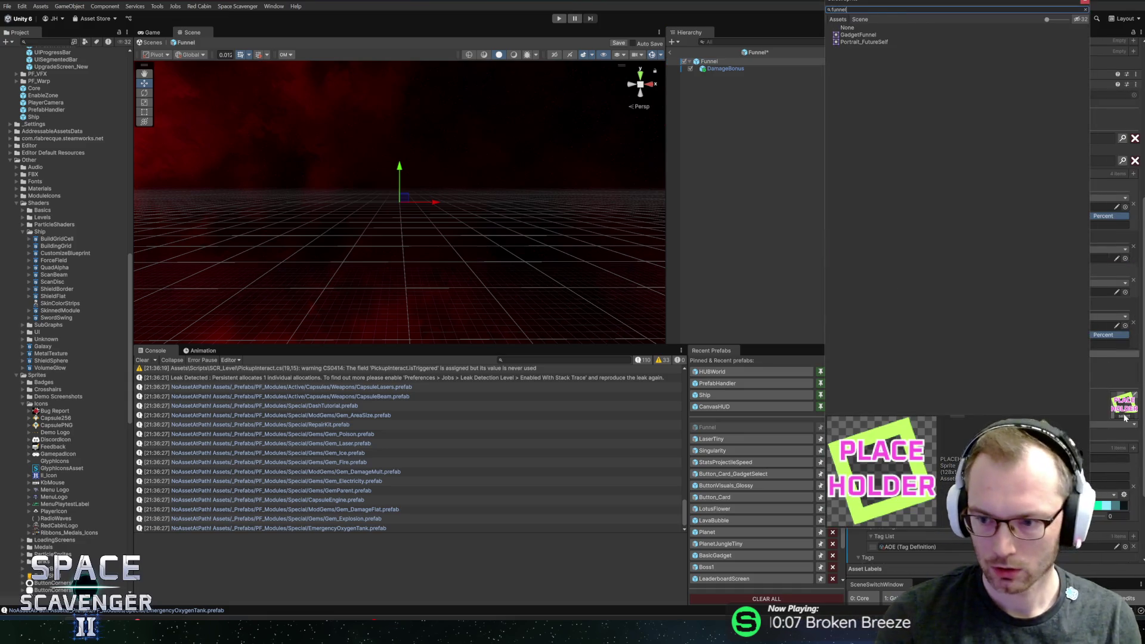
pyautogui.doubleClick(858, 35)
pyautogui.click(1050, 424)
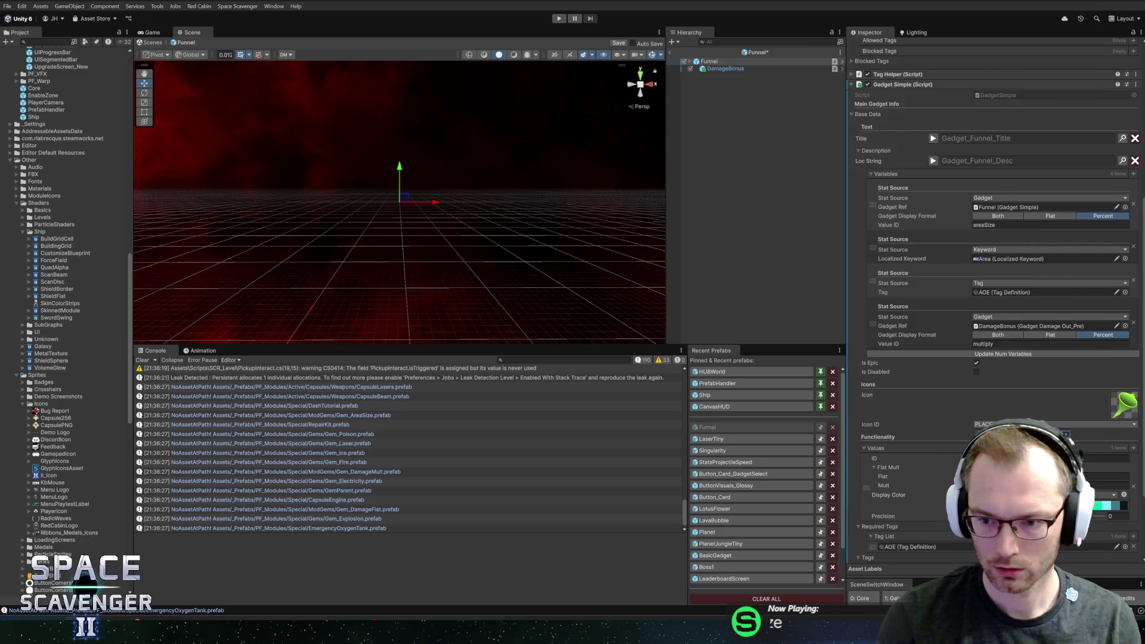
pyautogui.click(1015, 445)
pyautogui.hotkey('ctrl', 's')
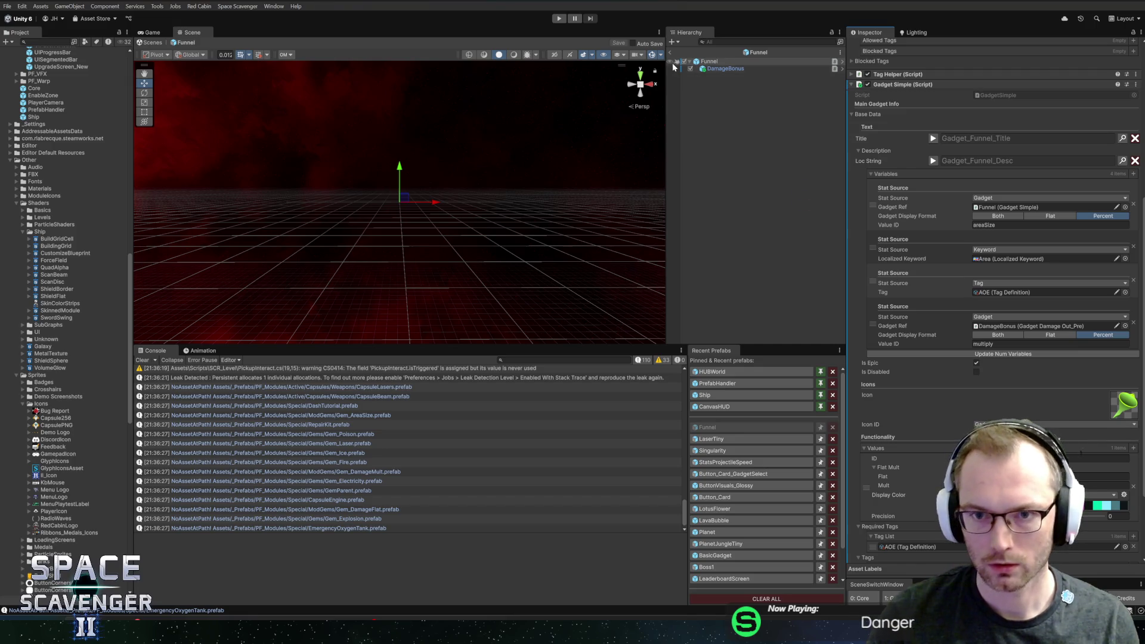
pyautogui.click(670, 52)
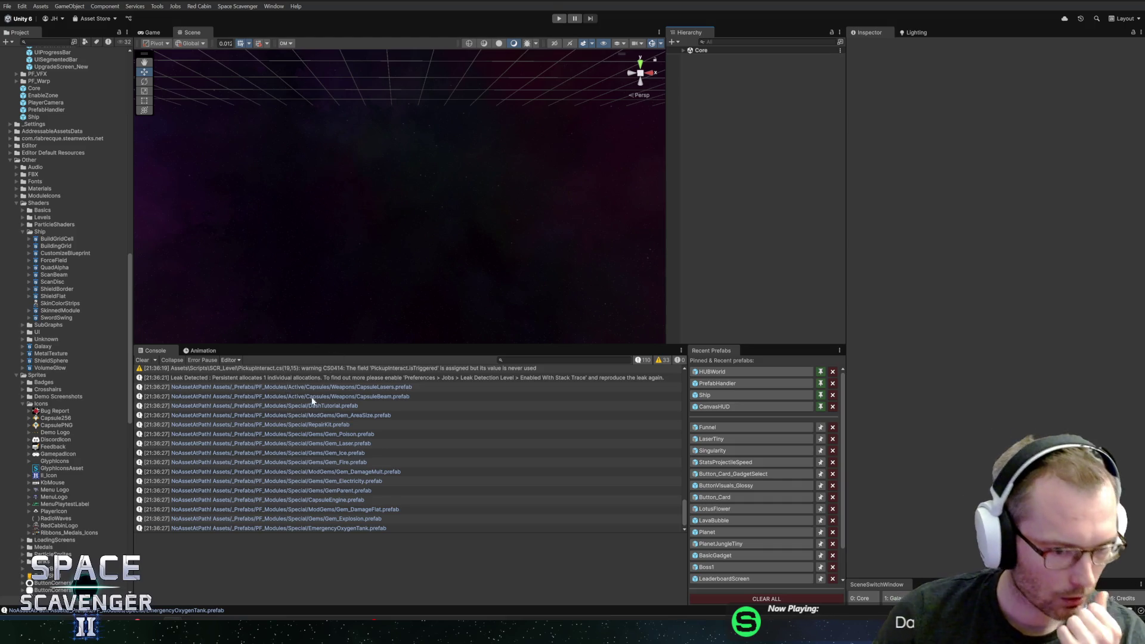
# - Review the NoAssetAtPath warnings for CapsuleBeam, DashTutorial, RepairKit and Gem_Fire
pyautogui.click(299, 387)
pyautogui.click(307, 397)
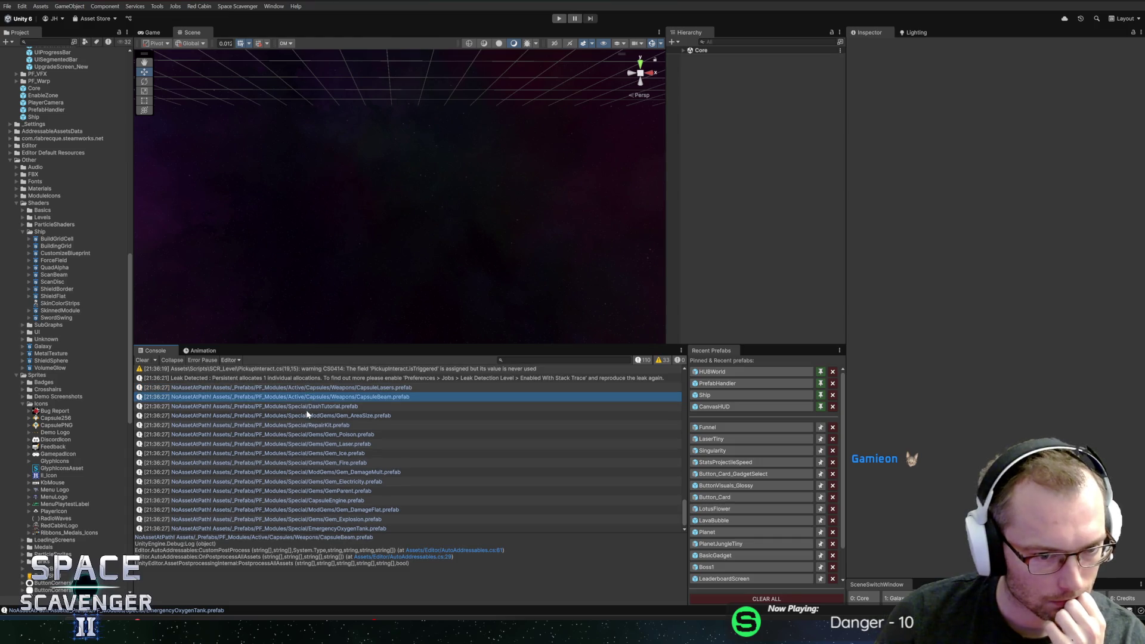
pyautogui.click(307, 410)
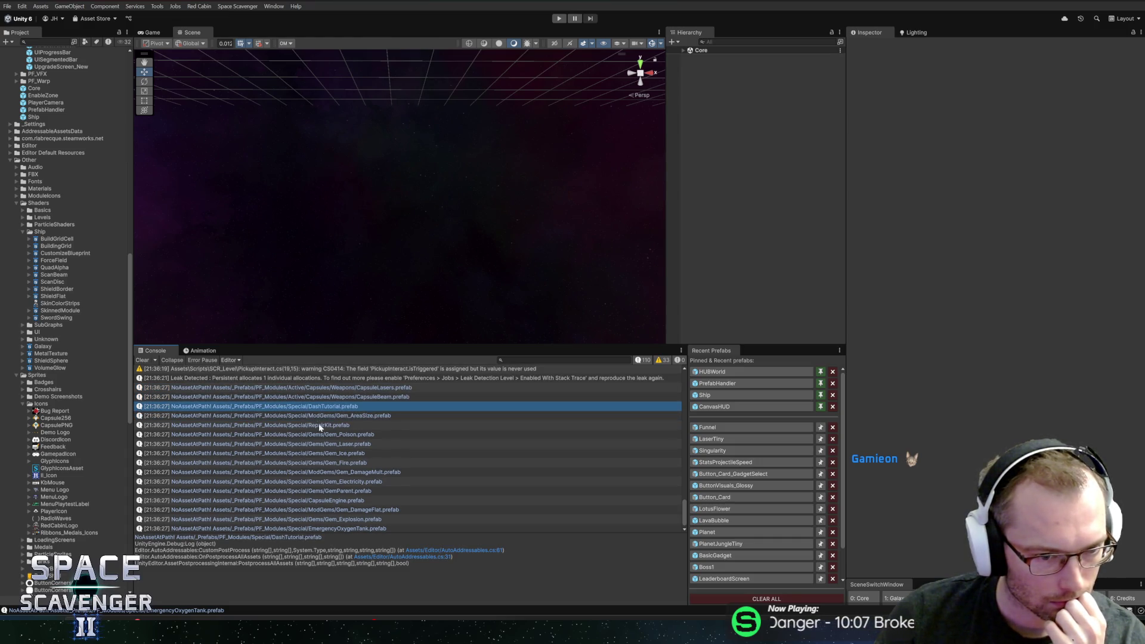
pyautogui.click(321, 426)
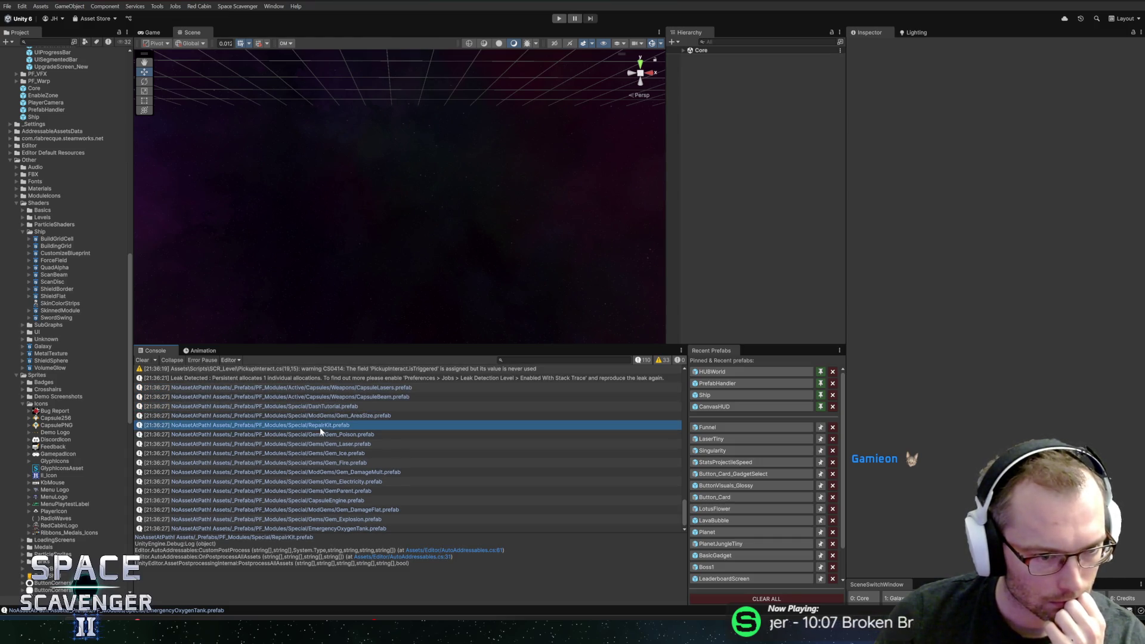
pyautogui.click(286, 398)
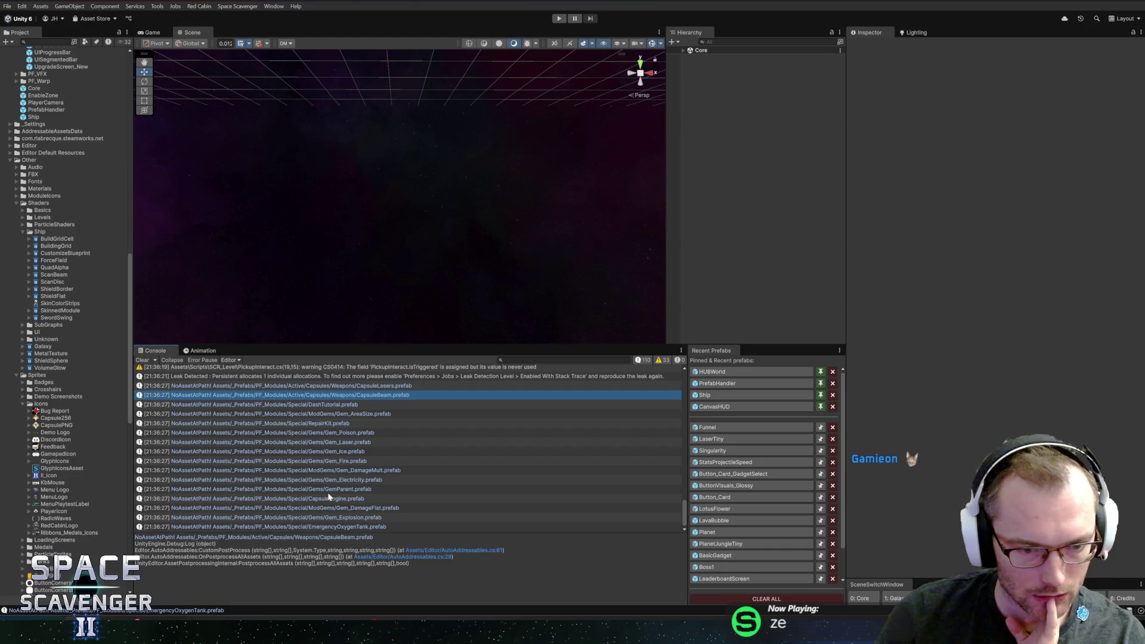
pyautogui.click(301, 463)
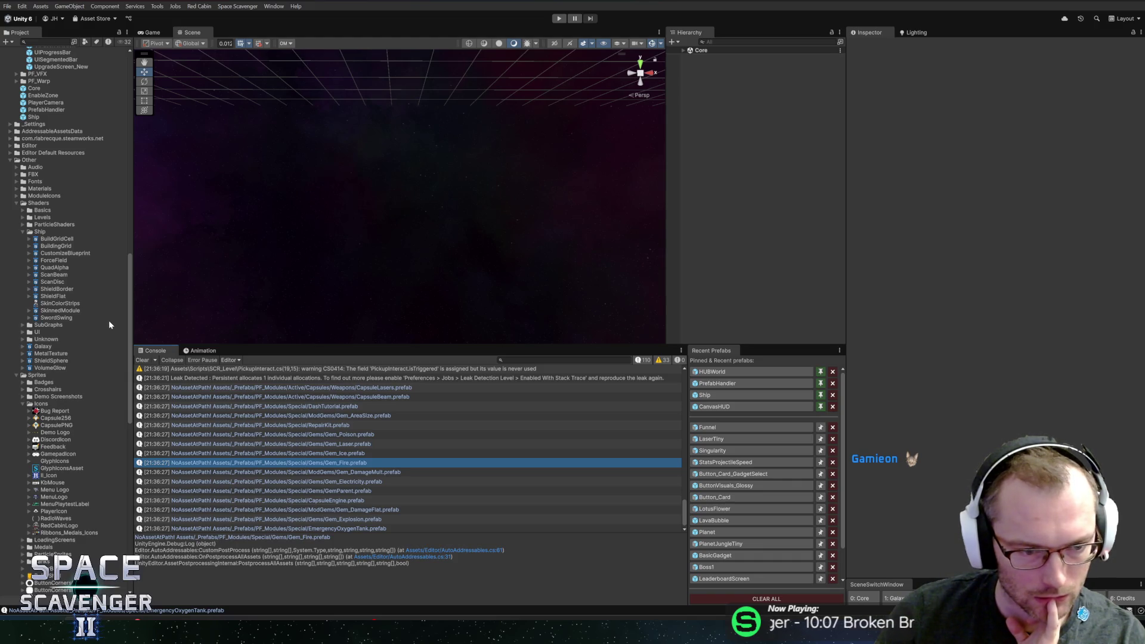
# - Select Gem_Fire in PF_Modules/Special/Gems and open the warning's source code in Rider
pyautogui.scroll(10, 62, 317)
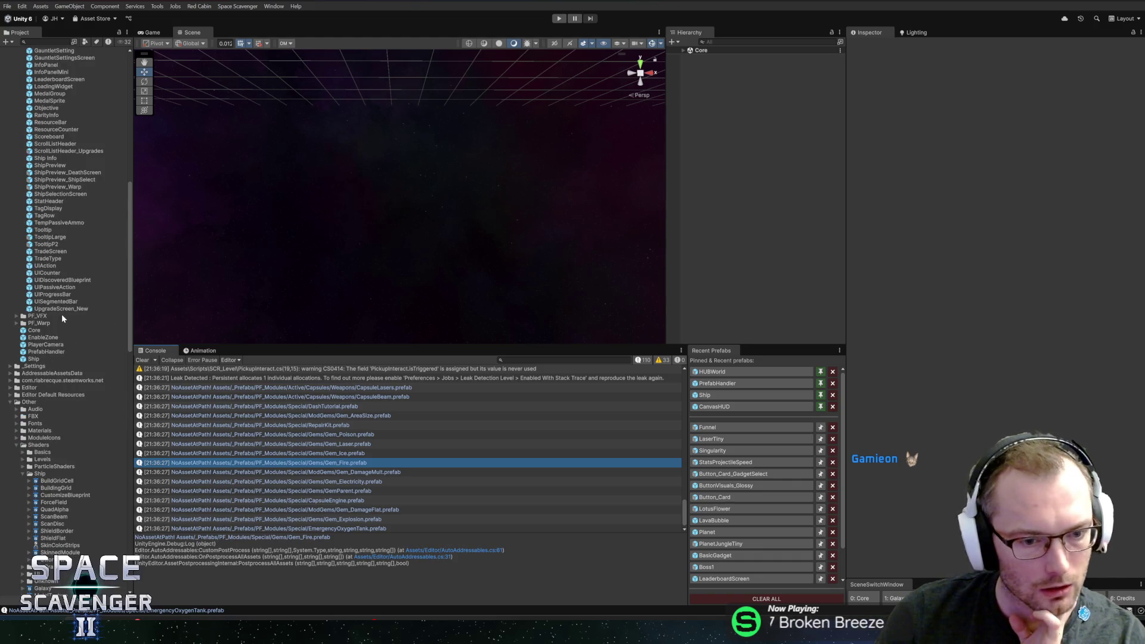
pyautogui.scroll(15, 62, 313)
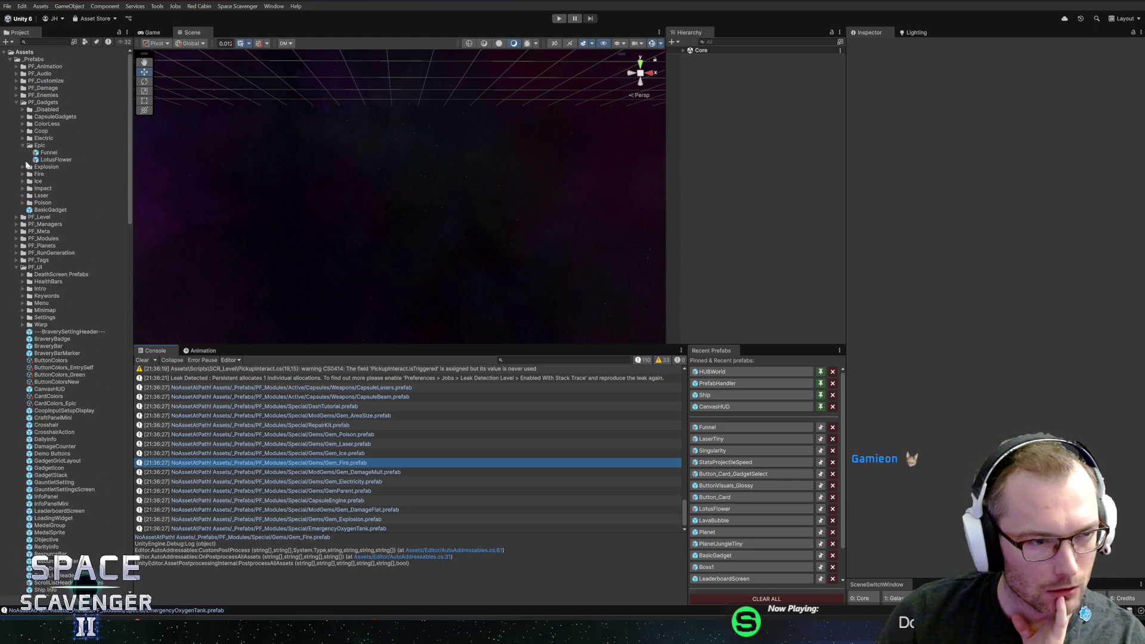
pyautogui.click(16, 238)
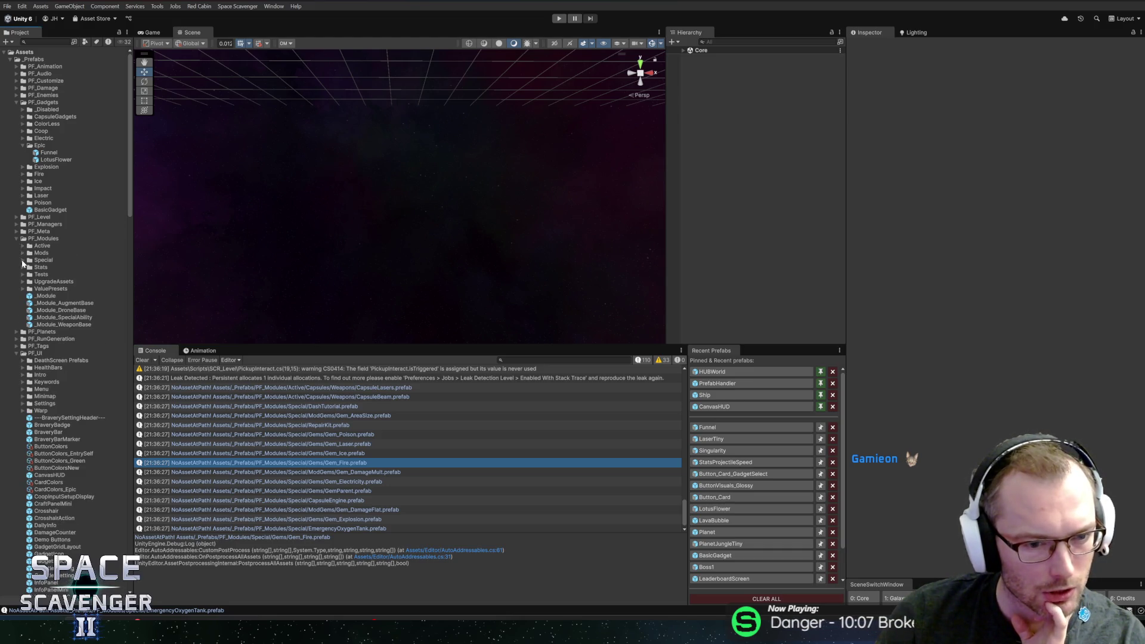
pyautogui.click(23, 261)
pyautogui.click(29, 267)
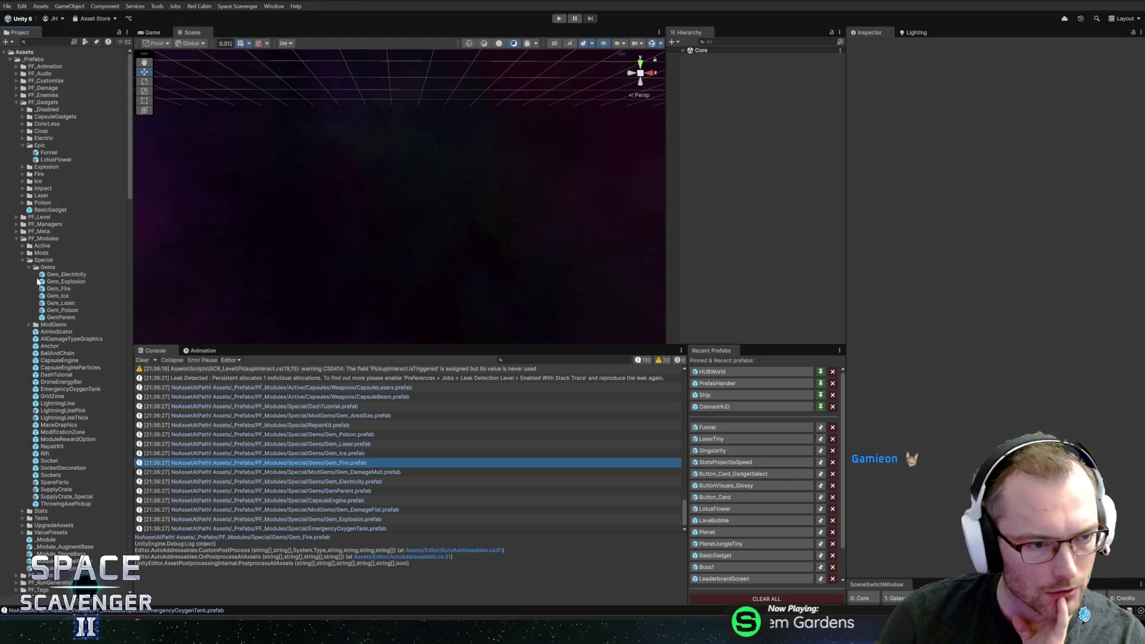
pyautogui.click(44, 289)
pyautogui.doubleClick(294, 461)
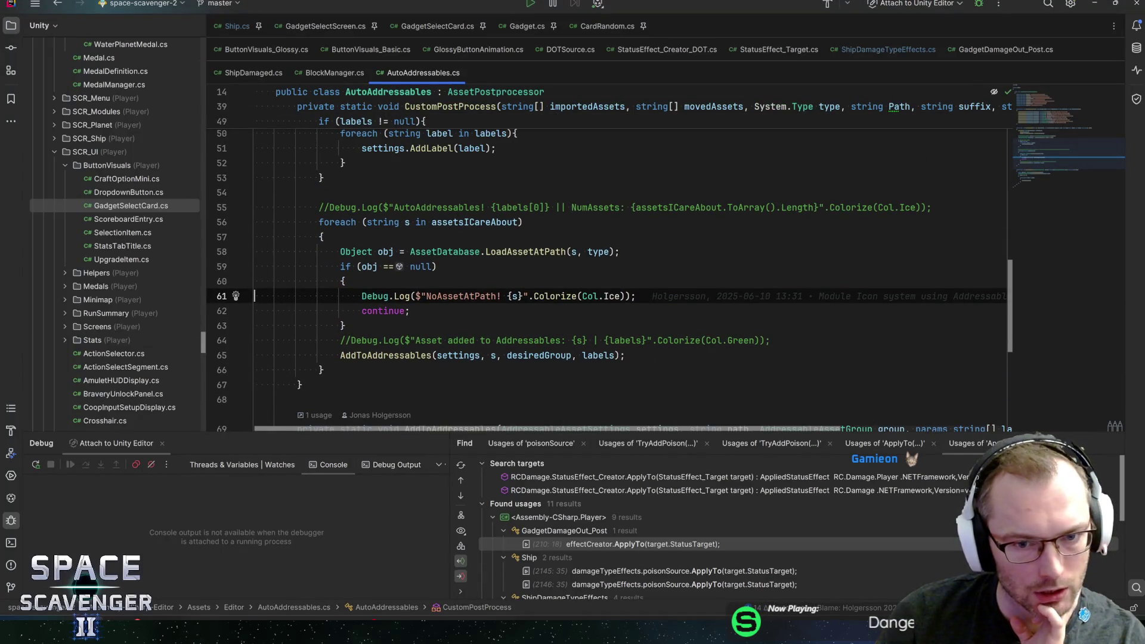
# - Check the usages of the type parameter and CustomPostProcess in AutoAddressables.cs
pyautogui.click(597, 251)
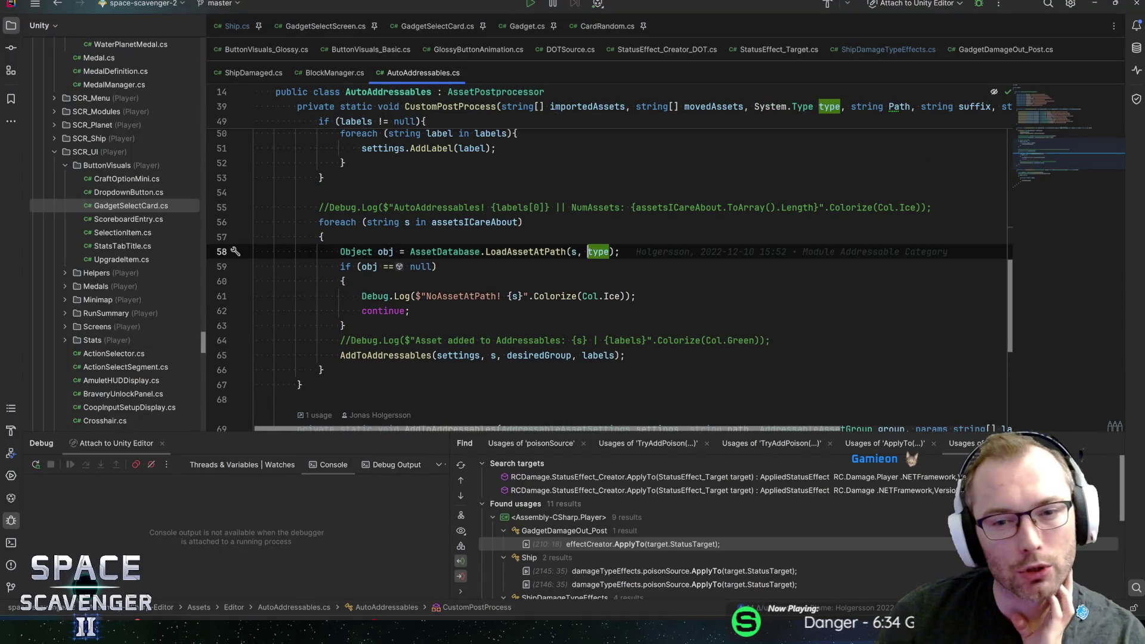
pyautogui.scroll(4, 597, 252)
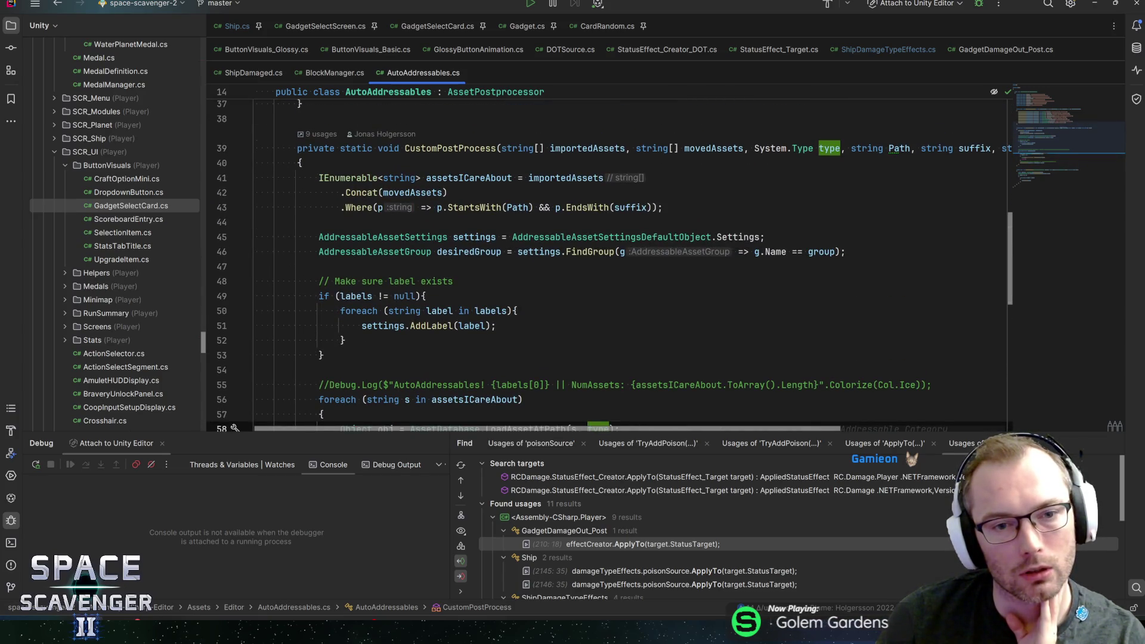
pyautogui.click(488, 148)
pyautogui.scroll(5, 488, 148)
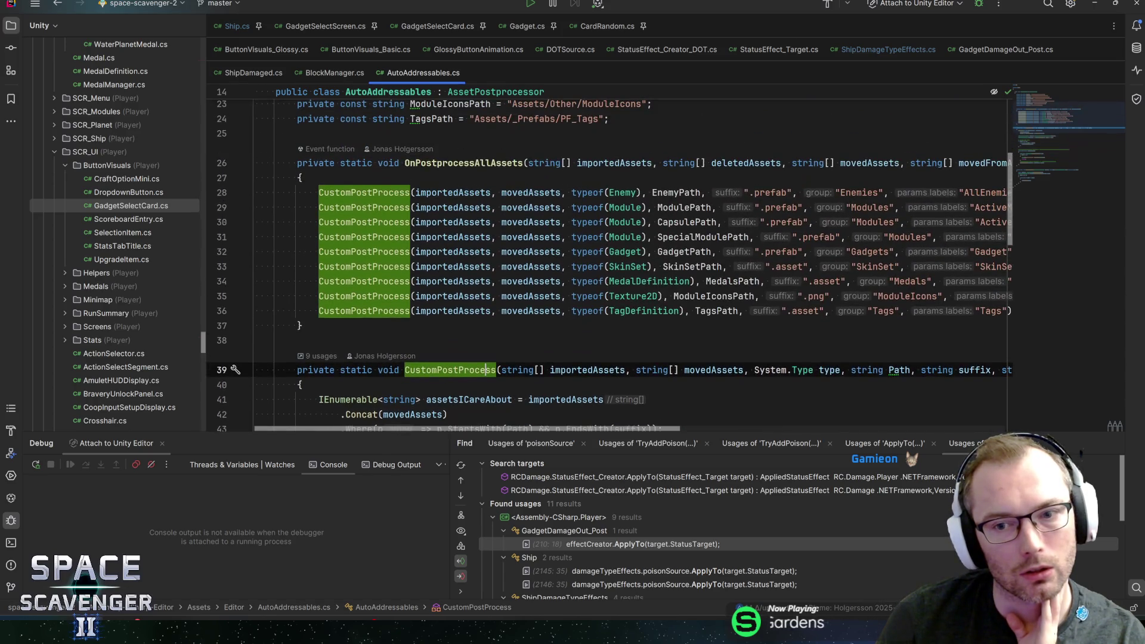
pyautogui.moveTo(524, 428)
pyautogui.mouseDown()
pyautogui.moveTo(644, 431)
pyautogui.moveTo(497, 426)
pyautogui.mouseUp()
pyautogui.scroll(-10, 497, 418)
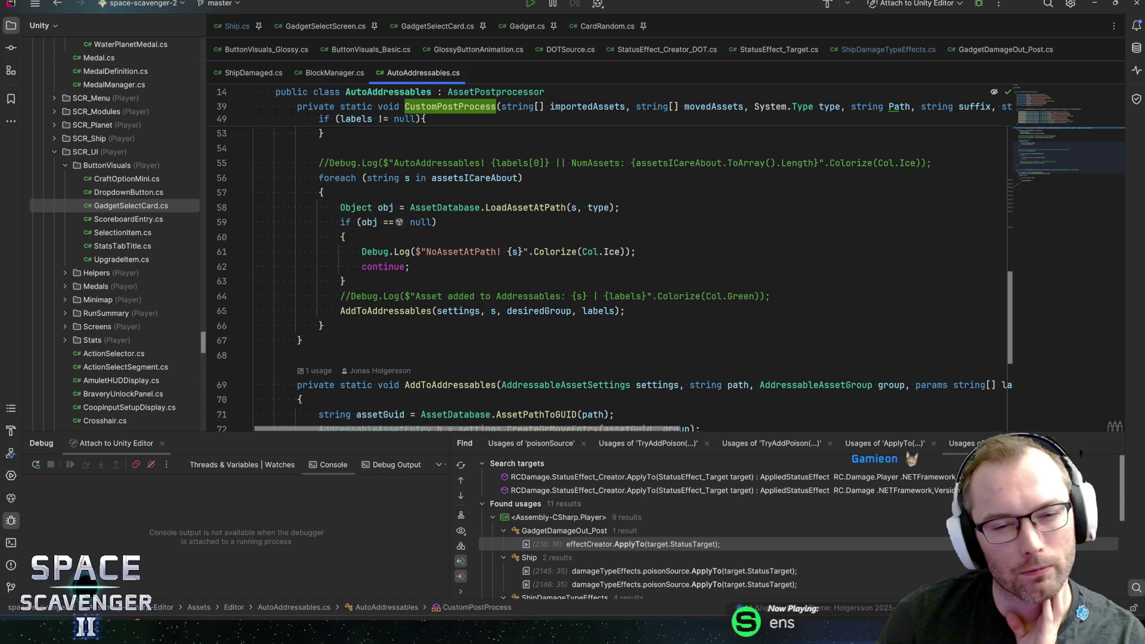
# - Change the log message to "NoAsset of type {type} AtPath! {s}" and return to Unity
pyautogui.click(465, 252)
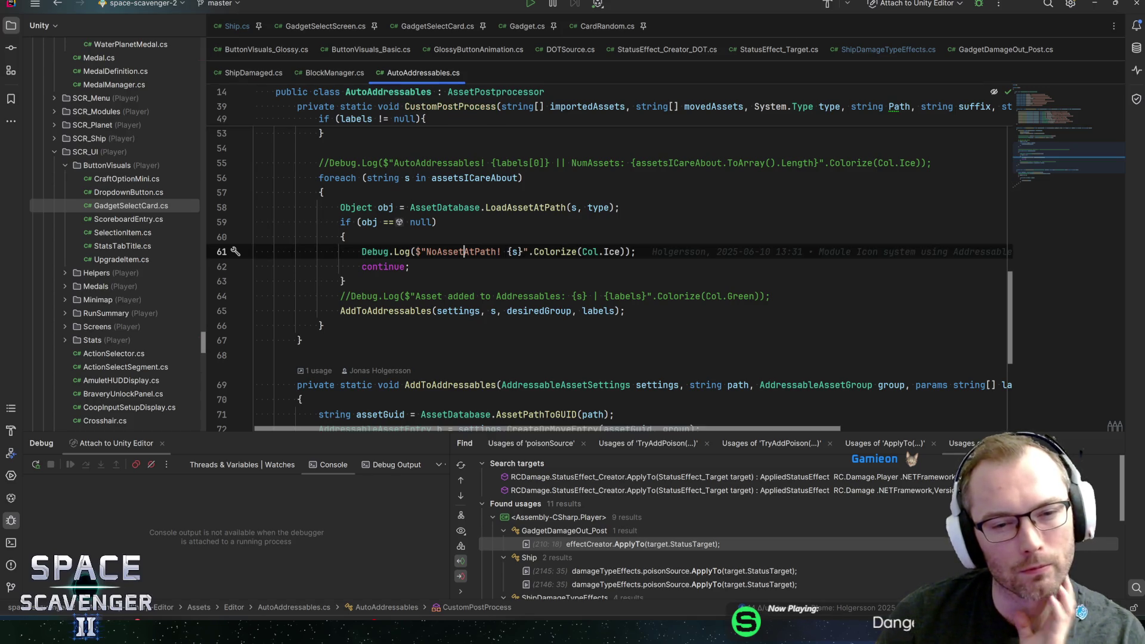
pyautogui.write('of type {')
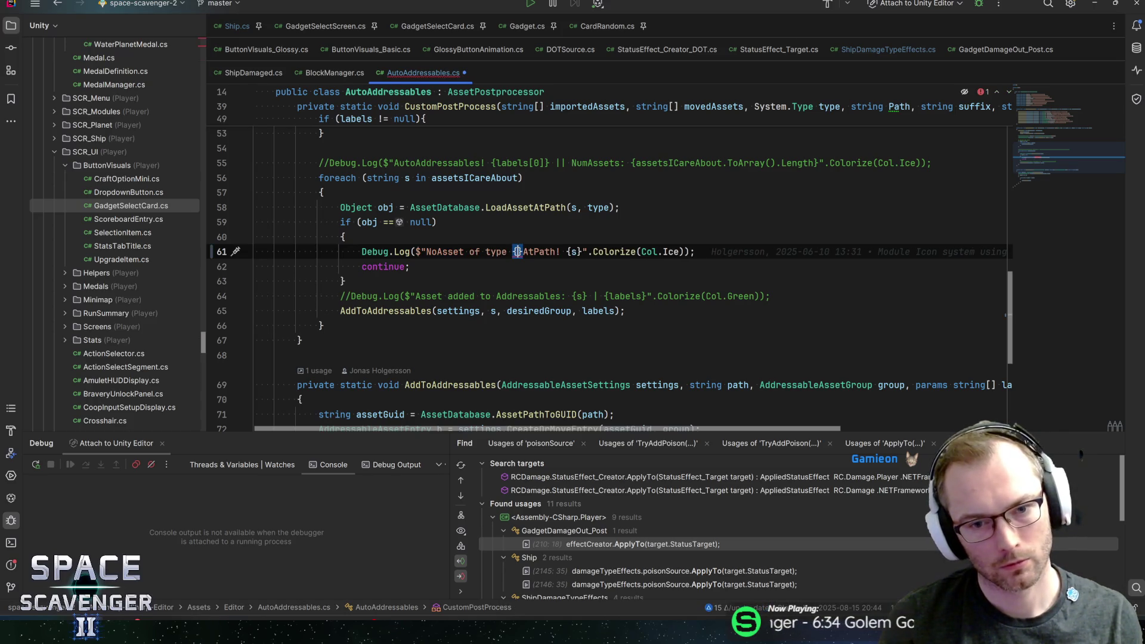
pyautogui.write('type')
pyautogui.press('Right')
pyautogui.press('End')
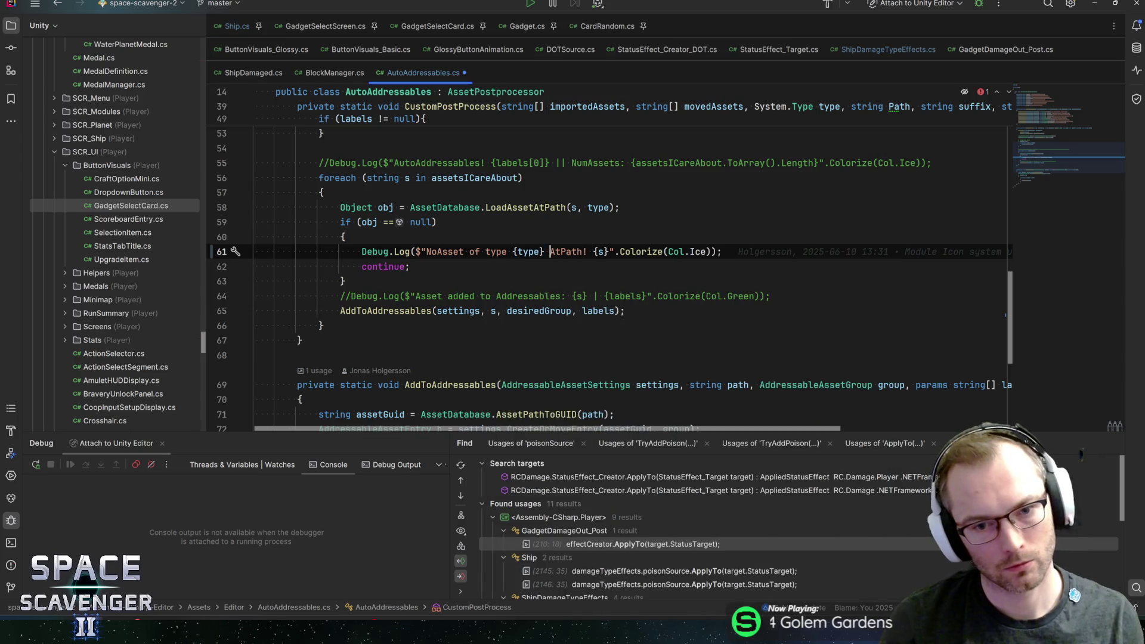
pyautogui.click(405, 267)
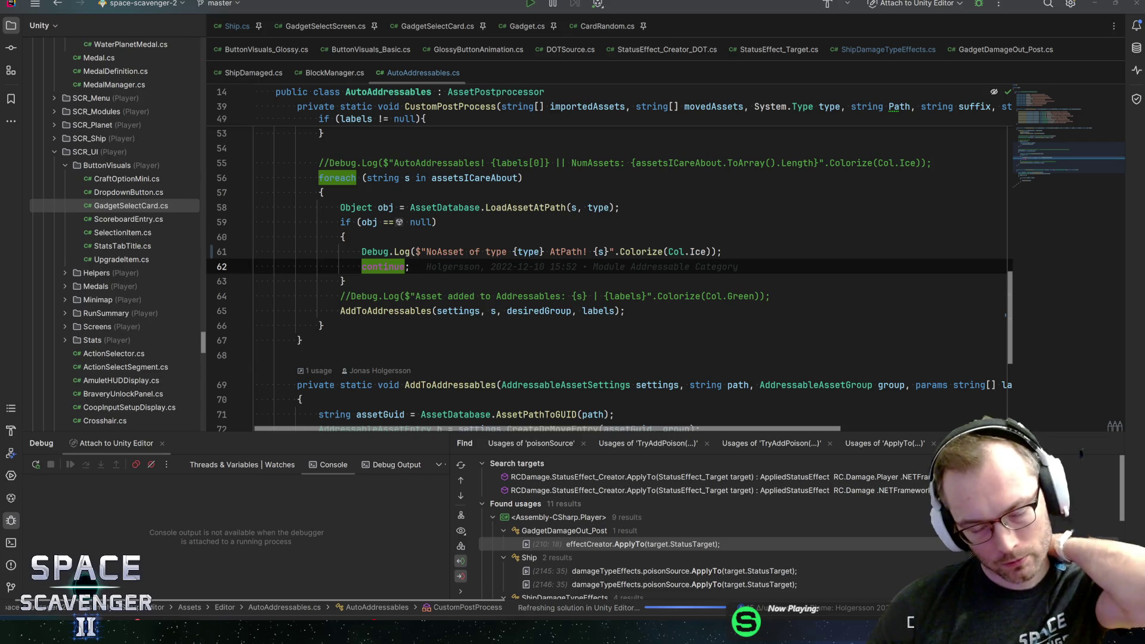
pyautogui.click(1094, 4)
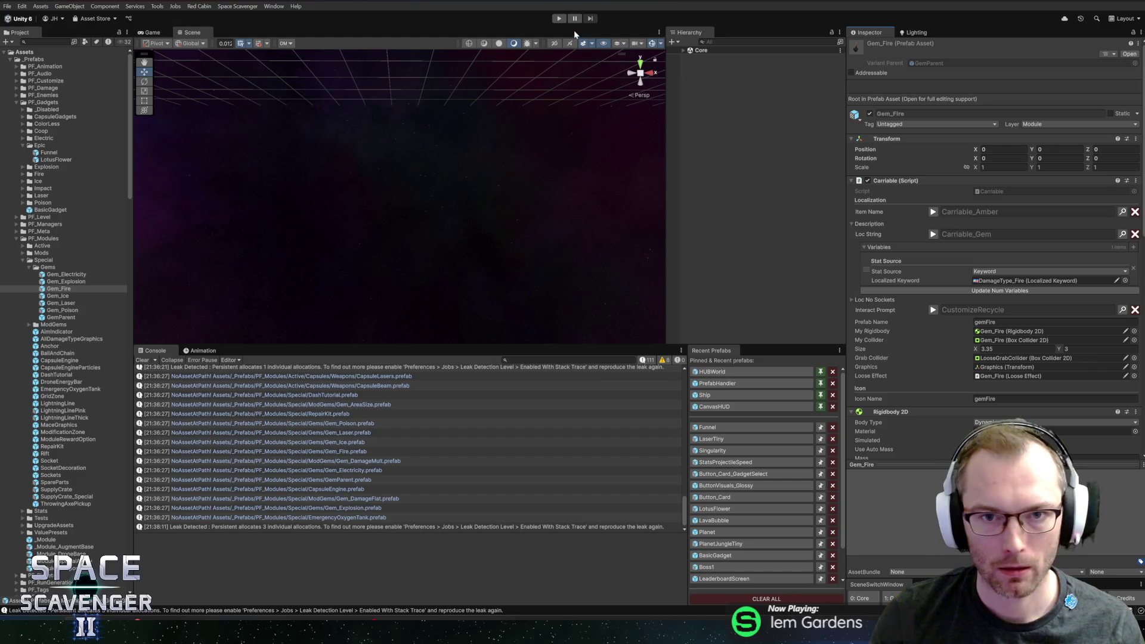
# - Clear the Console, collapse the Gems, ModGems and Special folders, and search the project for 'criti'
pyautogui.click(142, 360)
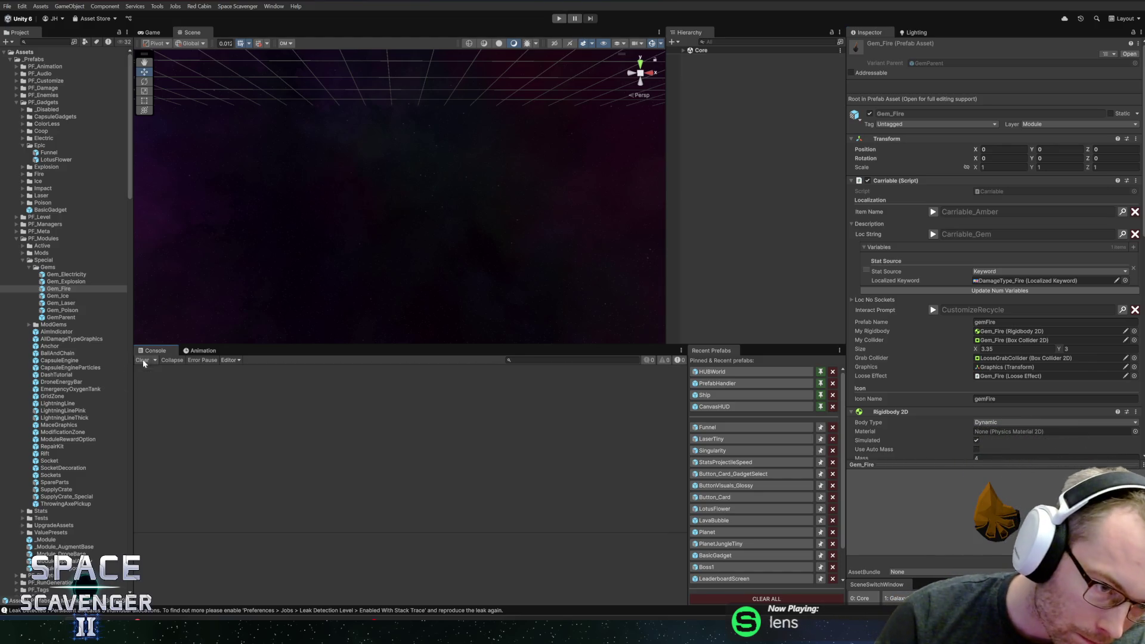
pyautogui.click(27, 269)
pyautogui.click(28, 269)
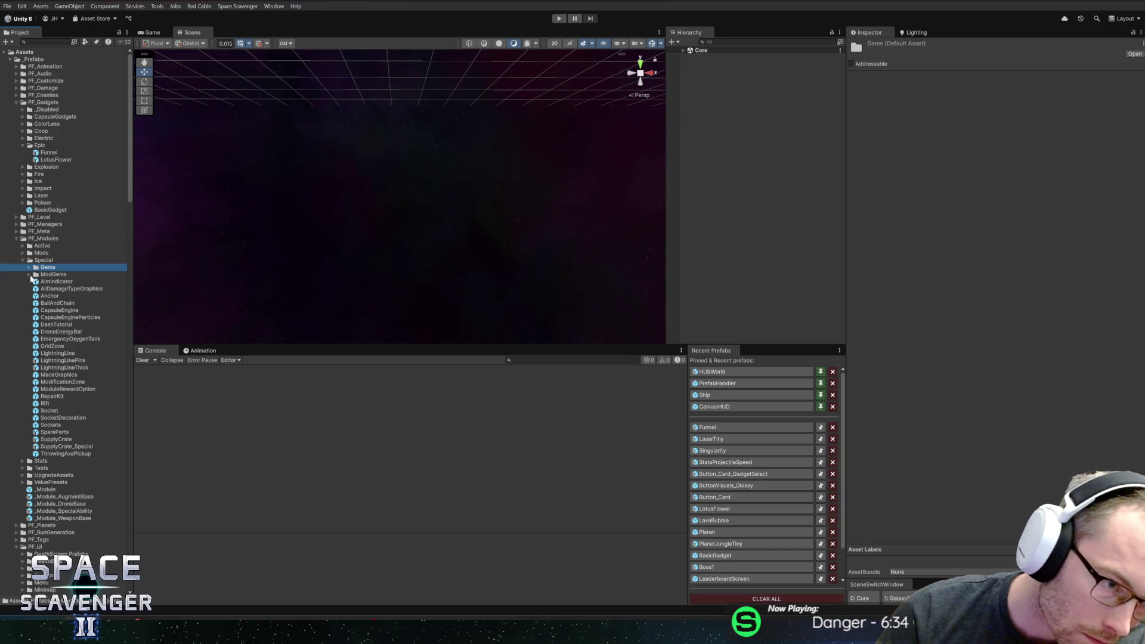
pyautogui.click(30, 275)
pyautogui.click(30, 275)
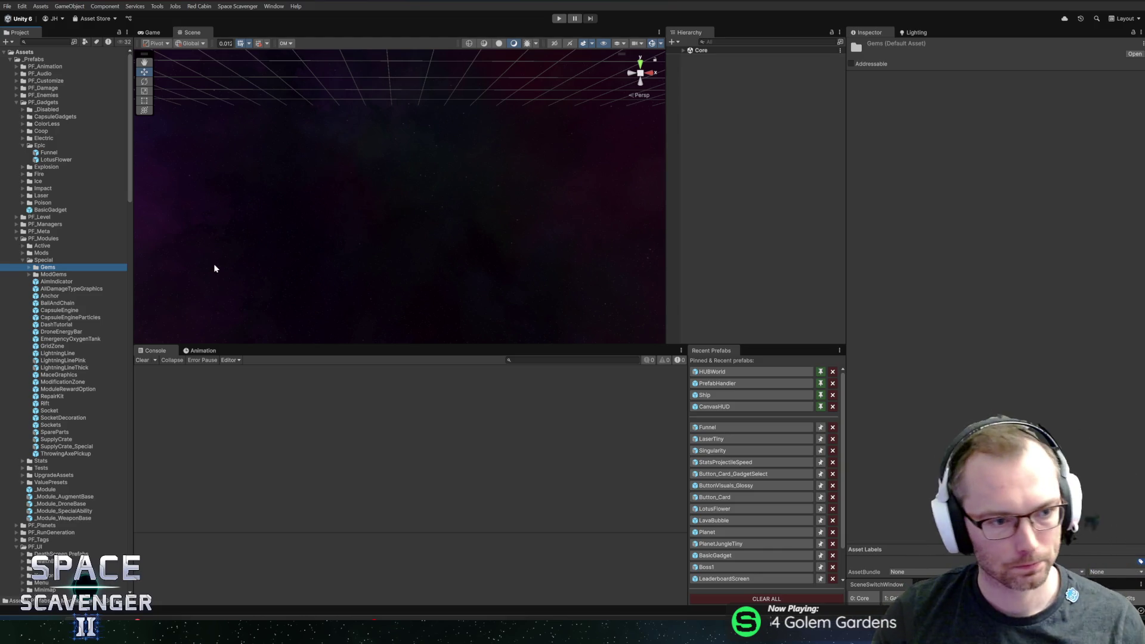
pyautogui.click(48, 275)
pyautogui.click(44, 267)
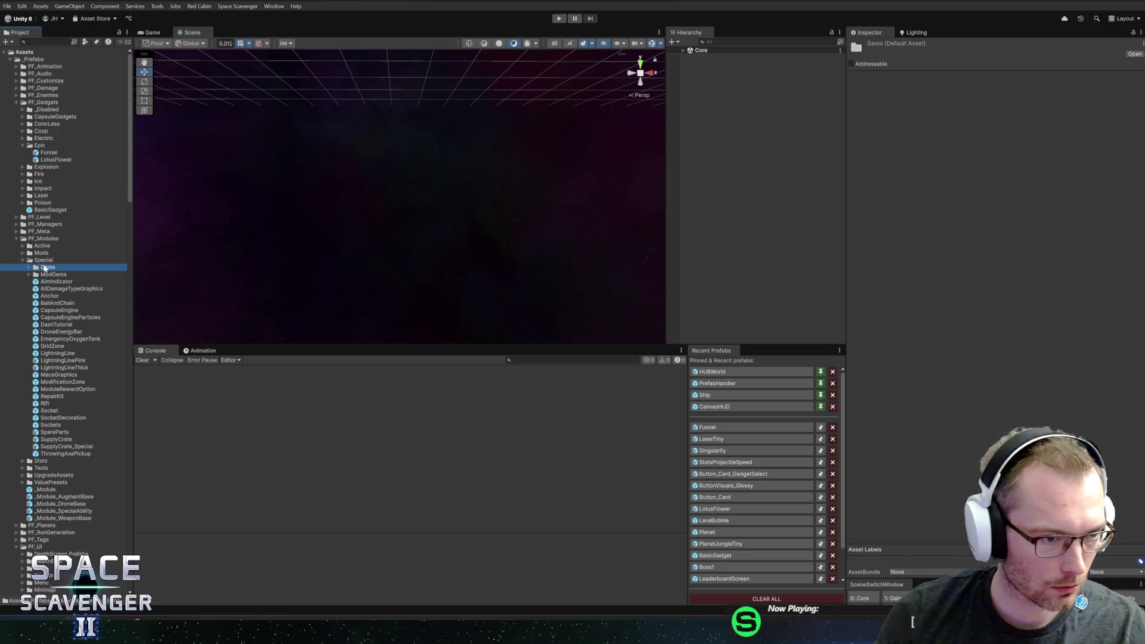
pyautogui.click(44, 260)
pyautogui.press('Left')
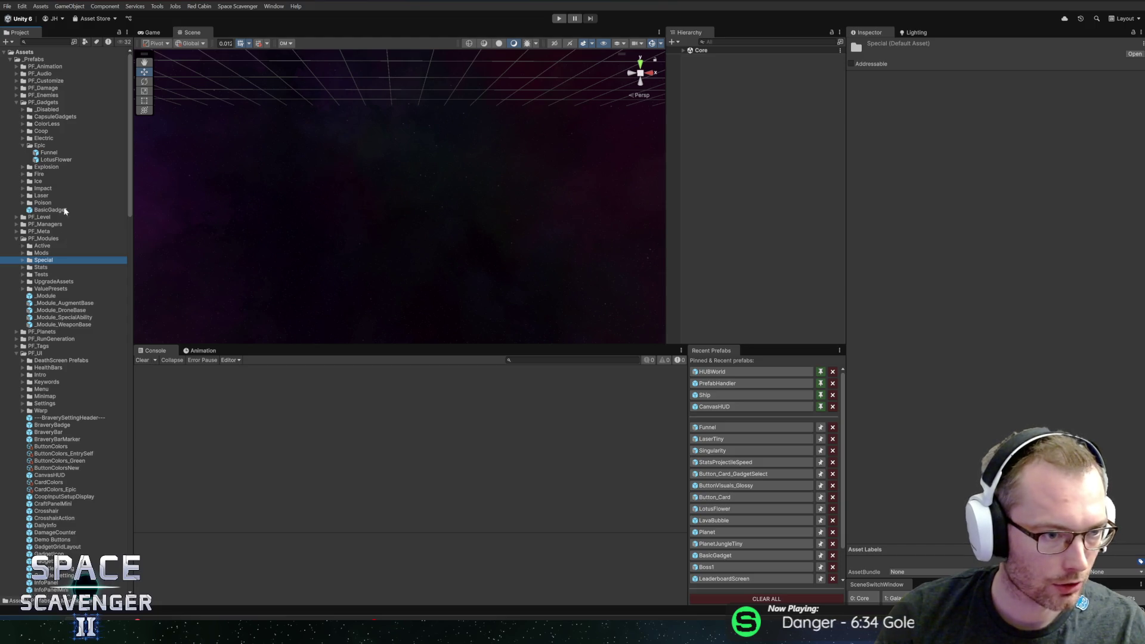
pyautogui.click(30, 42)
pyautogui.write('criti')
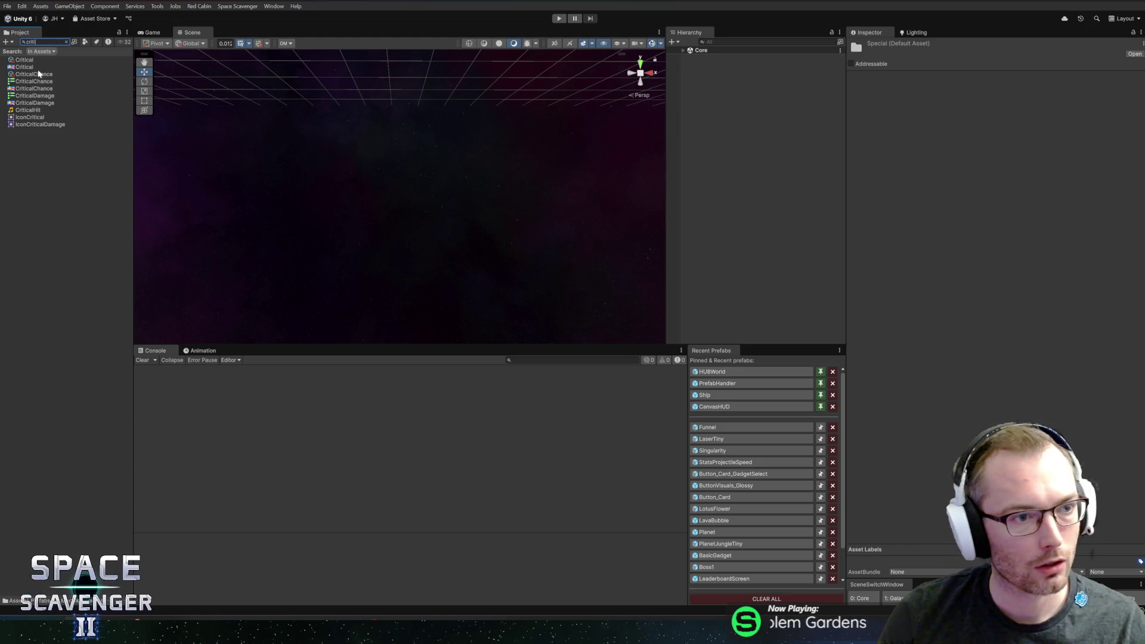
# - Find the CriticalChance mod definition through the Project search for 'criti' and select it
pyautogui.click(42, 76)
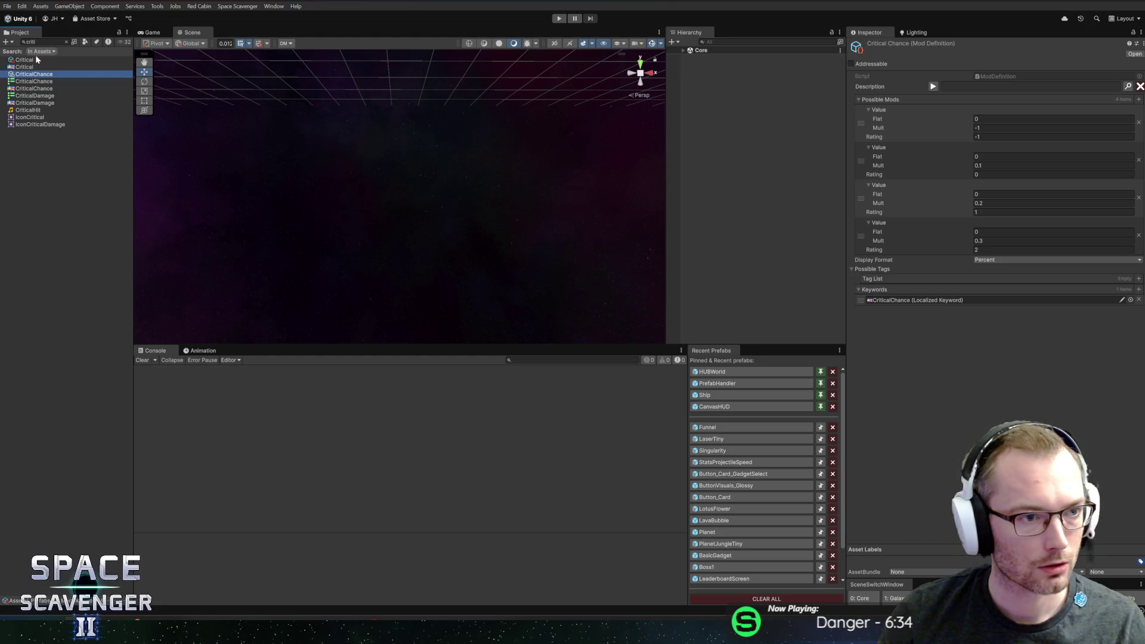
pyautogui.click(37, 59)
pyautogui.click(42, 78)
pyautogui.doubleClick(42, 78)
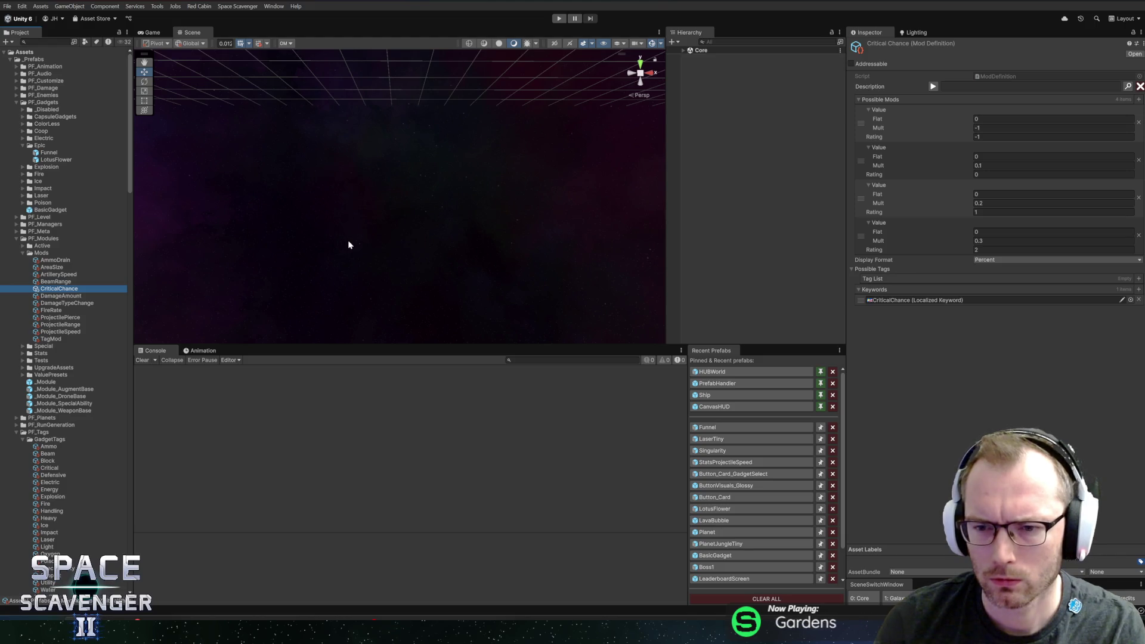
# - Set CriticalChance's Mult tiers to 0.05, 0.1 and 0.15
pyautogui.click(1014, 240)
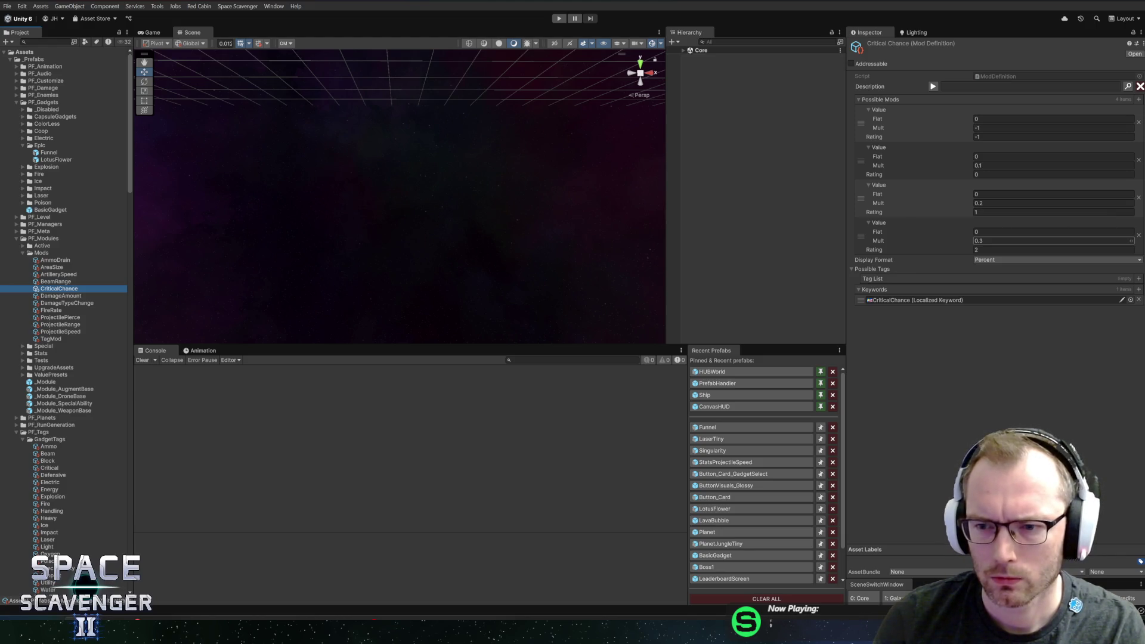
pyautogui.click(1014, 166)
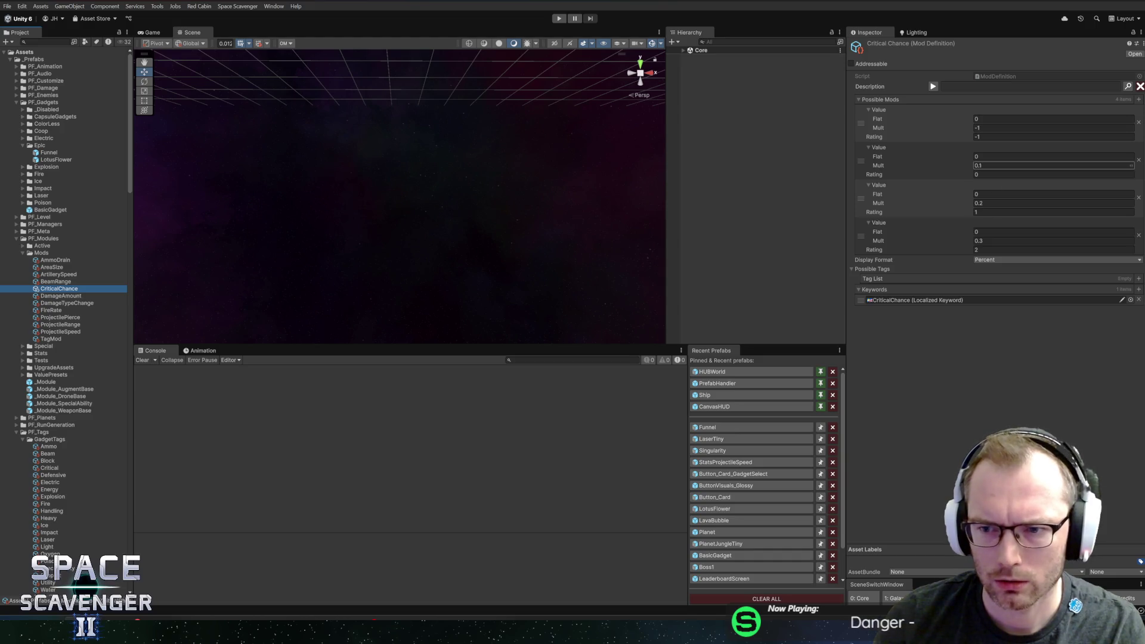
pyautogui.click(1014, 203)
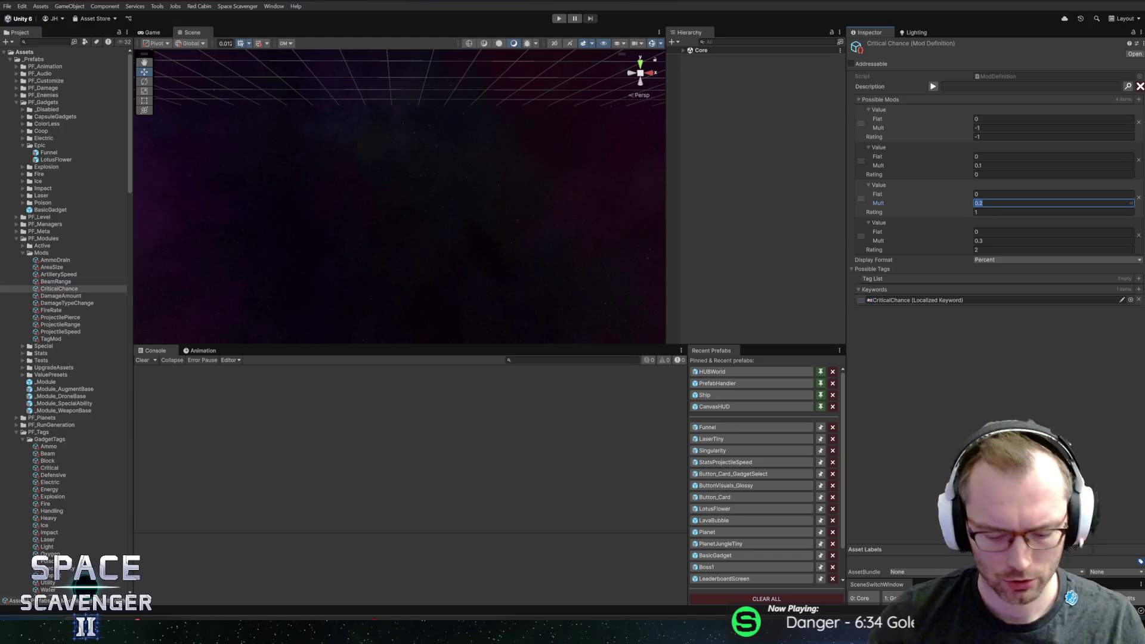
pyautogui.click(1044, 166)
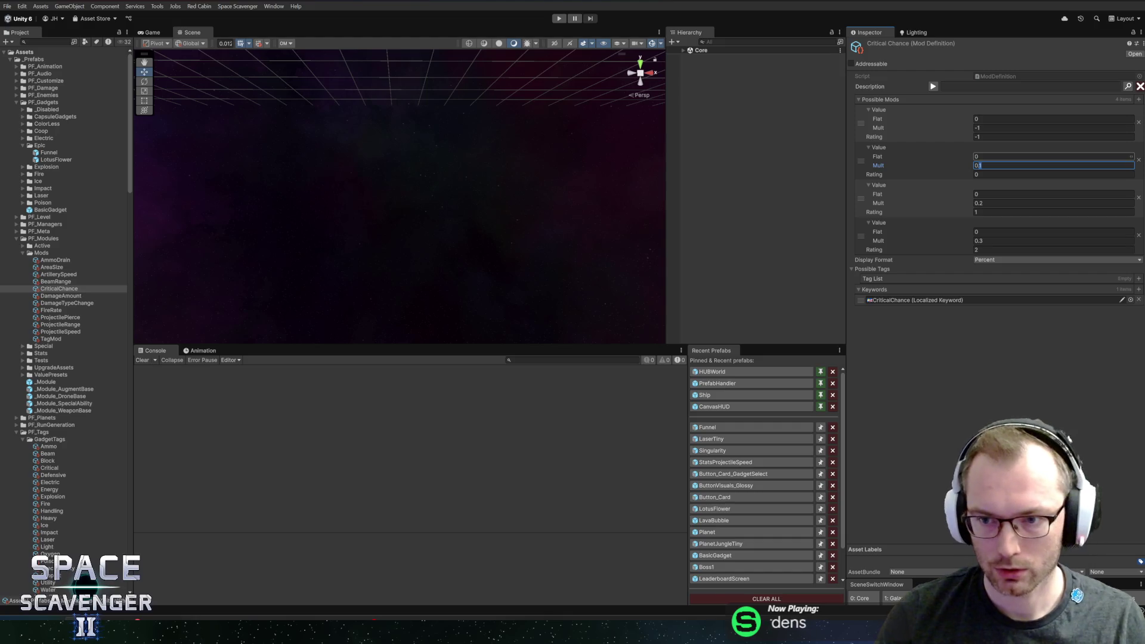
pyautogui.write('05')
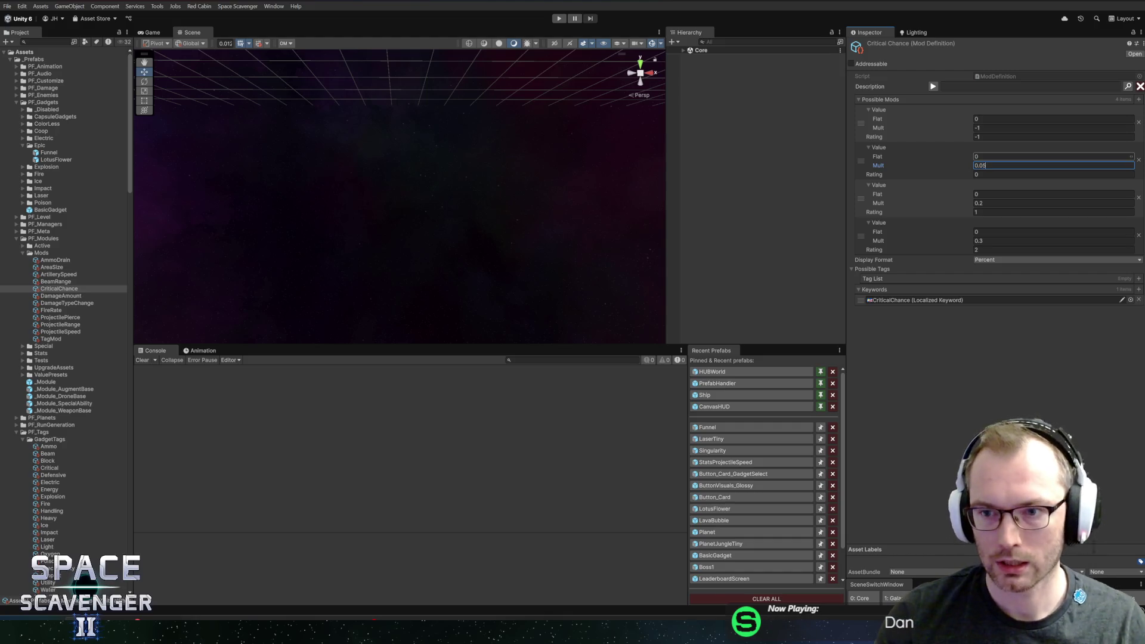
pyautogui.click(1014, 203)
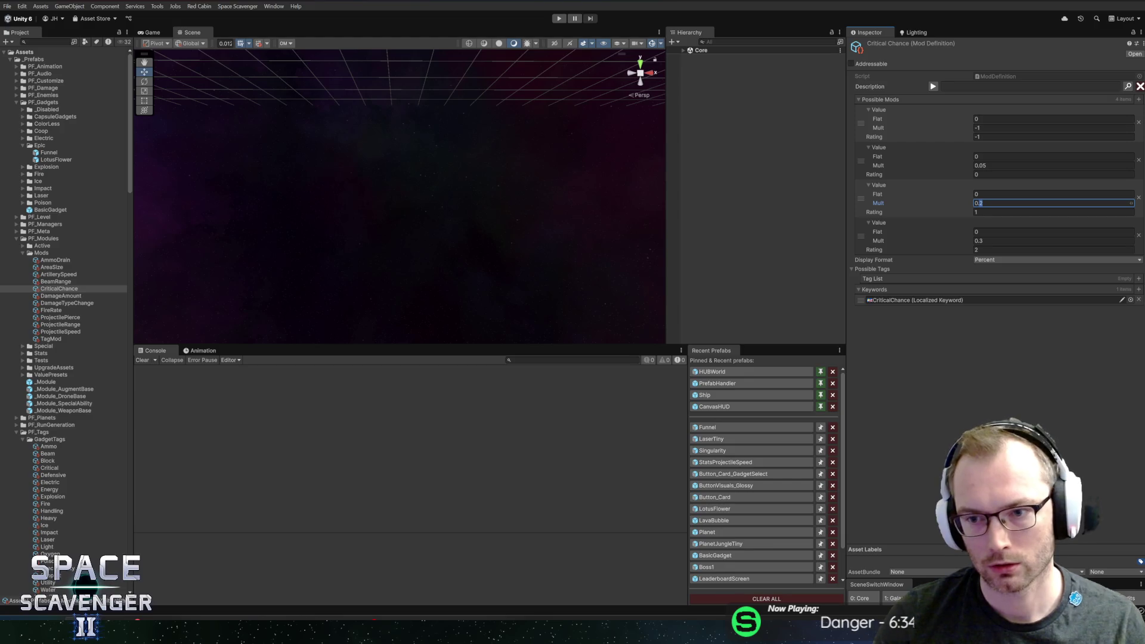
pyautogui.write('0.1')
pyautogui.click(1083, 240)
pyautogui.write('0.2')
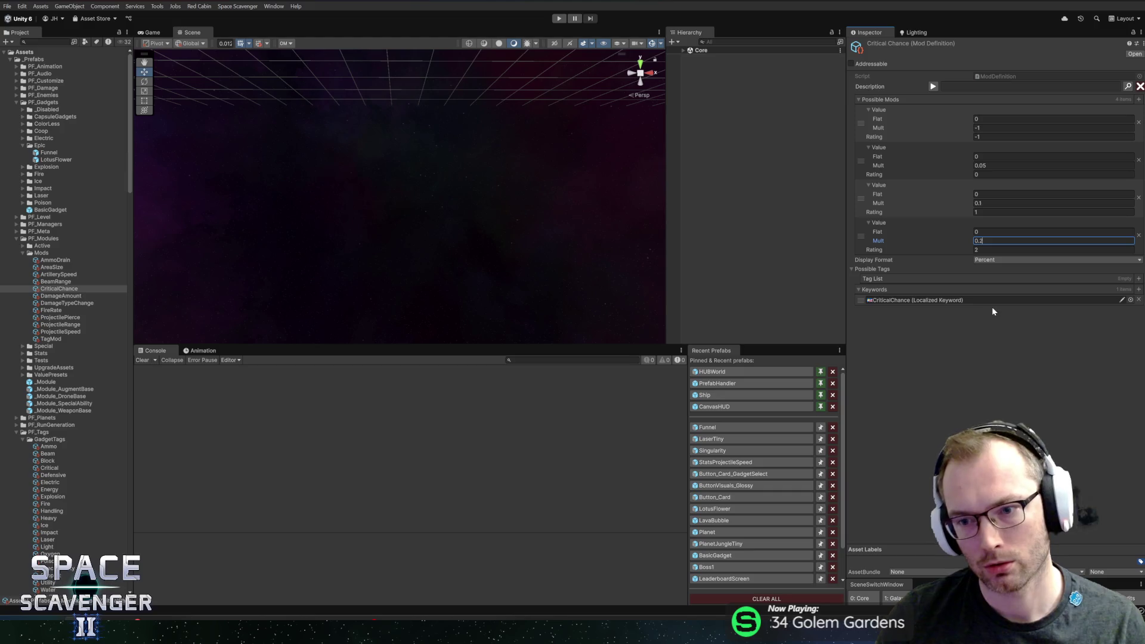
pyautogui.write('0.15')
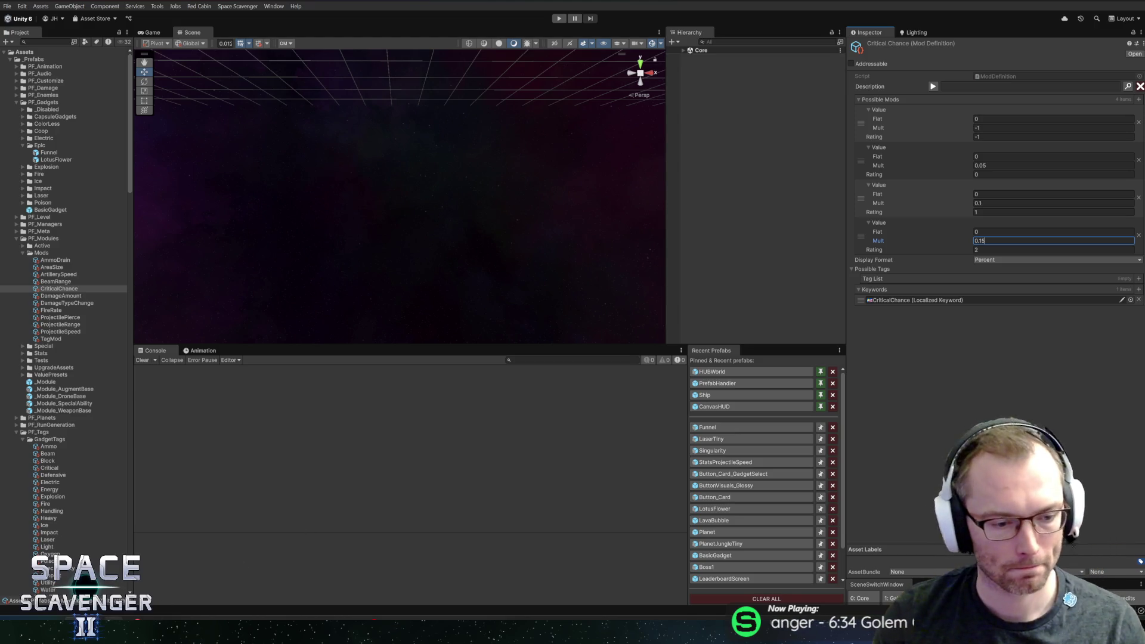
pyautogui.hotkey('alt', 'Tab')
pyautogui.hotkey('alt', 'Tab')
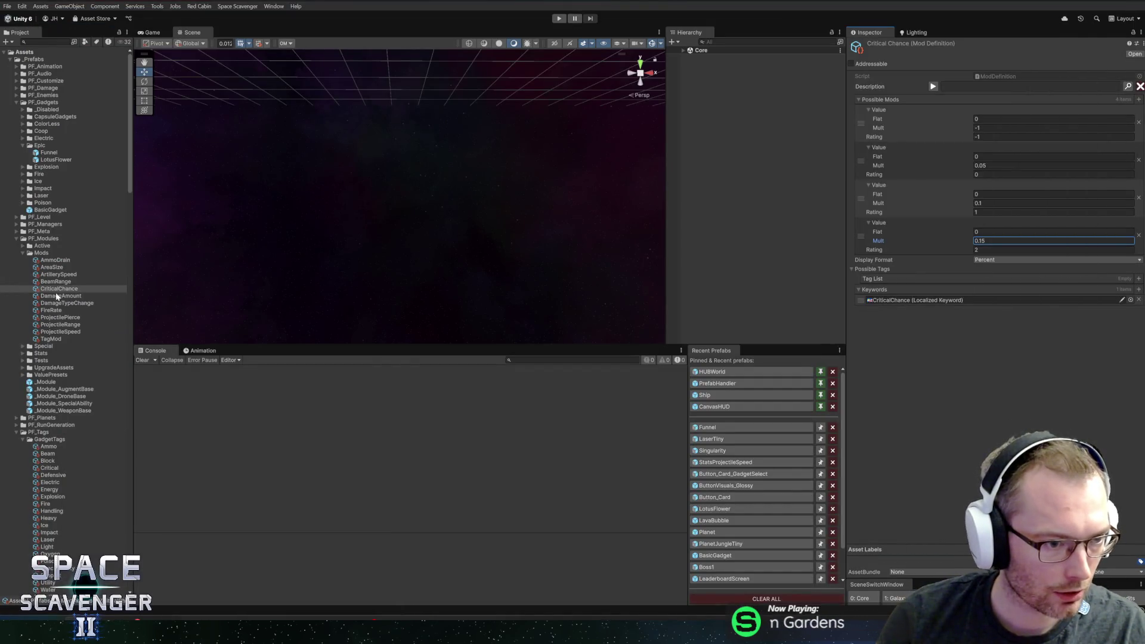
# - Select FireRate and enter first-pass multipliers of 0.25, 0.075 and 0.15
pyautogui.click(51, 310)
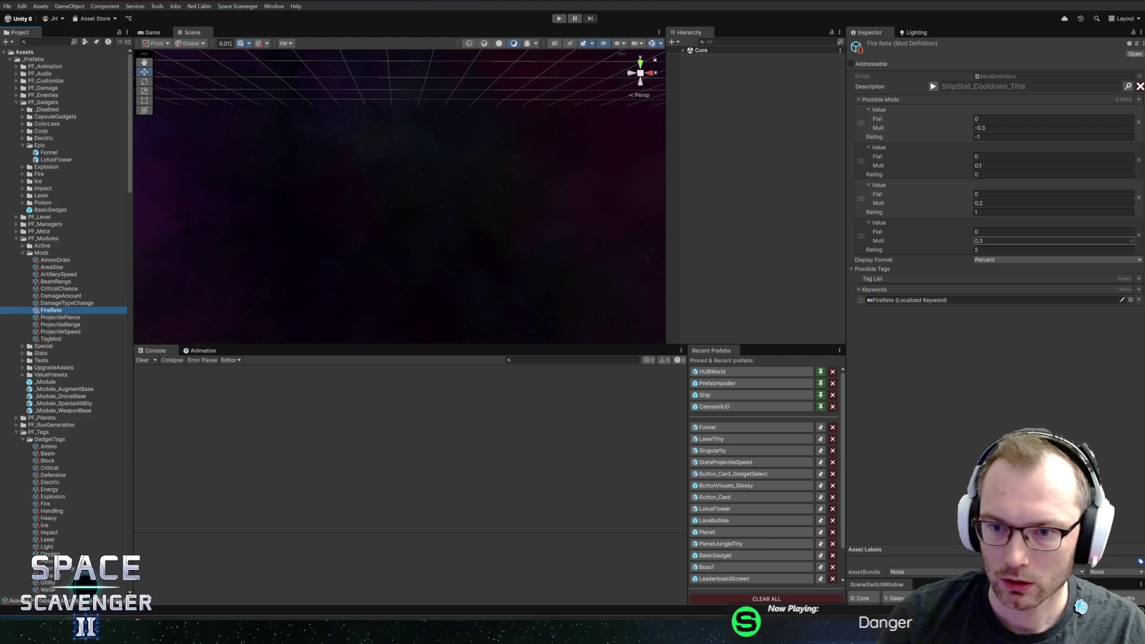
pyautogui.click(1014, 241)
pyautogui.write('0.25')
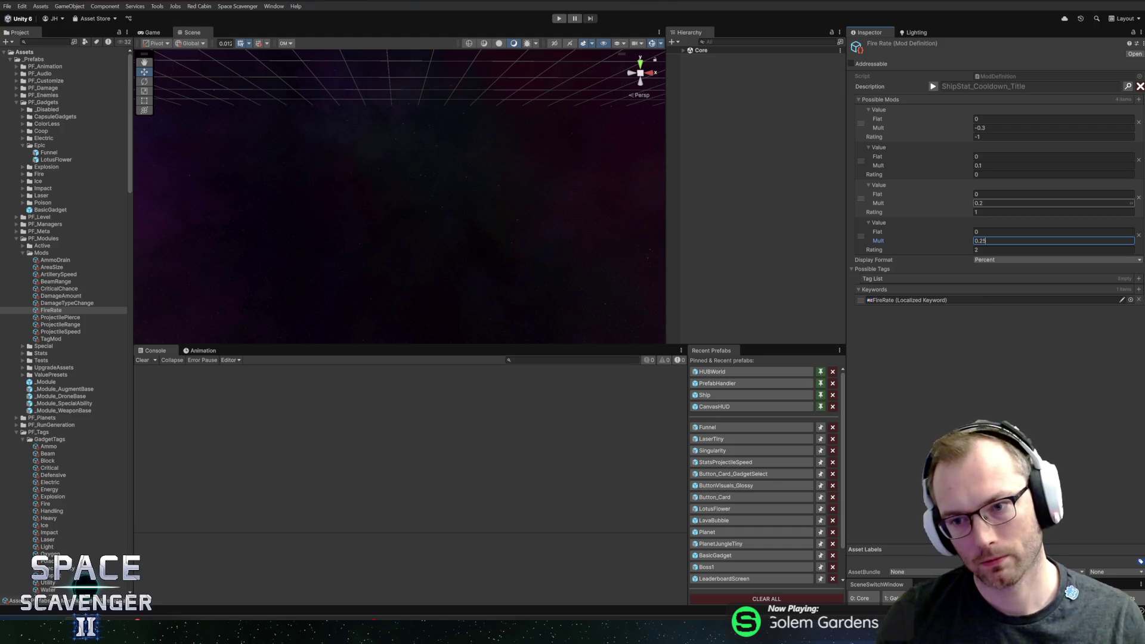
pyautogui.click(1130, 165)
pyautogui.write('0.15')
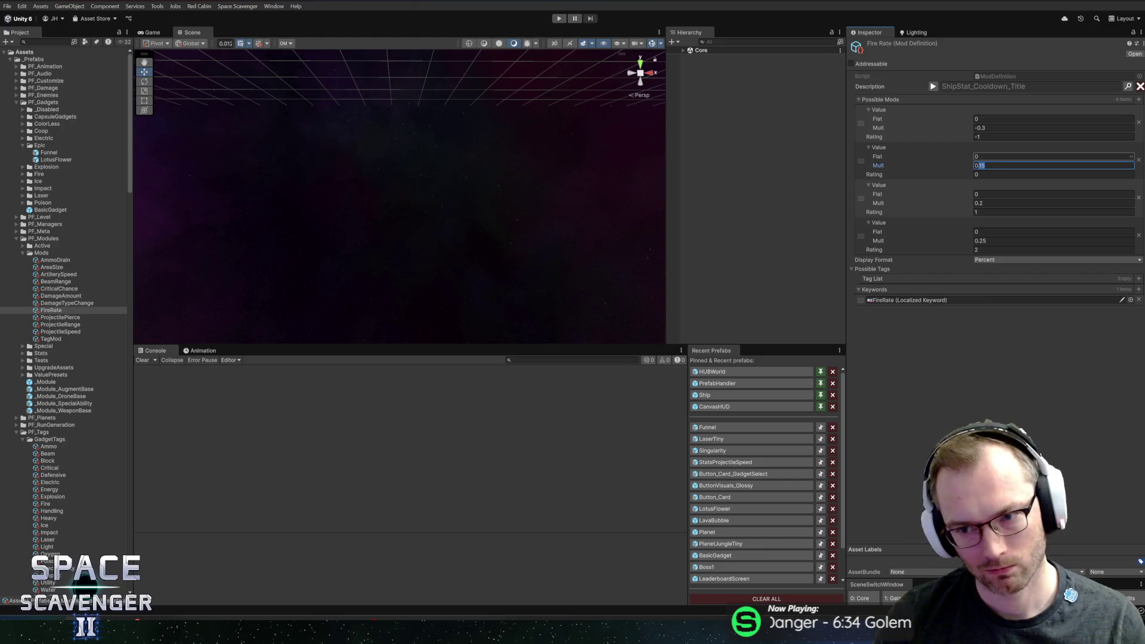
pyautogui.write('0.075')
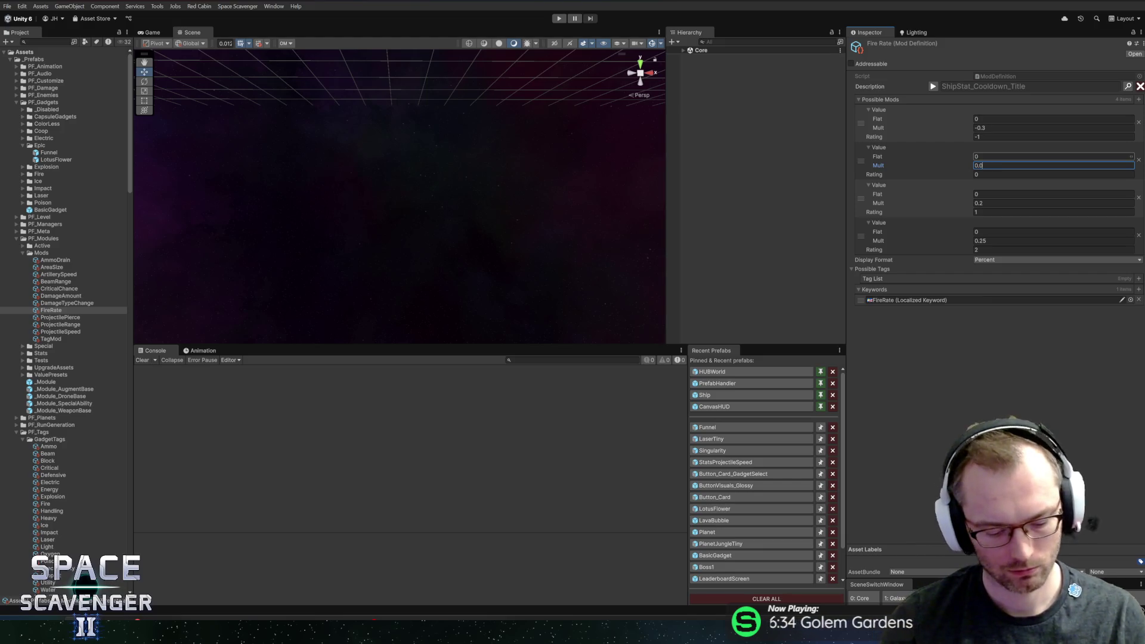
pyautogui.click(995, 203)
pyautogui.write('0.15')
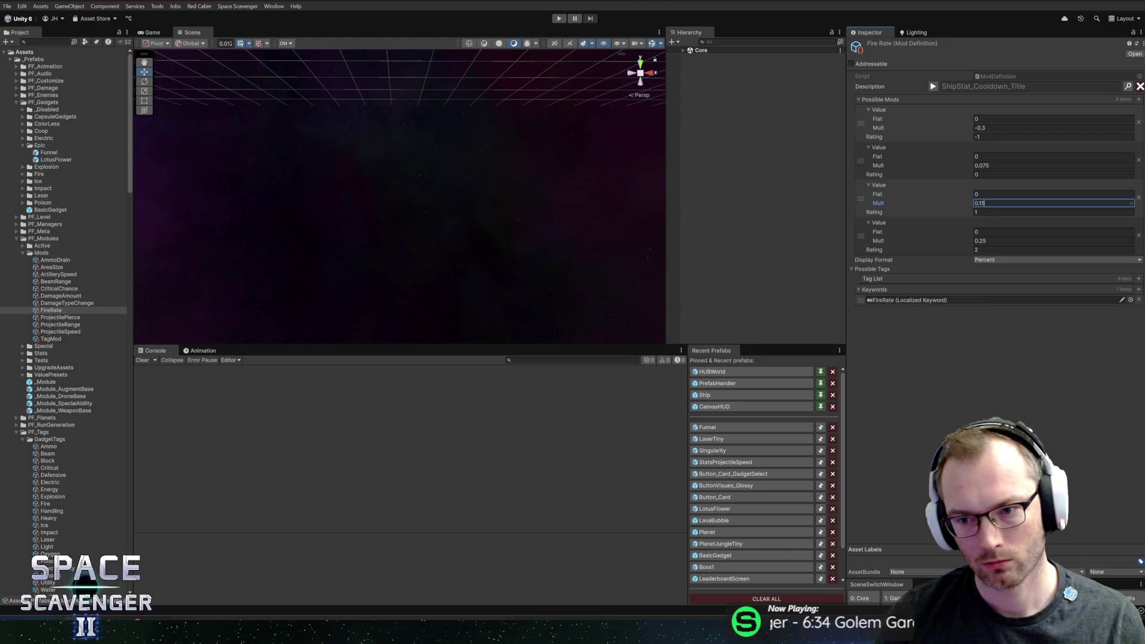
# - Finalize the FireRate multipliers at 0.1, 0.15 and 0.25, then switch to GitHub Desktop
pyautogui.click(1014, 241)
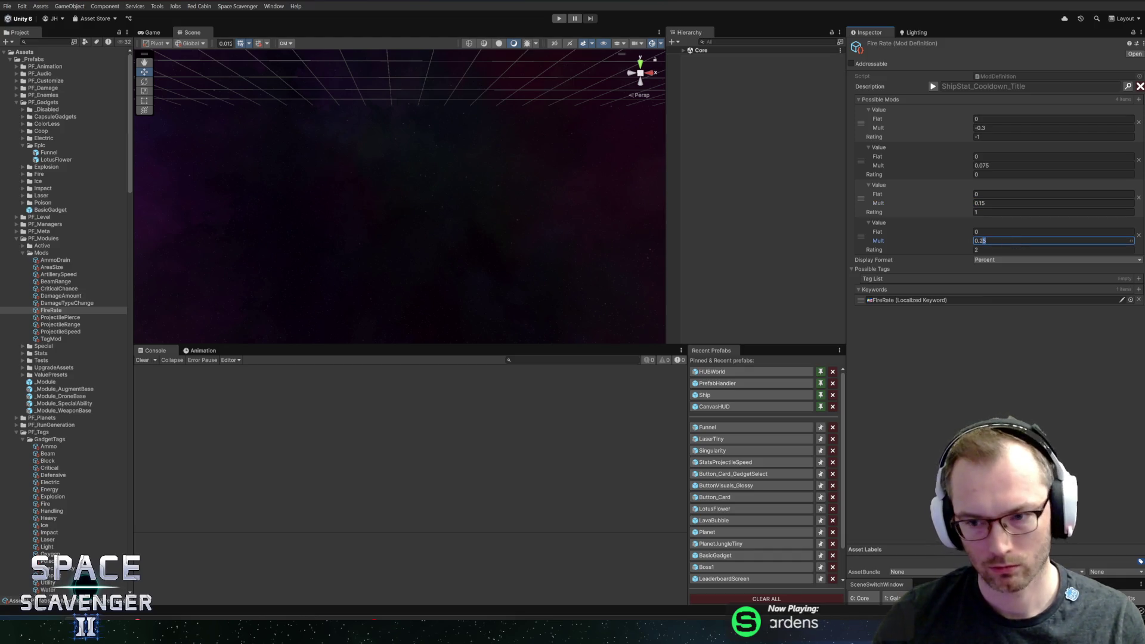
pyautogui.write('0.24')
pyautogui.click(1014, 166)
pyautogui.write('0.07')
pyautogui.click(1015, 203)
pyautogui.write('0.14')
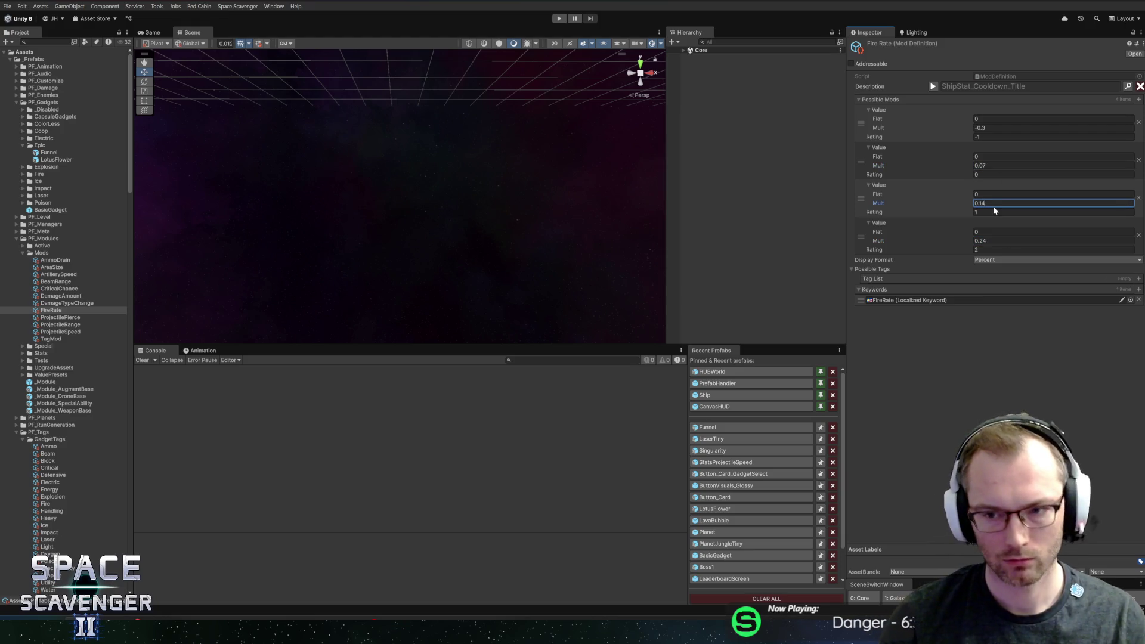
pyautogui.press('BackSpace')
pyautogui.write('5')
pyautogui.click(1014, 240)
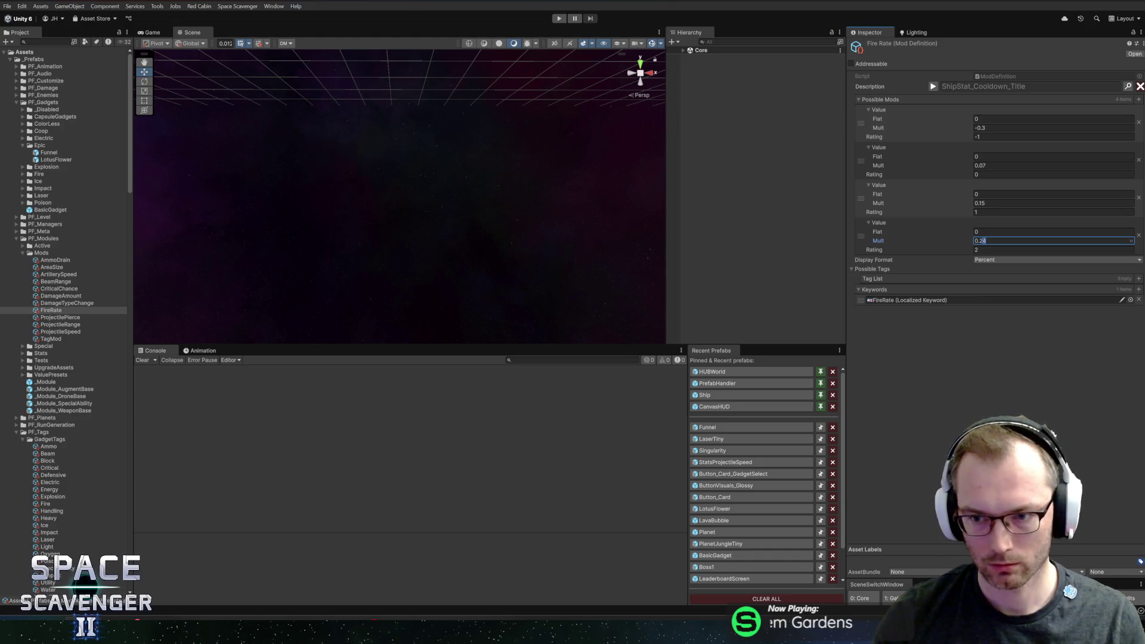
pyautogui.click(1014, 165)
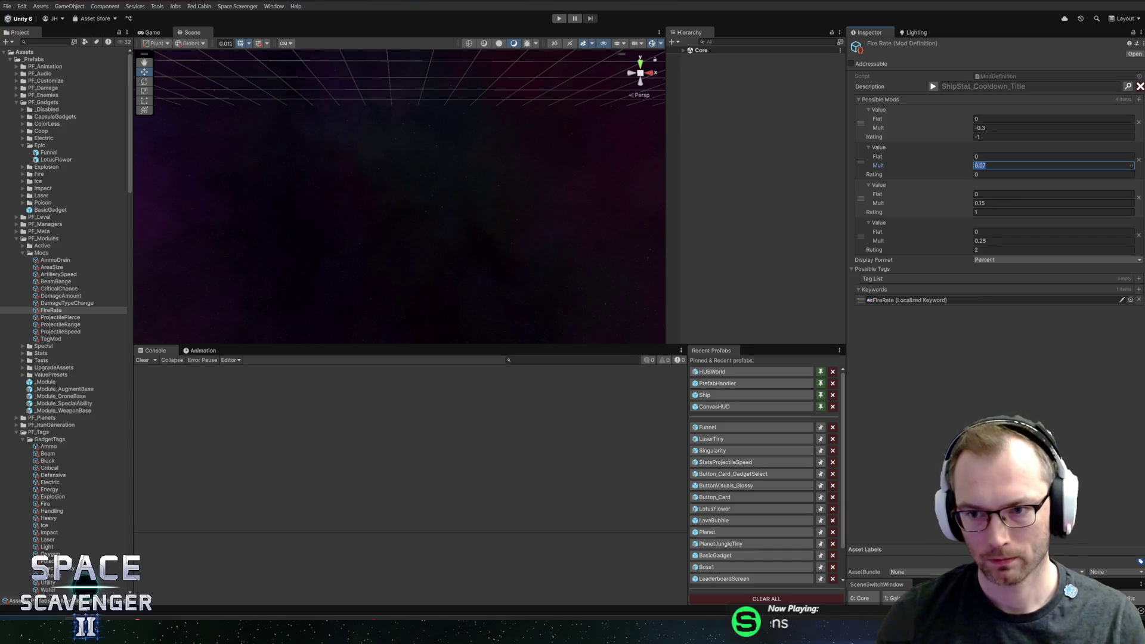
pyautogui.write('0')
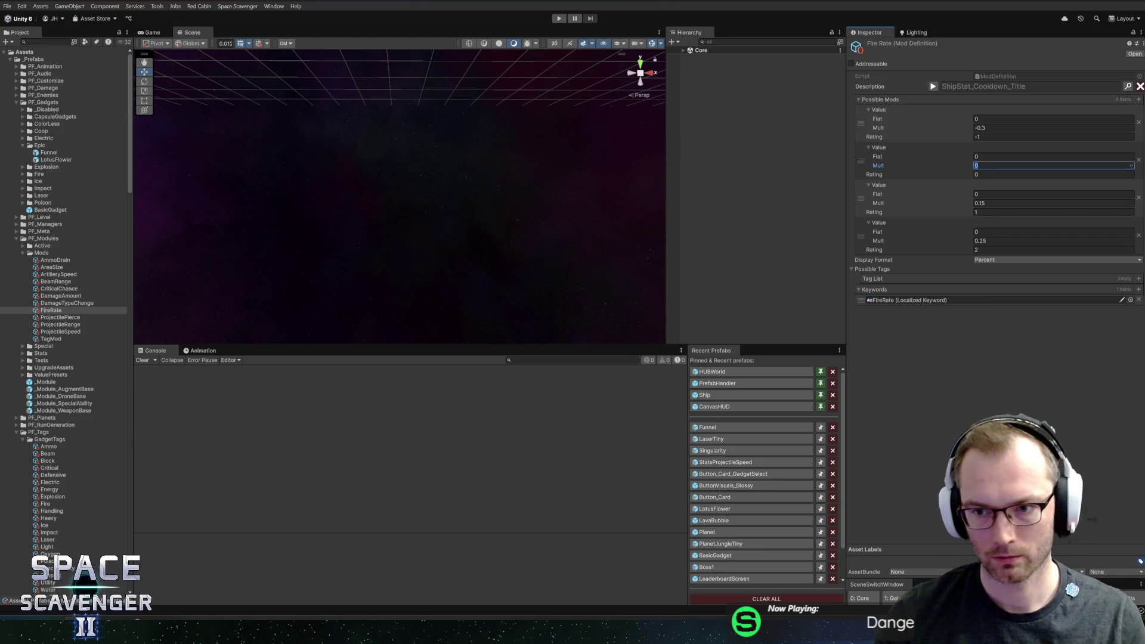
pyautogui.write('.1')
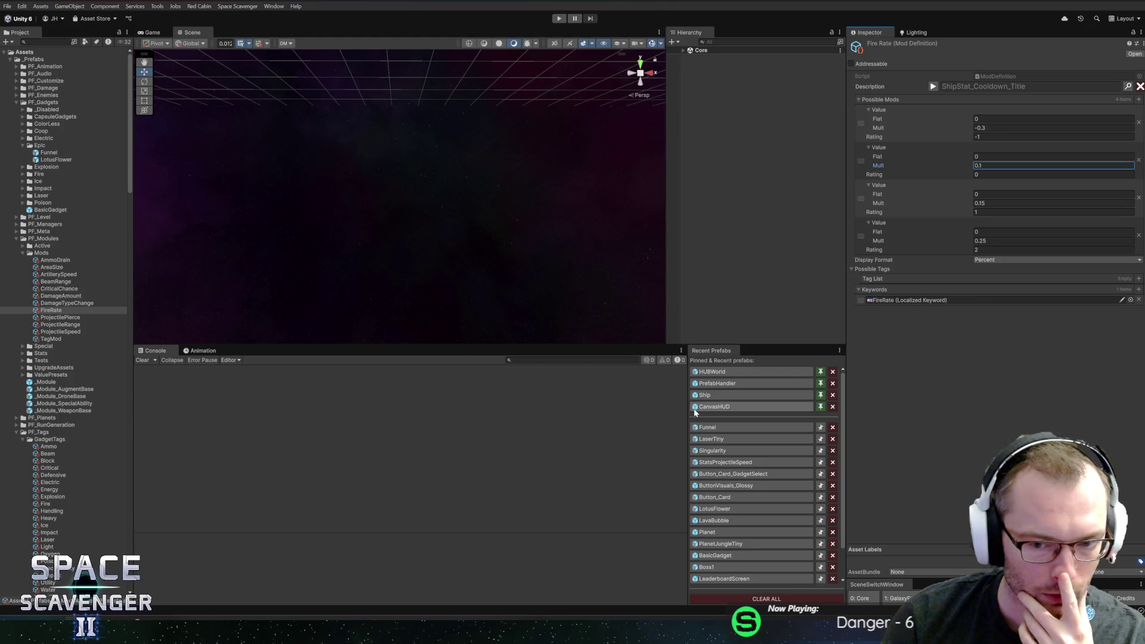
pyautogui.hotkey('alt', 'Tab')
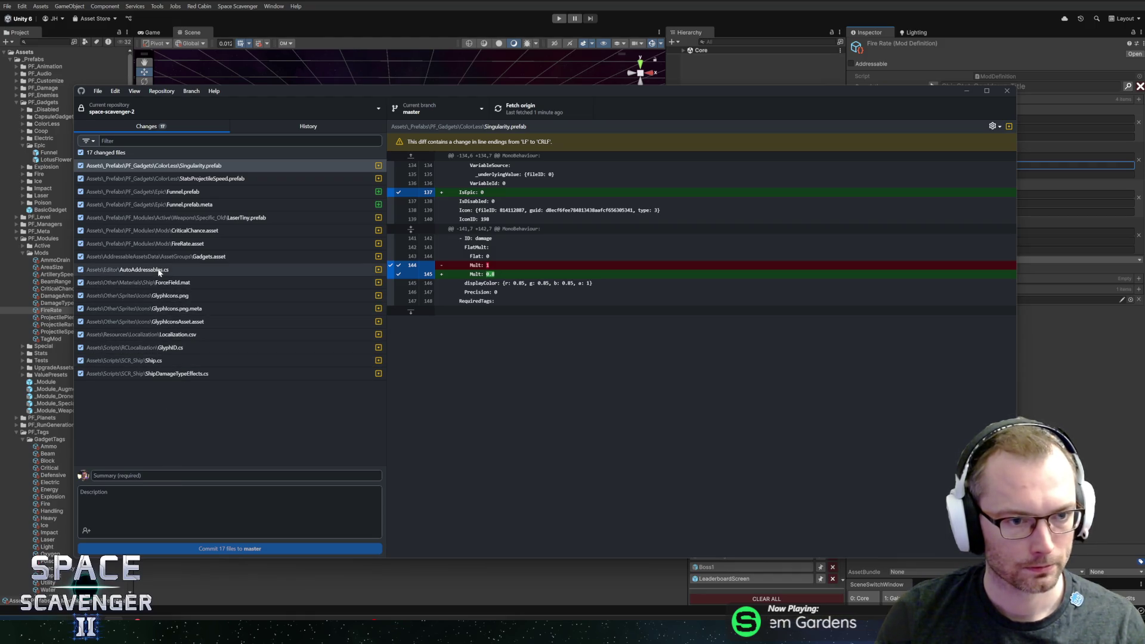
# - Uncheck the Funnel prefab, Gadgets.asset and GlyphIcons files from the commit
pyautogui.click(81, 192)
pyautogui.click(81, 205)
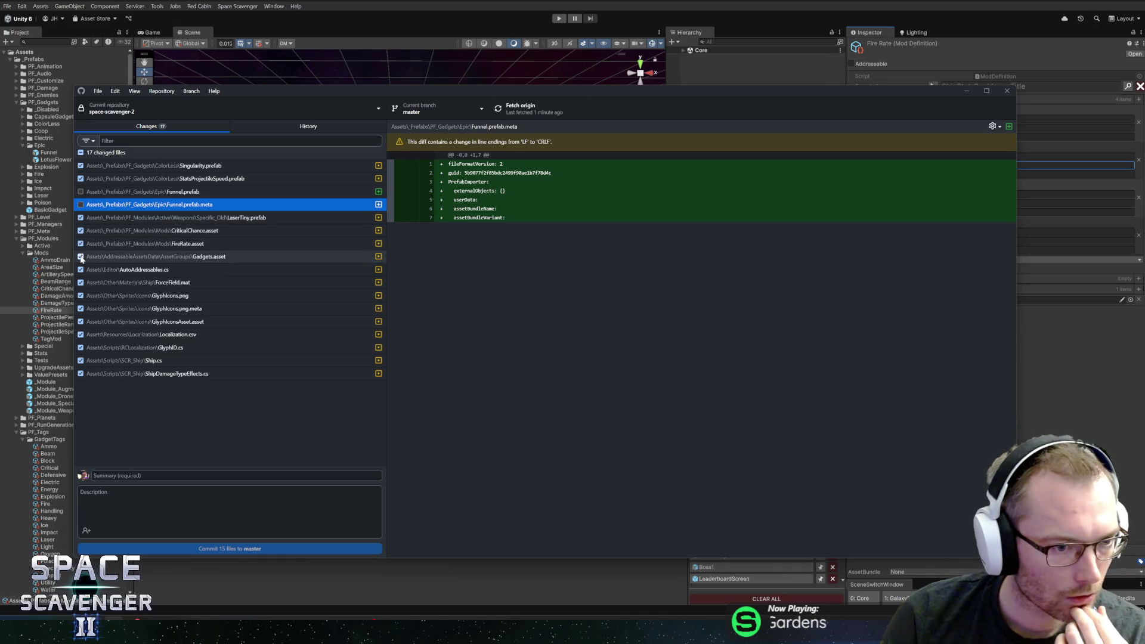
pyautogui.click(81, 257)
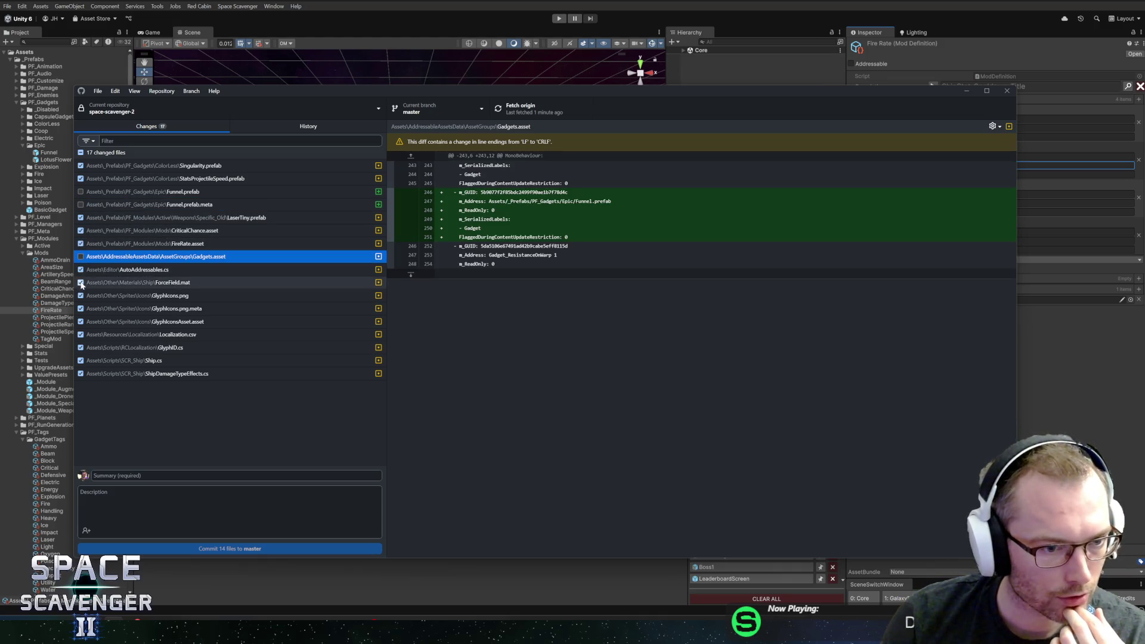
pyautogui.click(100, 271)
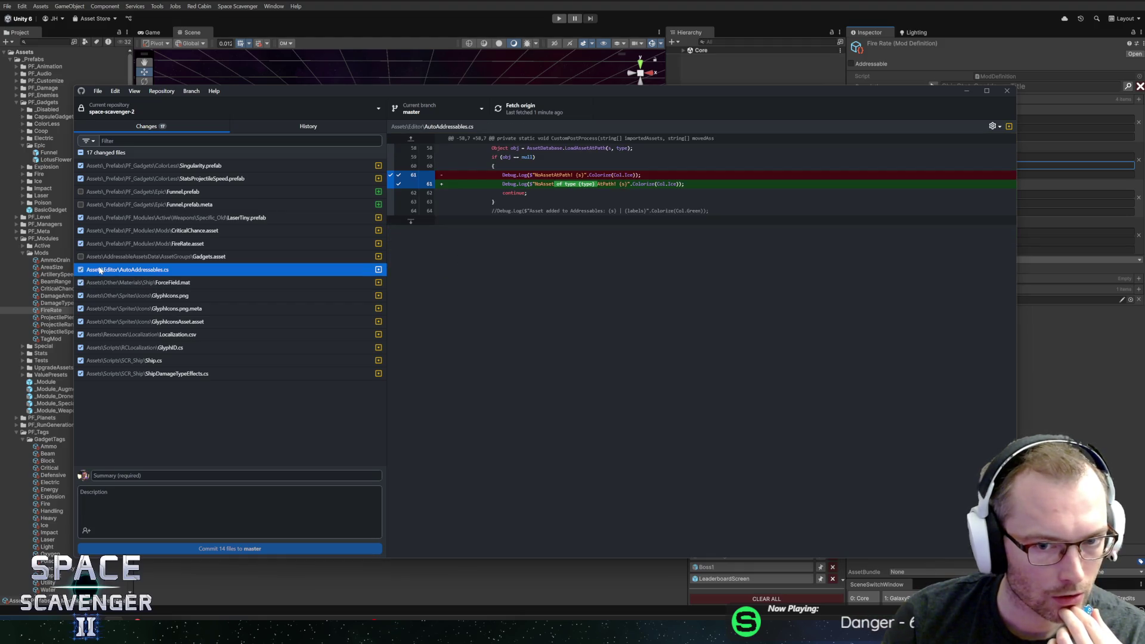
pyautogui.click(99, 283)
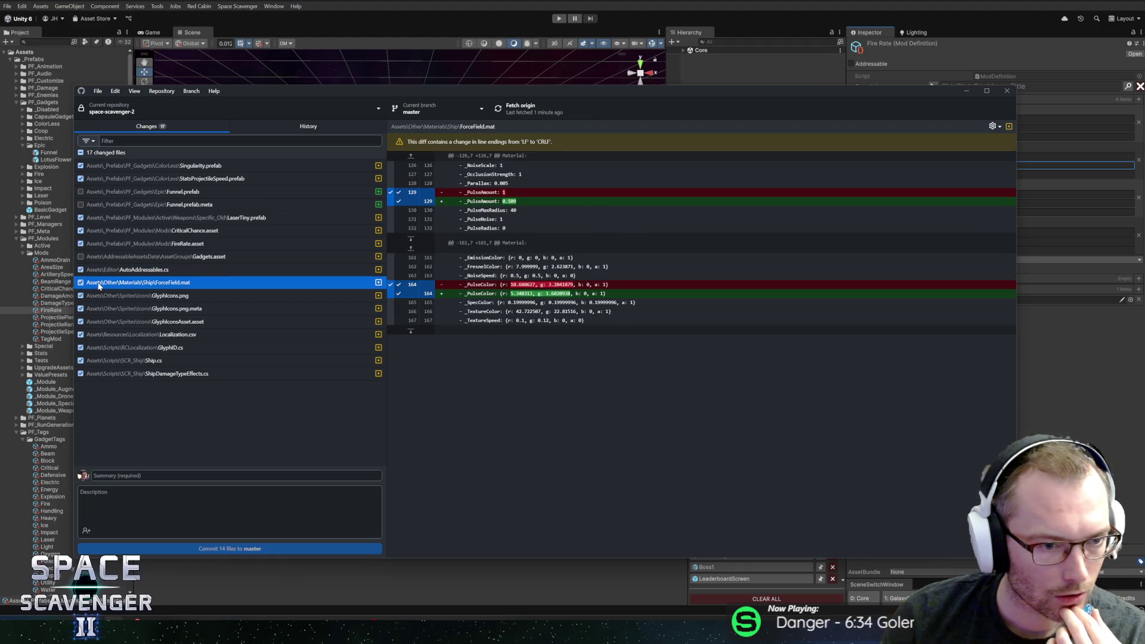
pyautogui.click(104, 295)
pyautogui.click(106, 309)
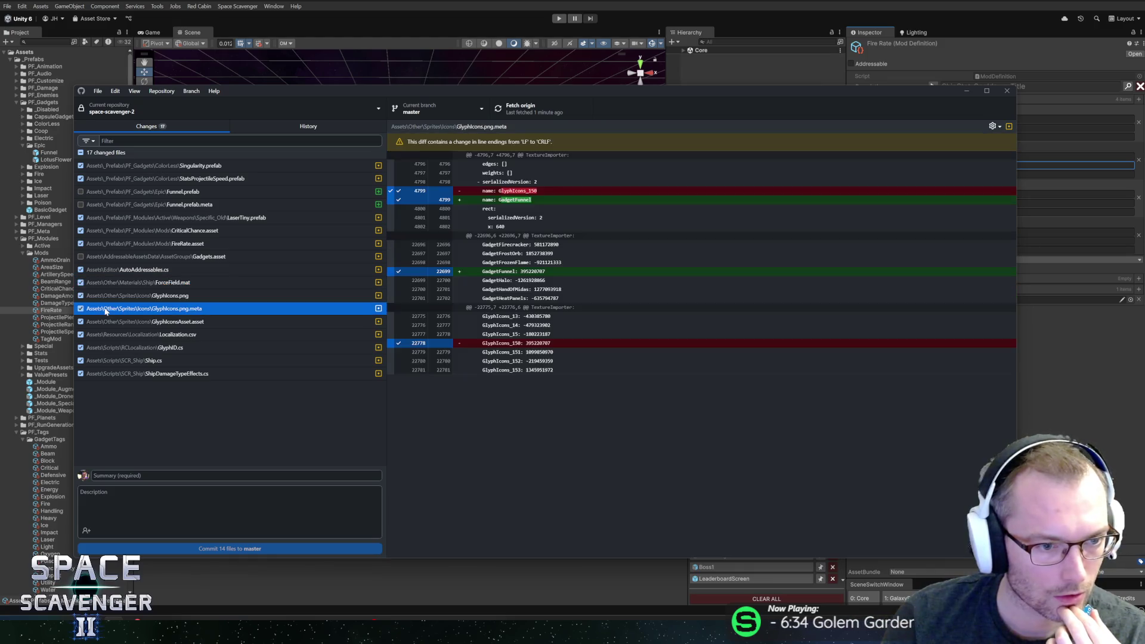
pyautogui.click(80, 295)
pyautogui.click(81, 308)
pyautogui.click(88, 321)
pyautogui.click(81, 322)
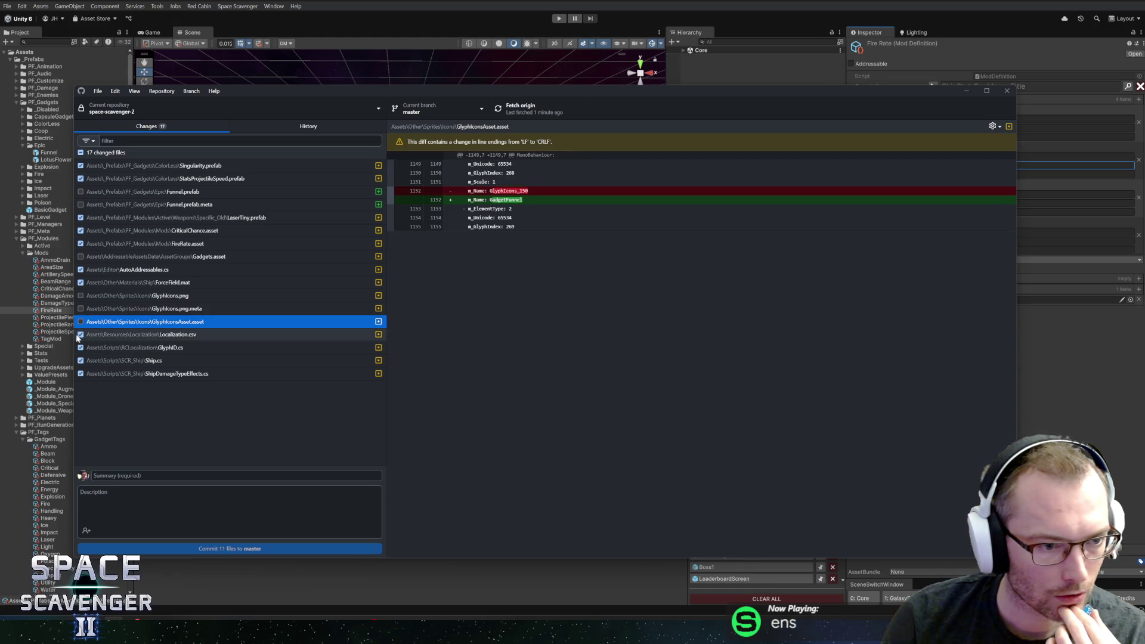
# - Uncheck Localization.csv, GlyphID.cs, Ship.cs and ShipDamageTypeEffects.cs from the commit
pyautogui.click(102, 336)
pyautogui.click(80, 335)
pyautogui.click(92, 349)
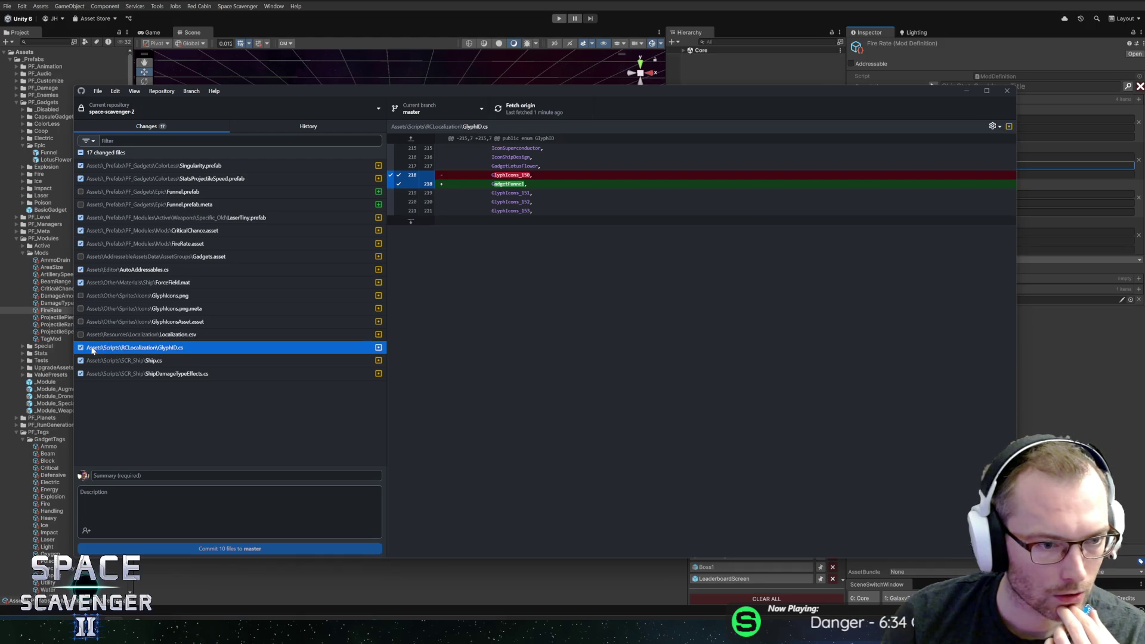
pyautogui.click(81, 348)
pyautogui.click(115, 361)
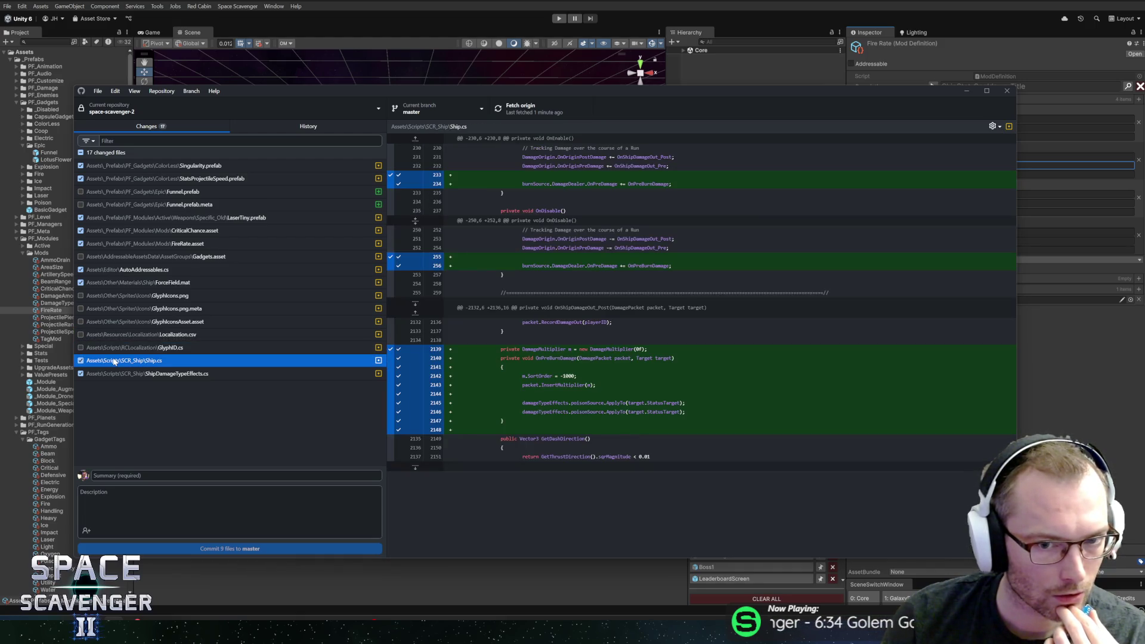
pyautogui.click(81, 361)
pyautogui.click(106, 376)
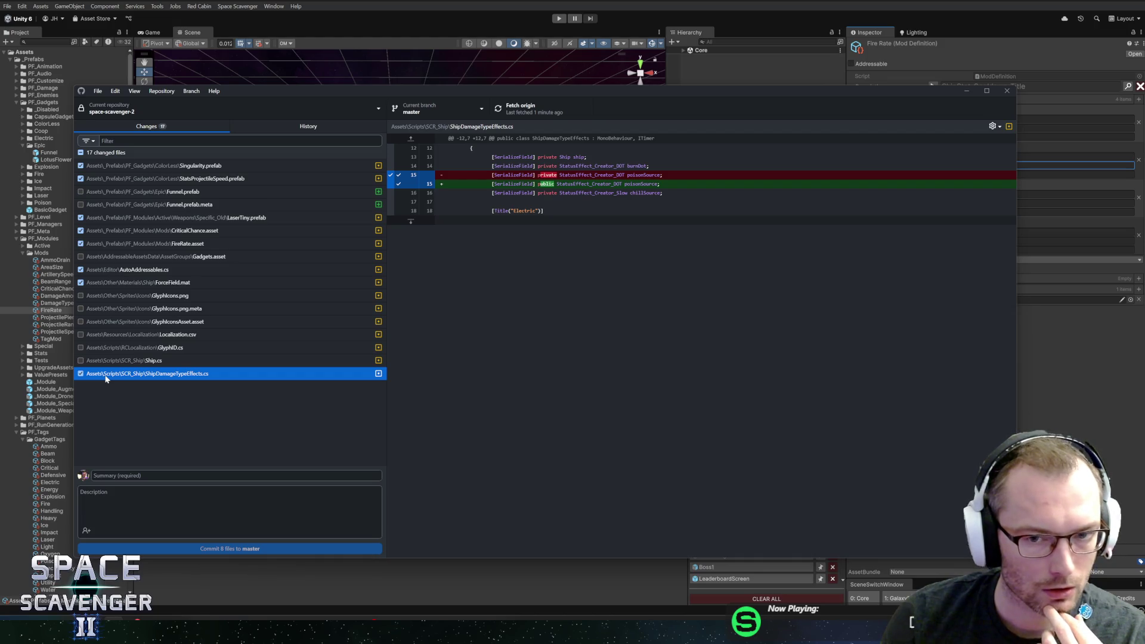
pyautogui.click(81, 373)
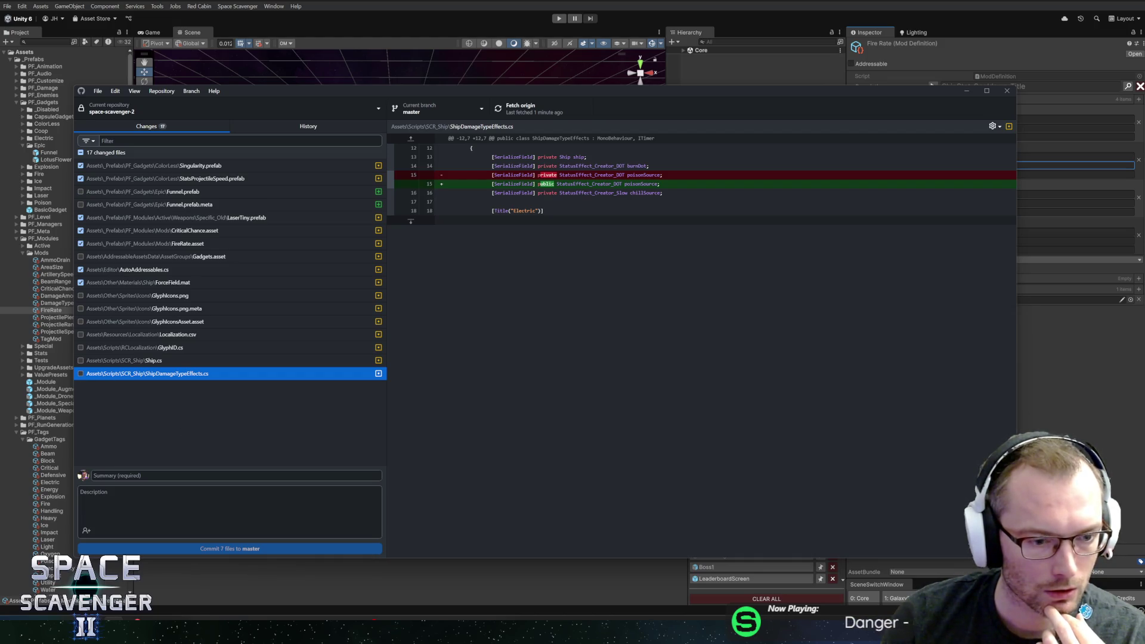
# - Commit the 7 checked files to master as 'Small balance changes'
pyautogui.click(119, 476)
pyautogui.write('Small ')
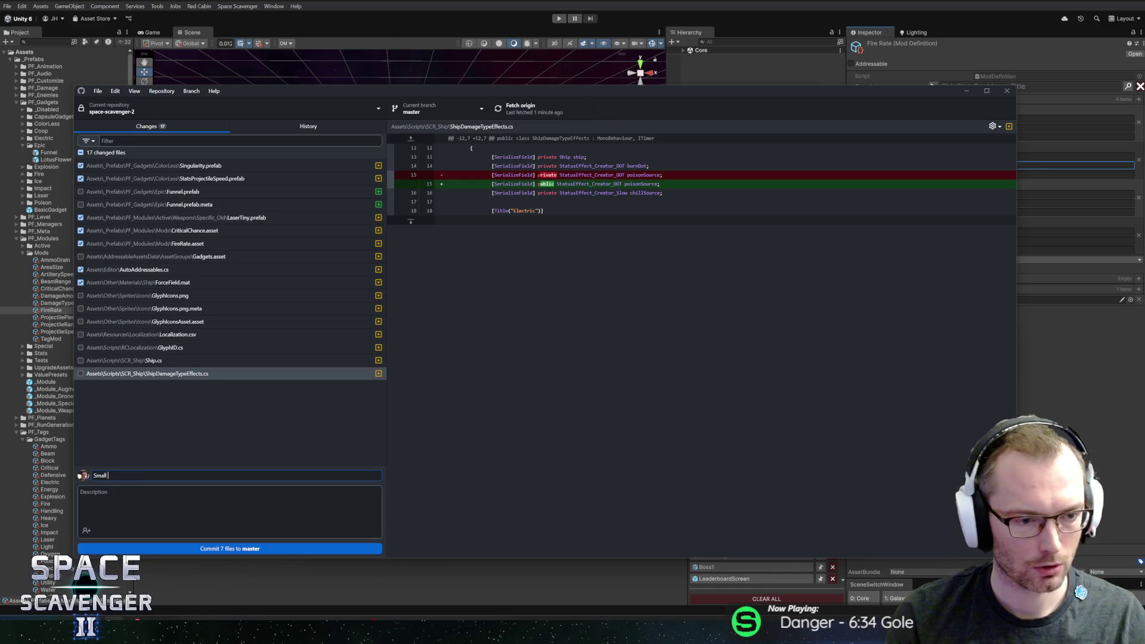
pyautogui.write('balance changes')
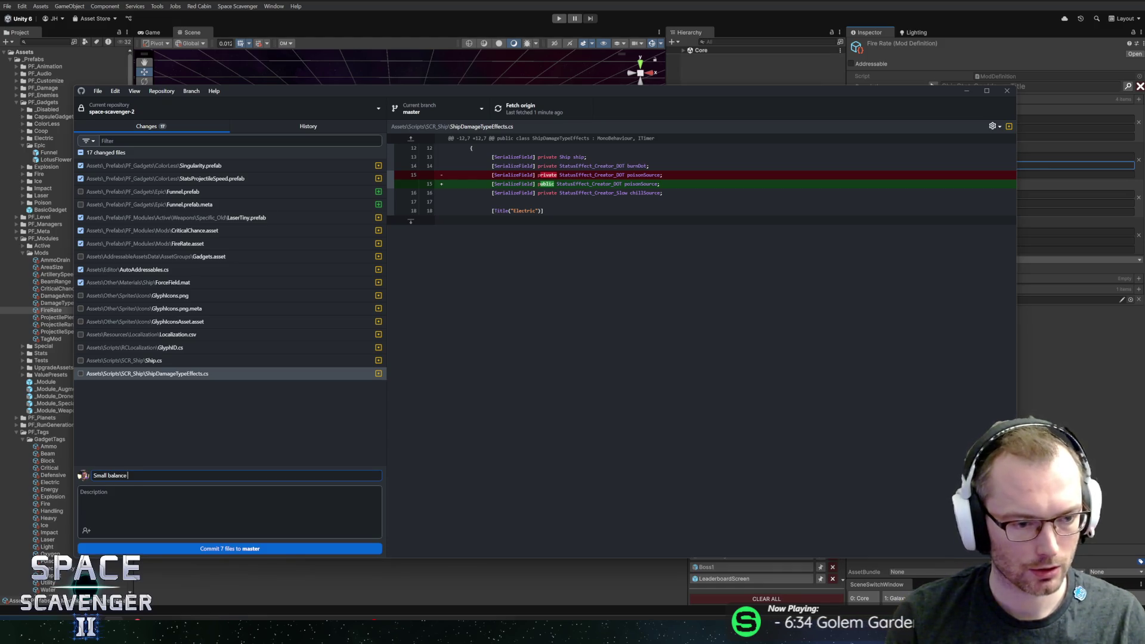
pyautogui.click(177, 549)
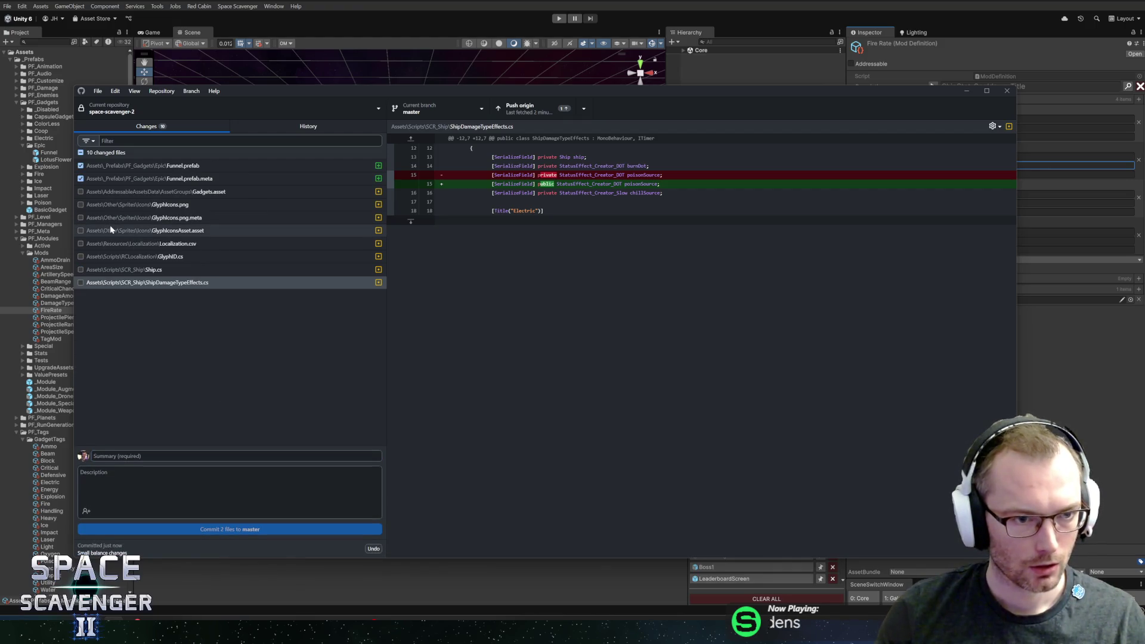
# - Include all remaining changes except Ship.cs and ShipDamageTypeEffects.cs, reviewing the Funnel-related diffs
pyautogui.click(81, 153)
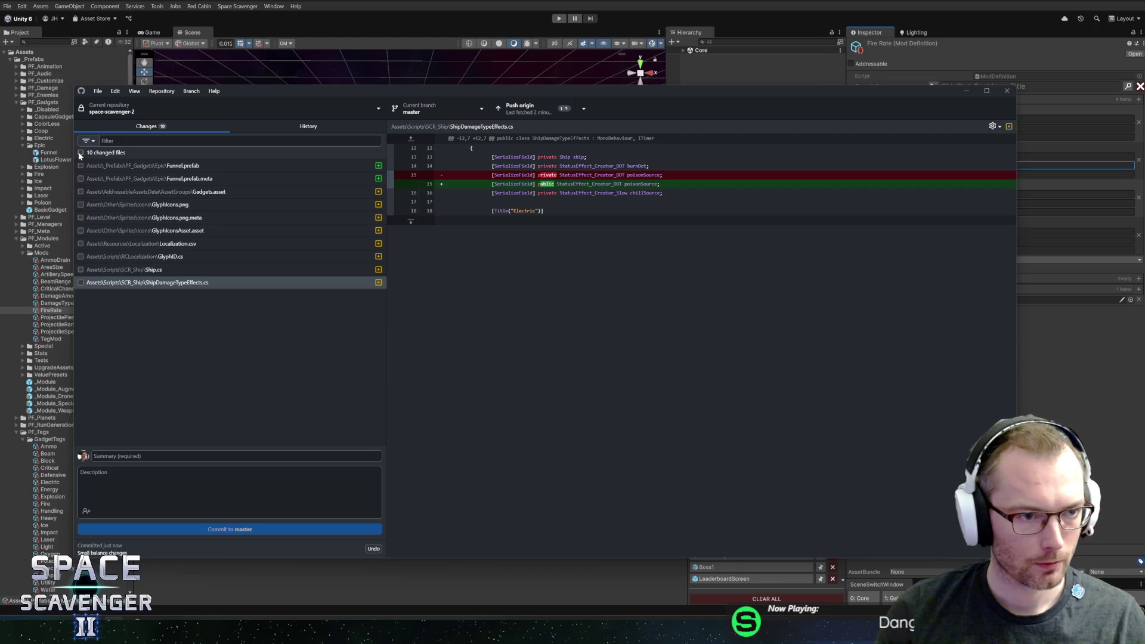
pyautogui.click(84, 270)
pyautogui.click(81, 270)
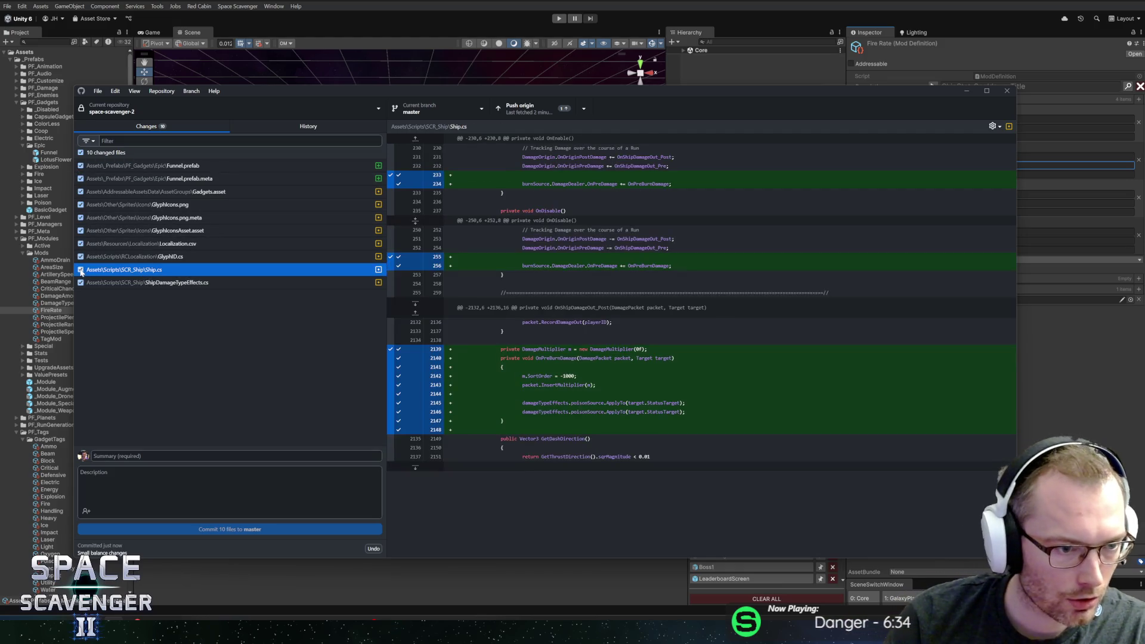
pyautogui.click(116, 282)
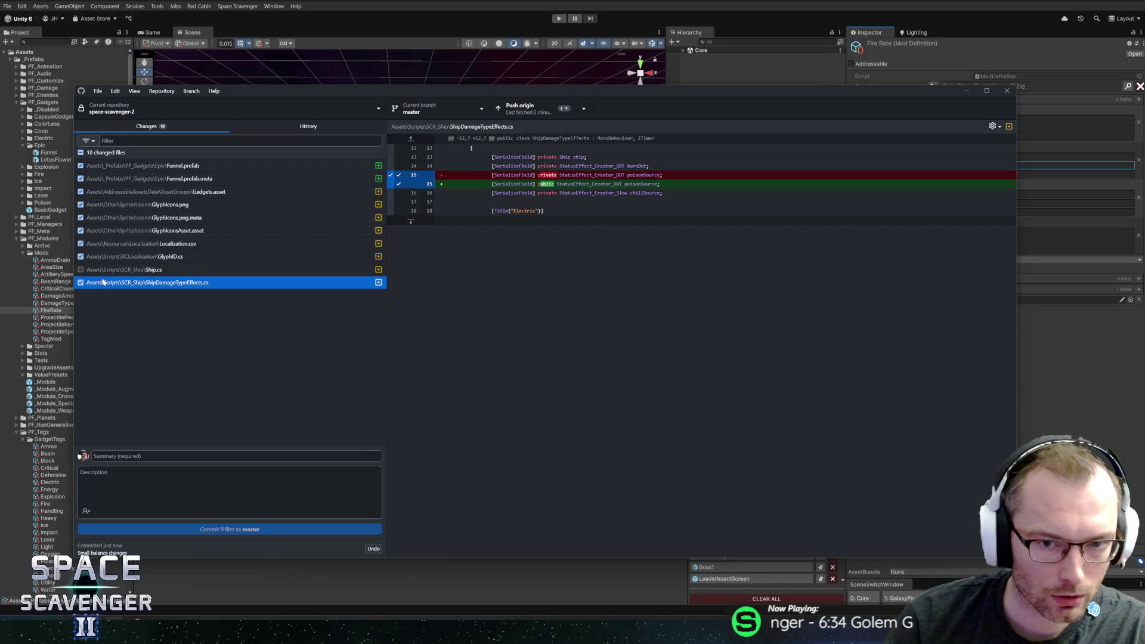
pyautogui.click(81, 283)
pyautogui.click(159, 256)
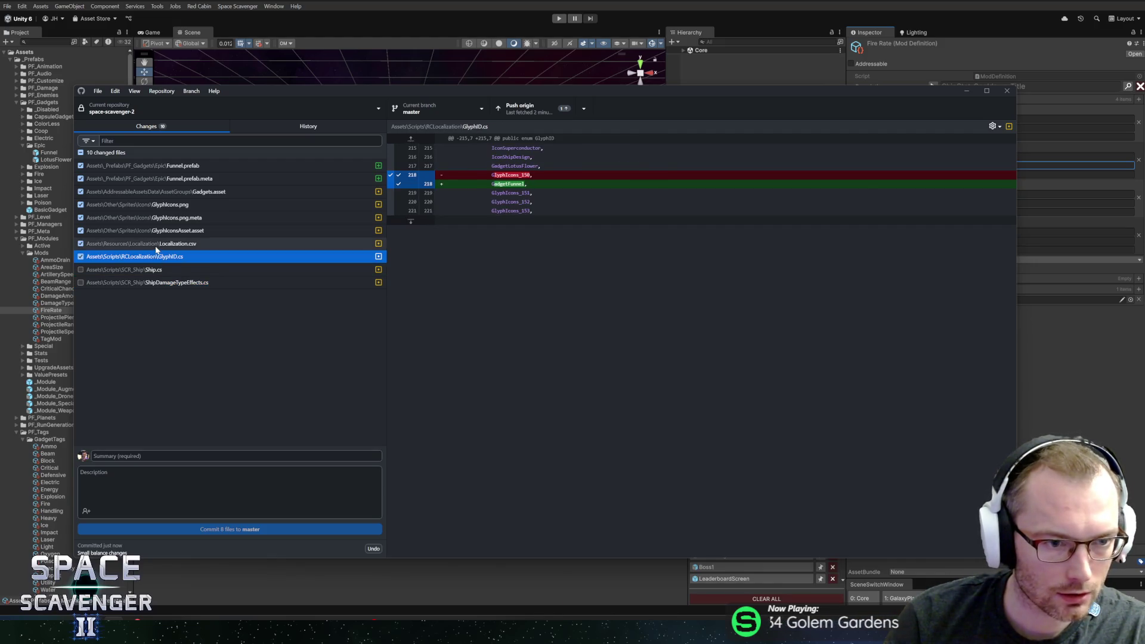
pyautogui.click(160, 242)
pyautogui.click(161, 231)
pyautogui.click(167, 216)
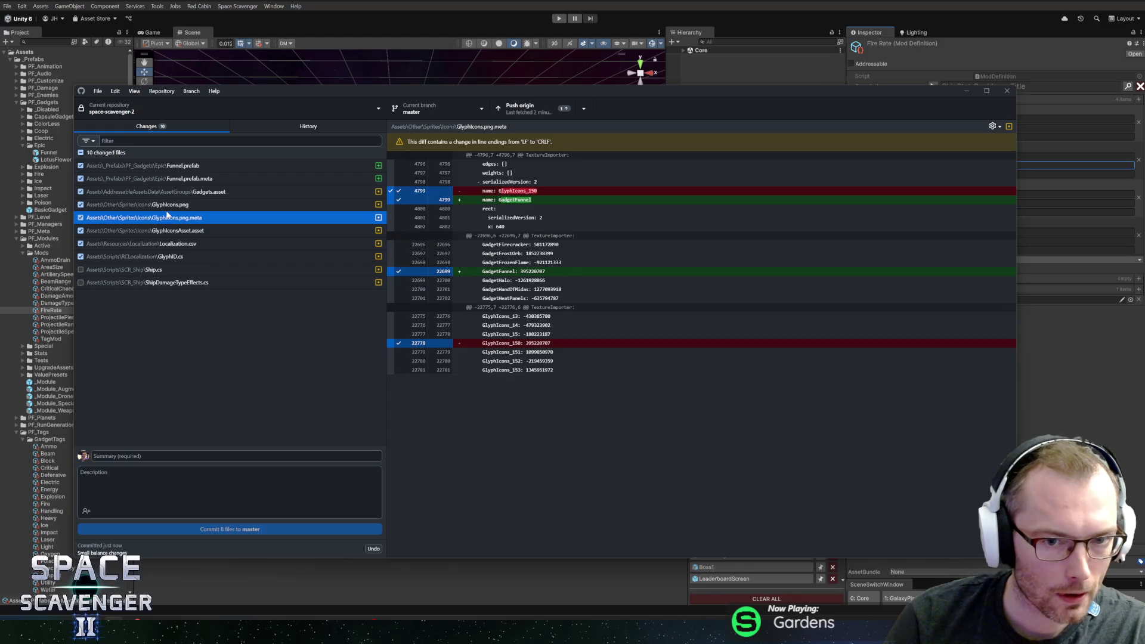
pyautogui.click(187, 205)
pyautogui.click(191, 192)
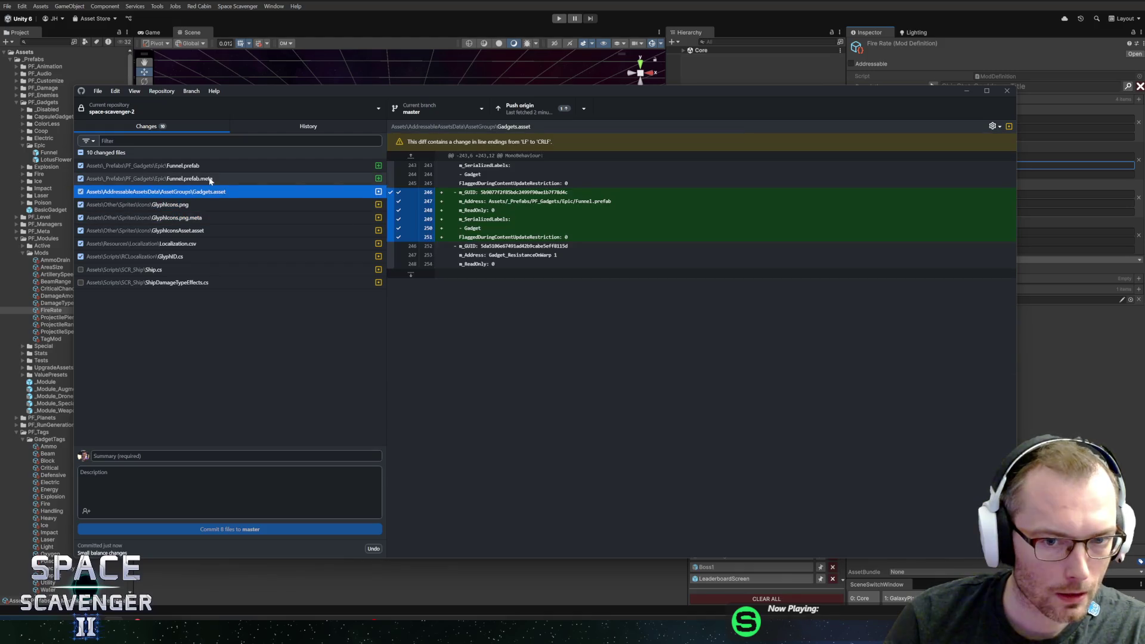
pyautogui.click(194, 178)
pyautogui.click(199, 167)
# - Write the commit summary 'Added Funnel Epic Gadget' for the 8 staged files
pyautogui.click(155, 456)
pyautogui.write('Ad')
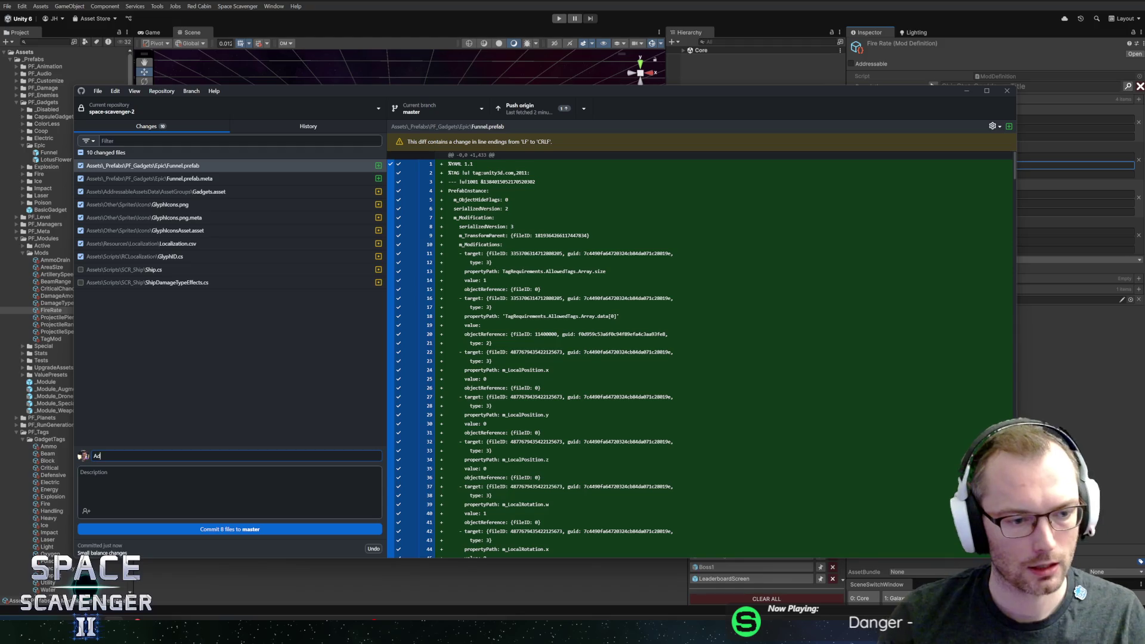
pyautogui.write('ded Funnel ')
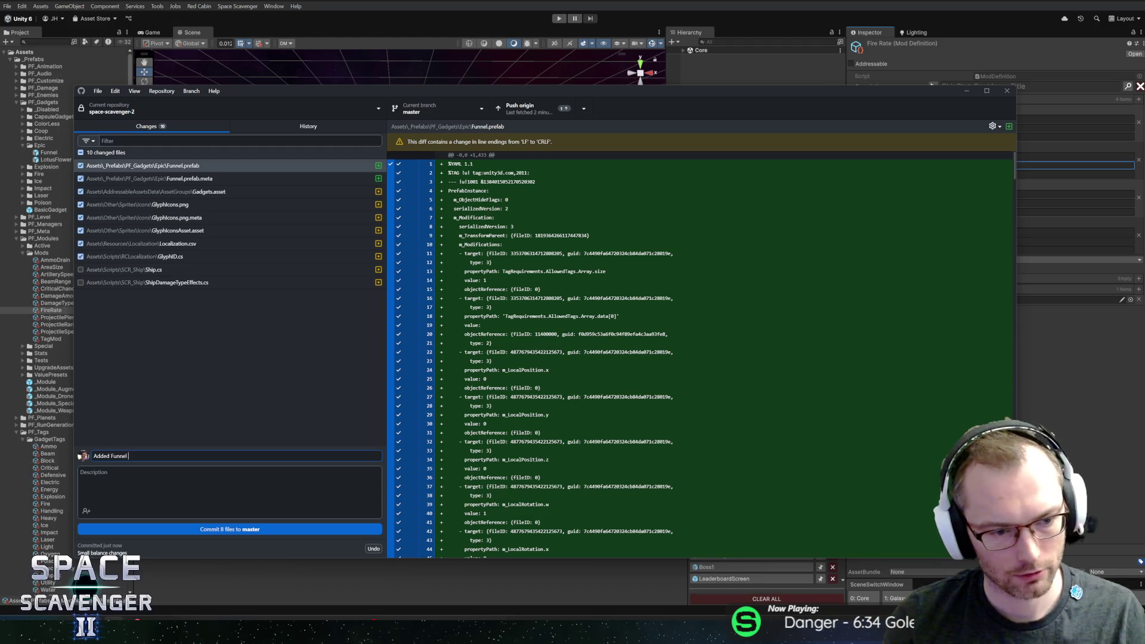
pyautogui.write('Epic Gadget')
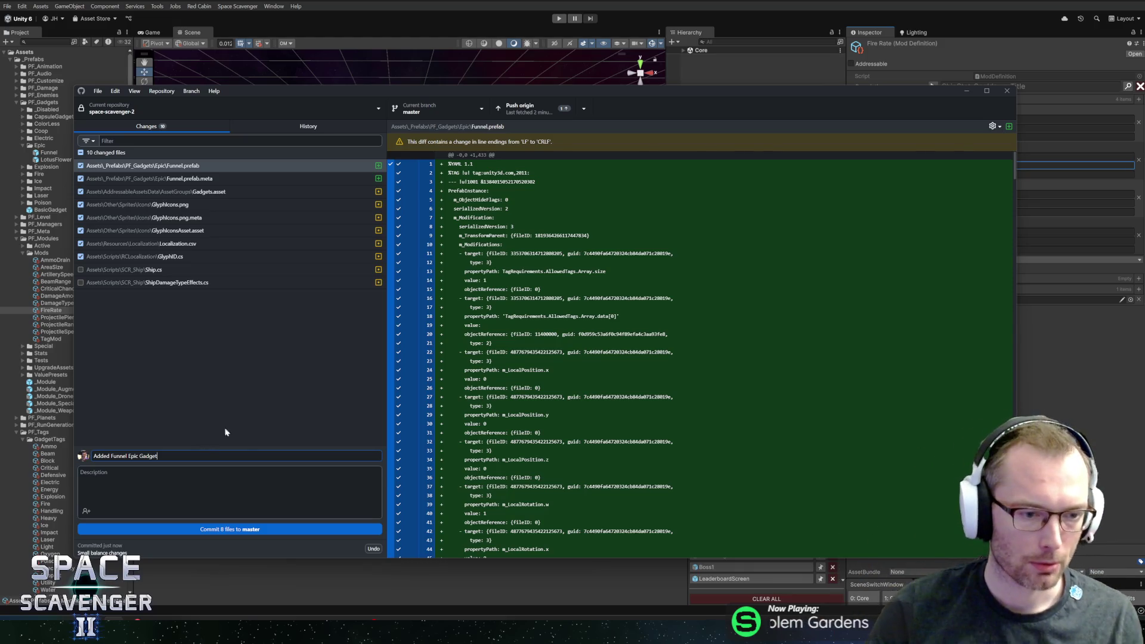
pyautogui.hotkey('alt', 'Tab')
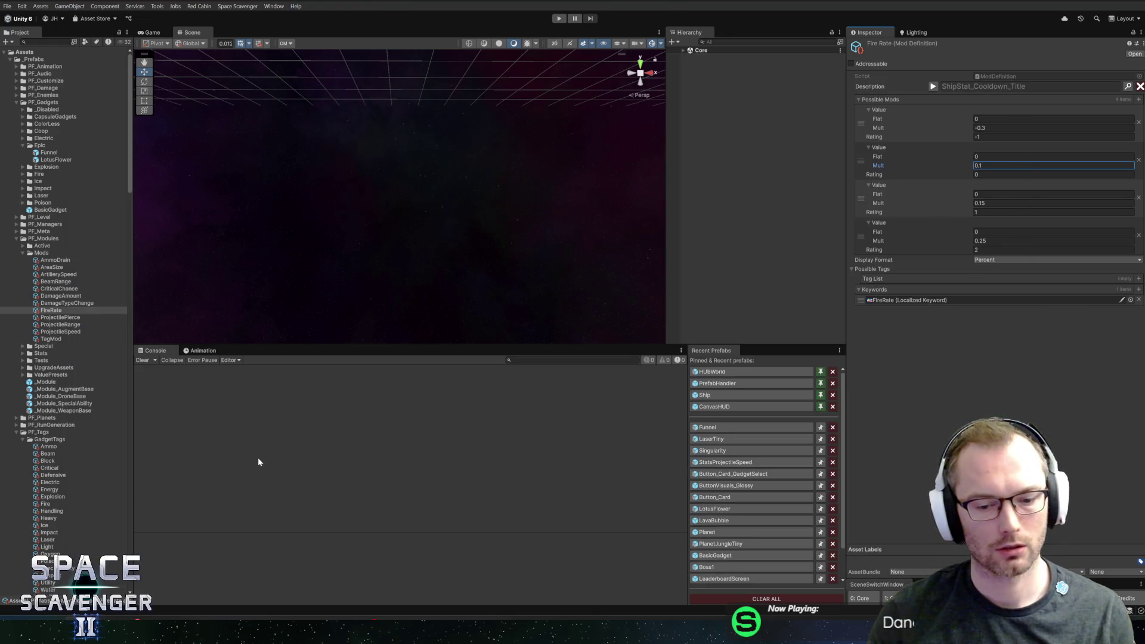
pyautogui.hotkey('alt', 'Tab')
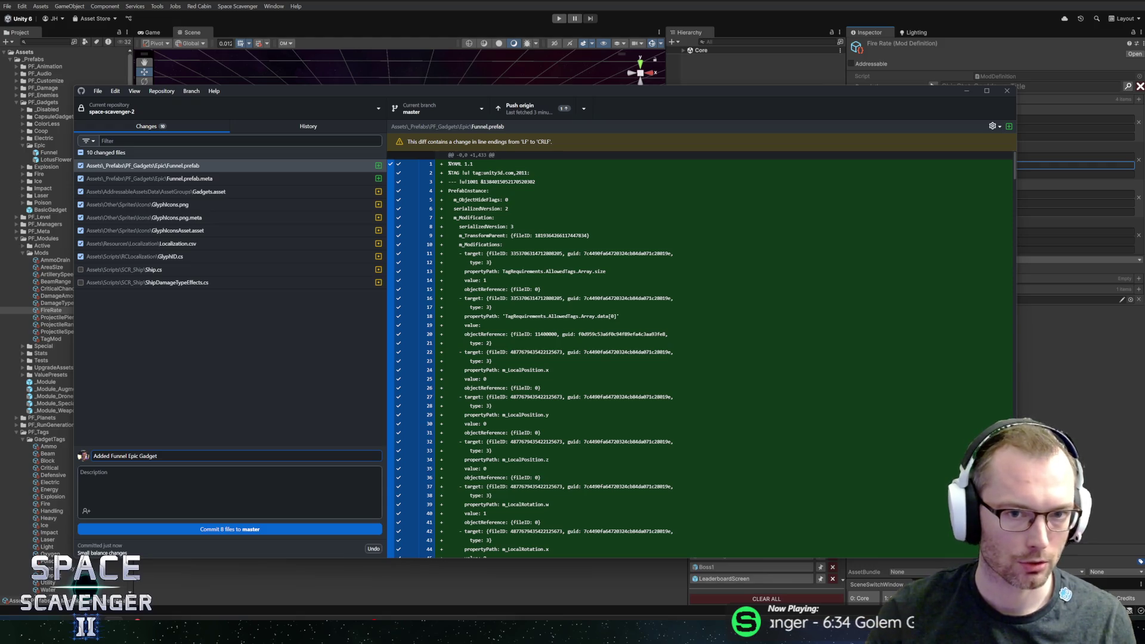
pyautogui.click(217, 531)
# - Check the Funnel prefab in Unity, then commit the eight files to master
pyautogui.hotkey('alt', 'Tab')
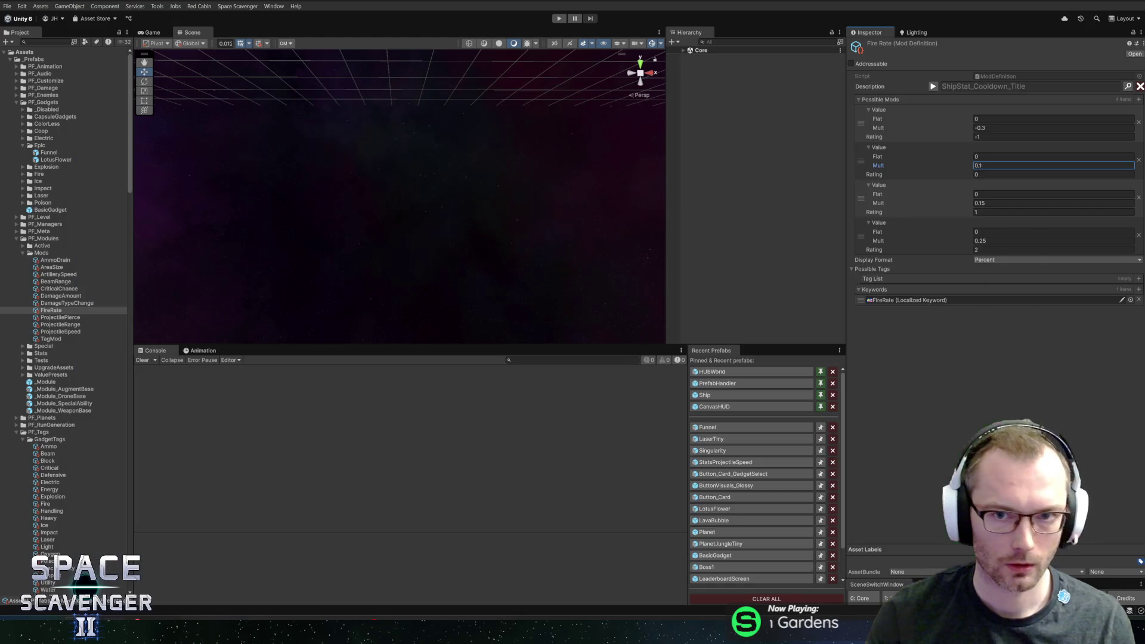
pyautogui.click(718, 427)
pyautogui.scroll(-5, 969, 358)
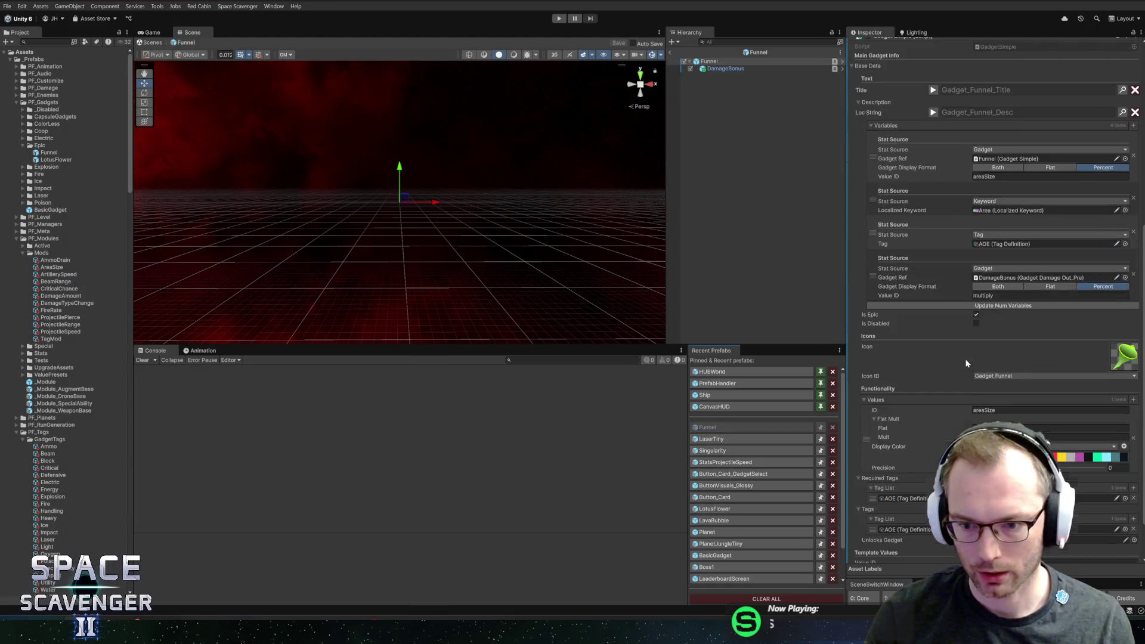
pyautogui.click(669, 52)
pyautogui.hotkey('alt', 'Tab')
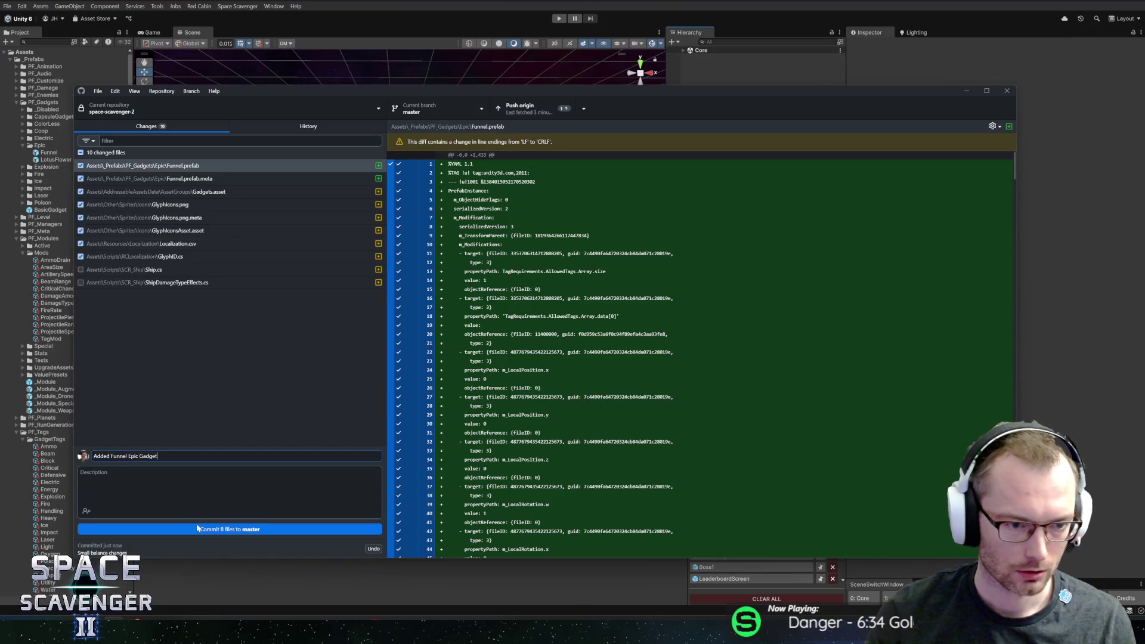
pyautogui.click(200, 530)
# - Close the 'funnel at DuckDuckGo' Firefox window
pyautogui.hotkey('alt', 'Tab')
pyautogui.hotkey('alt', 'Tab')
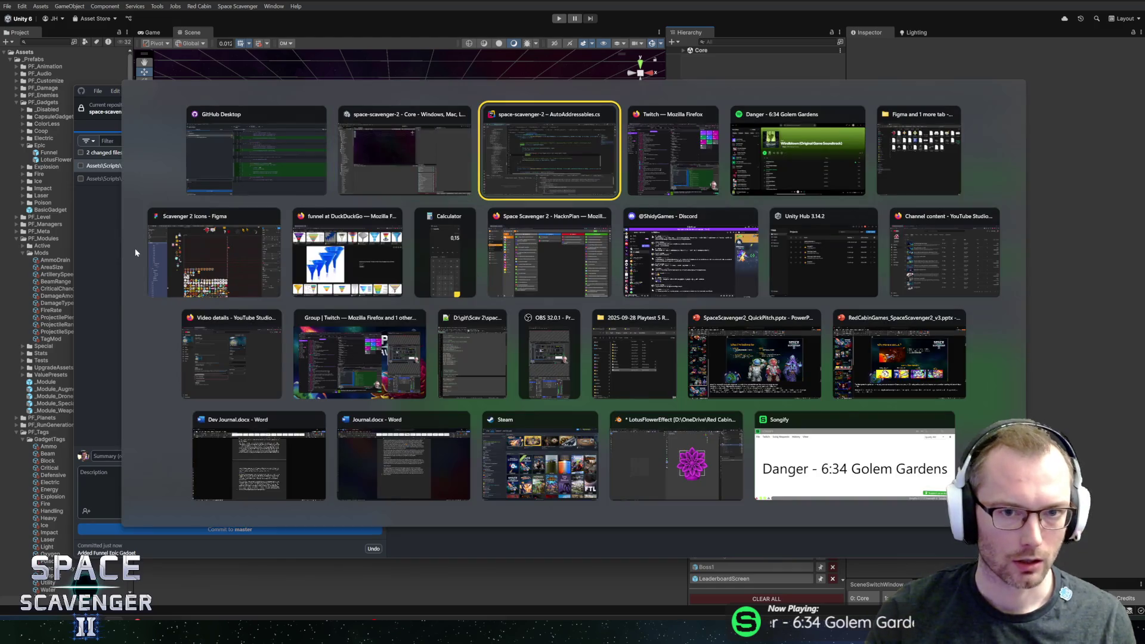
pyautogui.hotkey('alt', 'Tab')
pyautogui.press('Tab')
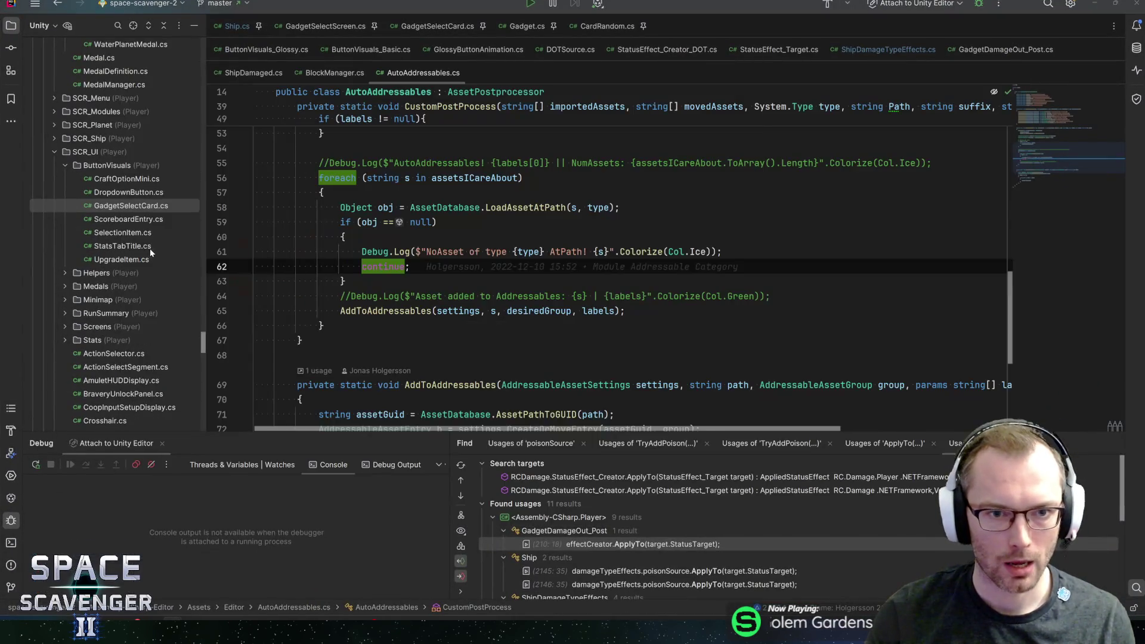
pyautogui.hotkey('alt', 'Tab')
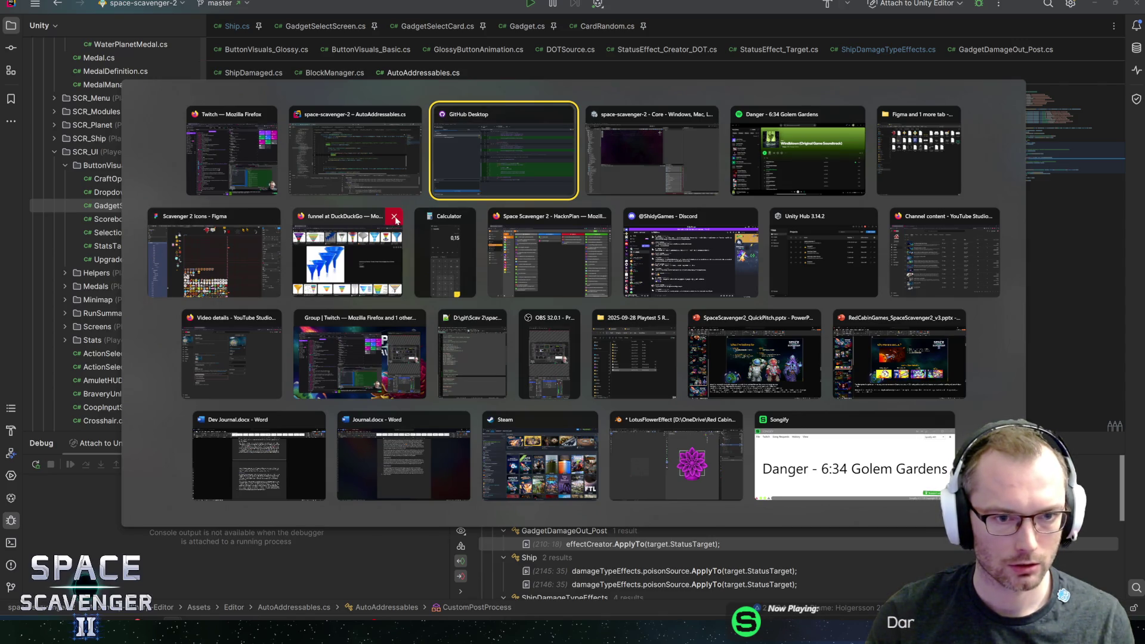
pyautogui.click(375, 249)
# - Bring the Figma 'Scavenger 2 Icons' file to the front
pyautogui.hotkey('ctrl', 'w')
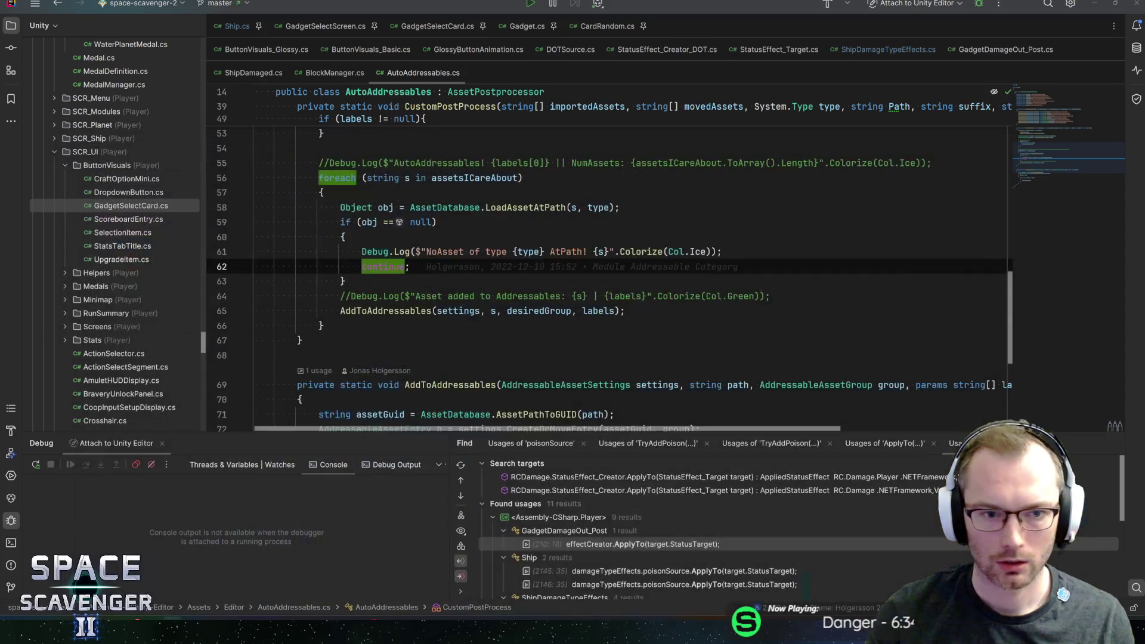
pyautogui.hotkey('alt', 'Tab')
pyautogui.hotkey('alt', 'Tab')
pyautogui.hotkey('alt', 'Tab')
pyautogui.hotkey('alt', 'Tab')
pyautogui.hotkey('alt', 'Tab')
pyautogui.hotkey('alt', 'Tab')
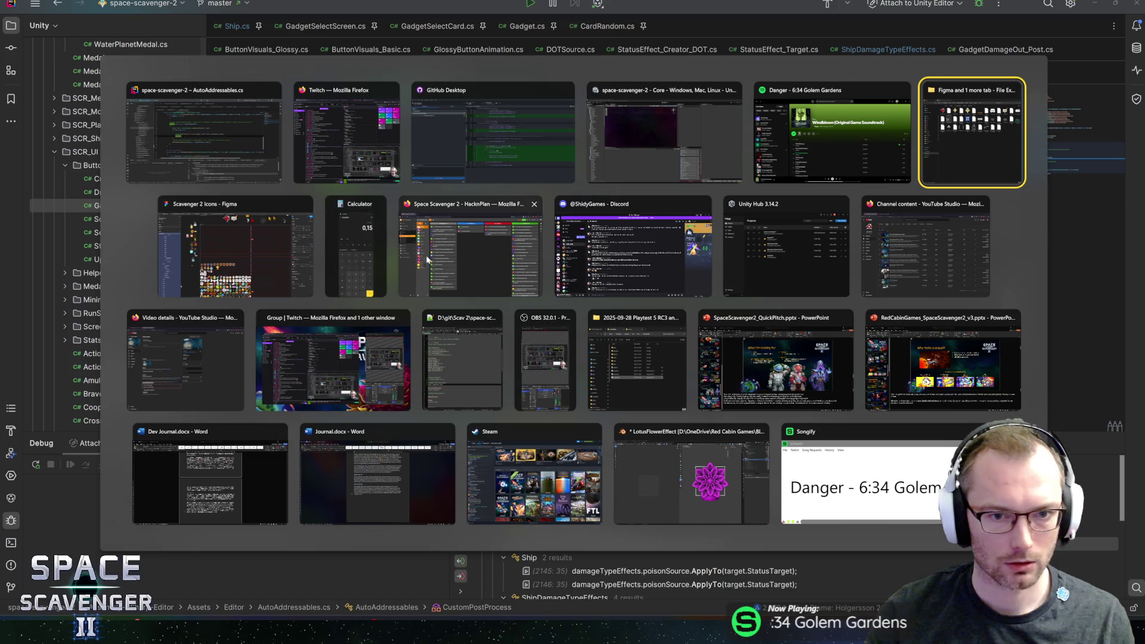
pyautogui.click(269, 250)
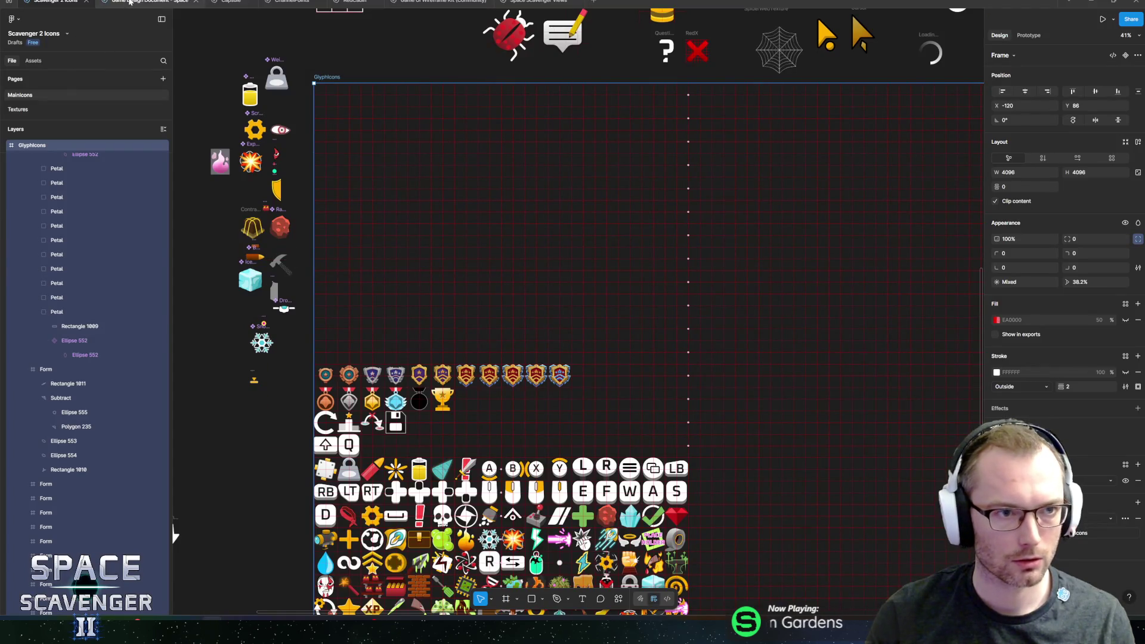
# - Colour the Lotus Flower and Area size lines green in the Game Design Document
pyautogui.click(149, 3)
pyautogui.moveTo(415, 145); pyautogui.dragTo(659, 165)
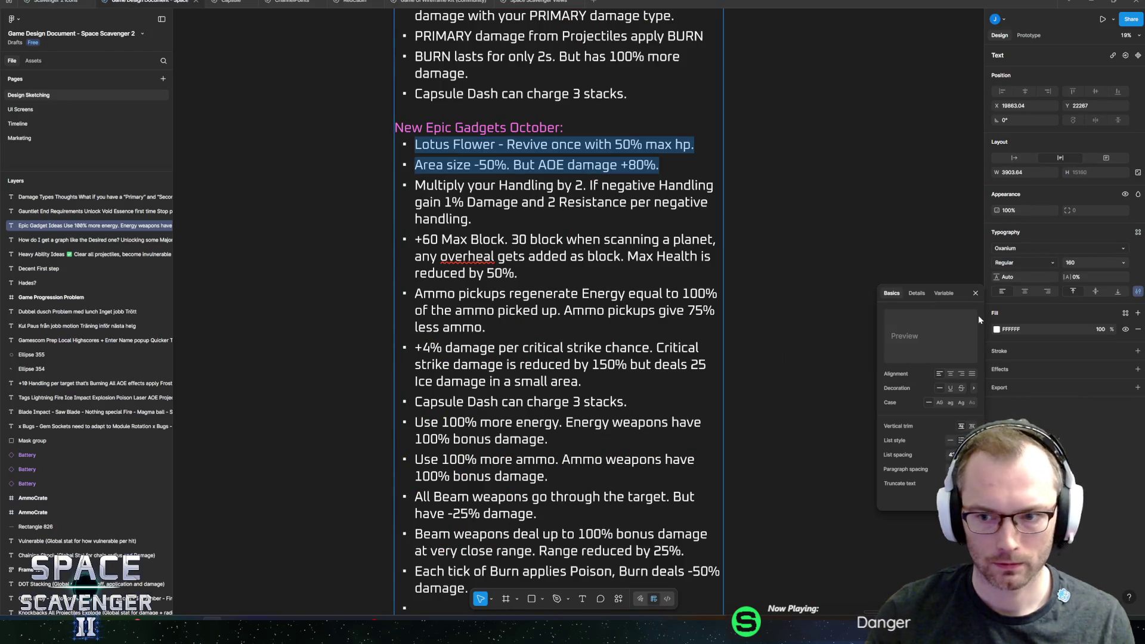
pyautogui.click(997, 330)
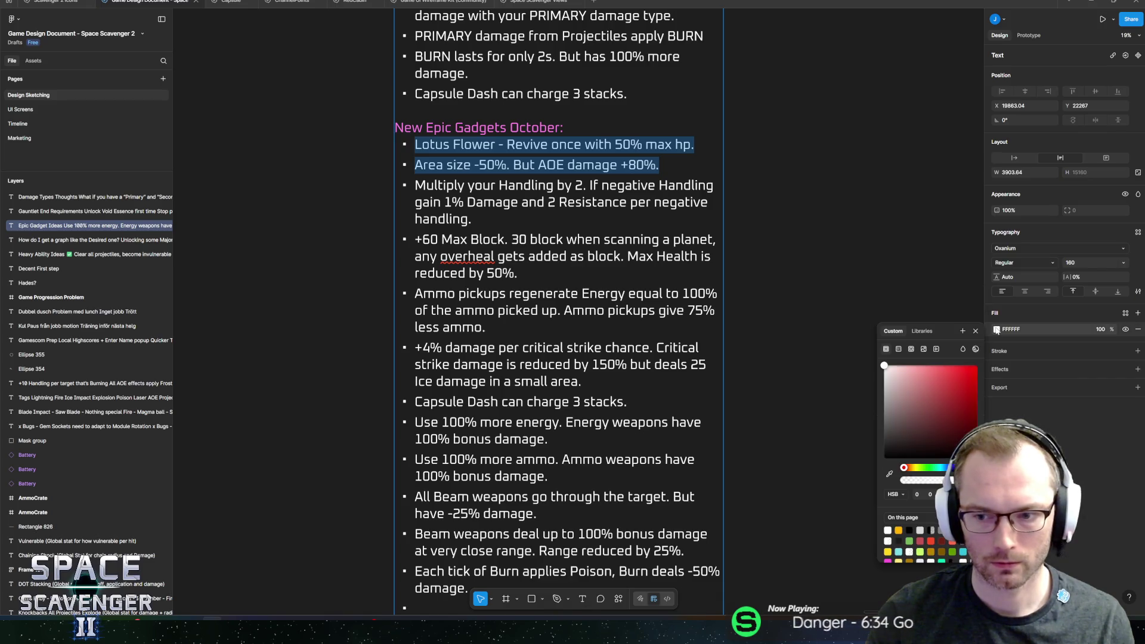
pyautogui.click(909, 541)
# - Move the 'Each tick of Burn' bullet directly below the Area size line
pyautogui.press('Right')
pyautogui.press('Return')
pyautogui.write('Each tick of Burn applies Poison, Burn deals -50% damage.')
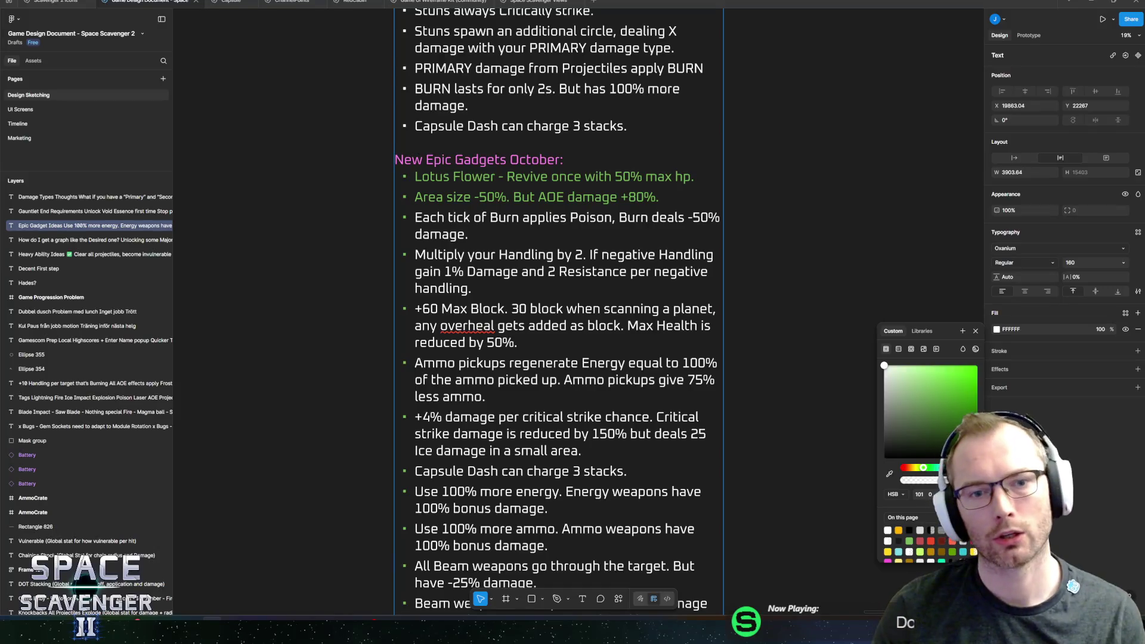
pyautogui.click(649, 217)
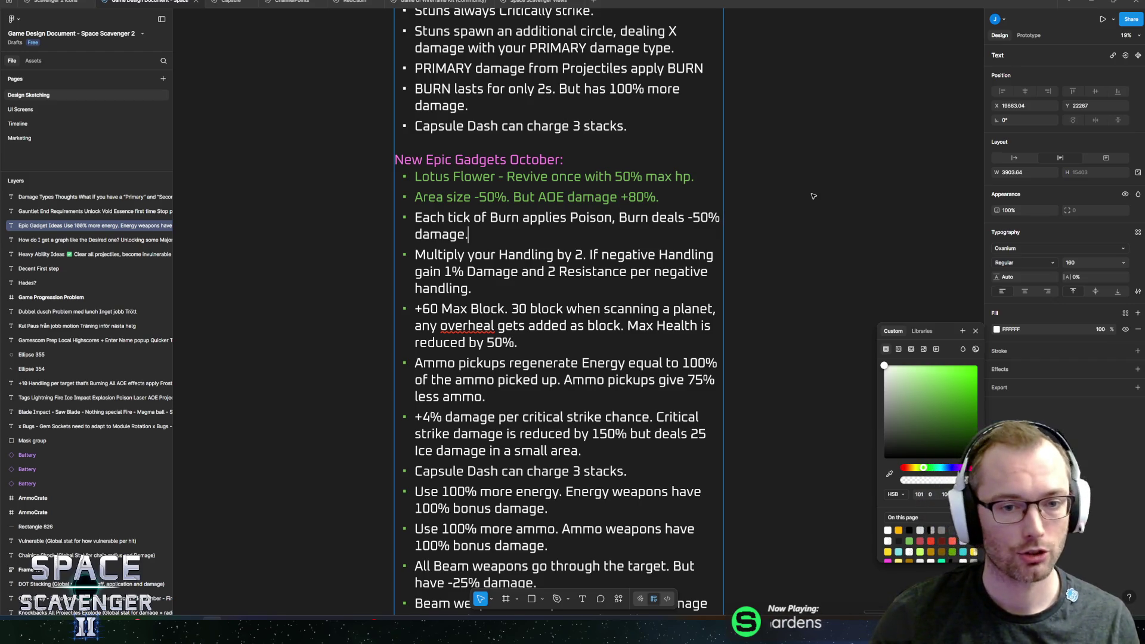
pyautogui.hotkey('alt', 'Tab')
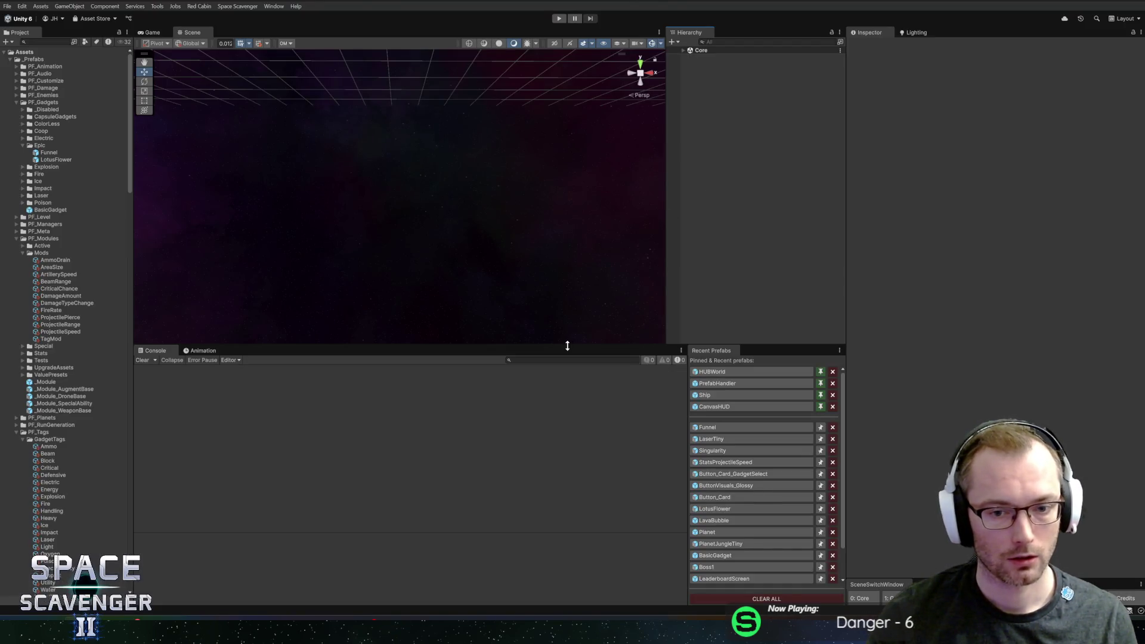
# - Locate Funnel in the Epic gadgets folder, duplicate it as Funnel 1, and begin renaming it
pyautogui.moveTo(568, 346)
pyautogui.mouseDown()
pyautogui.moveTo(567, 417)
pyautogui.moveTo(609, 384)
pyautogui.moveTo(620, 419)
pyautogui.moveTo(611, 430)
pyautogui.moveTo(593, 406)
pyautogui.mouseUp()
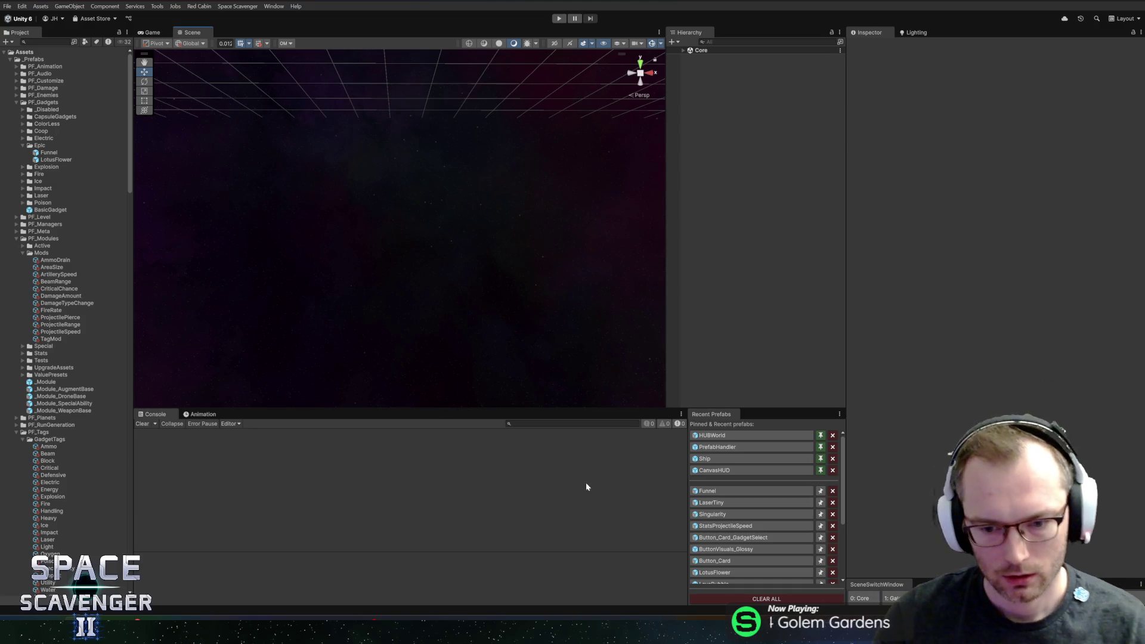
pyautogui.click(704, 491)
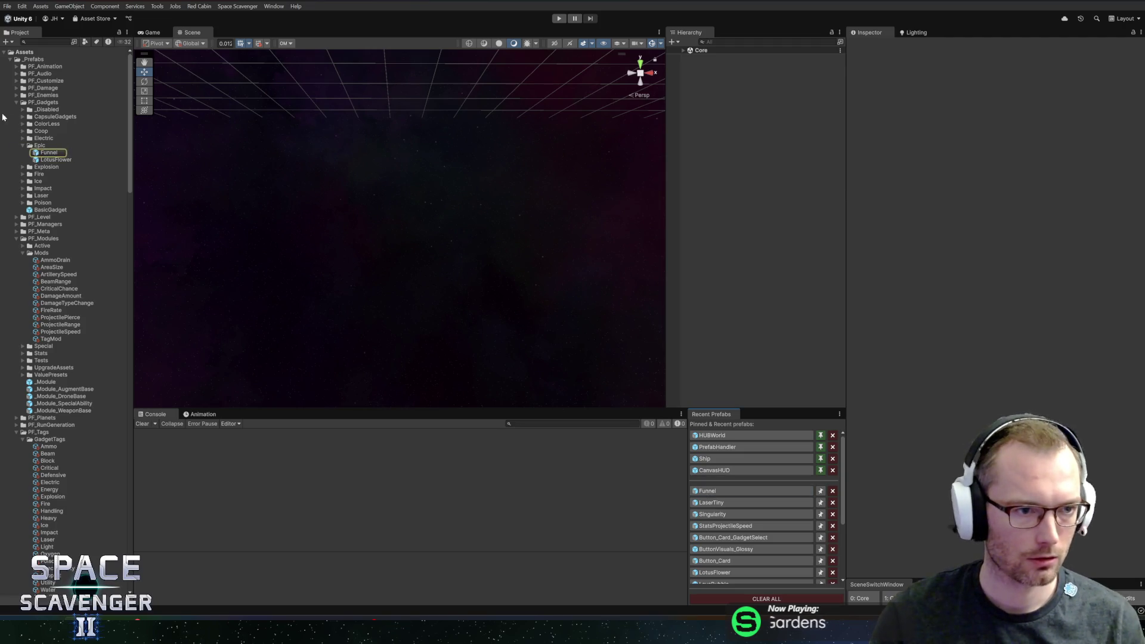
pyautogui.click(44, 160)
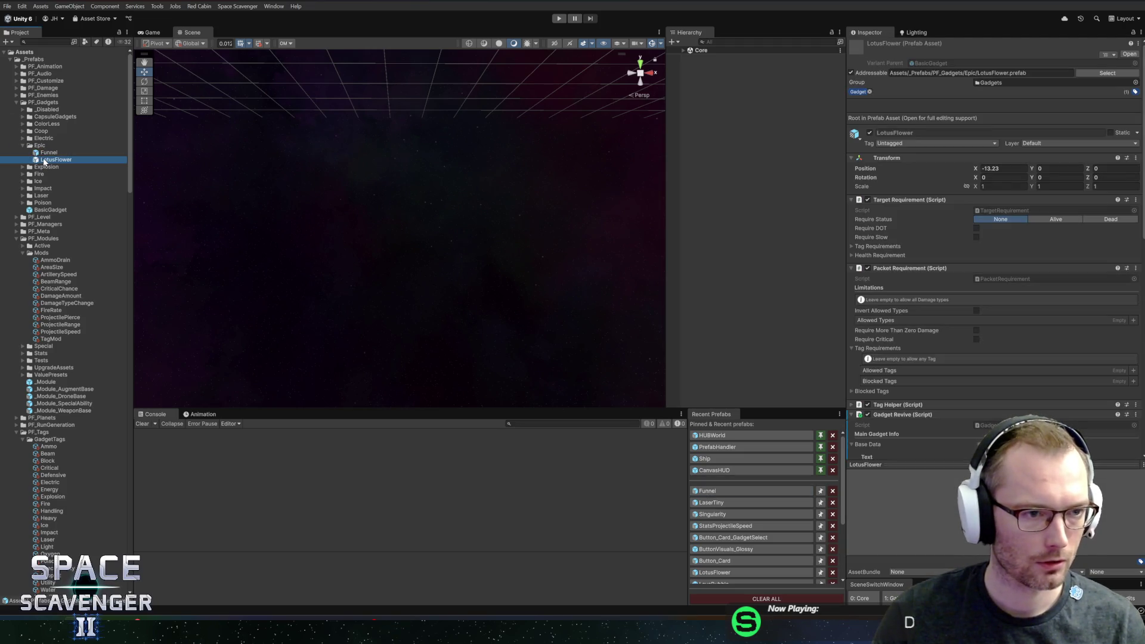
pyautogui.press('Up')
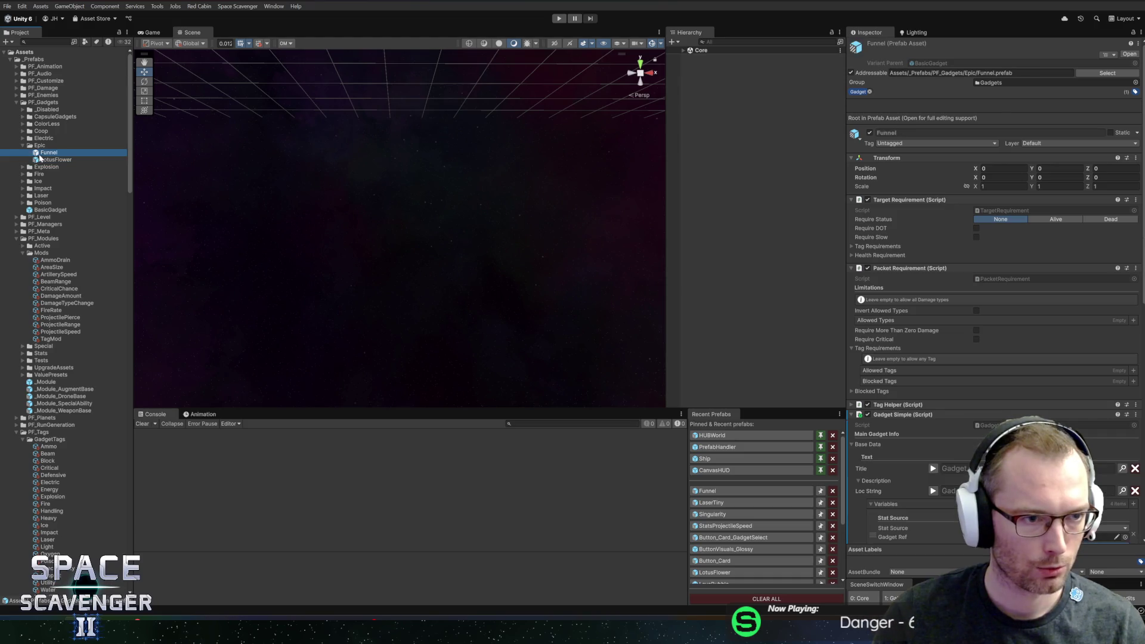
pyautogui.hotkey('ctrl', 'd')
pyautogui.press('F2')
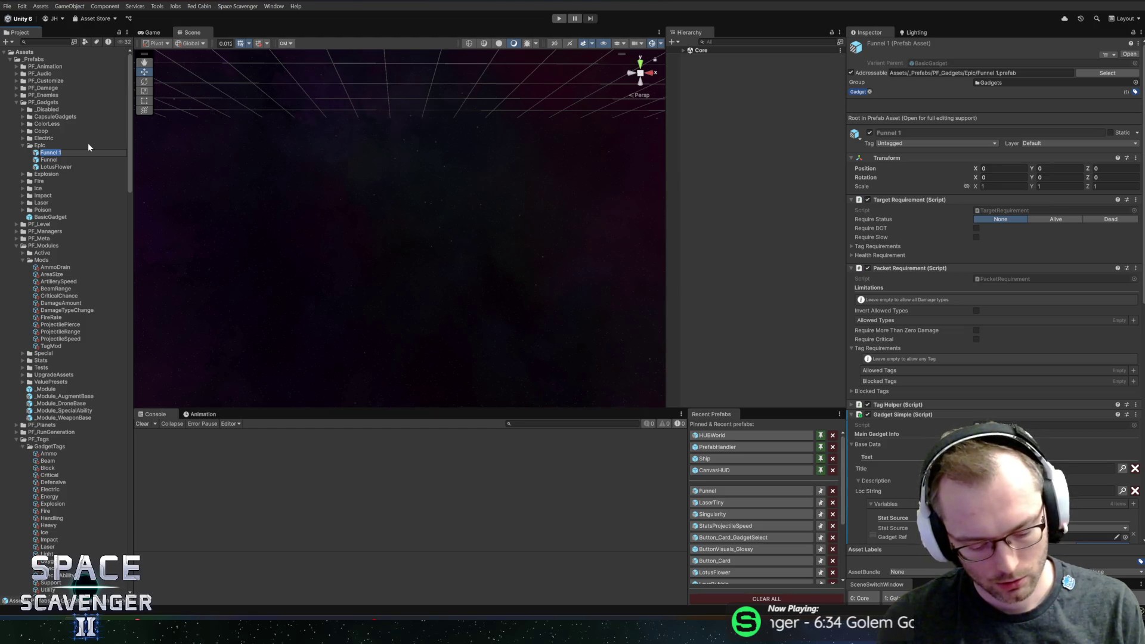
# - Rename Funnel 1 to AcidFlame, open it in prefab mode, and scroll to its Icon field
pyautogui.write('Acid')
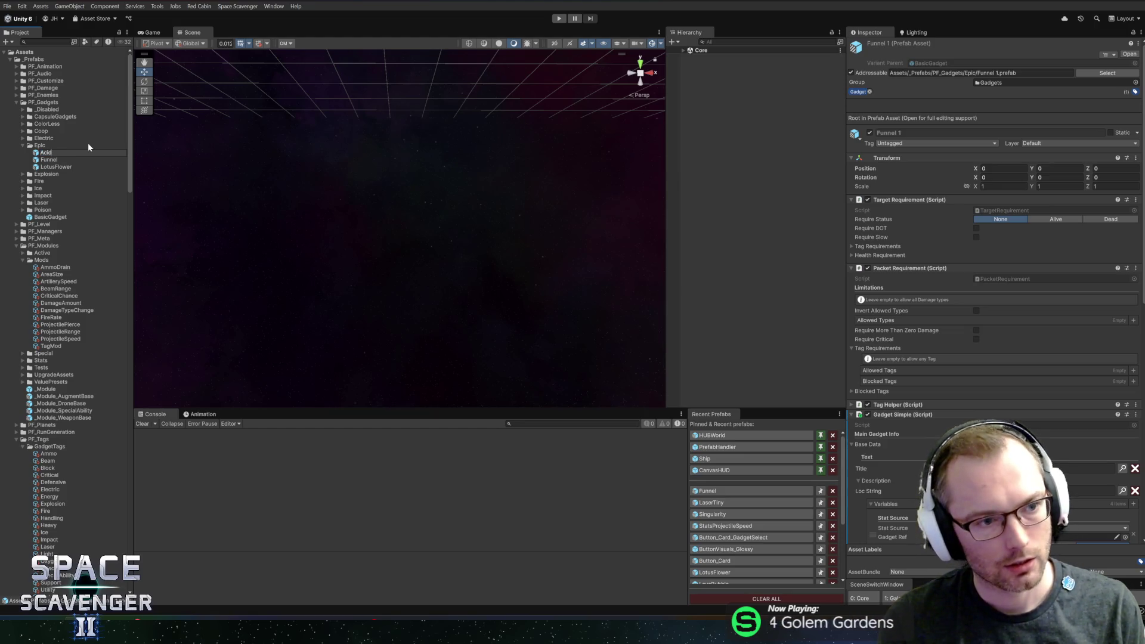
pyautogui.write('Flame')
pyautogui.press('Return')
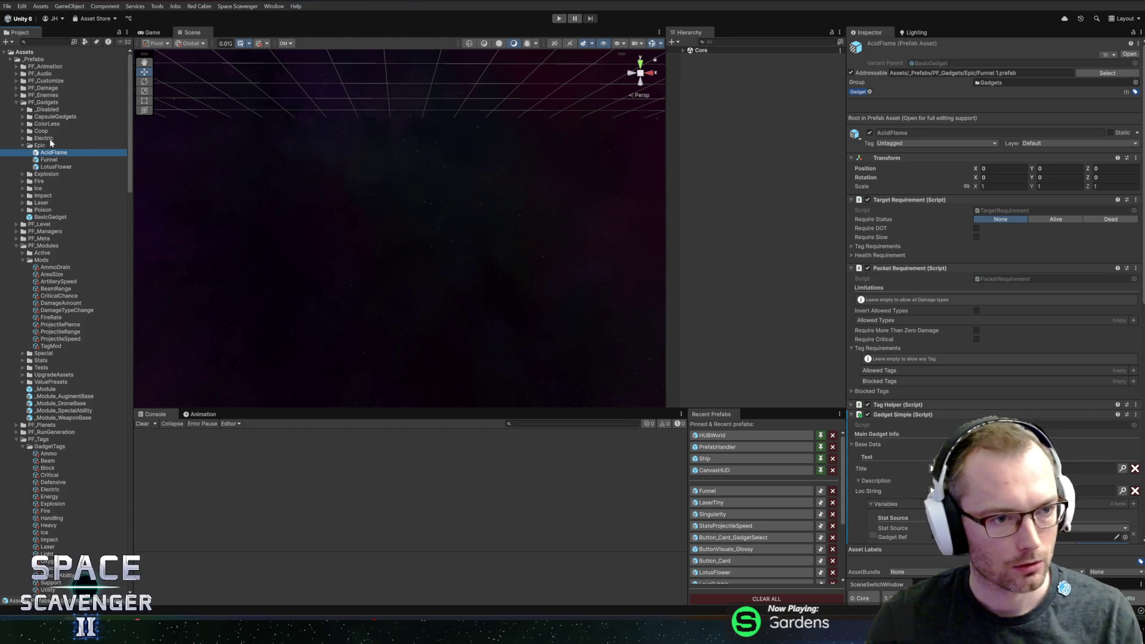
pyautogui.doubleClick(45, 154)
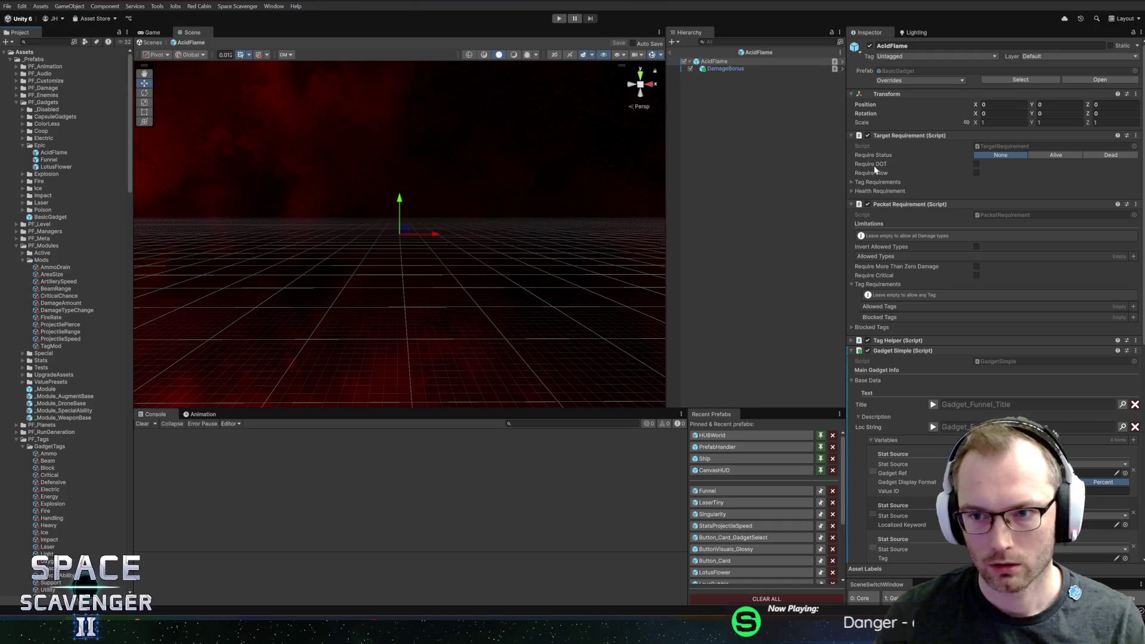
pyautogui.scroll(-5, 921, 206)
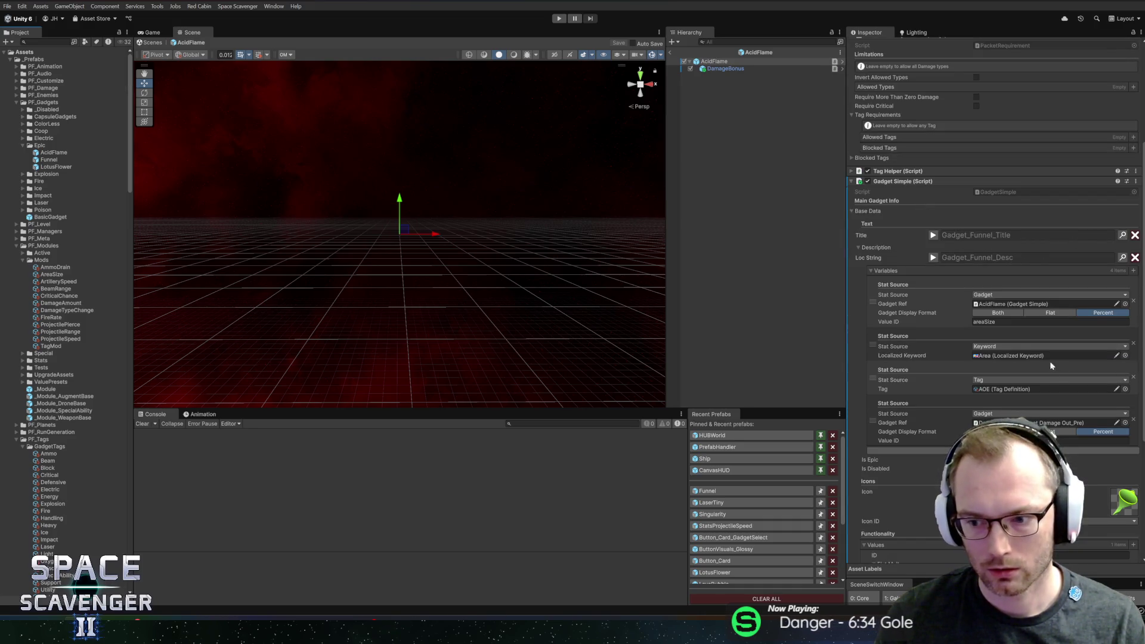
pyautogui.scroll(-4, 1050, 361)
pyautogui.click(1125, 392)
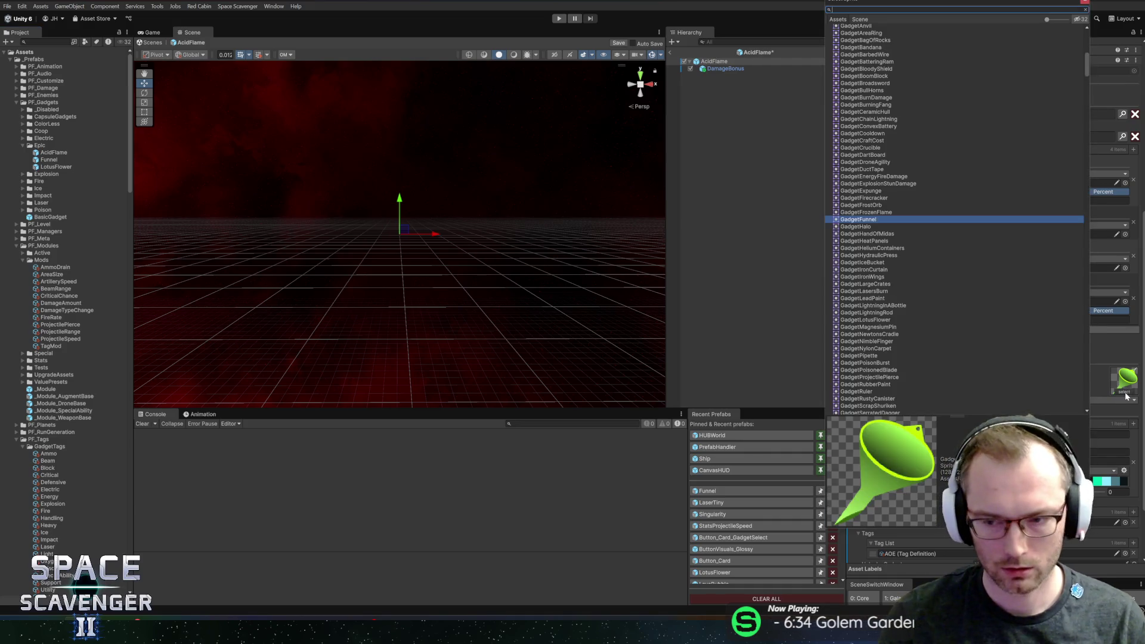
pyautogui.write('place')
# - Set AcidFlame's icon sprite to the placeholder and its Icon ID to PLACEHOLDER
pyautogui.doubleClick(882, 34)
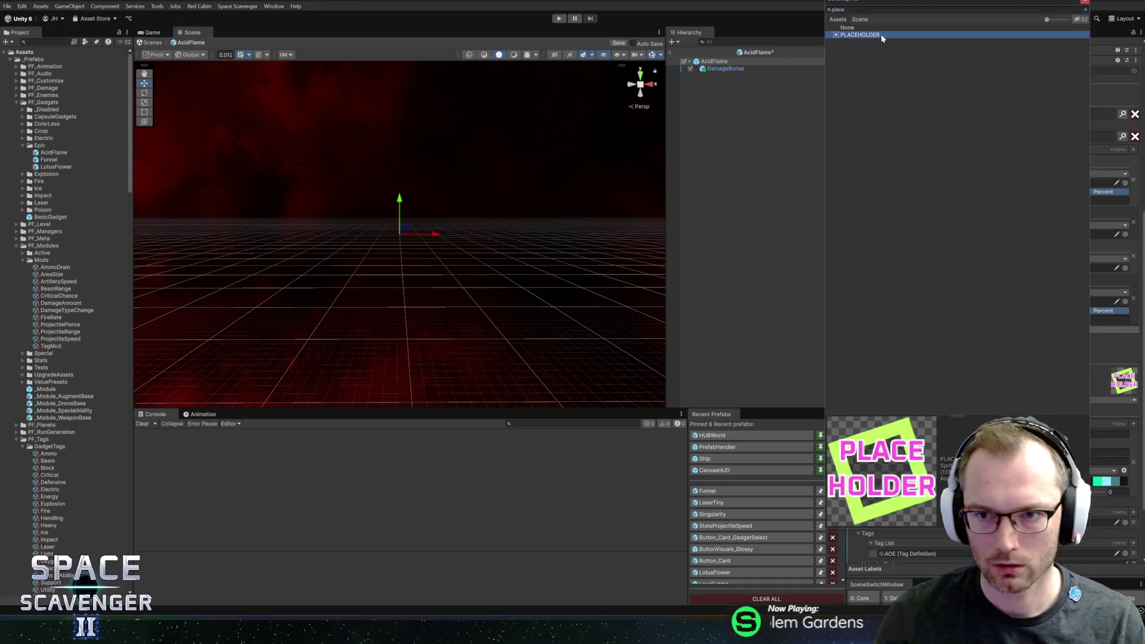
pyautogui.click(1012, 400)
pyautogui.write('place')
pyautogui.press('Return')
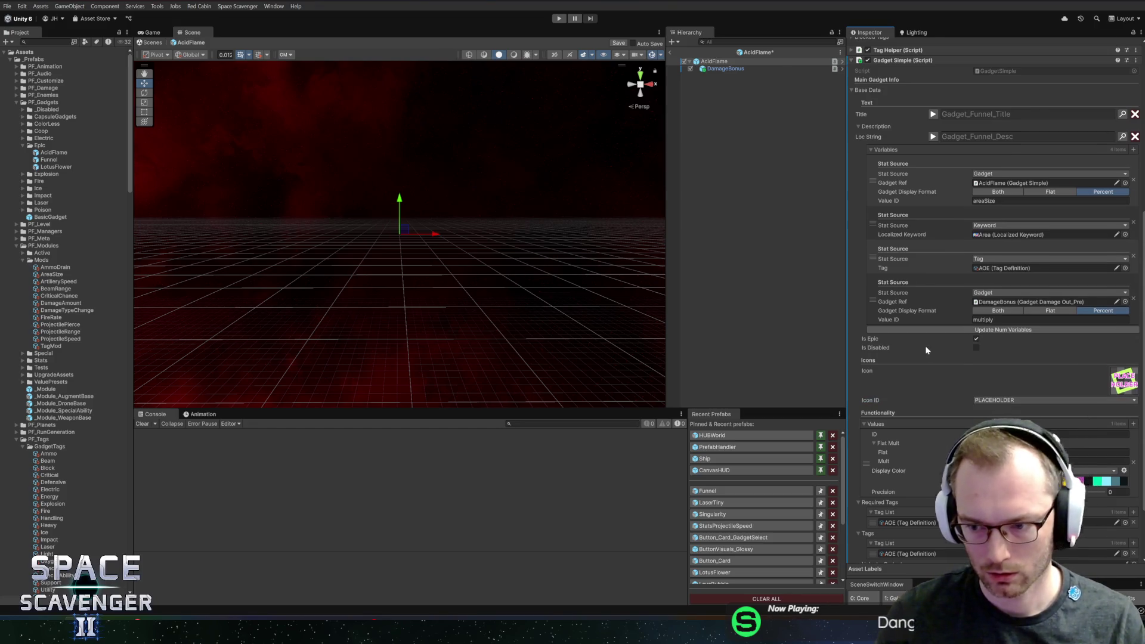
# - Remove the AOE entries from AcidFlame's Tags and Required Tags
pyautogui.scroll(-3, 897, 323)
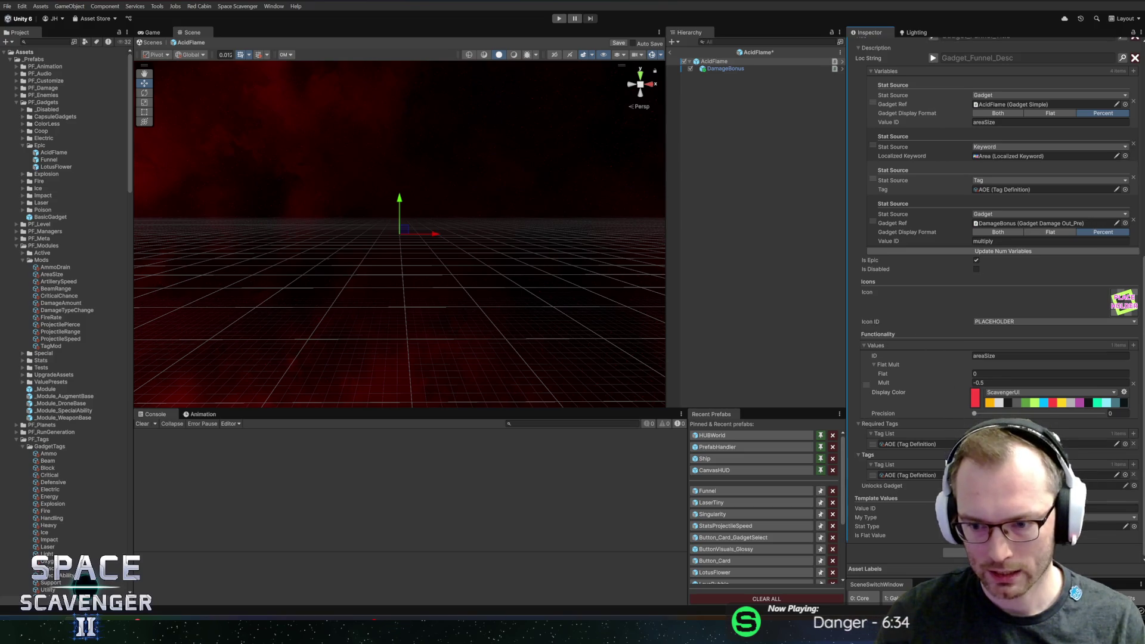
pyautogui.click(1135, 475)
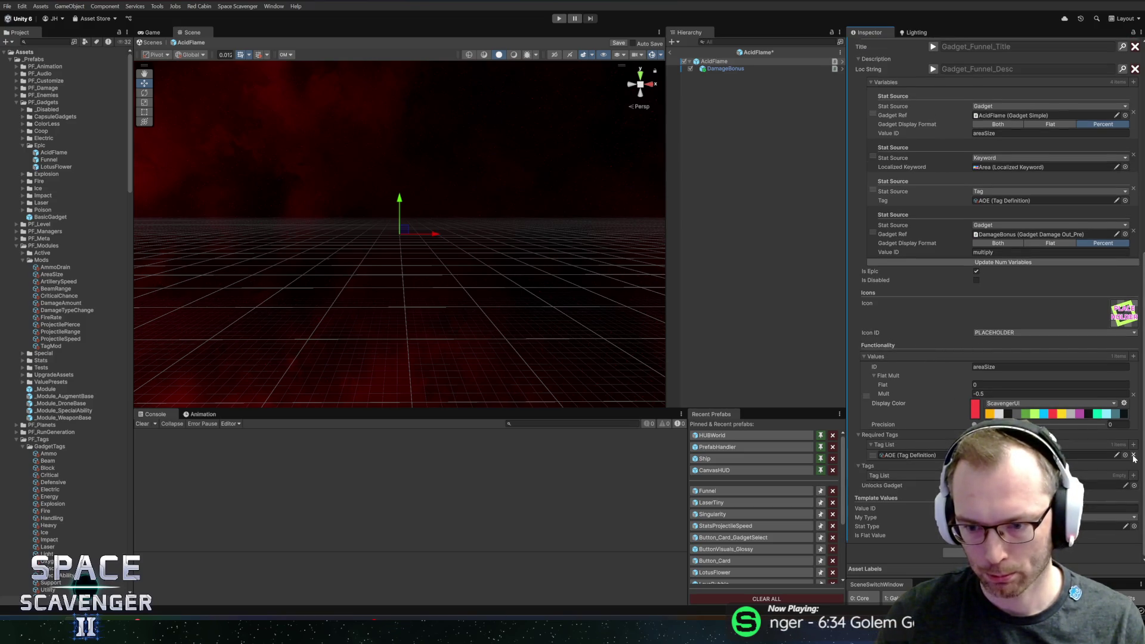
pyautogui.click(1135, 456)
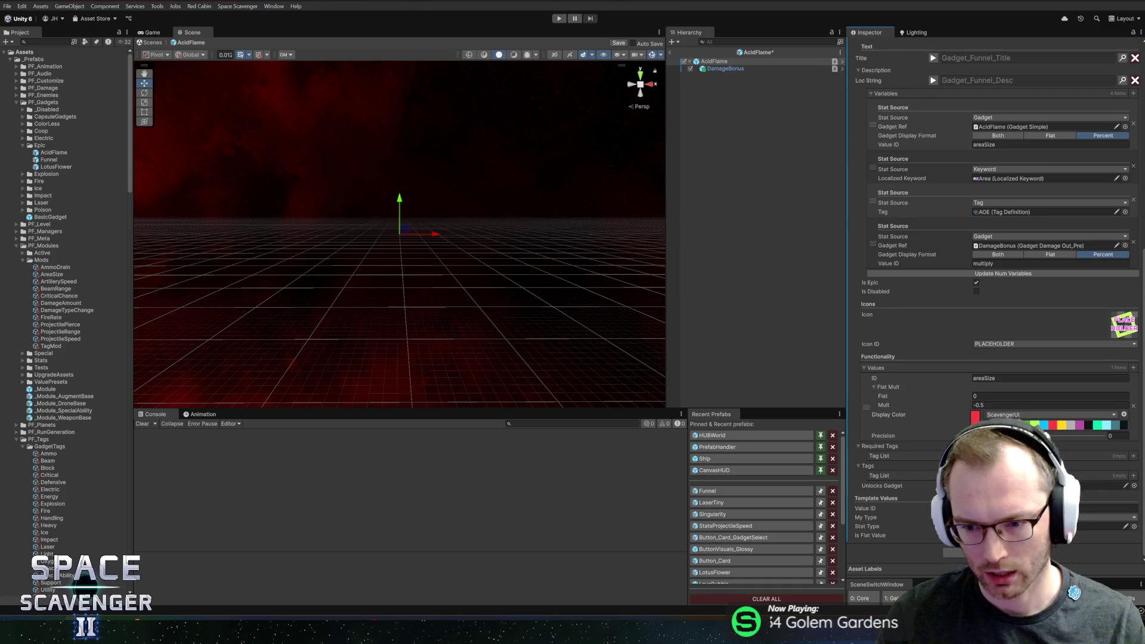
pyautogui.click(1130, 527)
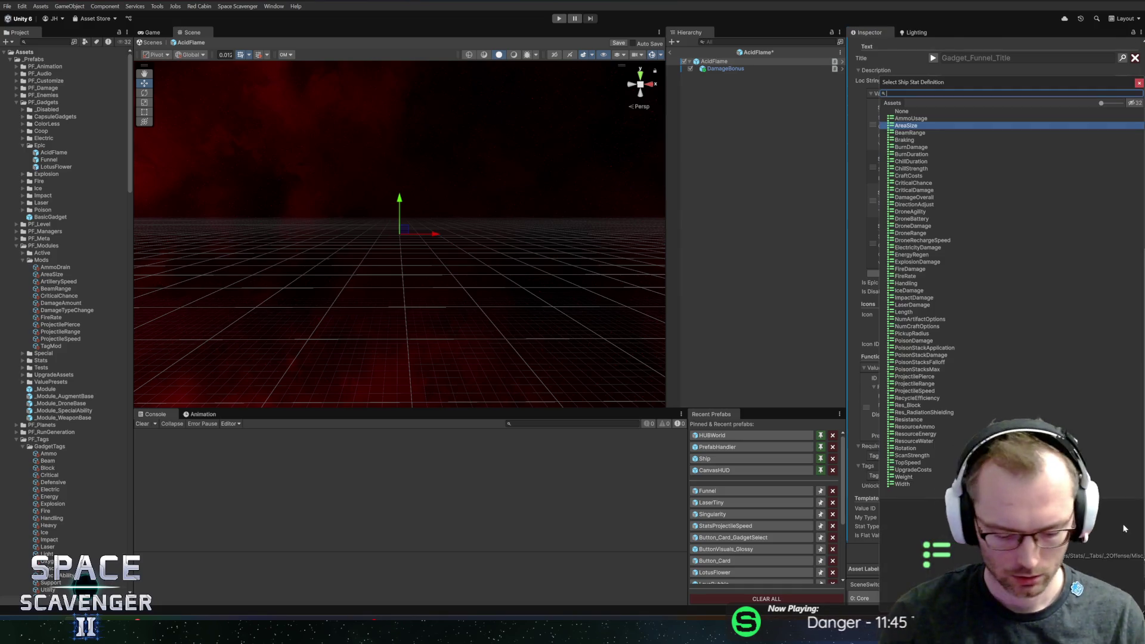
# - Choose BurnDamage as the stat type, change Values ID to burnDamage, and select the DamageBonus child
pyautogui.write('burn')
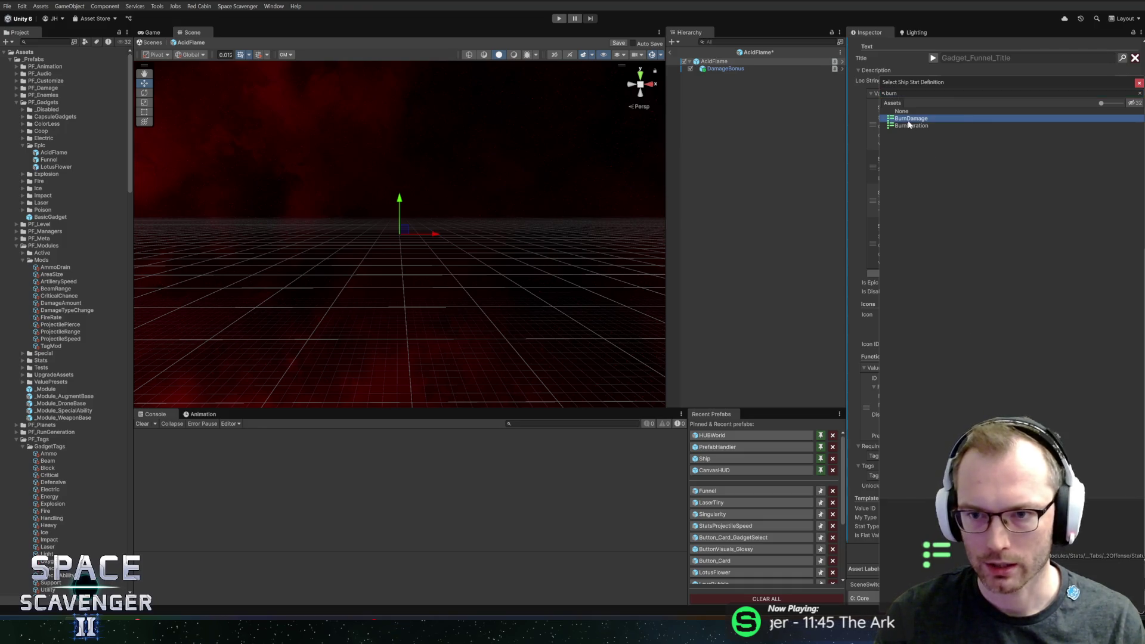
pyautogui.doubleClick(912, 118)
pyautogui.click(1109, 508)
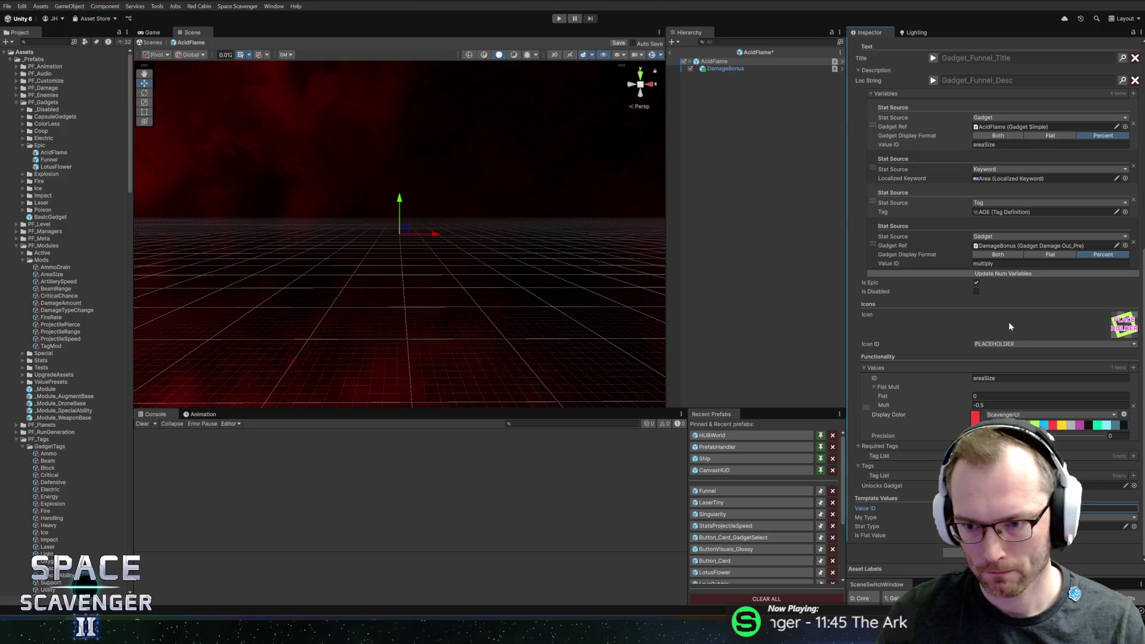
pyautogui.click(994, 377)
pyautogui.write('burnDamage')
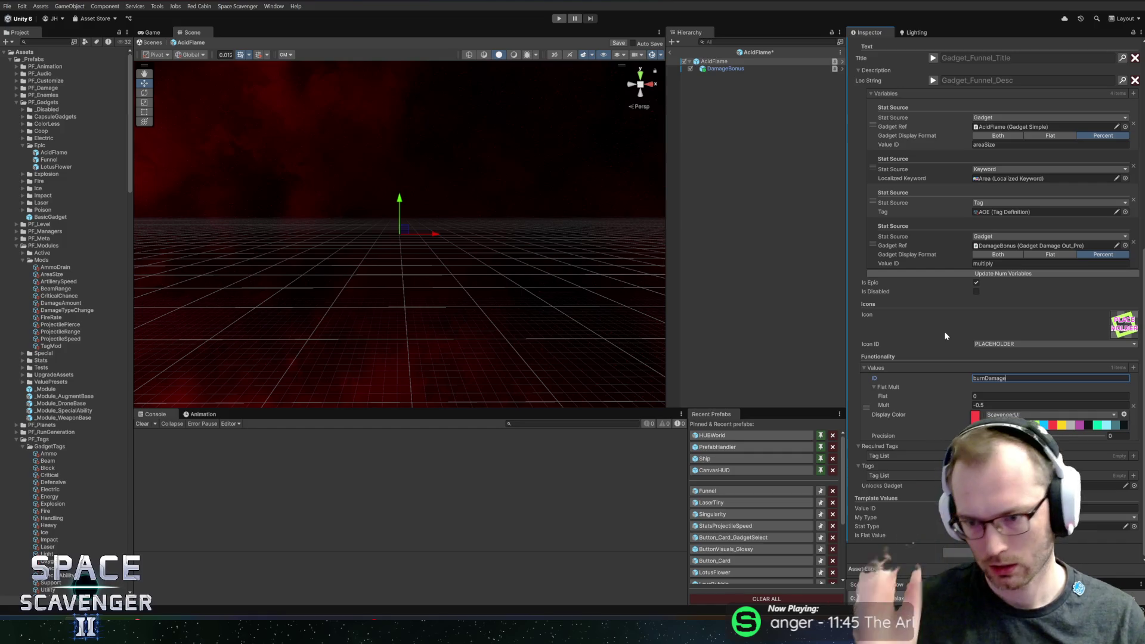
pyautogui.click(727, 69)
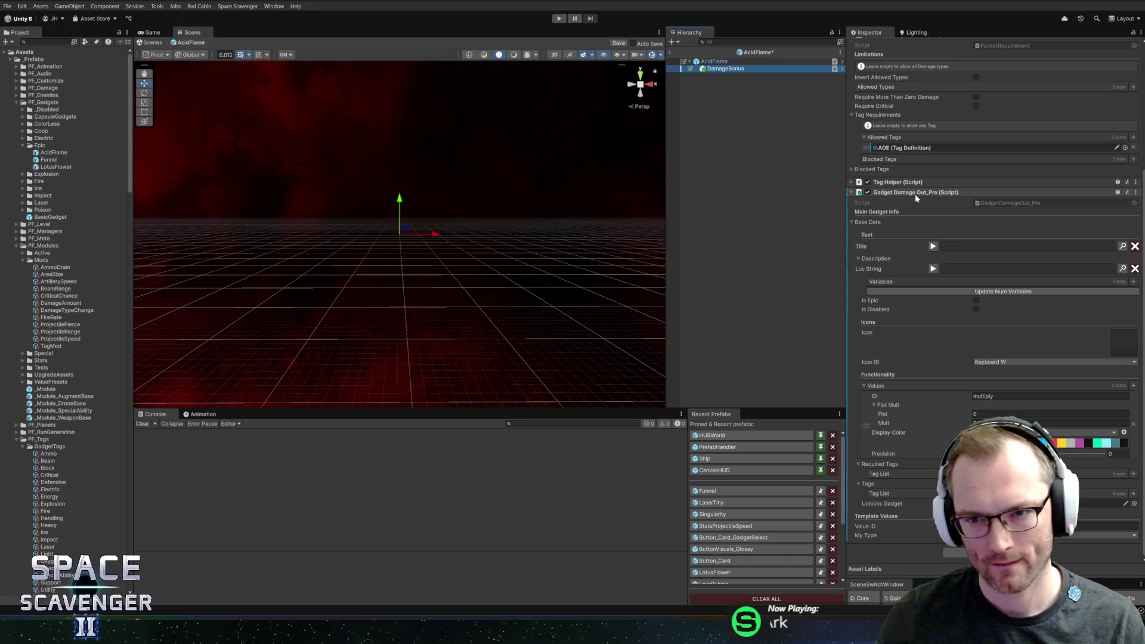
# - Set the DamageBonus Allowed Tags field to DOTSource instead of AOE, then open the Ship prefab
pyautogui.scroll(5, 915, 195)
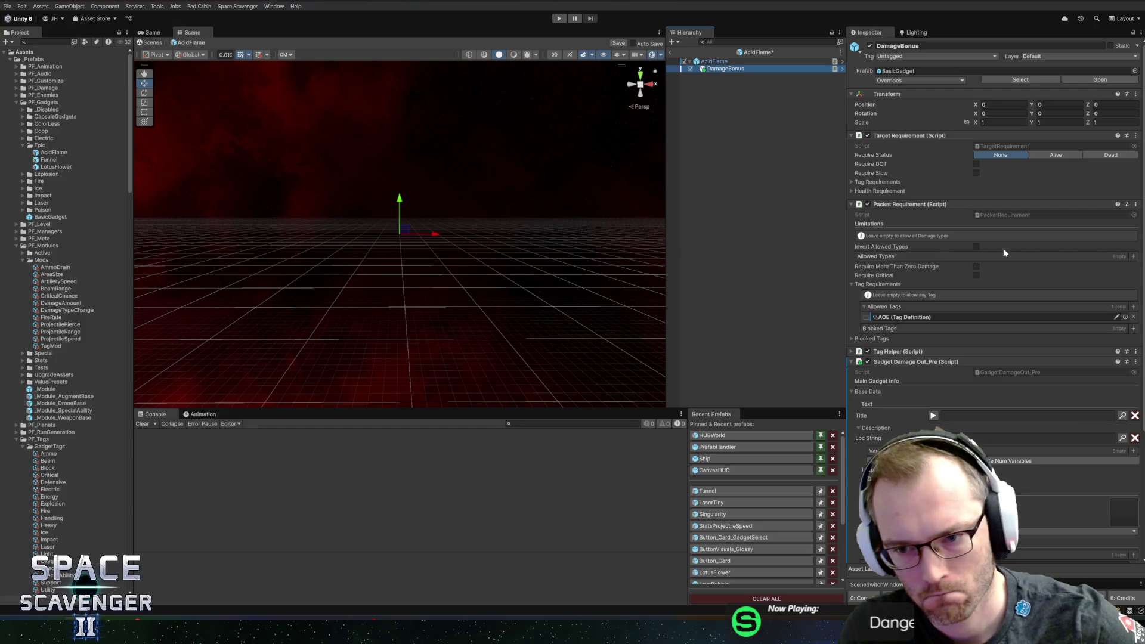
pyautogui.click(1125, 317)
pyautogui.write('burn')
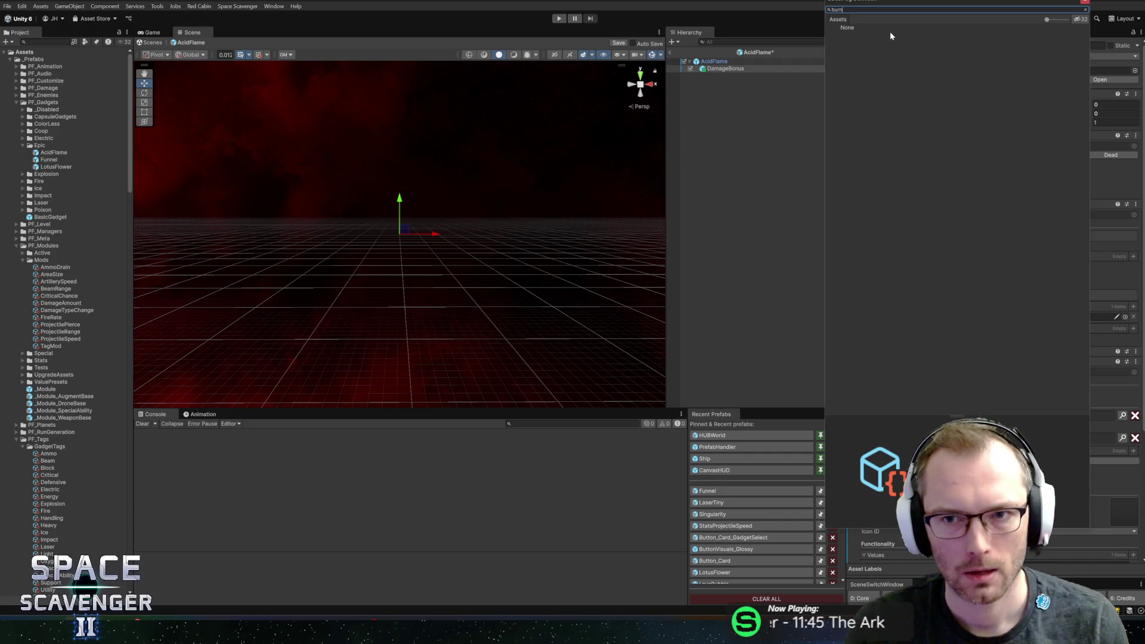
pyautogui.moveTo(903, 3); pyautogui.dragTo(875, 15)
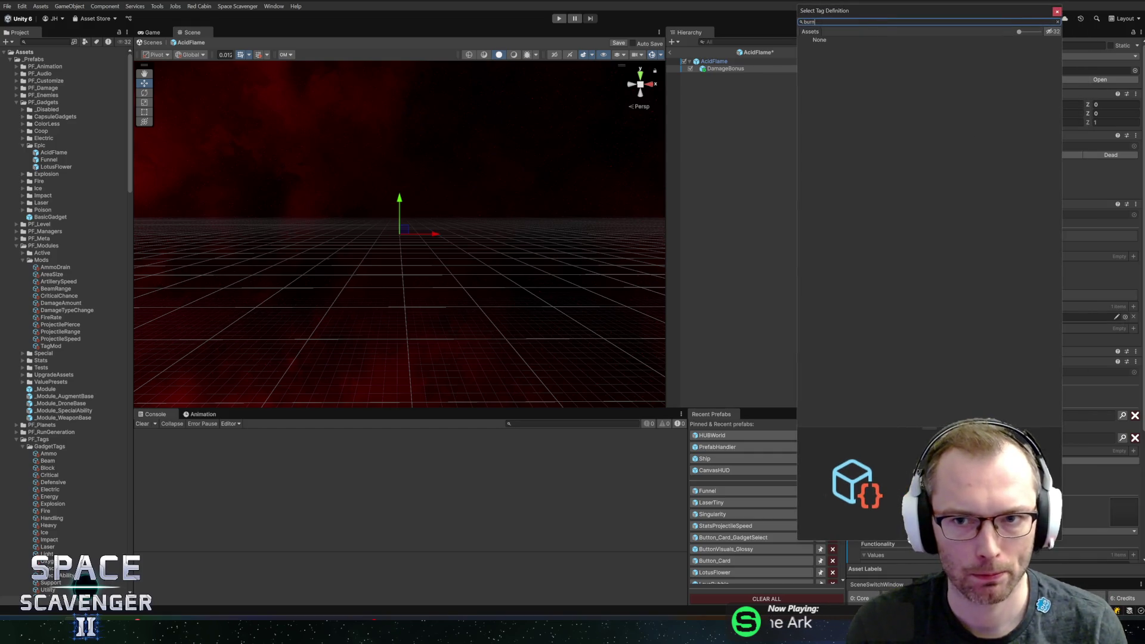
pyautogui.press('BackSpace')
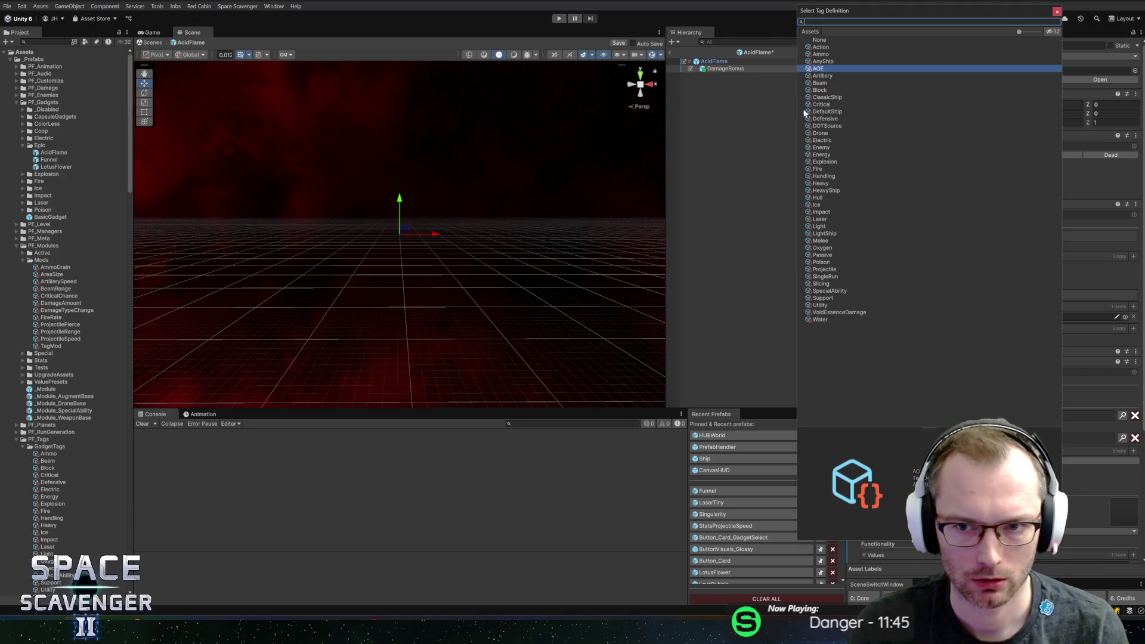
pyautogui.click(824, 127)
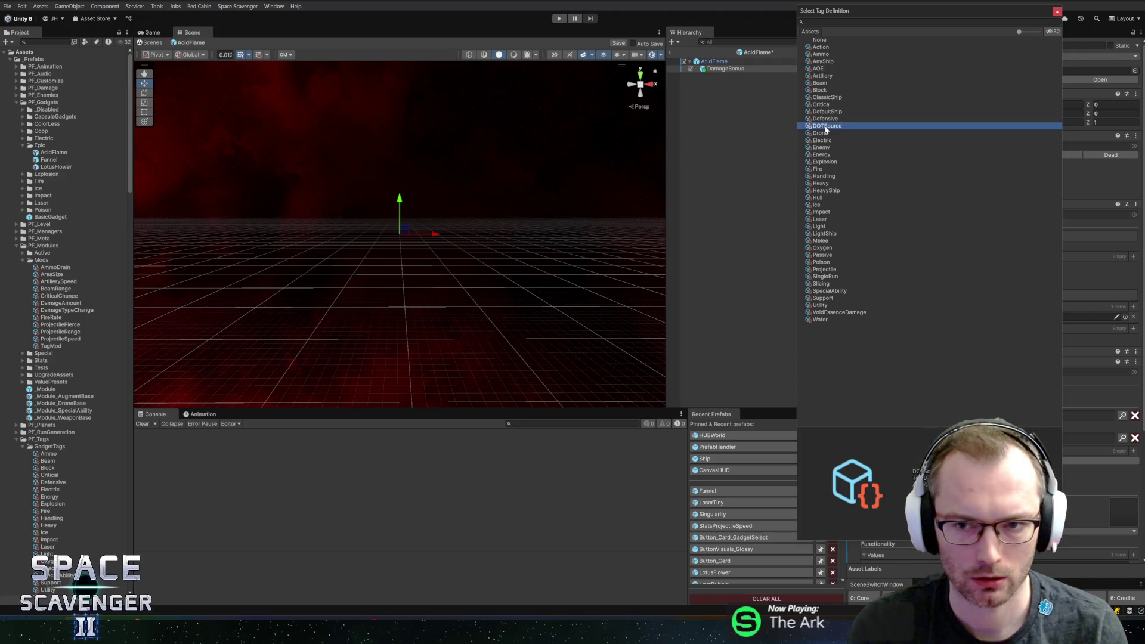
pyautogui.doubleClick(825, 127)
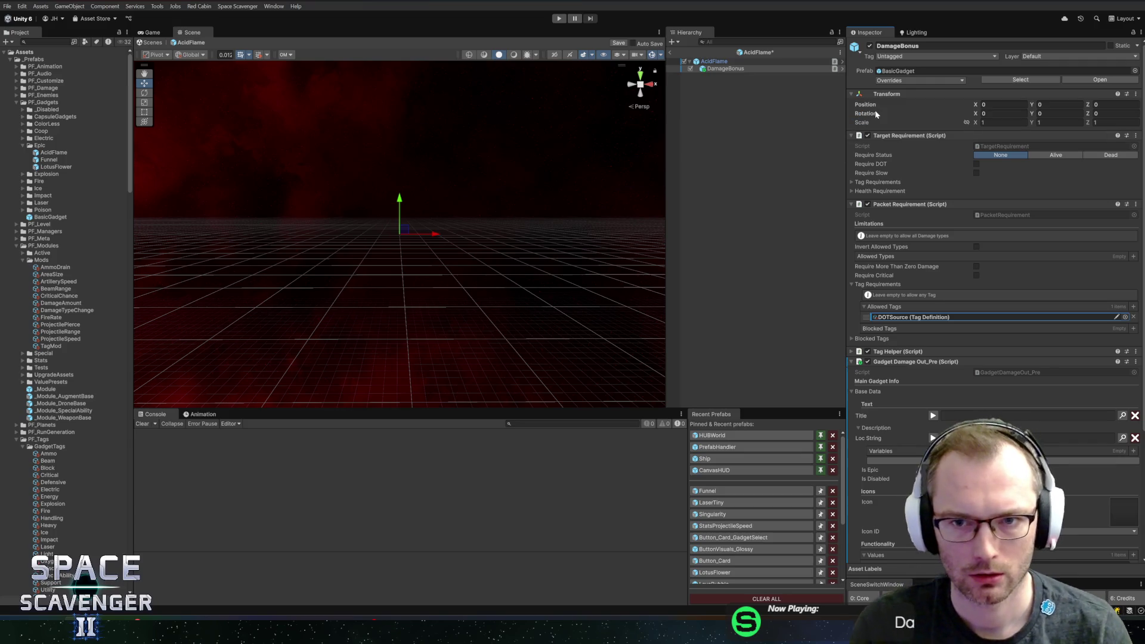
pyautogui.click(708, 460)
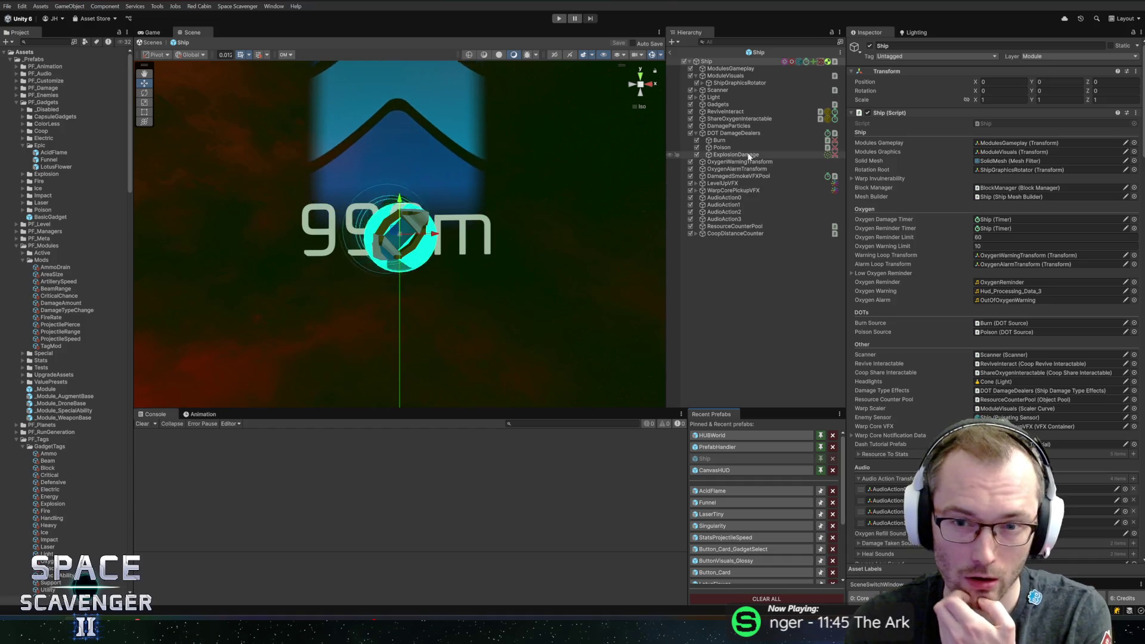
# - Inspect the Ship prefab's Burn and Poison damage dealers, then switch to Rider
pyautogui.click(724, 142)
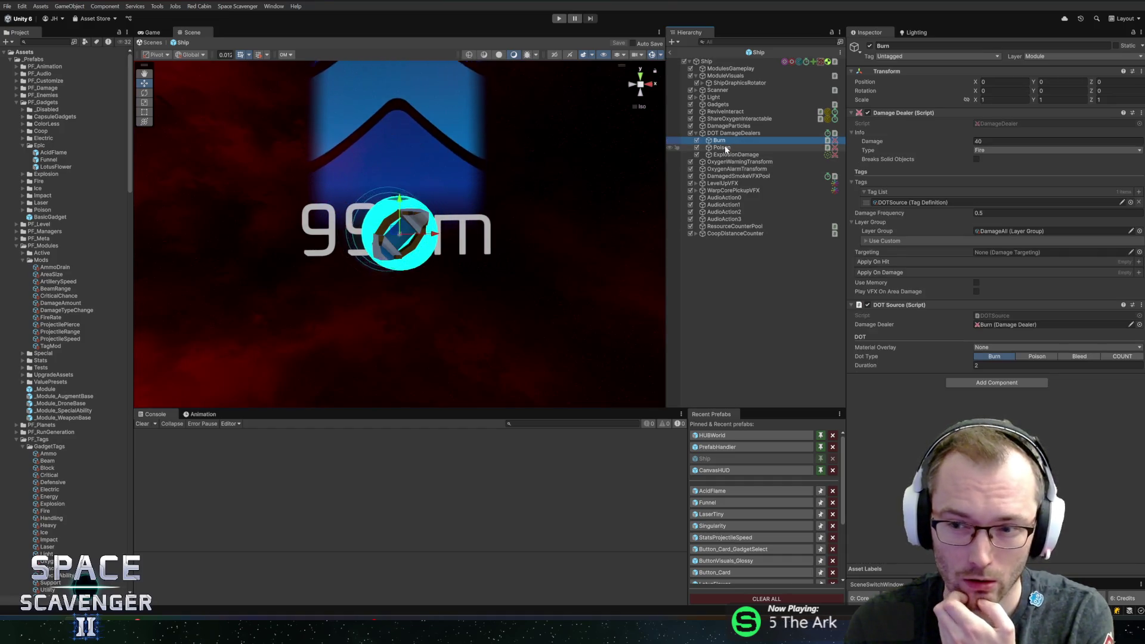
pyautogui.click(724, 148)
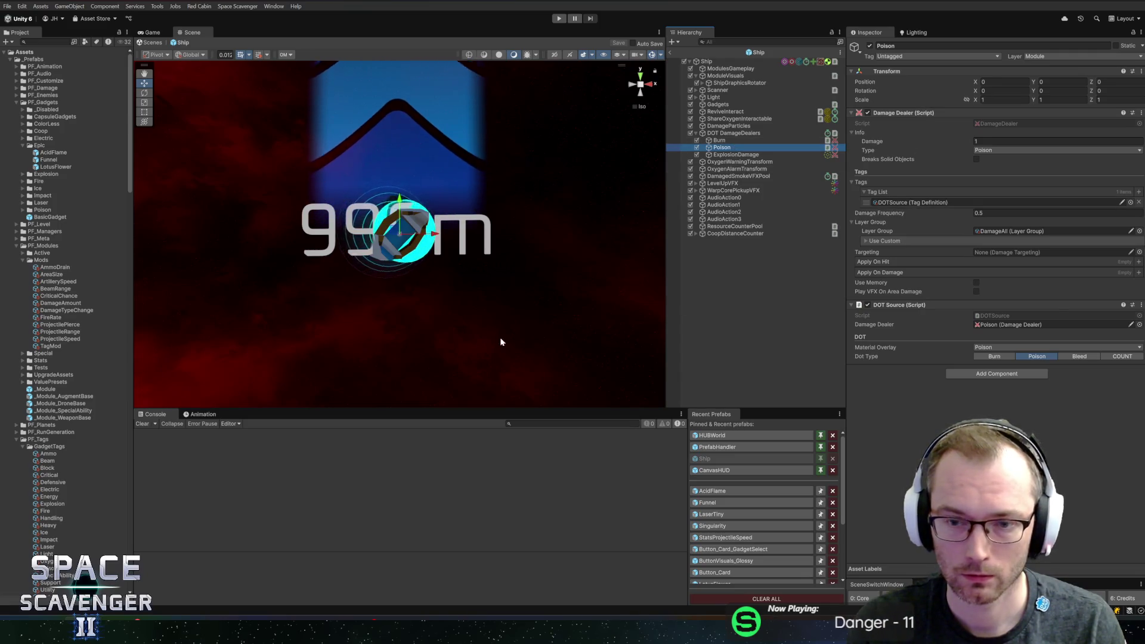
pyautogui.hotkey('alt', 'Tab')
pyautogui.click(313, 362)
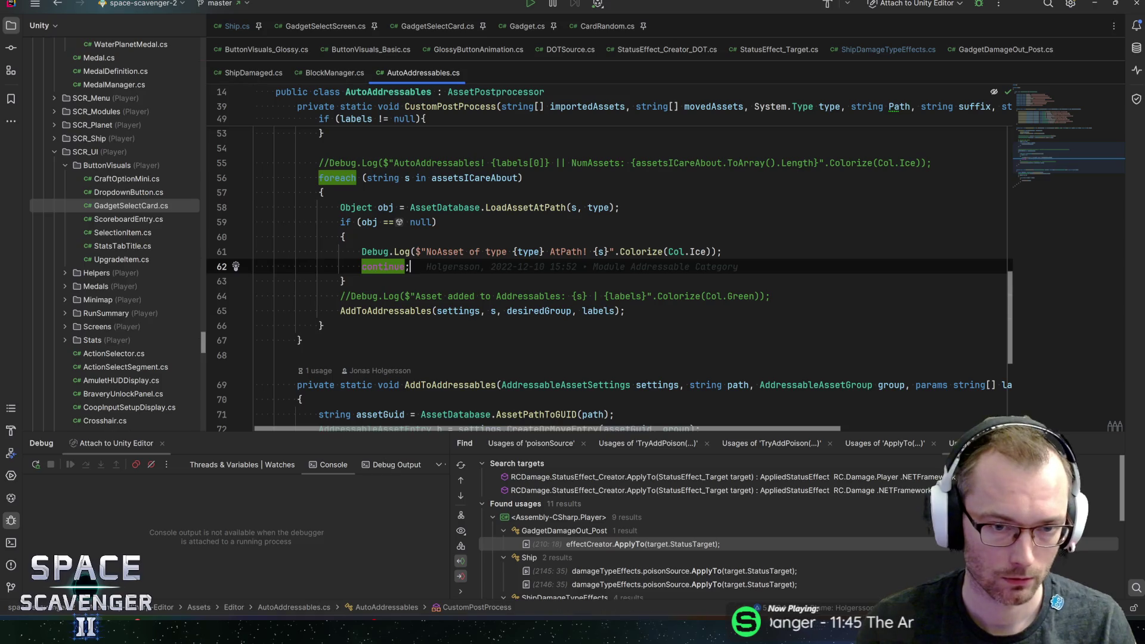
# - Open the Tags class, then the TagID enum file in Rider
pyautogui.hotkey('ctrl', 't')
pyautogui.write('tags')
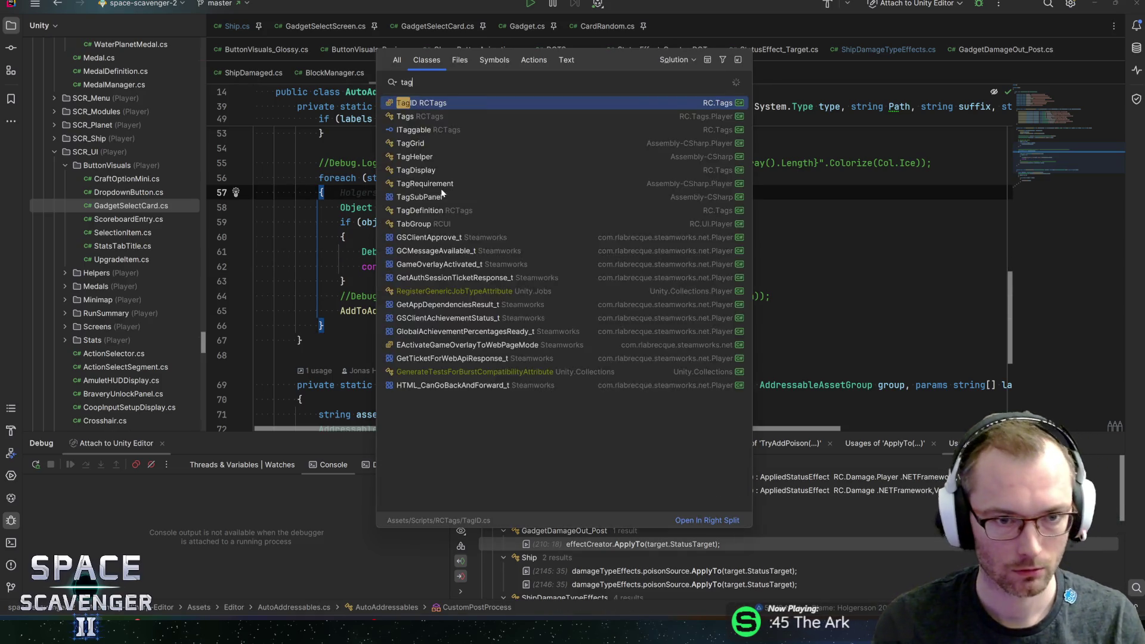
pyautogui.press('Return')
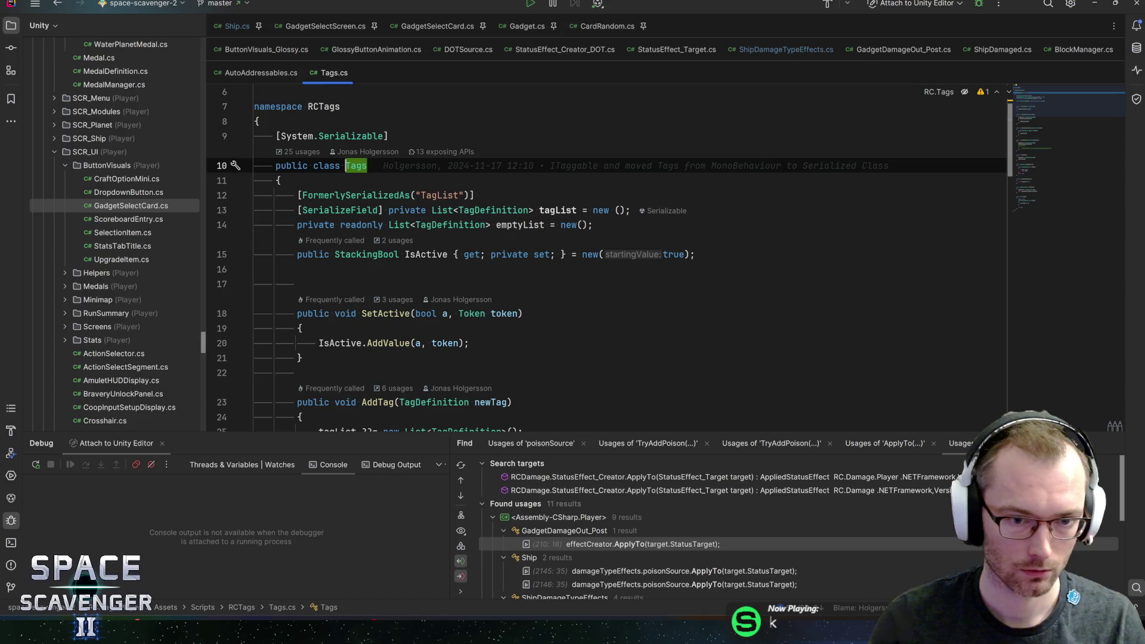
pyautogui.hotkey('ctrl', 't')
pyautogui.write('tagid')
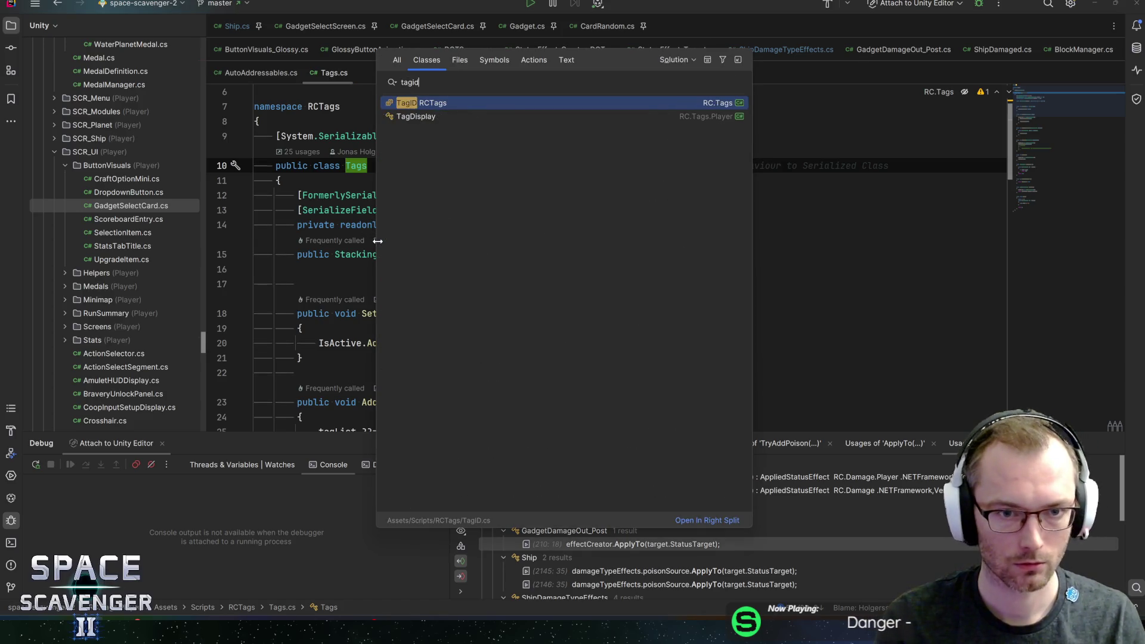
pyautogui.press('Return')
# - Find 'dots' in TagID and jump to the DOTSource check in ShipDamageTypeEffects.cs
pyautogui.hotkey('ctrl', 'f')
pyautogui.write('dots')
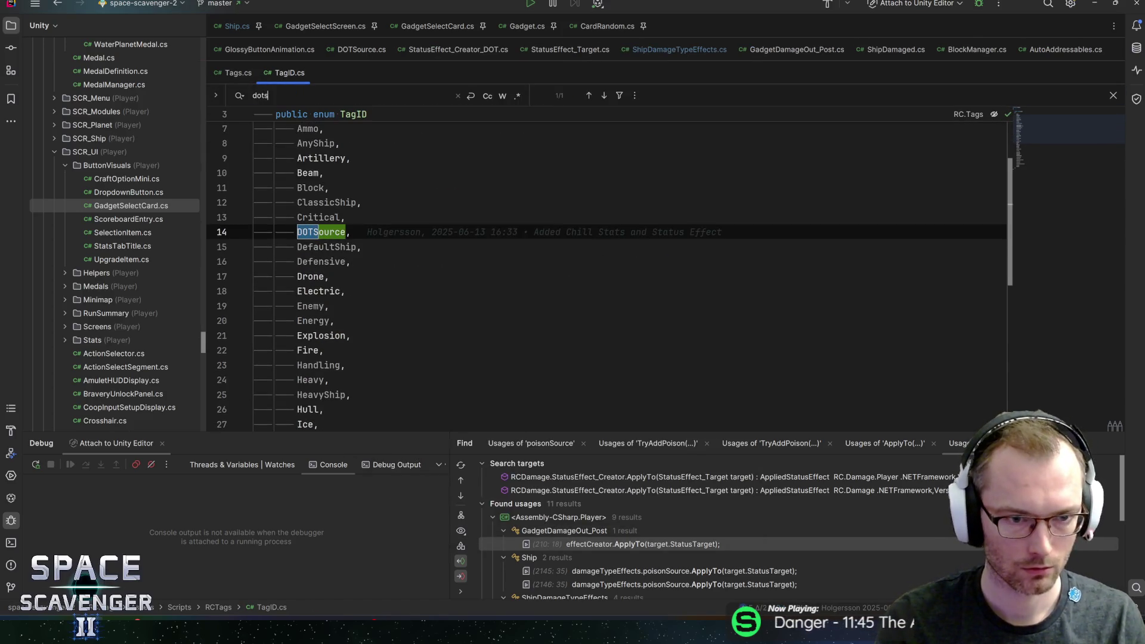
pyautogui.press('Escape')
pyautogui.hotkey('ctrl', 'b')
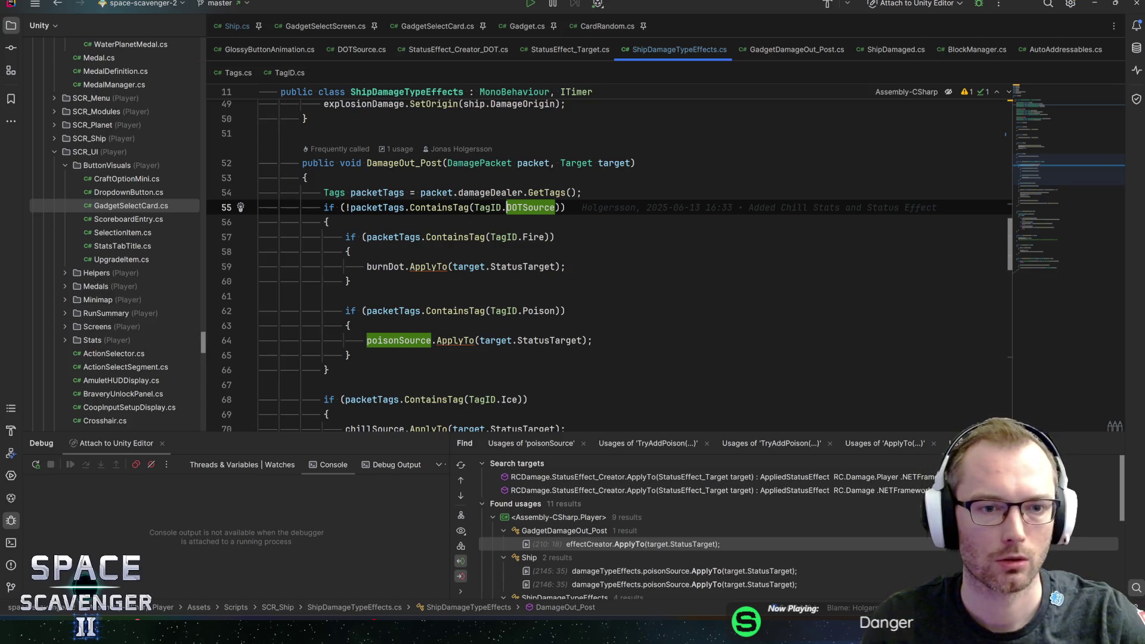
pyautogui.click(377, 207)
pyautogui.press('Right')
pyautogui.press('Right')
pyautogui.press('Right')
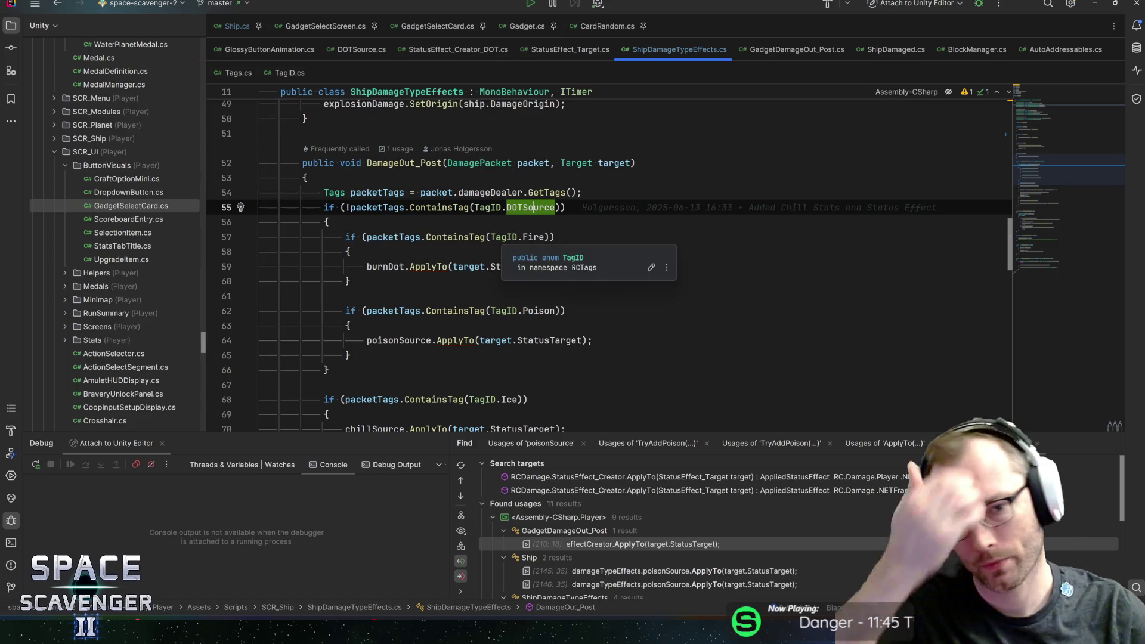
pyautogui.click(525, 237)
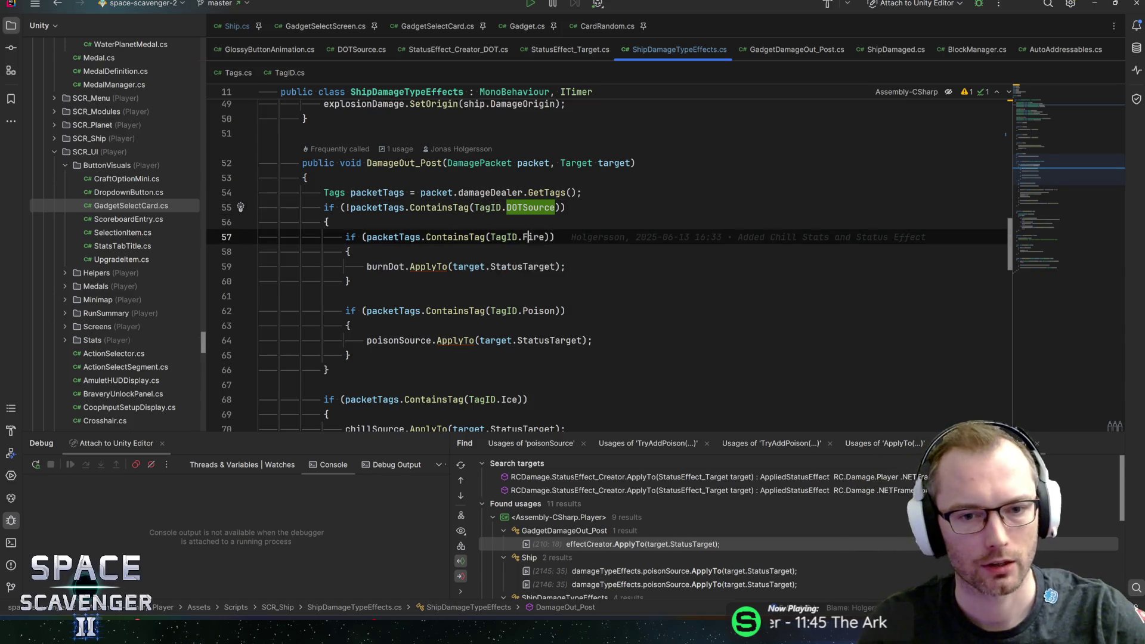
pyautogui.click(367, 267)
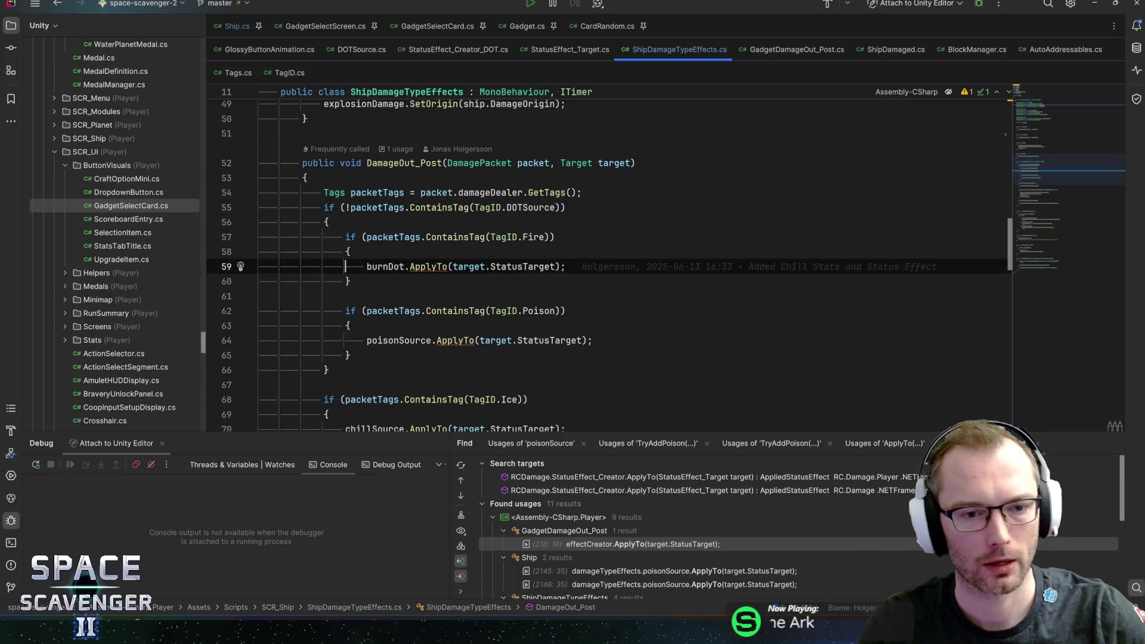
pyautogui.scroll(-1, 367, 266)
pyautogui.scroll(1, 608, 265)
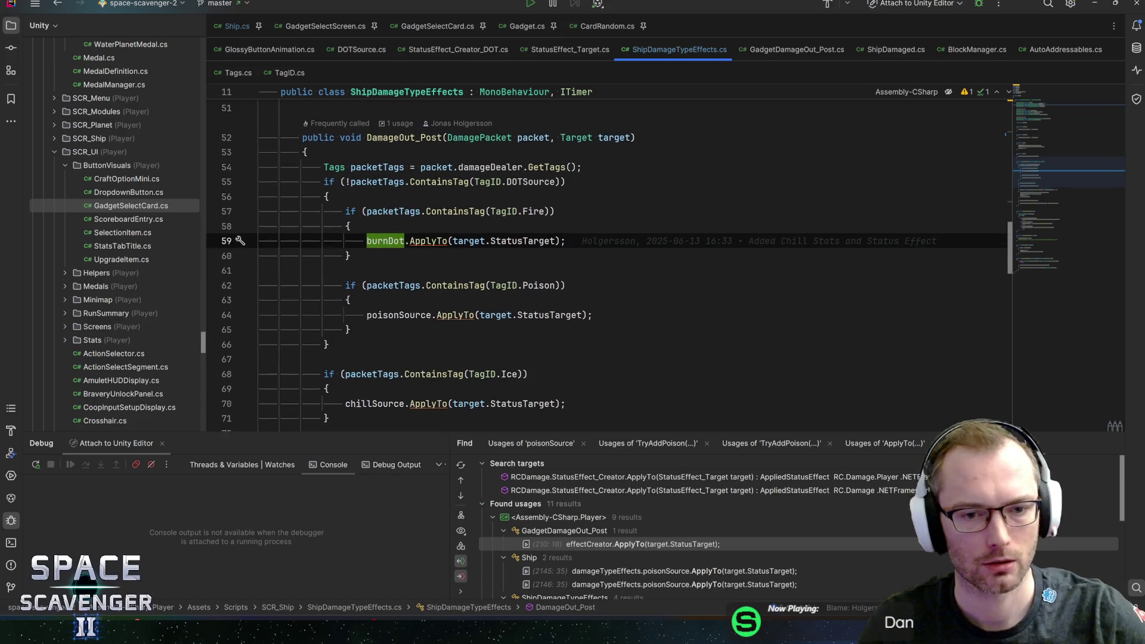
pyautogui.click(532, 207)
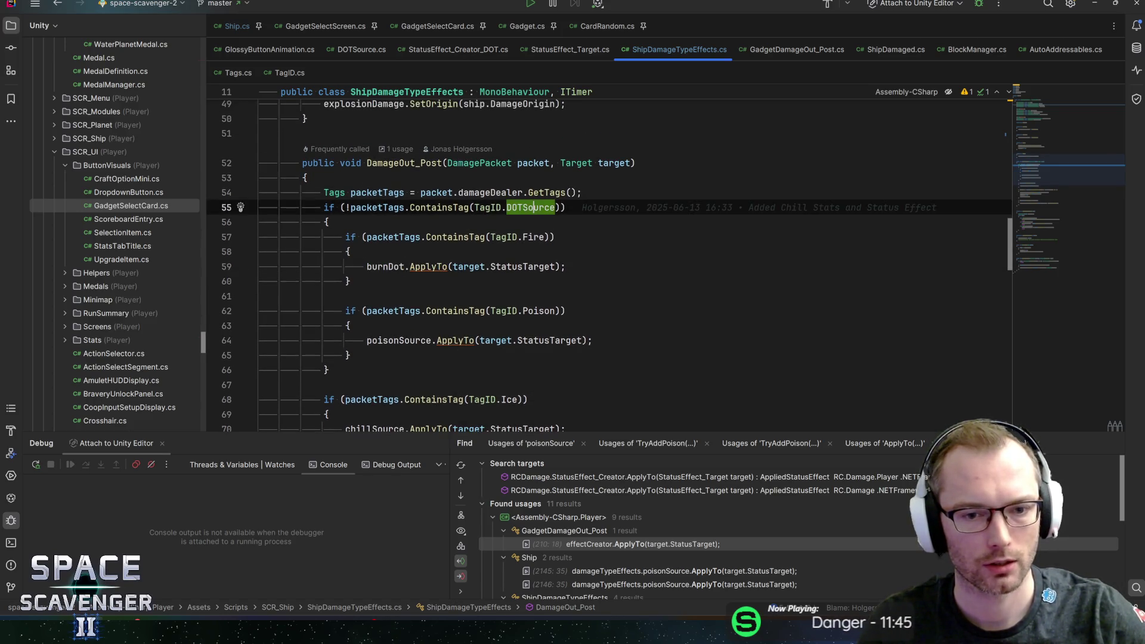
pyautogui.click(493, 310)
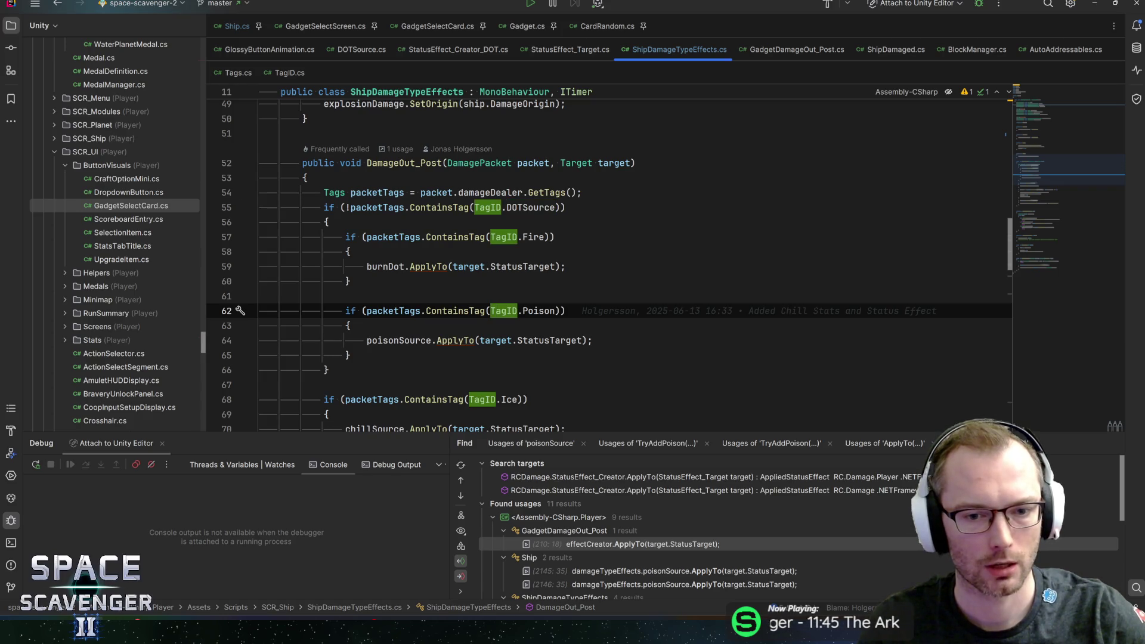
pyautogui.click(549, 340)
pyautogui.scroll(-2, 549, 341)
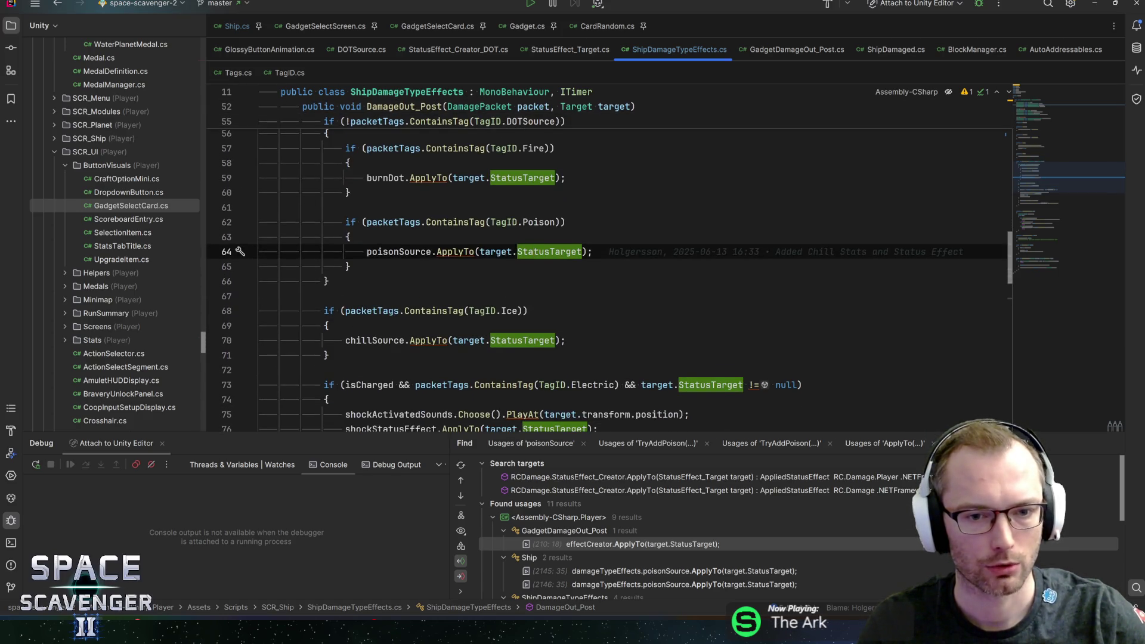
pyautogui.click(423, 251)
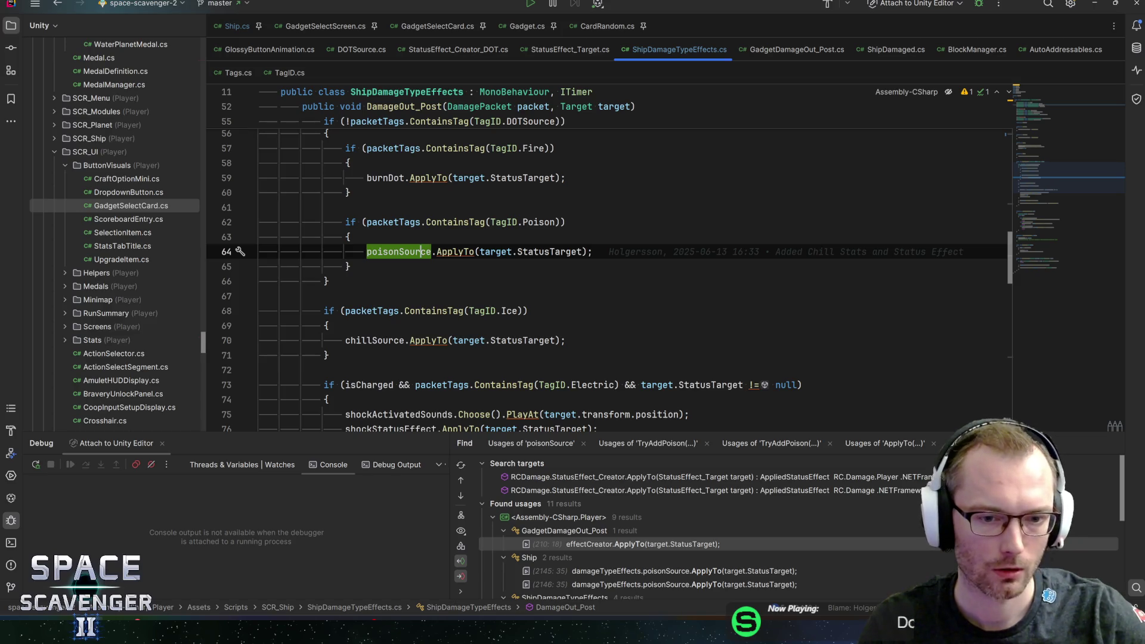
pyautogui.scroll(-3, 423, 252)
pyautogui.scroll(4, 608, 280)
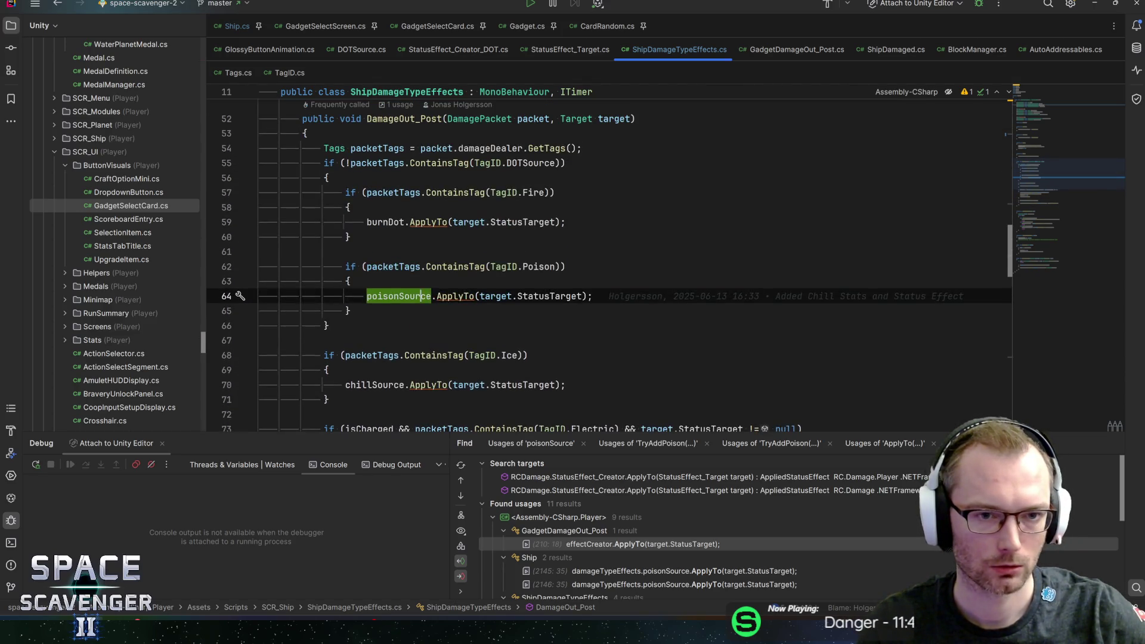
pyautogui.scroll(1, 609, 280)
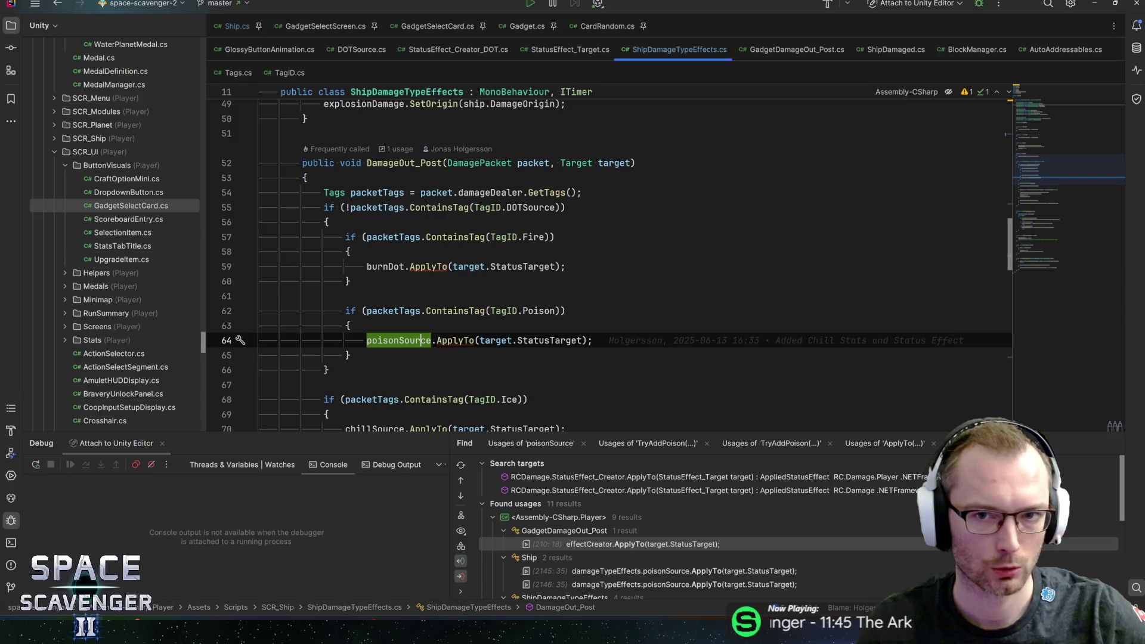
pyautogui.click(394, 163)
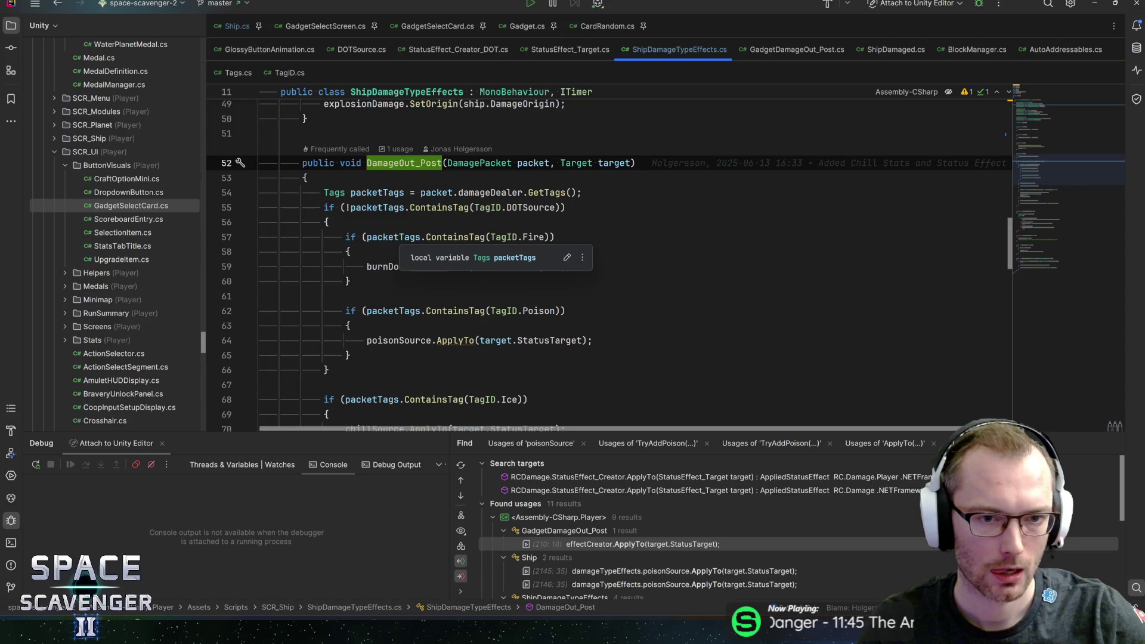
pyautogui.click(400, 237)
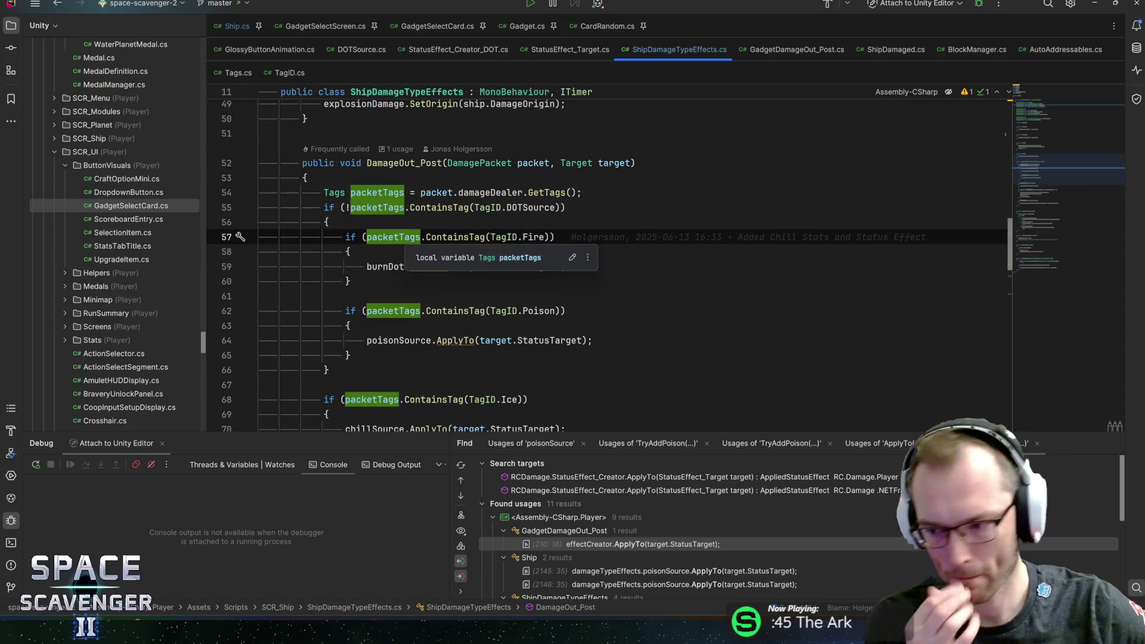
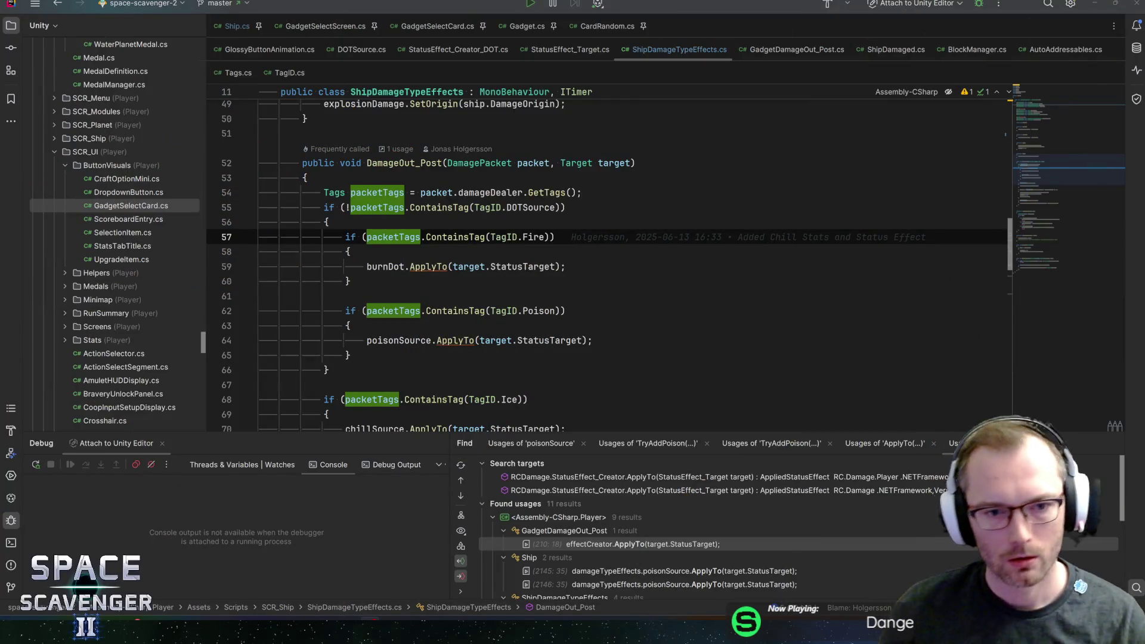
# - Review Ship.cs OnDamageIn, which calls DamageVisuals.OnDamage(packet), then go back to the Unity Editor
pyautogui.click(350, 251)
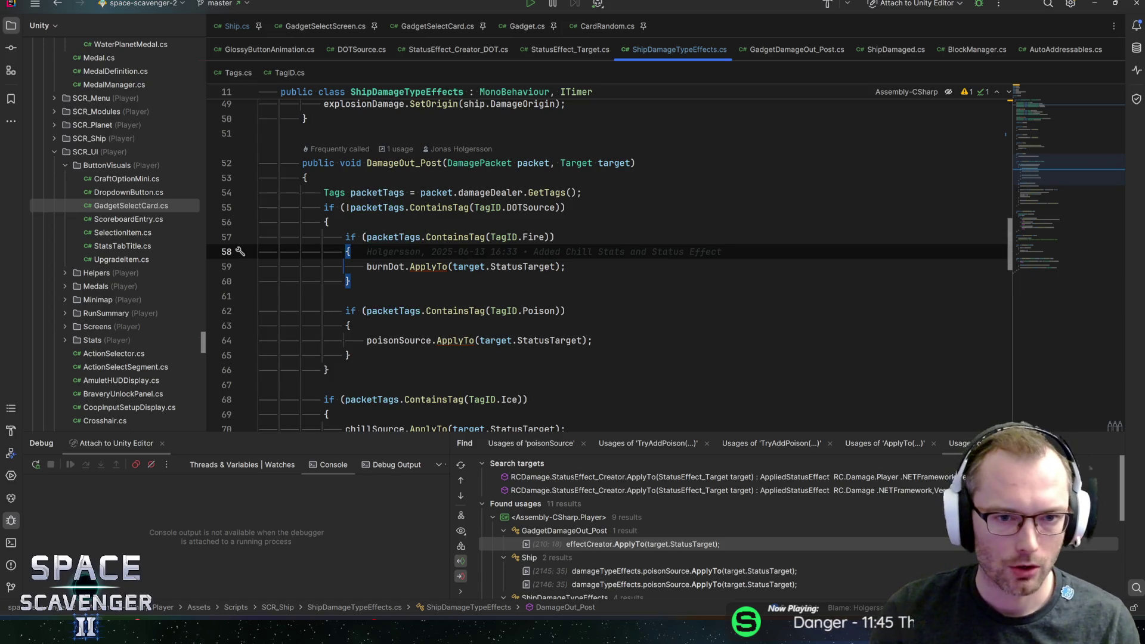
pyautogui.click(236, 25)
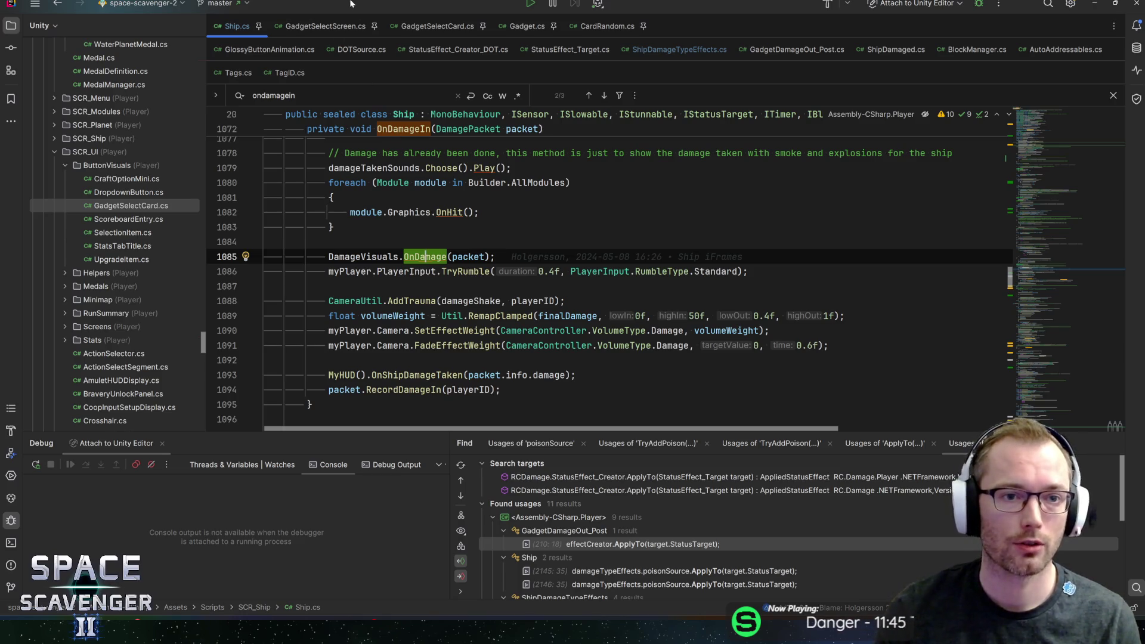
pyautogui.hotkey('alt', 'Tab')
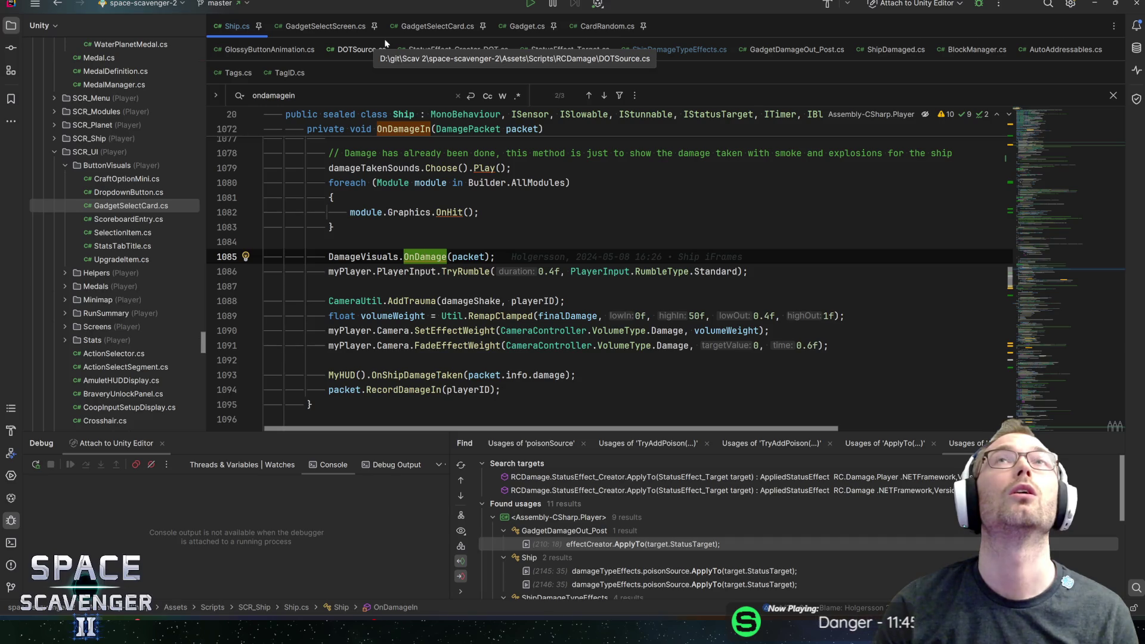
pyautogui.hotkey('alt', 'Tab')
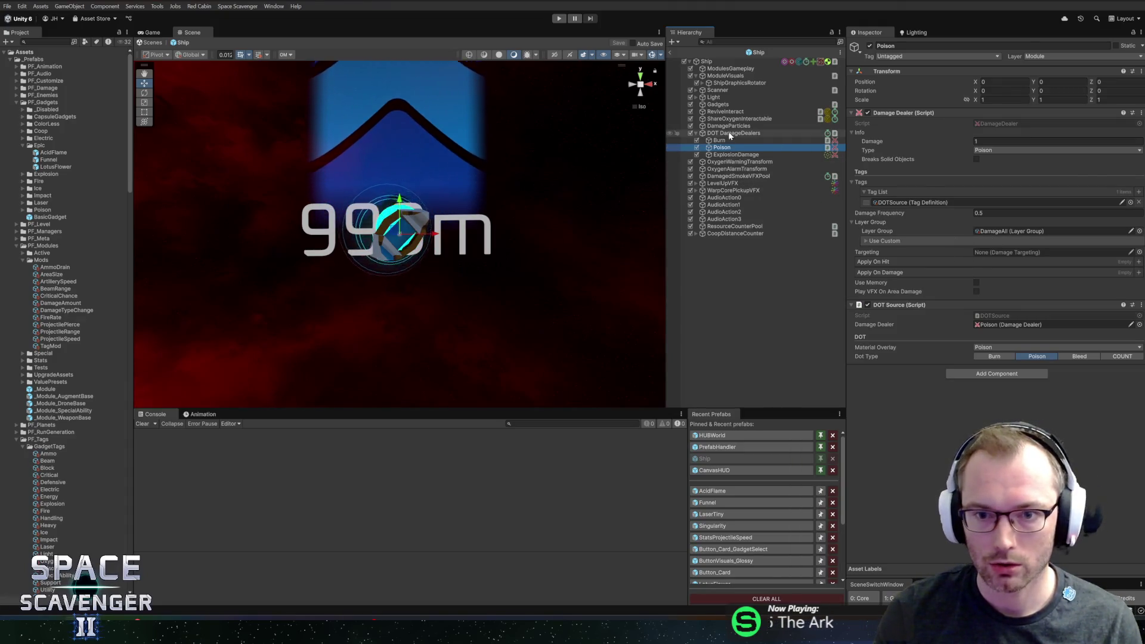
# - Open the AcidFlame prefab, rename its DamageBonus child to PoisonApplication, and save
pyautogui.click(716, 491)
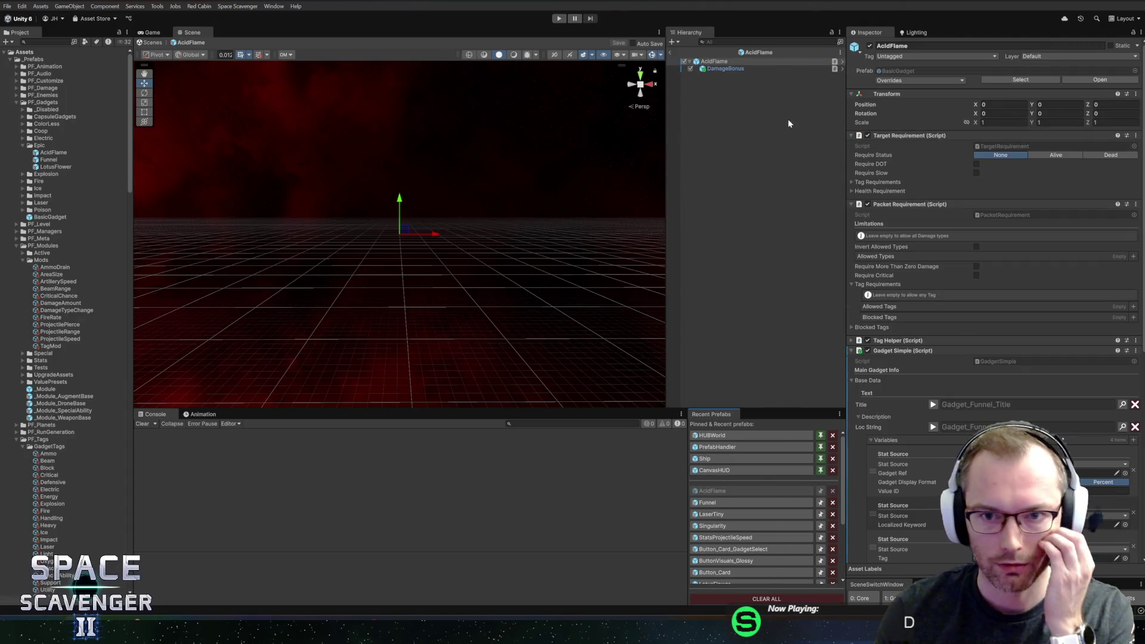
pyautogui.click(727, 69)
pyautogui.write('PoisonApplicatio')
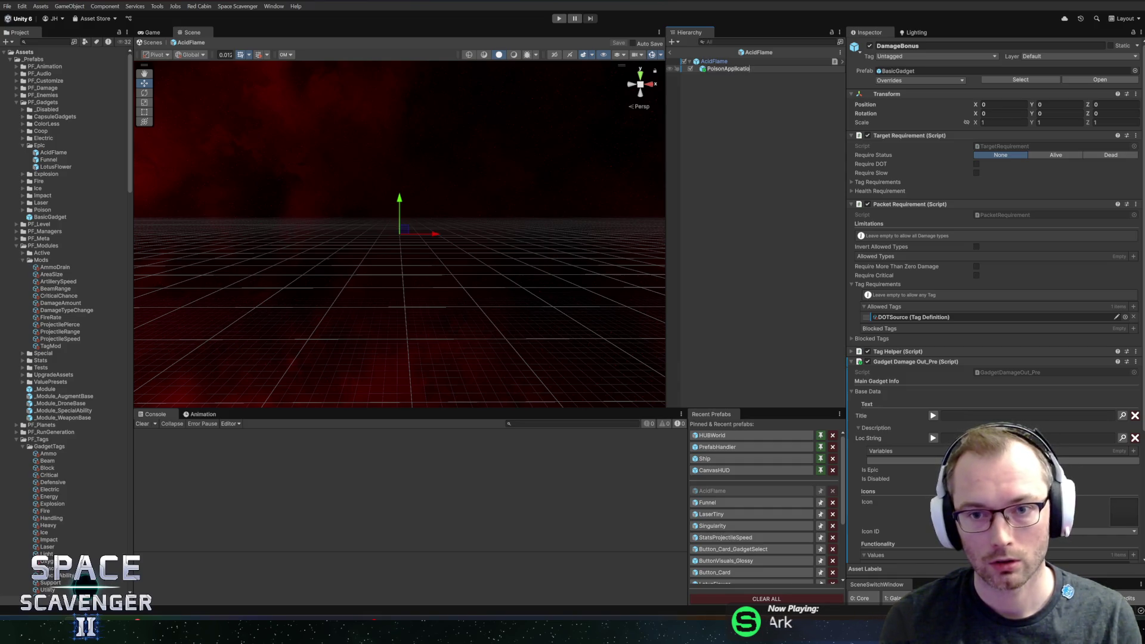
pyautogui.write('n')
pyautogui.press('Return')
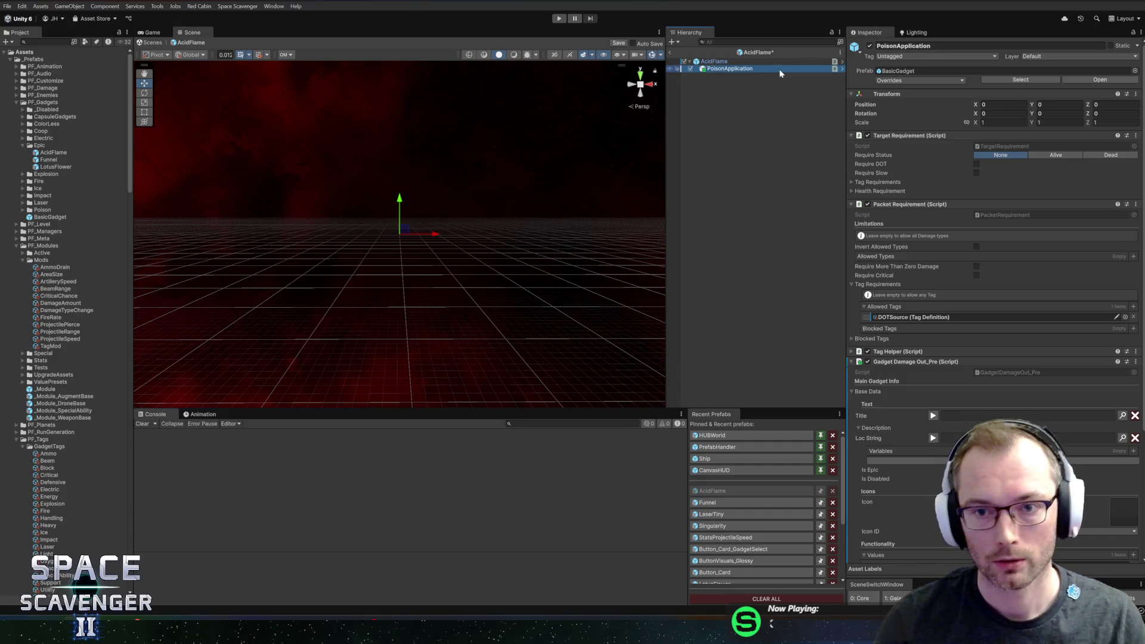
pyautogui.hotkey('ctrl', 's')
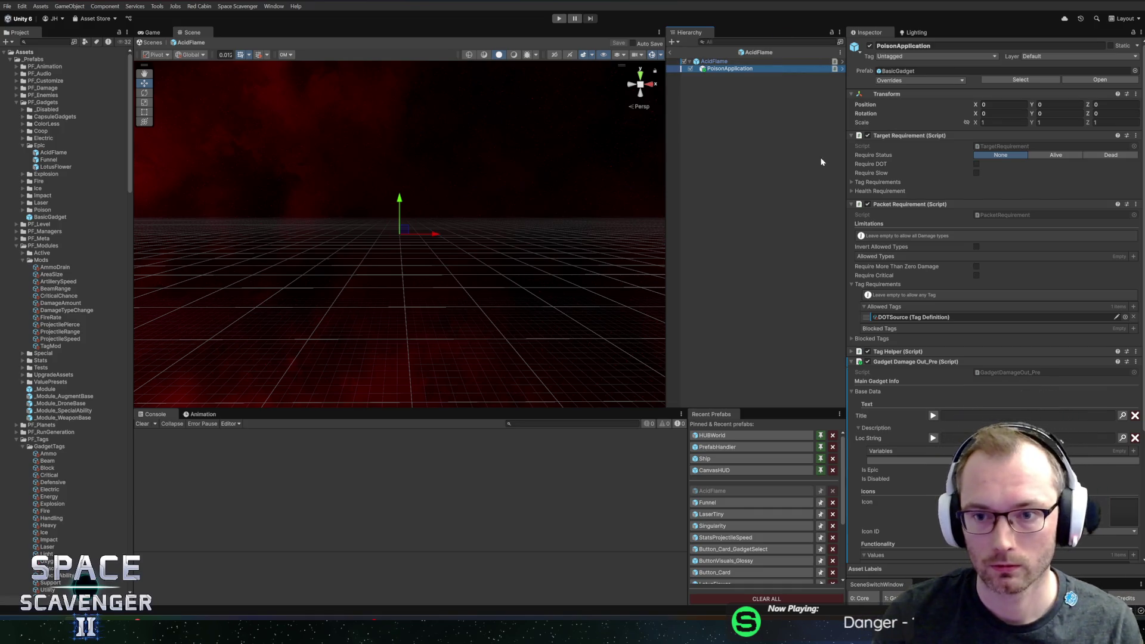
# - Add Fire as an allowed damage type in Packet Requirement
pyautogui.moveTo(844, 159); pyautogui.dragTo(810, 157)
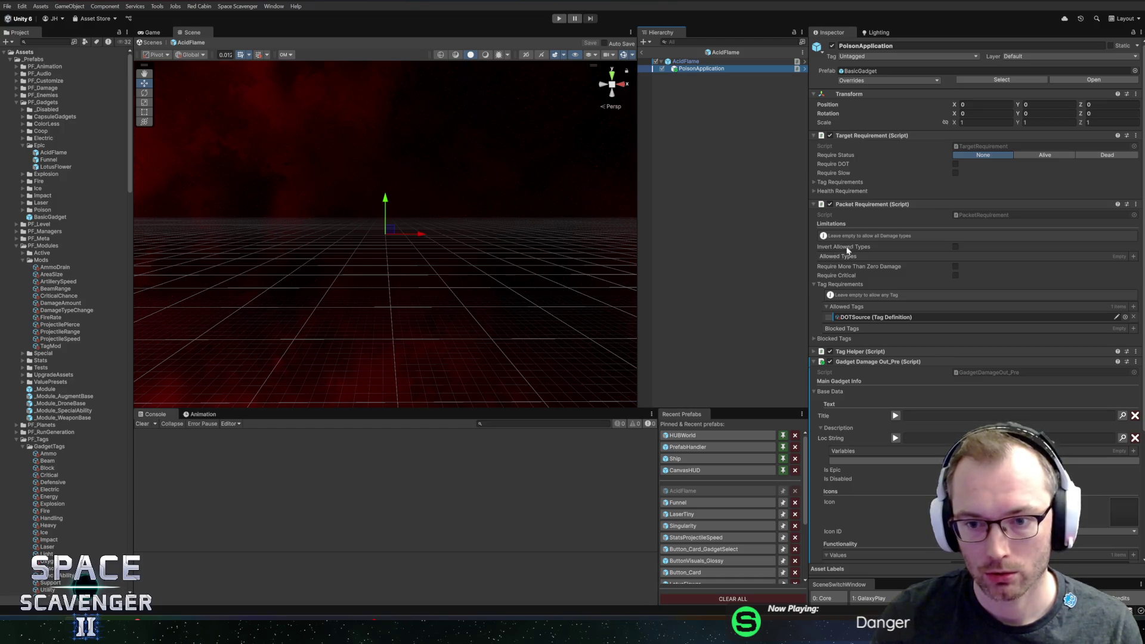
pyautogui.click(1134, 256)
pyautogui.click(938, 267)
pyautogui.write('f')
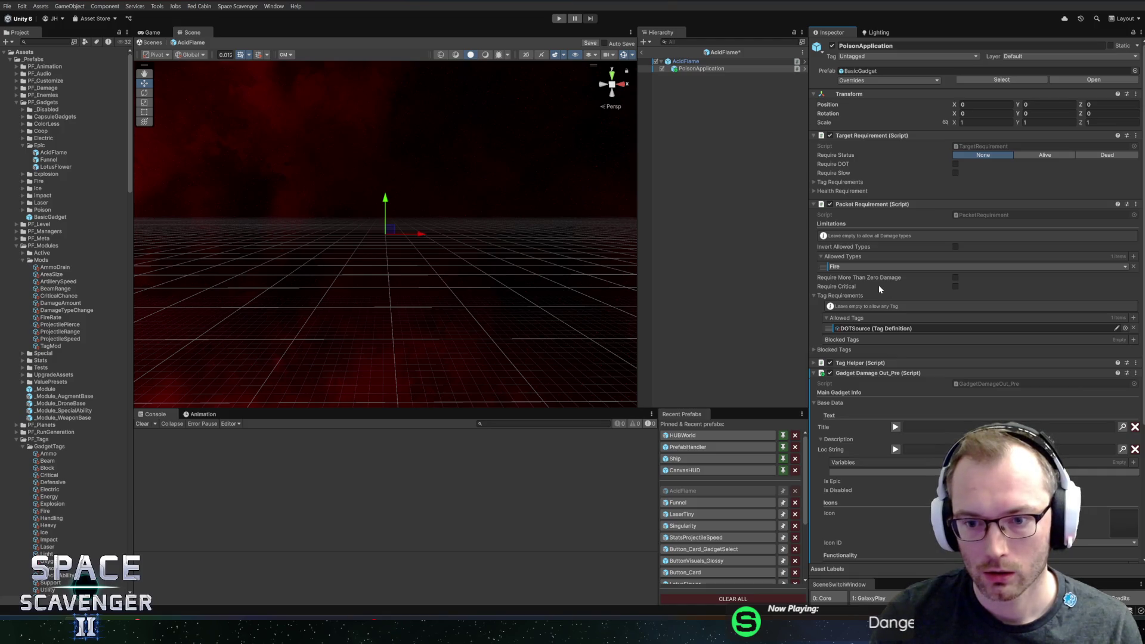
pyautogui.scroll(-2, 879, 284)
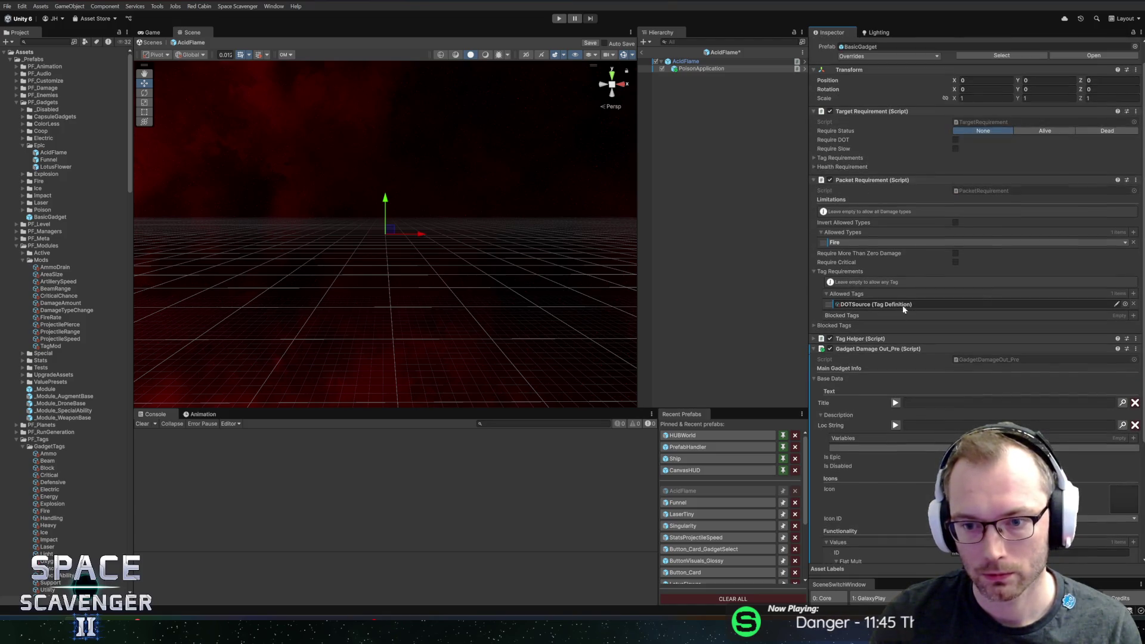
pyautogui.scroll(-5, 861, 303)
pyautogui.scroll(-2, 862, 303)
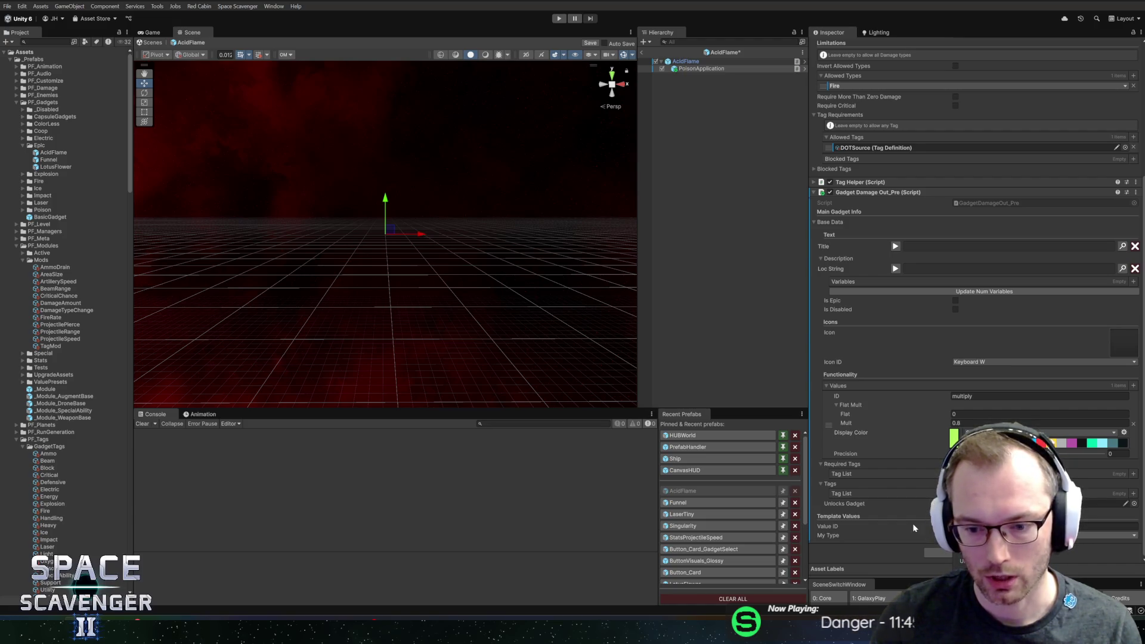
# - Add a Gadget Damage Out_Post component to PoisonApplication
pyautogui.click(955, 526)
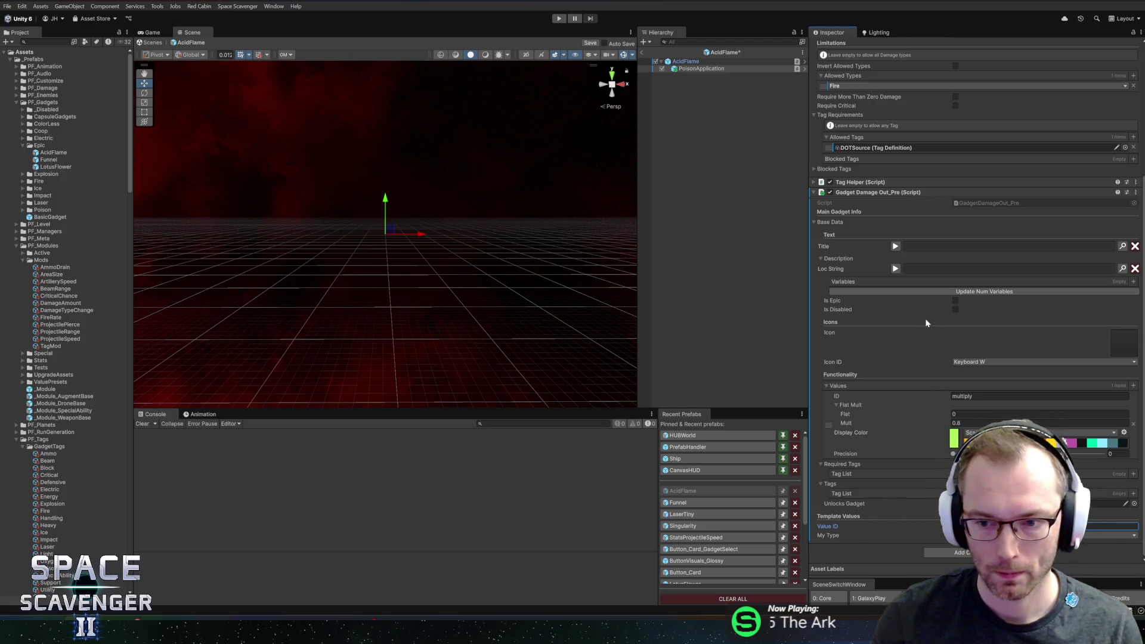
pyautogui.rightClick(875, 193)
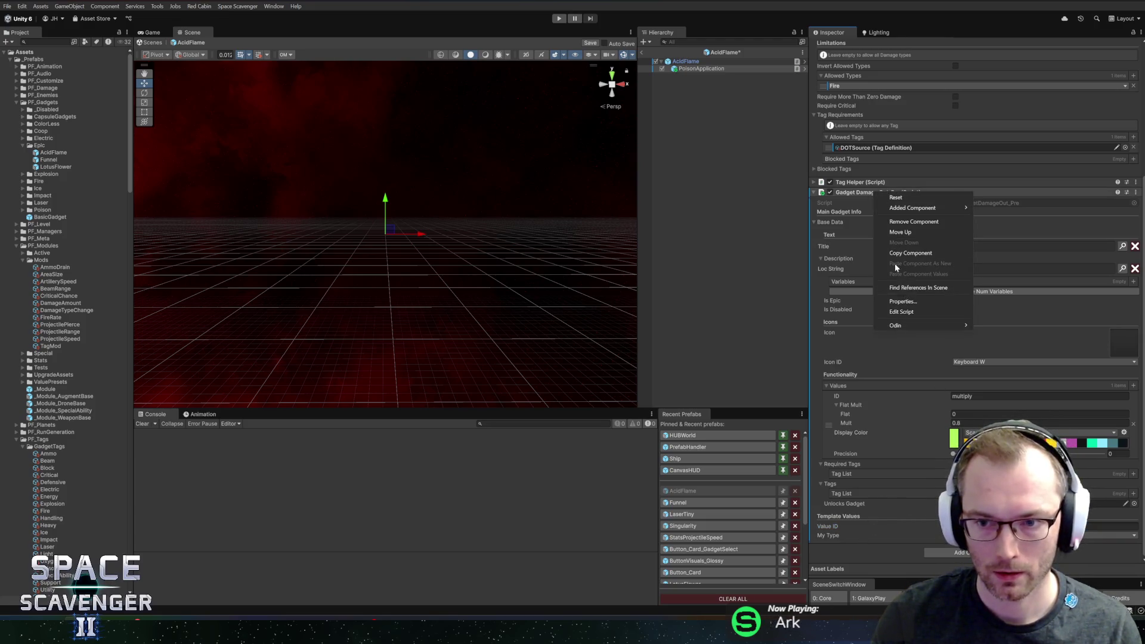
pyautogui.click(896, 313)
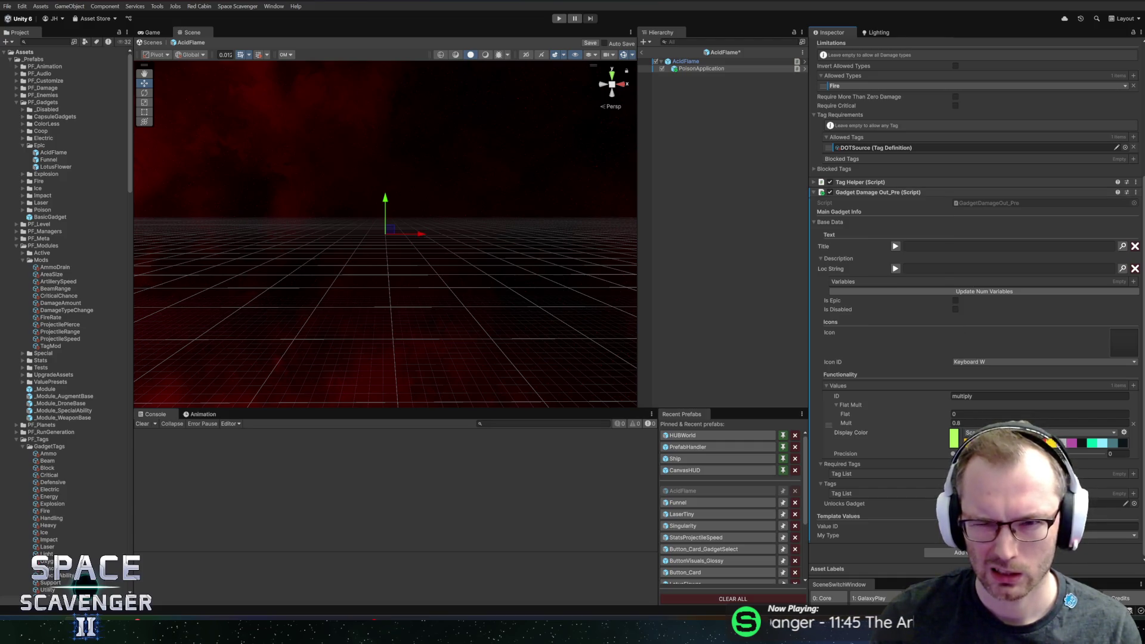
pyautogui.click(960, 553)
pyautogui.write('out')
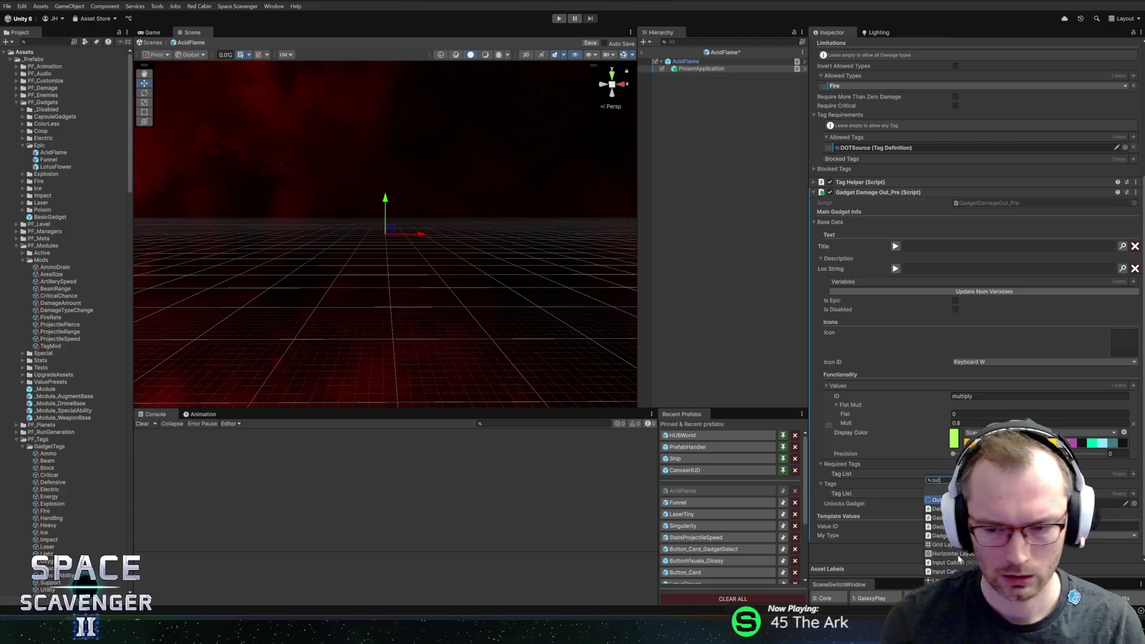
pyautogui.write('put')
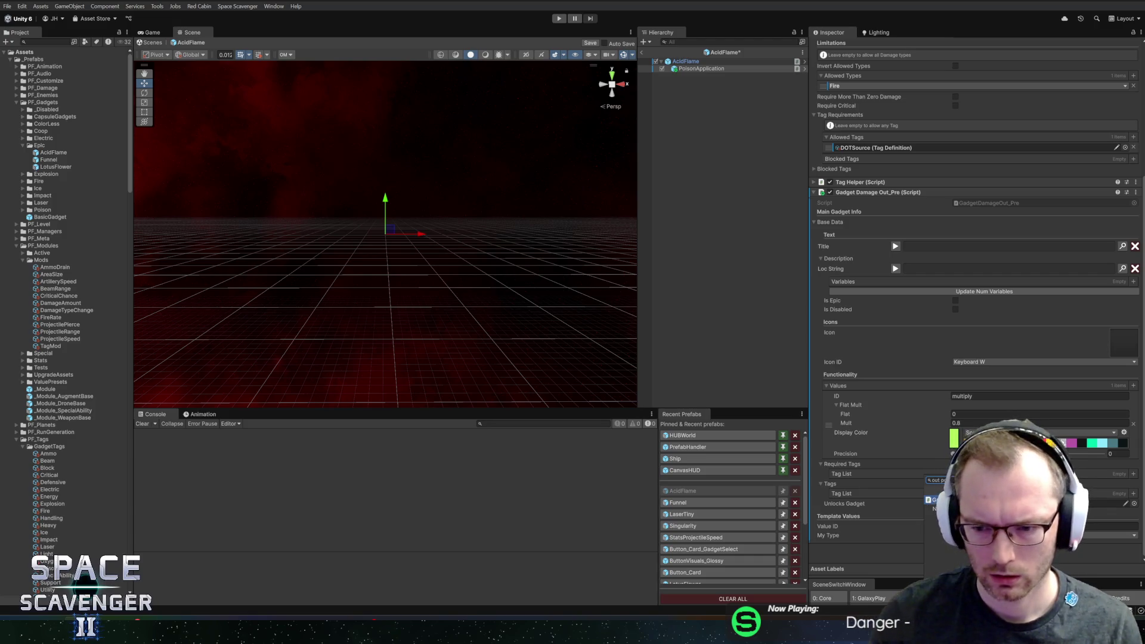
pyautogui.press('Return')
# - Set the Out_Post component's My Type to an option that uses an effect creator
pyautogui.scroll(-5, 917, 273)
pyautogui.scroll(-4, 917, 272)
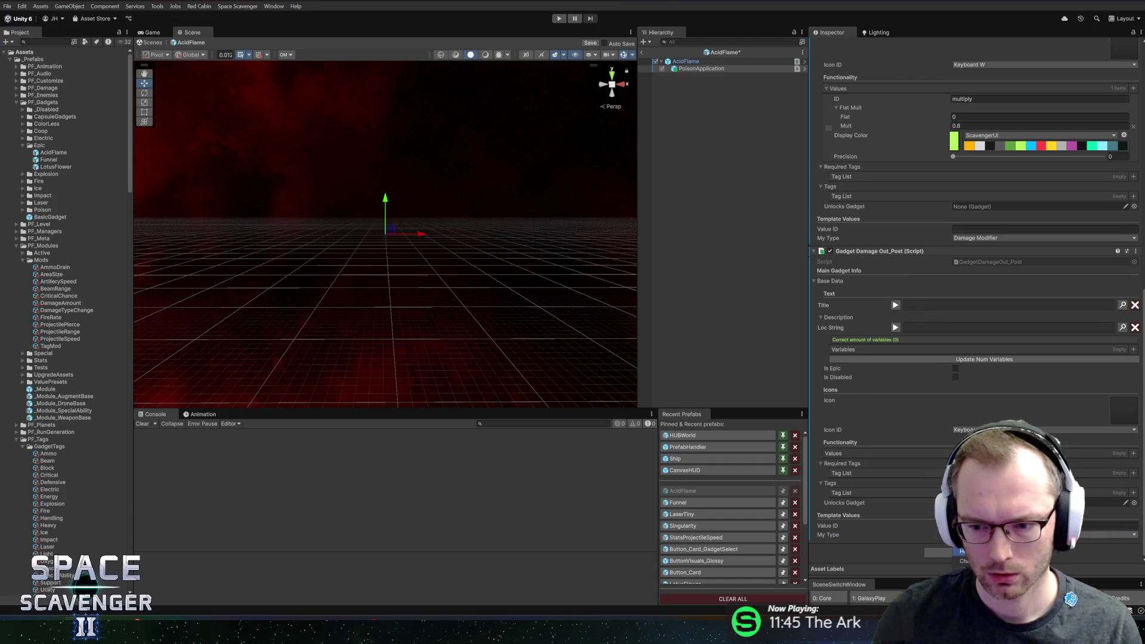
pyautogui.click(985, 535)
pyautogui.click(962, 552)
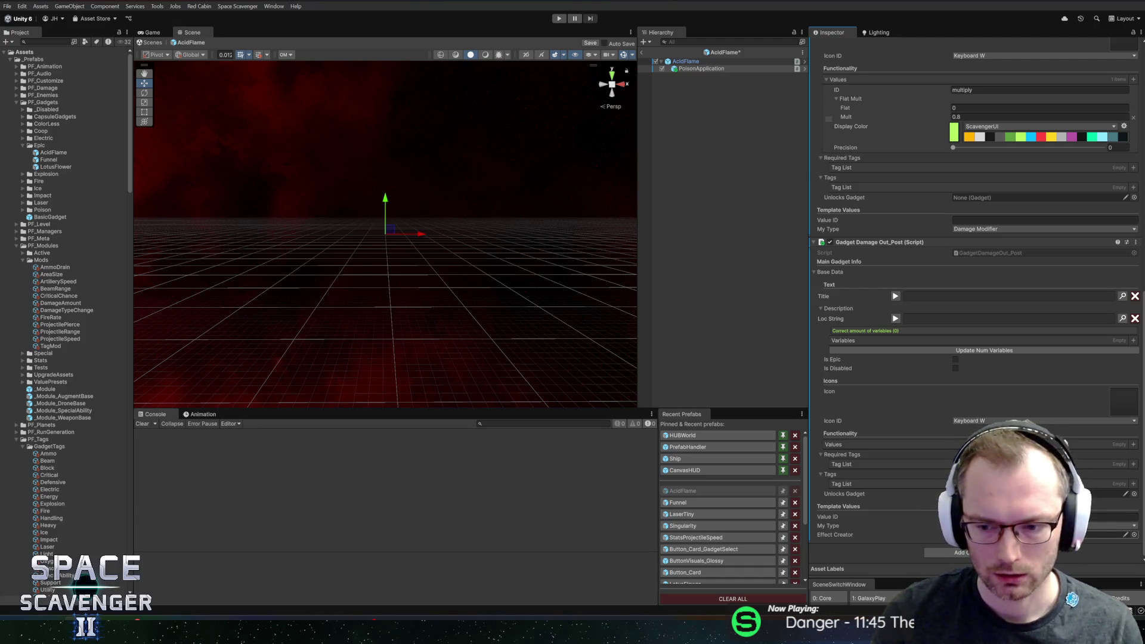
# - Remove the Gadget Damage Out_Pre component and open Out_Post's script in Rider
pyautogui.scroll(6, 924, 415)
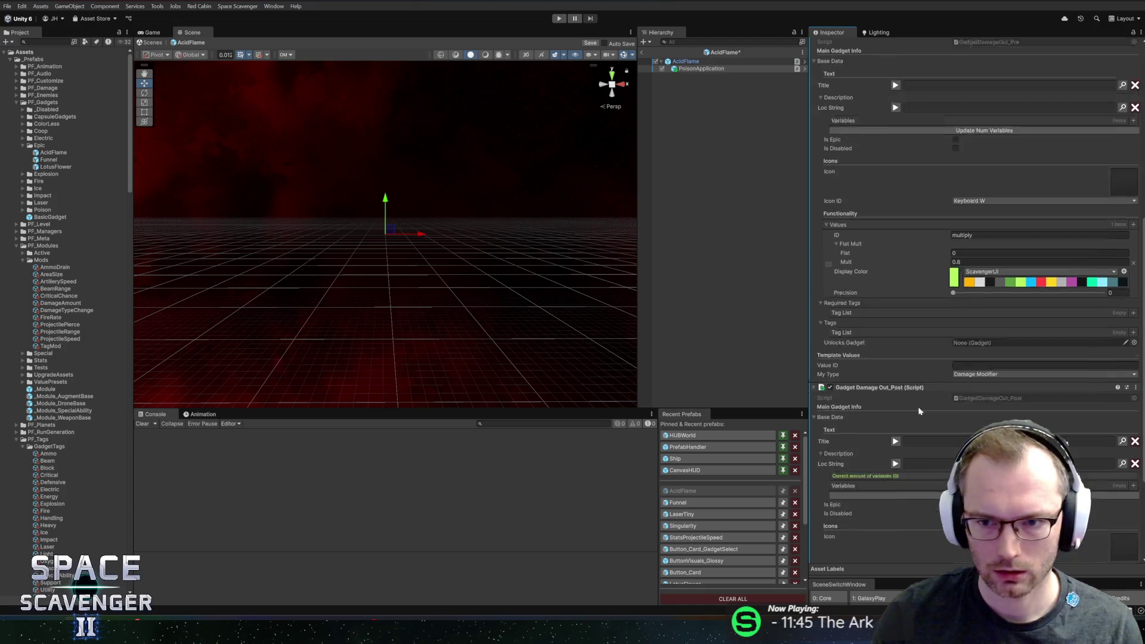
pyautogui.rightClick(874, 105)
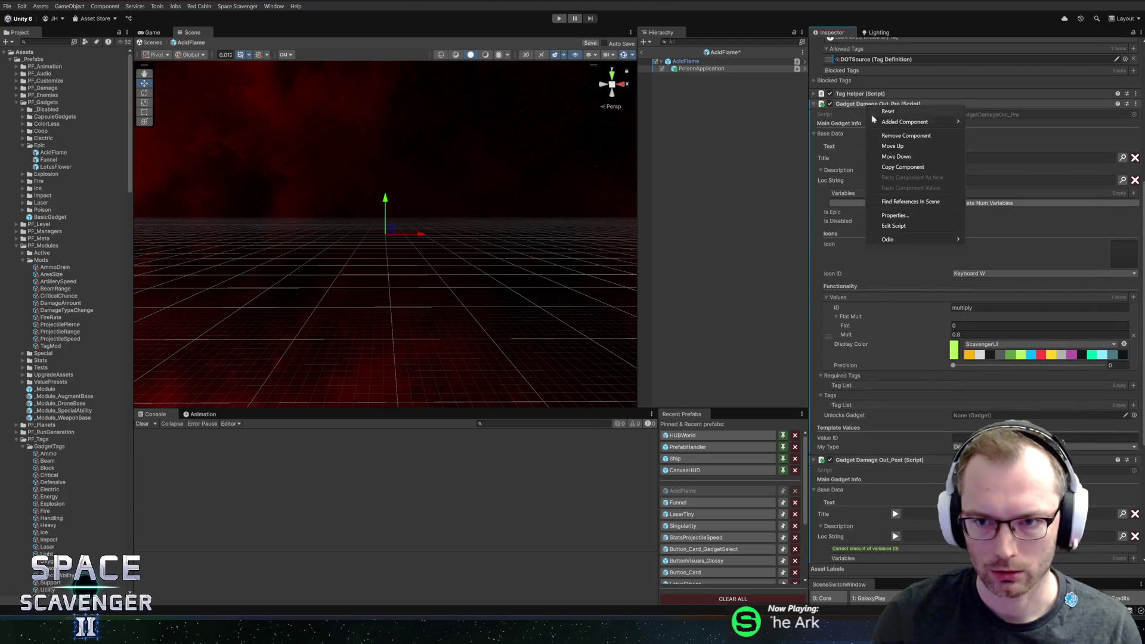
pyautogui.click(906, 136)
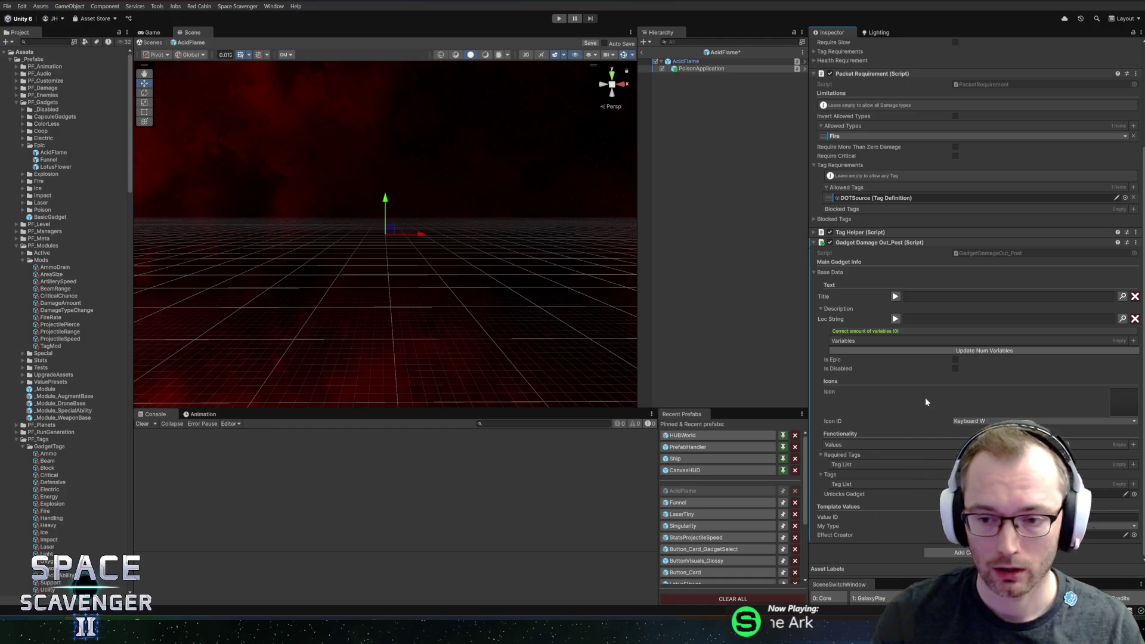
pyautogui.rightClick(874, 247)
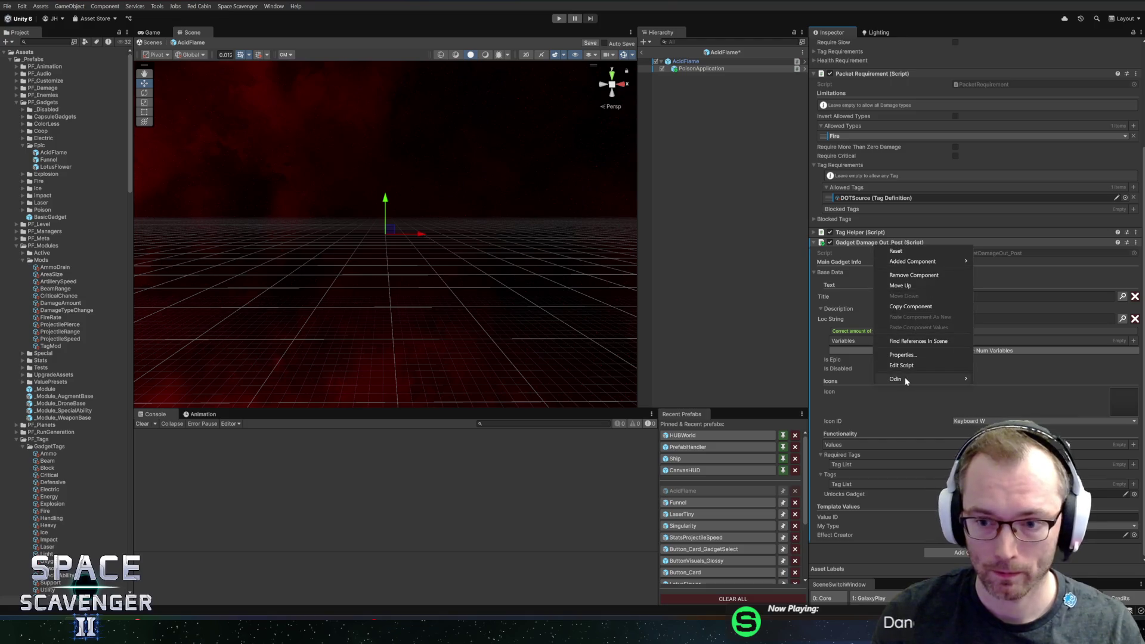
pyautogui.click(904, 378)
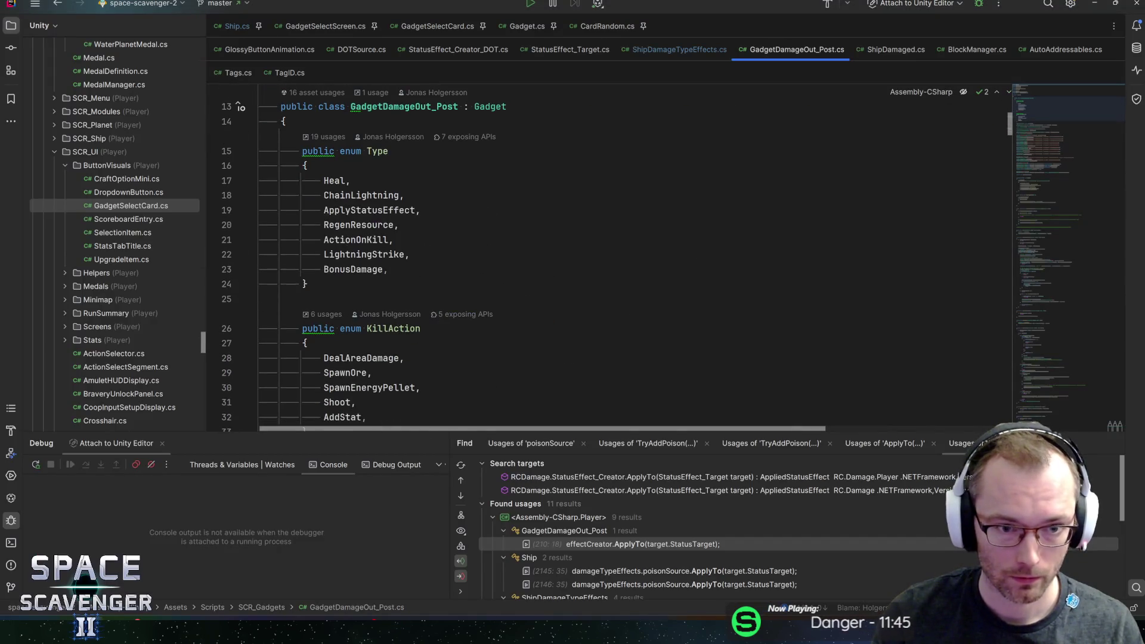
# - Add a new '[SerializeField] private DOTType' line below the effectCreator field
pyautogui.doubleClick(369, 210)
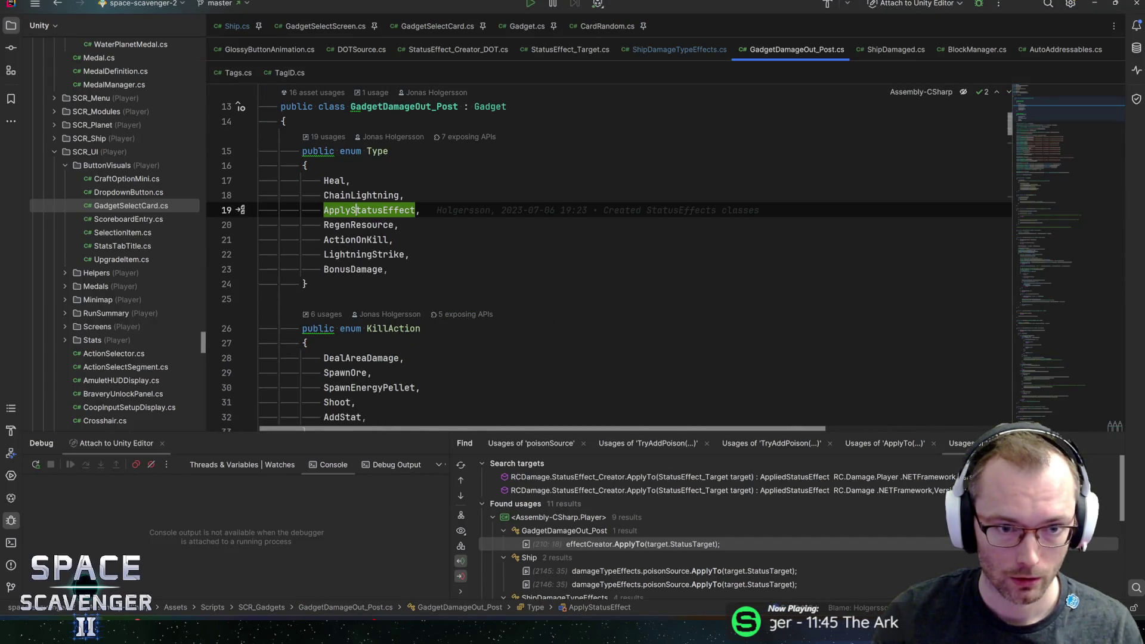
pyautogui.hotkey('ctrl', 'f')
pyautogui.scroll(-3, 1038, 133)
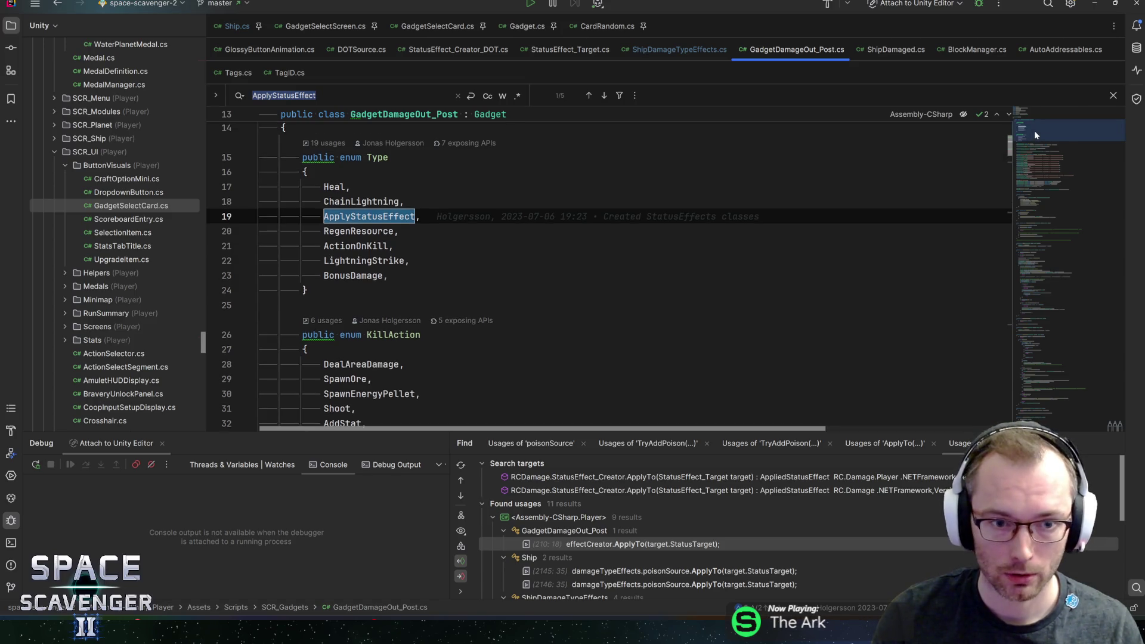
pyautogui.scroll(-3, 1047, 145)
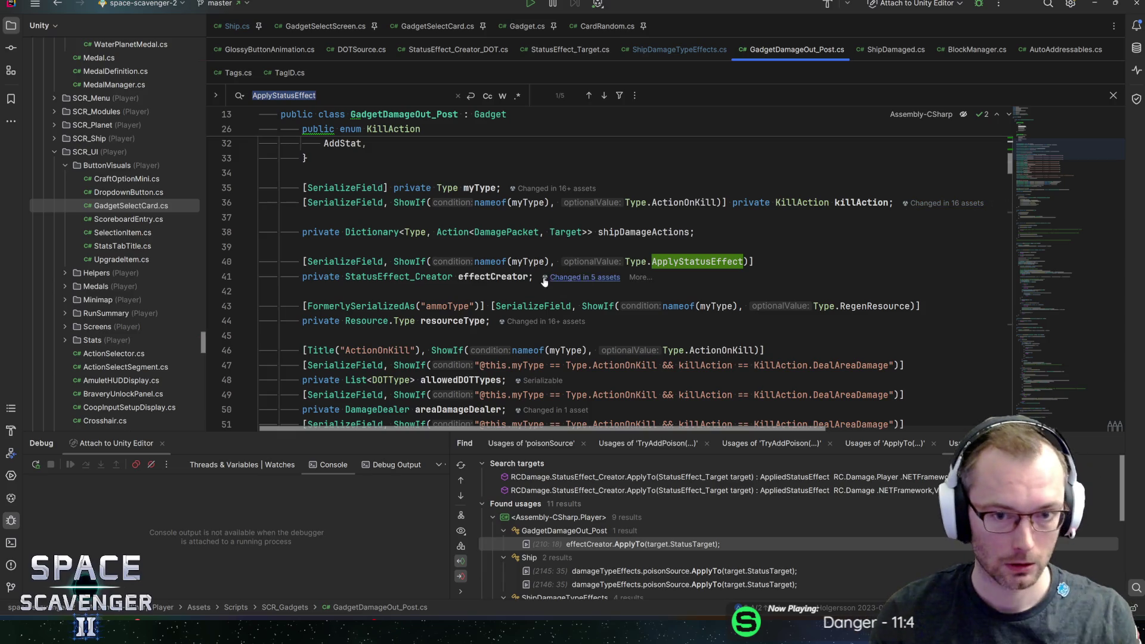
pyautogui.click(657, 277)
pyautogui.press('Return')
pyautogui.write('[SerializeField] private ')
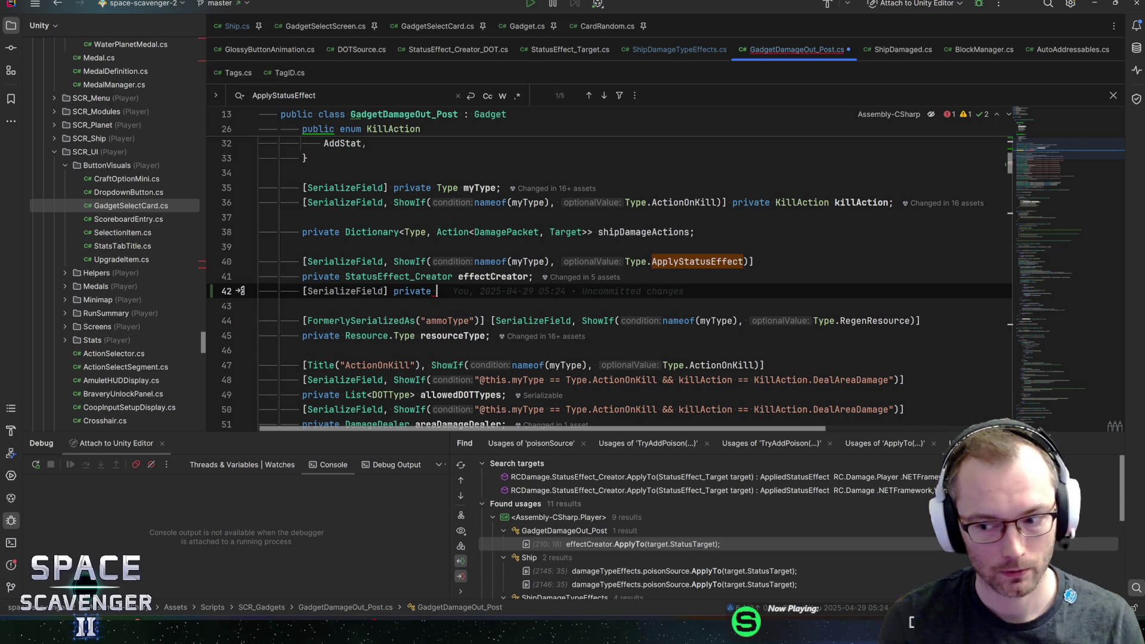
pyautogui.write('DOT')
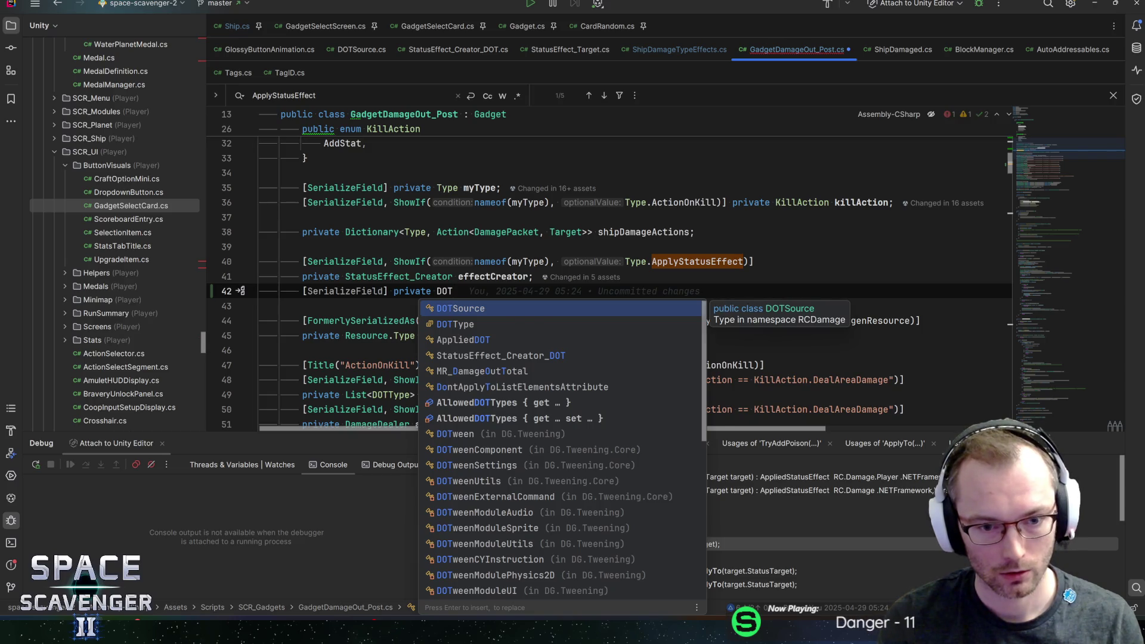
pyautogui.write('T')
pyautogui.press('Return')
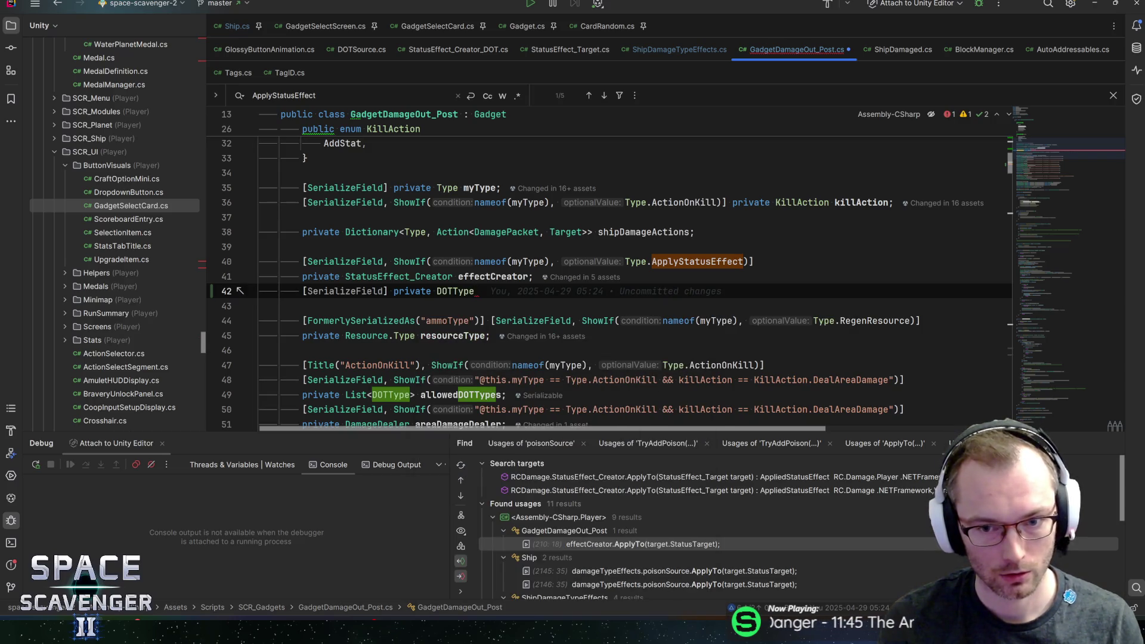
# - Change the new field to 'EffectType effectType;' after briefly trying StatusEffect_Creator
pyautogui.hotkey('ctrl', 'BackSpace')
pyautogui.write('Status')
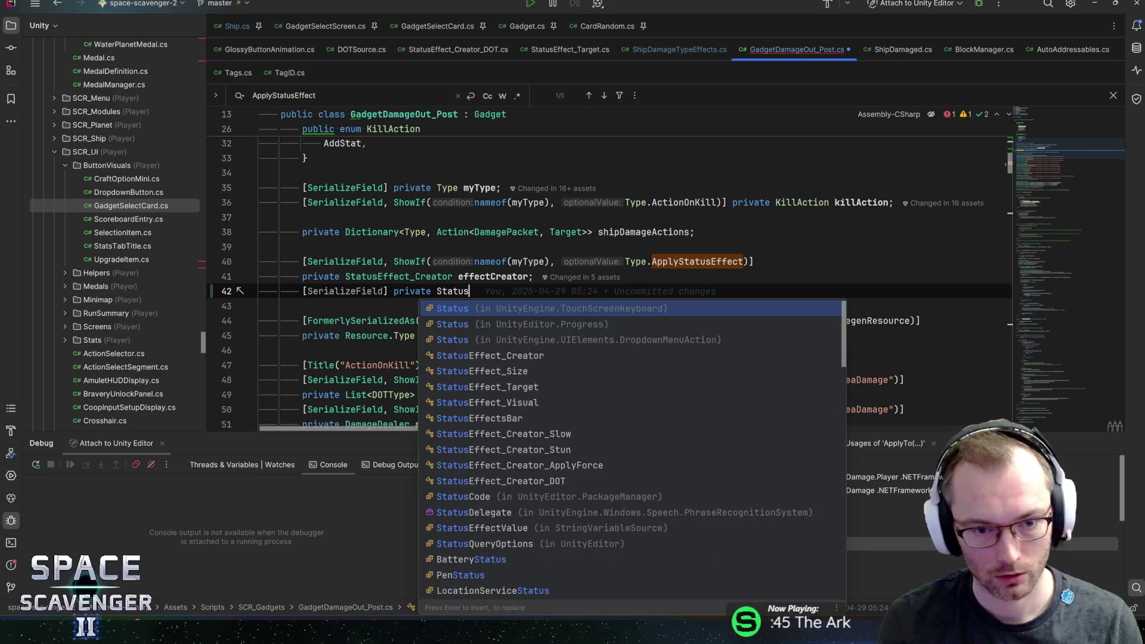
pyautogui.write('effec')
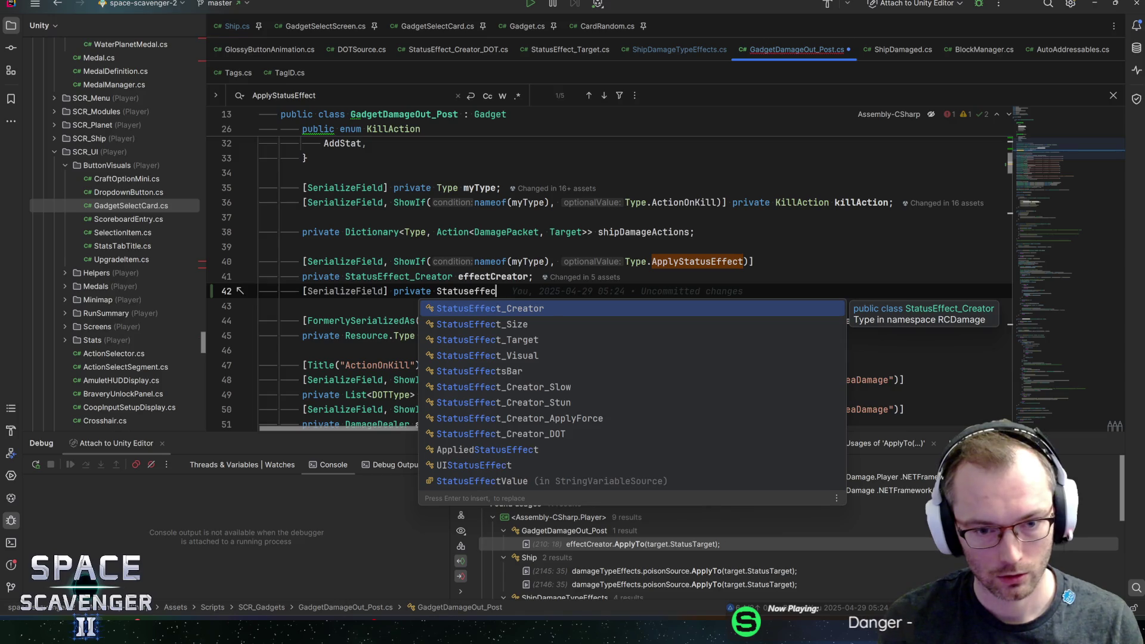
pyautogui.write('t')
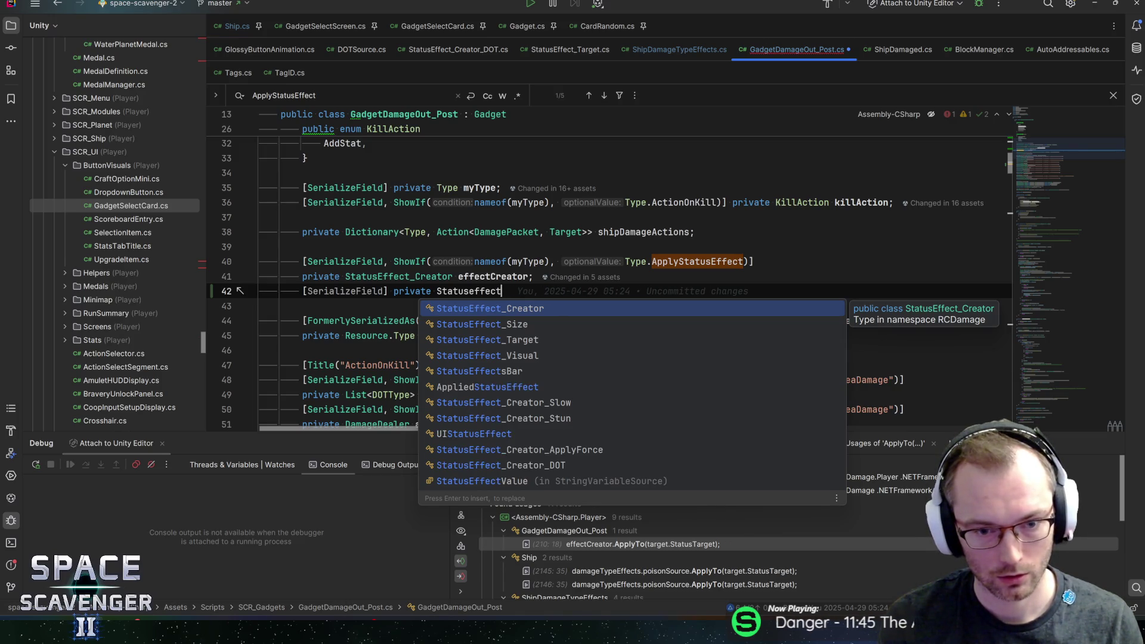
pyautogui.press('Return')
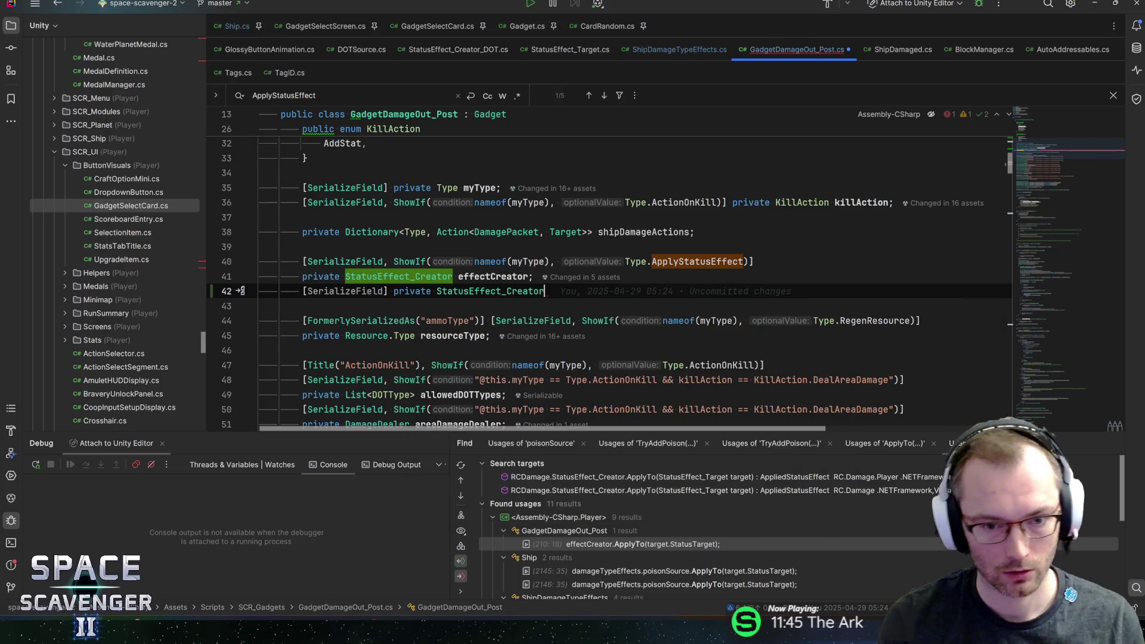
pyautogui.hotkey('ctrl', 'b')
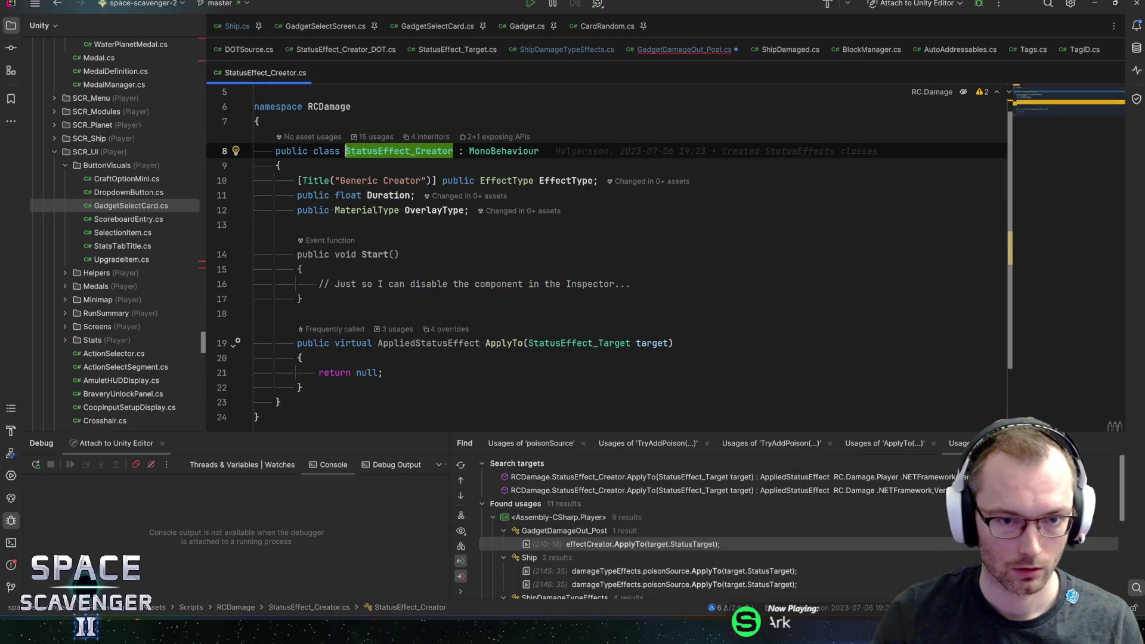
pyautogui.hotkey('ctrl', 'alt', 'Left')
pyautogui.hotkey('ctrl', 'BackSpace')
pyautogui.write('E')
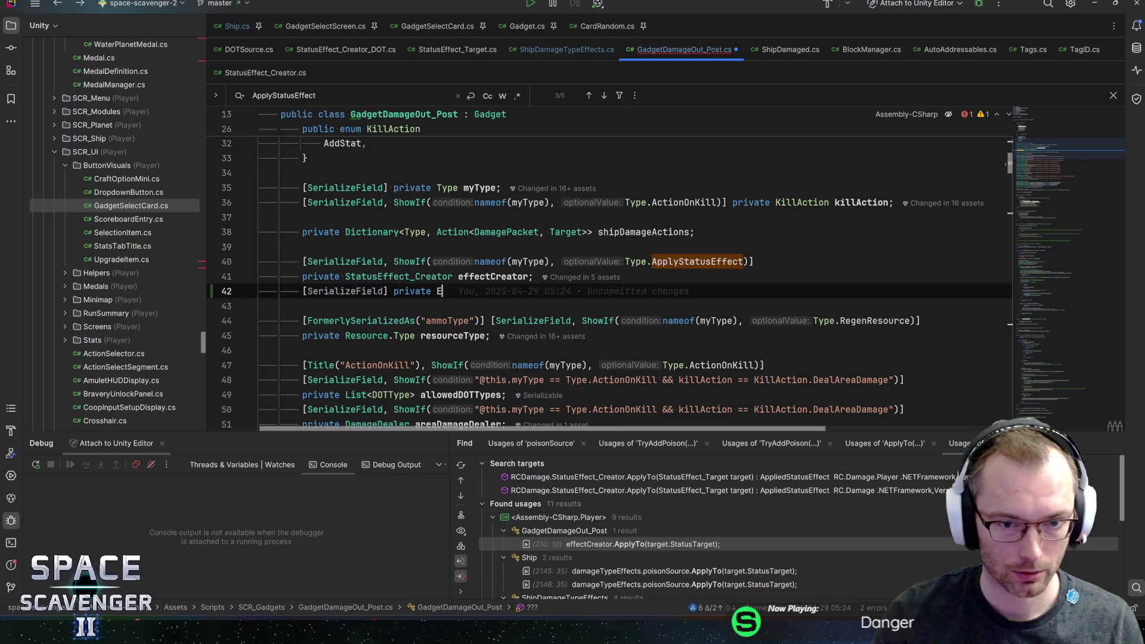
pyautogui.write('ffectType ')
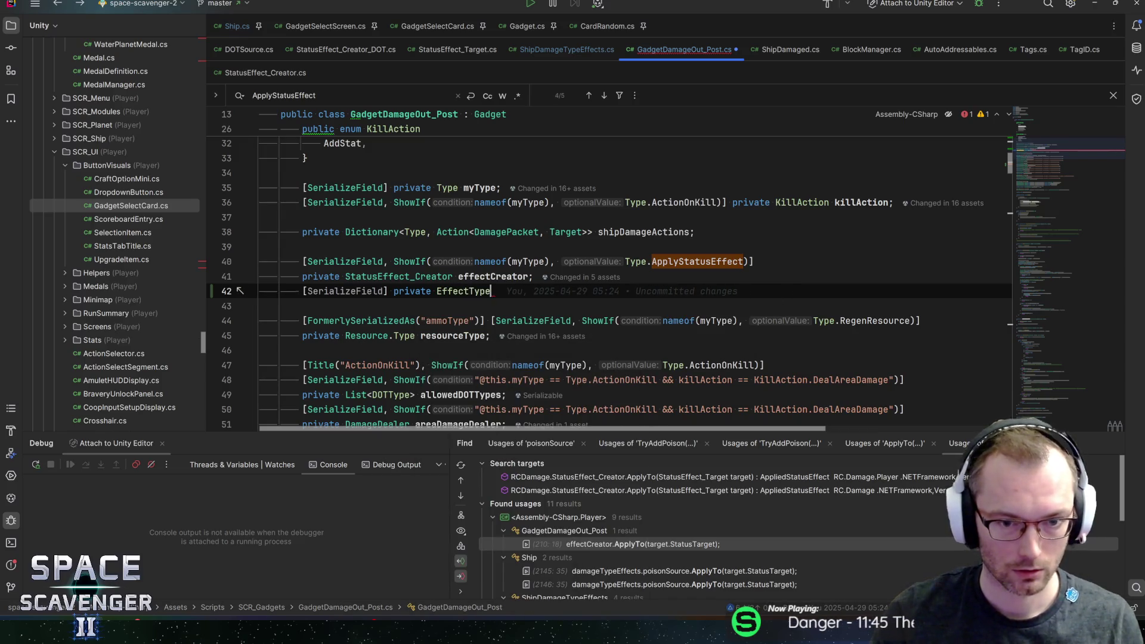
pyautogui.write('effectTyp')
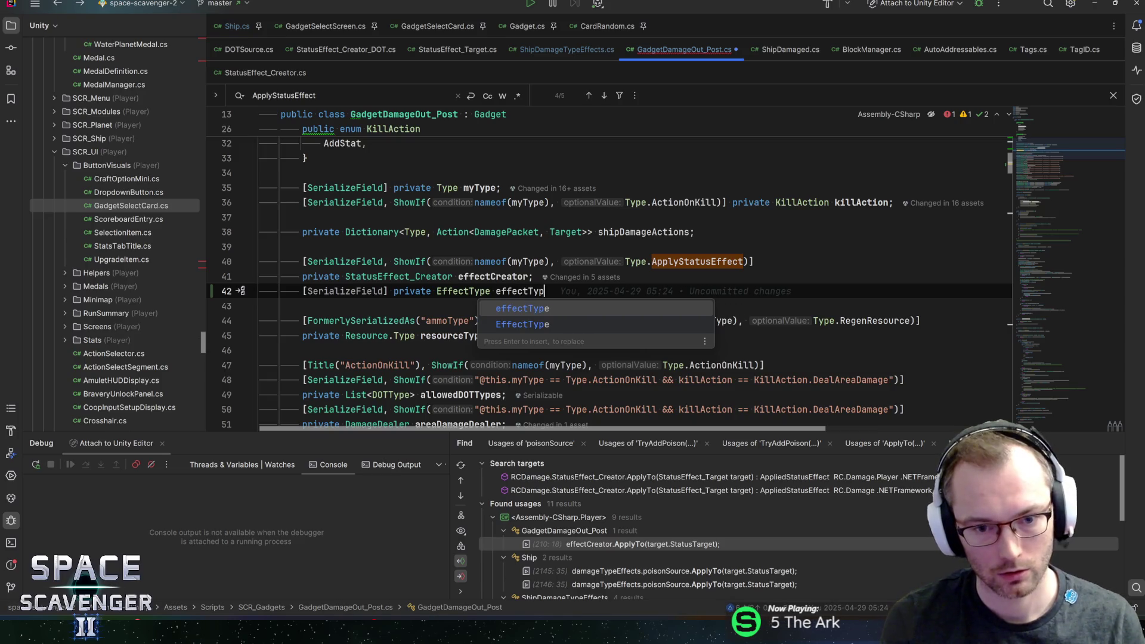
pyautogui.press('Return')
pyautogui.write(';')
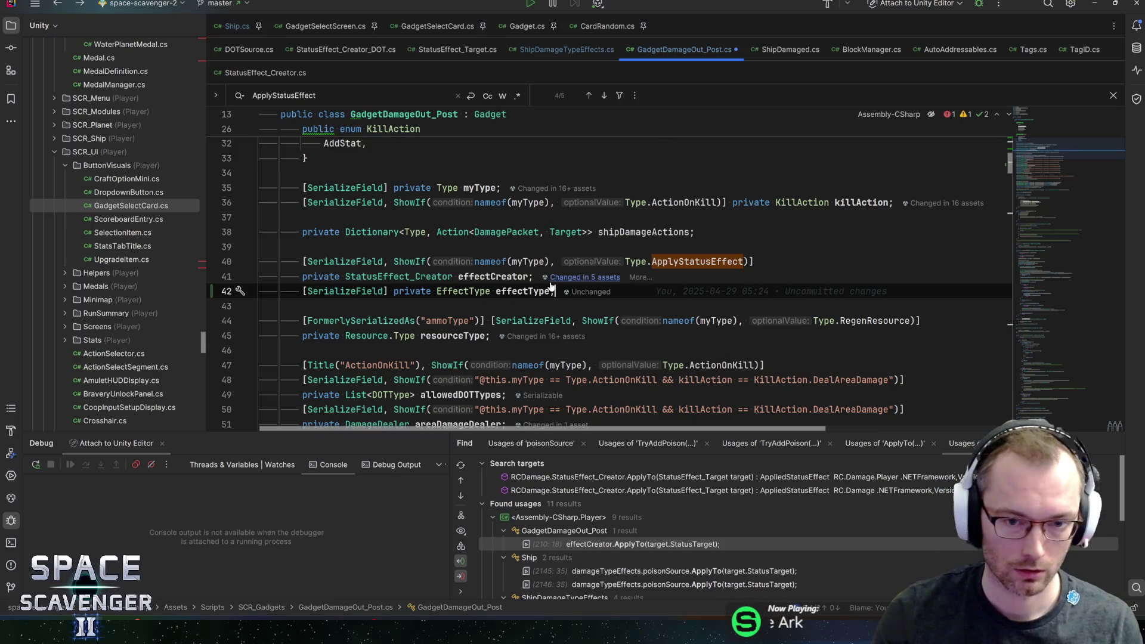
# - Add a ShowIf(nameof(effectCreator), false) attribute to the effectType field
pyautogui.hotkey('ctrl', 'b')
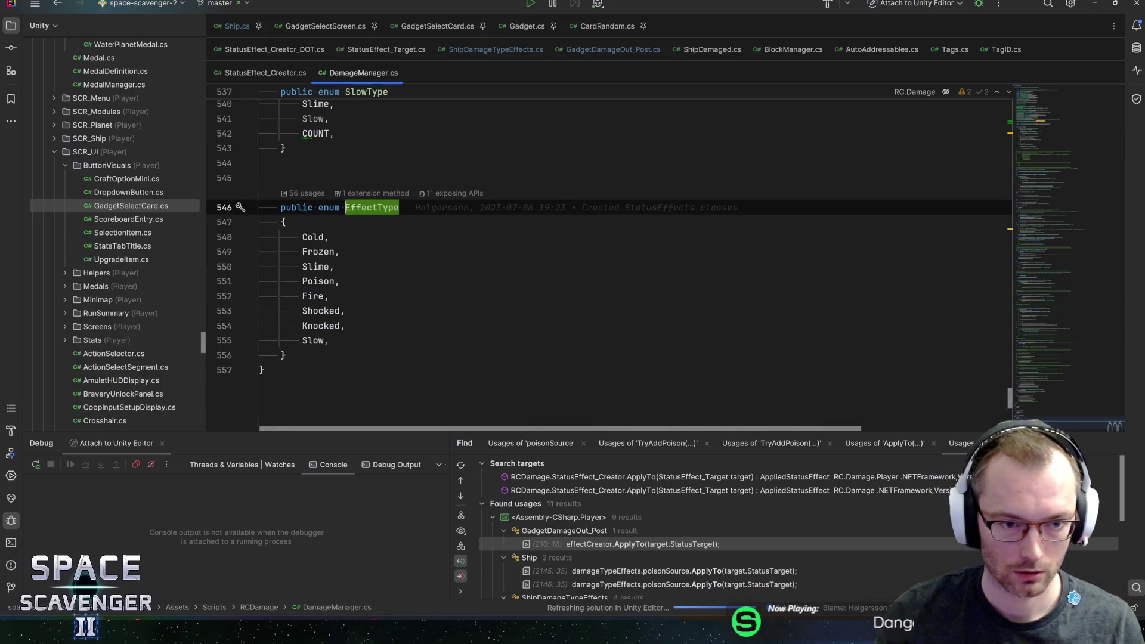
pyautogui.hotkey('ctrl', 'alt', 'Left')
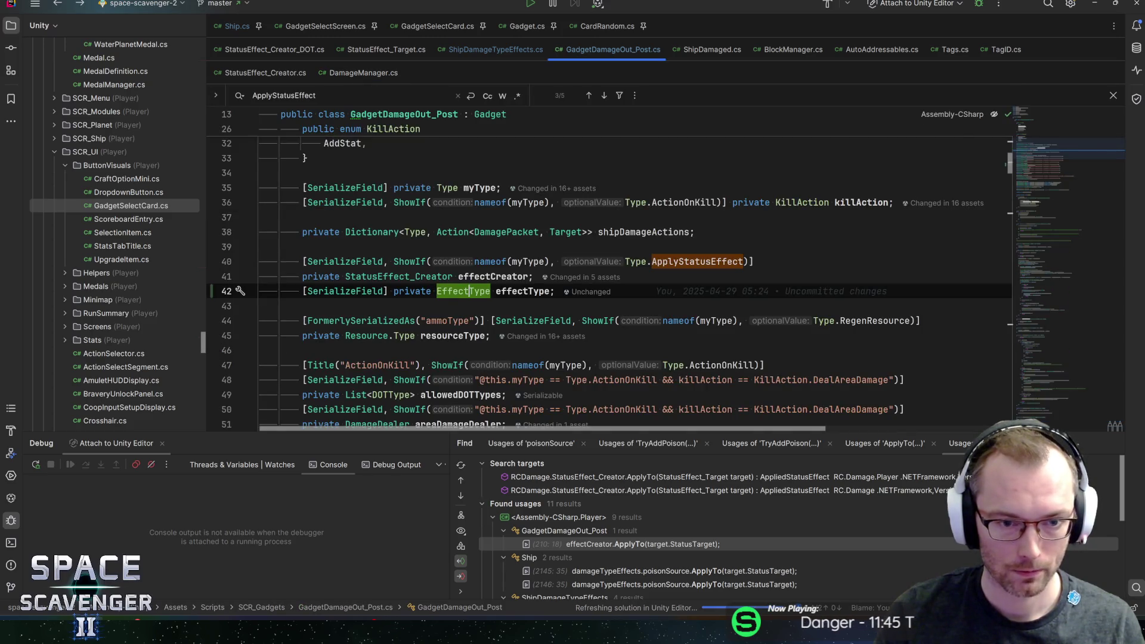
pyautogui.click(383, 291)
pyautogui.write(', ShowI')
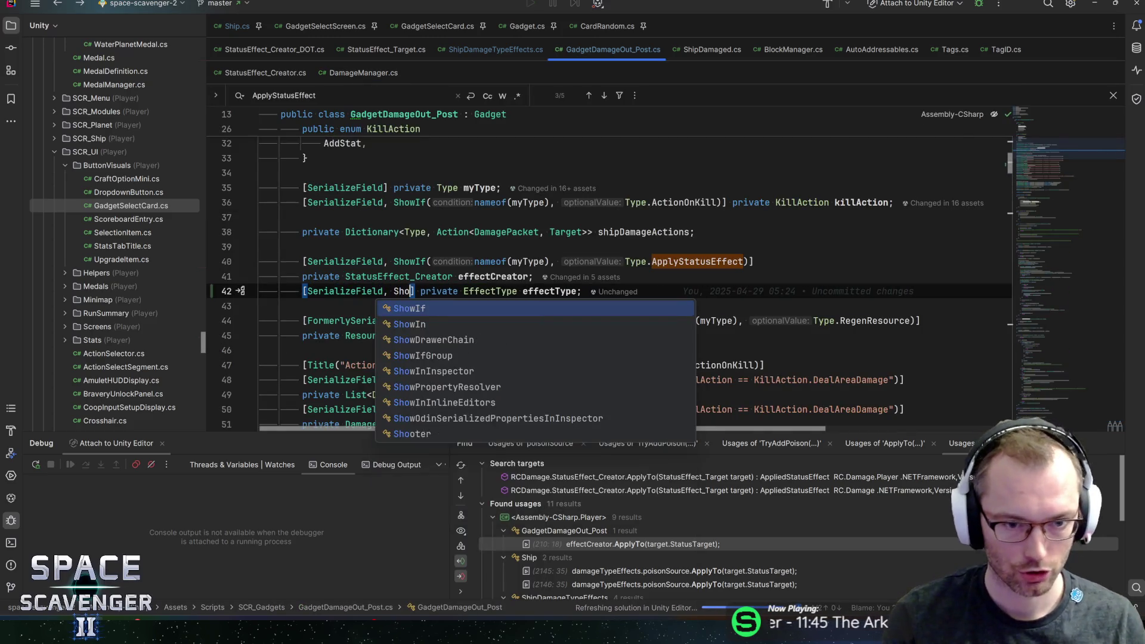
pyautogui.write('f(nameof')
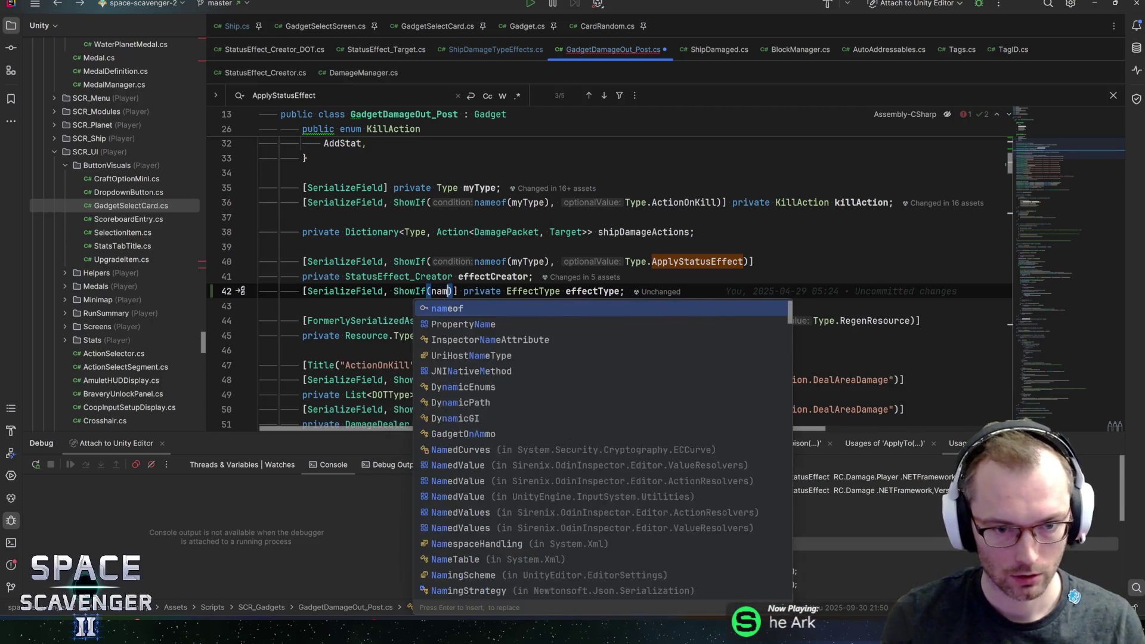
pyautogui.write('(')
pyautogui.write('effectCre')
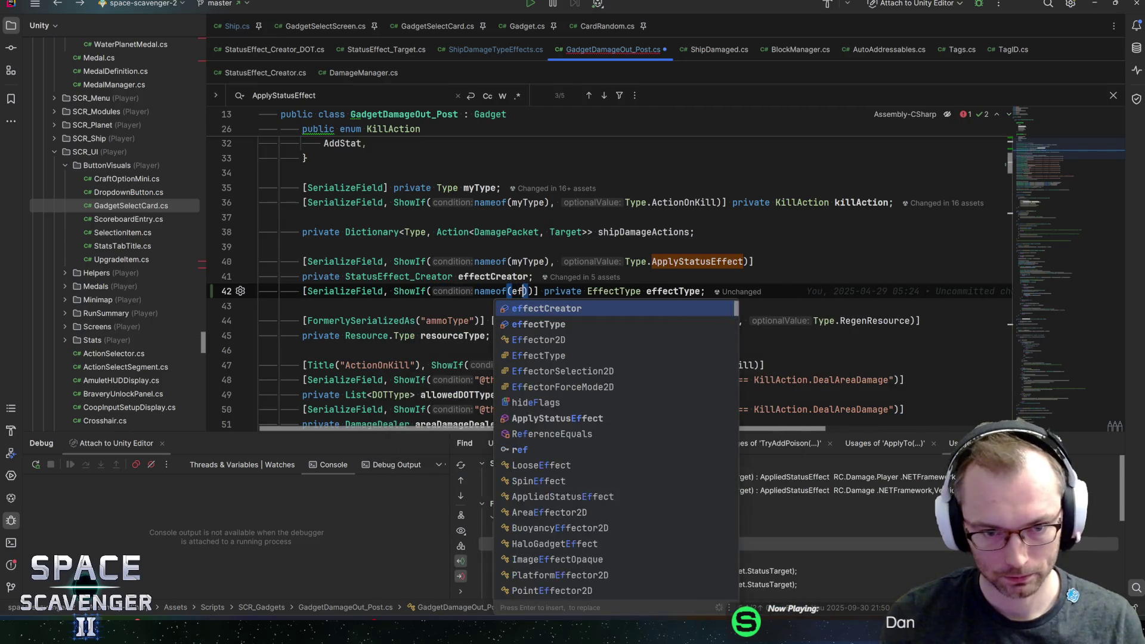
pyautogui.press('Return')
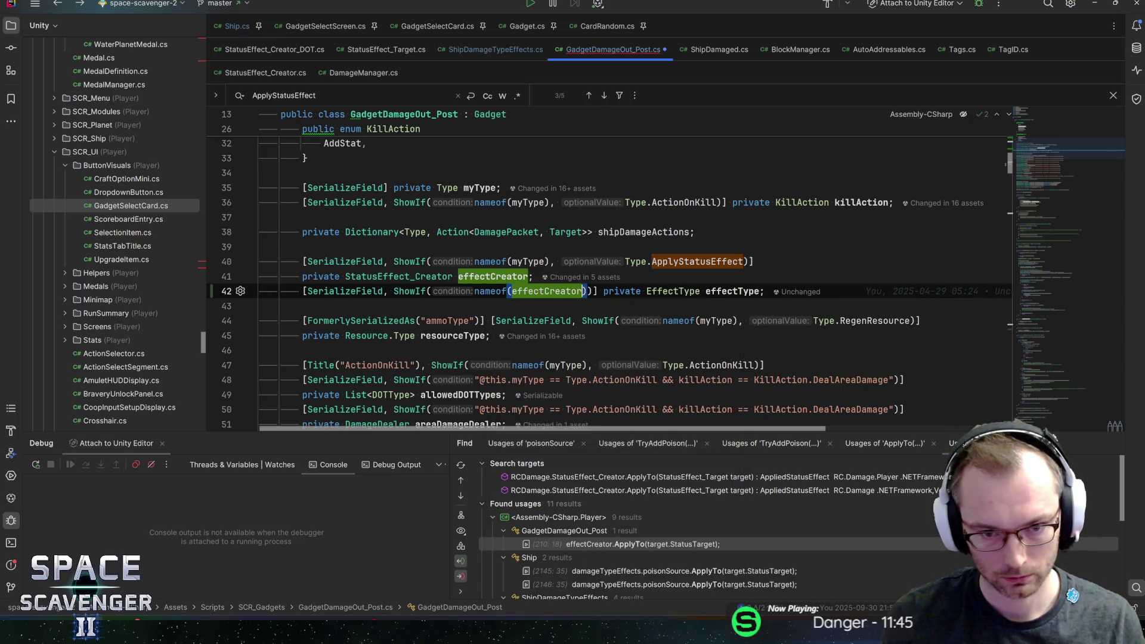
pyautogui.write(')')
pyautogui.click(588, 291)
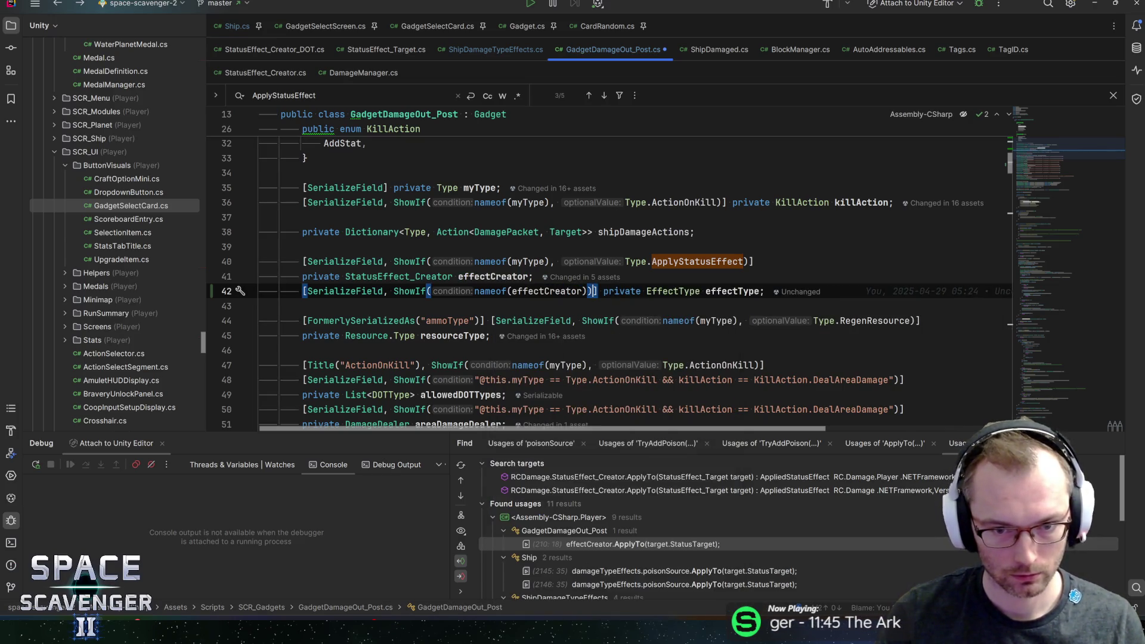
pyautogui.write(', false')
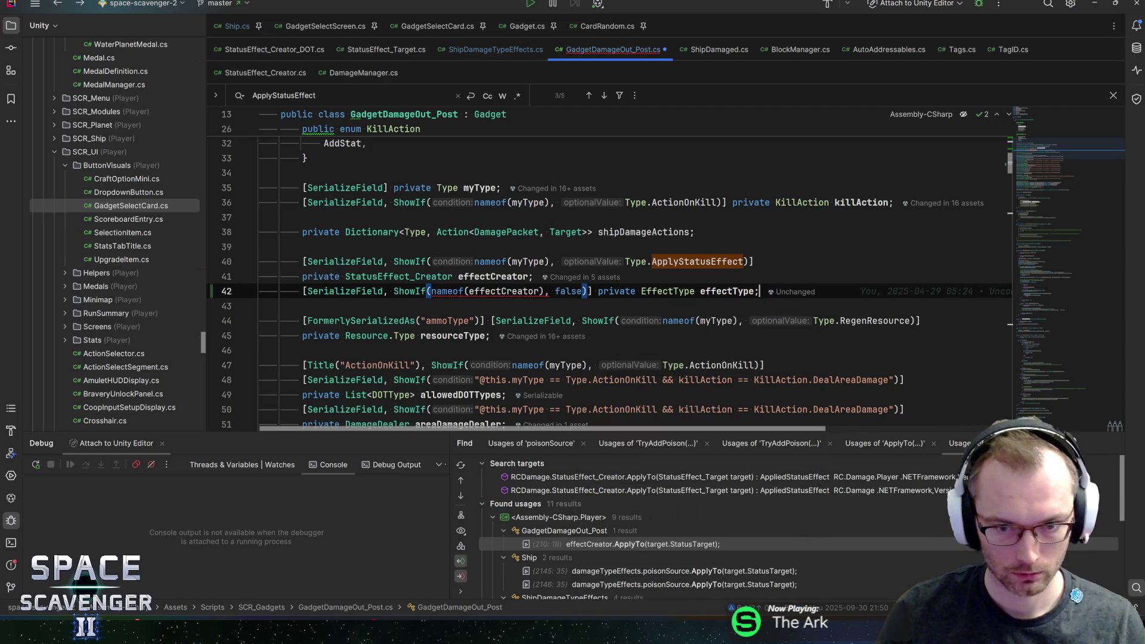
pyautogui.press('End')
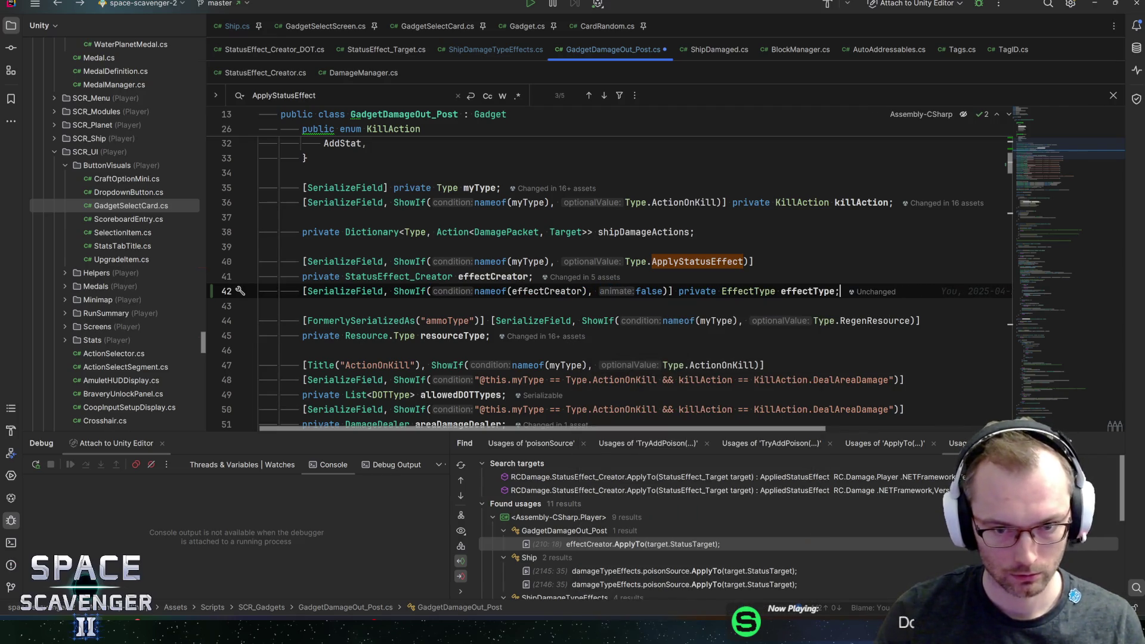
# - Change the ShowIf condition to an effectCreator == null comparison
pyautogui.hotkey('ctrl', 'w')
pyautogui.press('BackSpace')
pyautogui.press('Left')
pyautogui.press('Left')
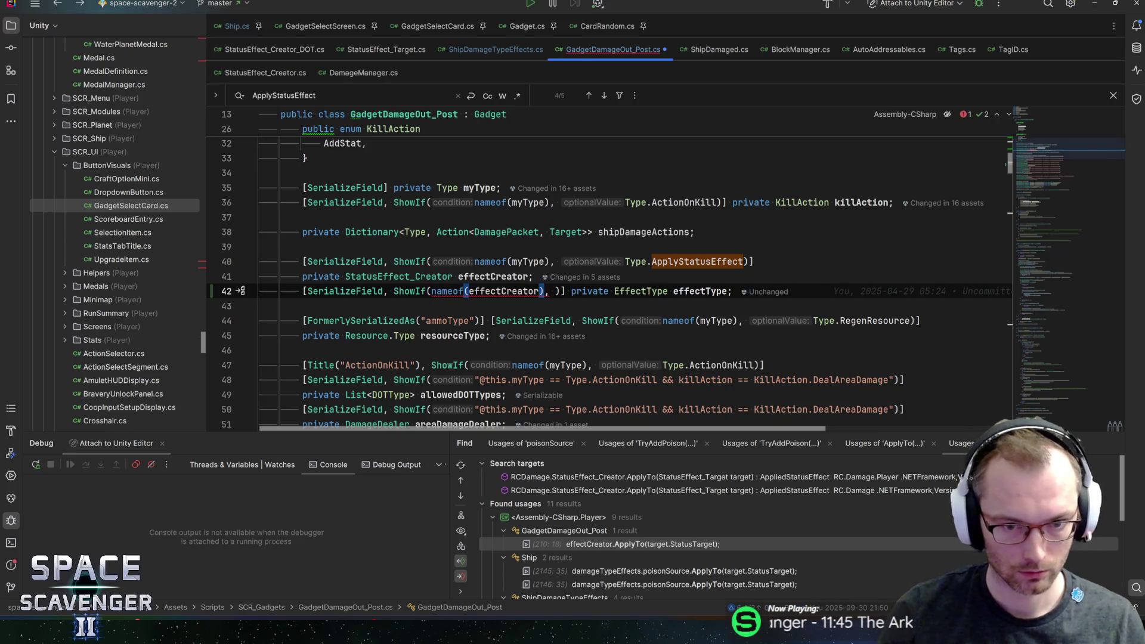
pyautogui.write('== nul')
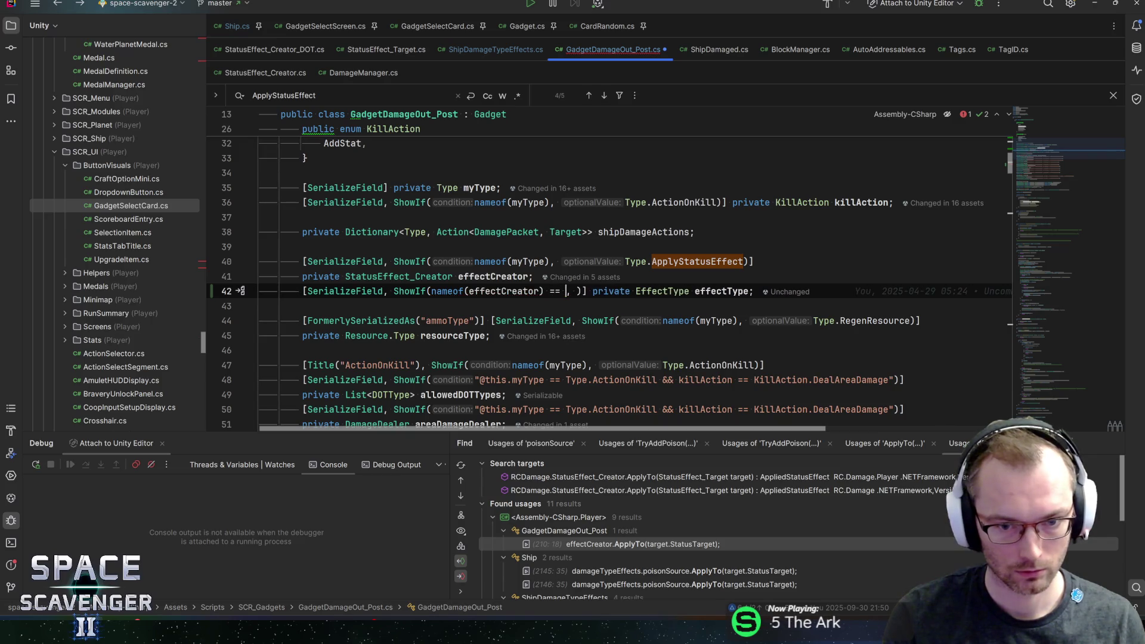
pyautogui.press('Return')
pyautogui.press('Delete')
pyautogui.press('Delete')
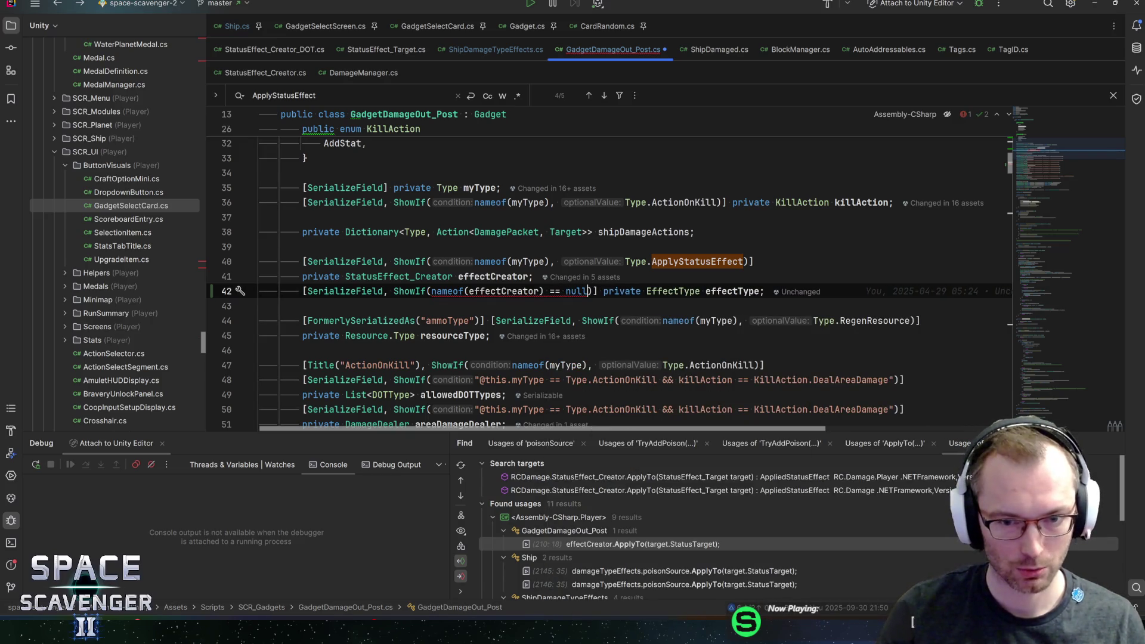
# - Remove the ShowIf attribute entirely, save, and go to the EffectType enum
pyautogui.press('BackSpace')
pyautogui.press('BackSpace')
pyautogui.press('BackSpace')
pyautogui.hotkey('ctrl', 'w')
pyautogui.hotkey('ctrl', 'w')
pyautogui.press('BackSpace')
pyautogui.hotkey('ctrl', 'w')
pyautogui.hotkey('ctrl', 'w')
pyautogui.hotkey('ctrl', 'w')
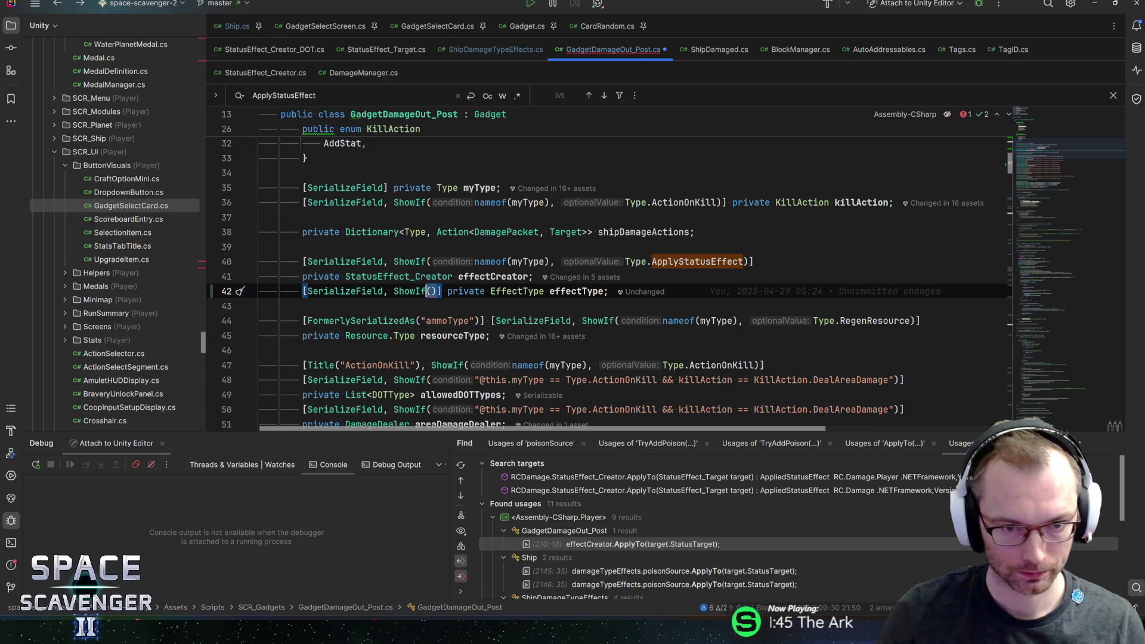
pyautogui.press('BackSpace')
pyautogui.press('End')
pyautogui.hotkey('ctrl', 's')
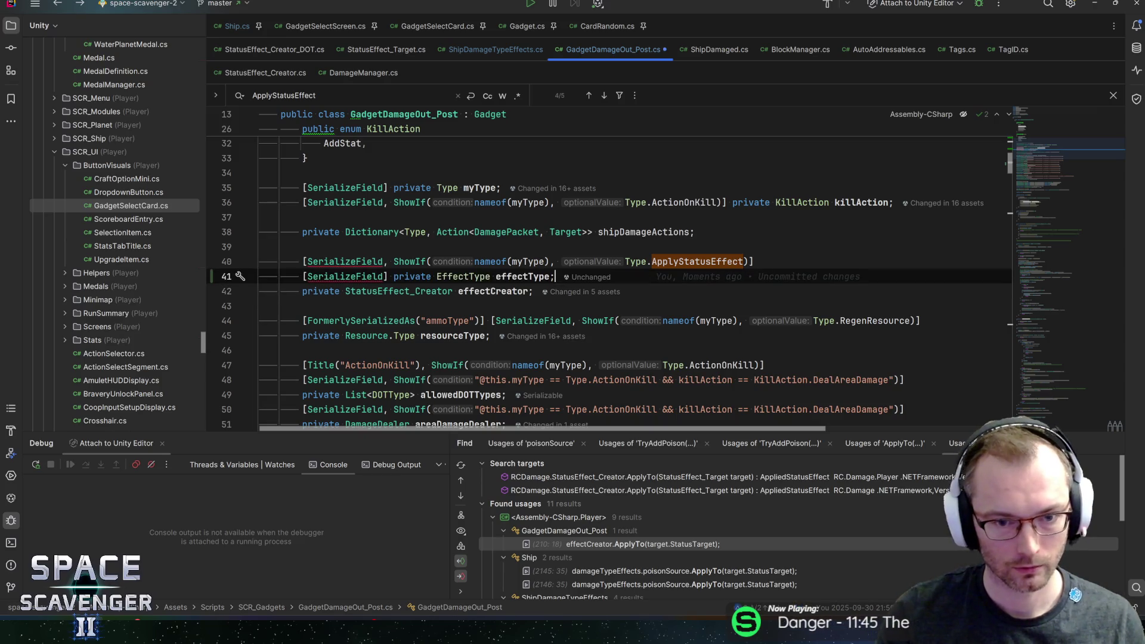
pyautogui.hotkey('ctrl', 'b')
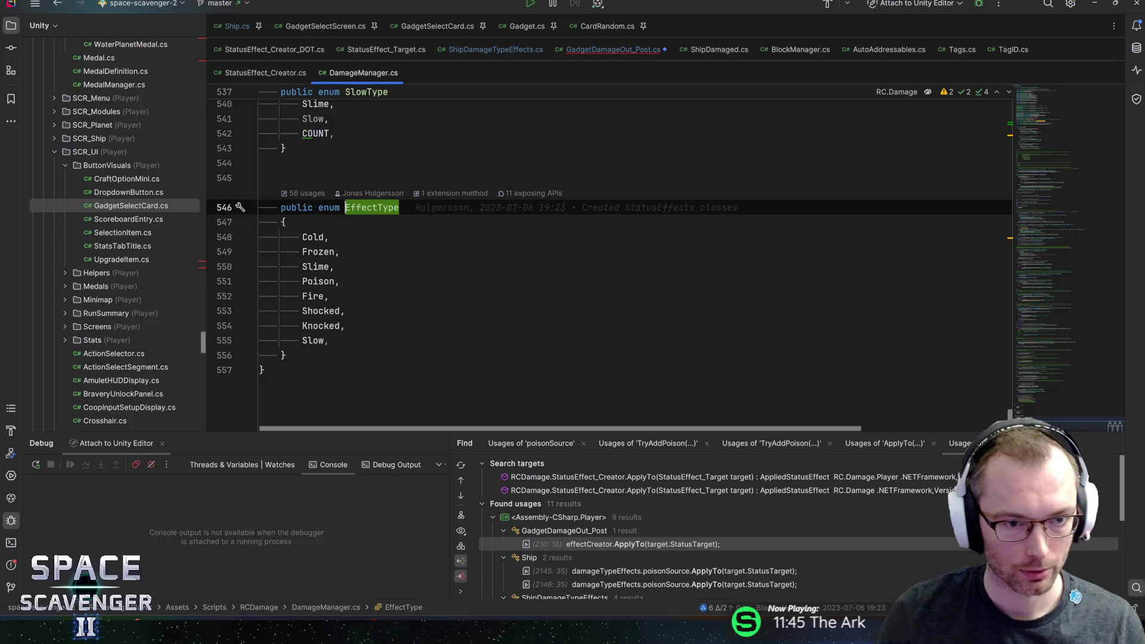
# - Look over EffectType values such as Poison, Fire and Slow, then return to GadgetDamageOut_Post.cs
pyautogui.click(329, 340)
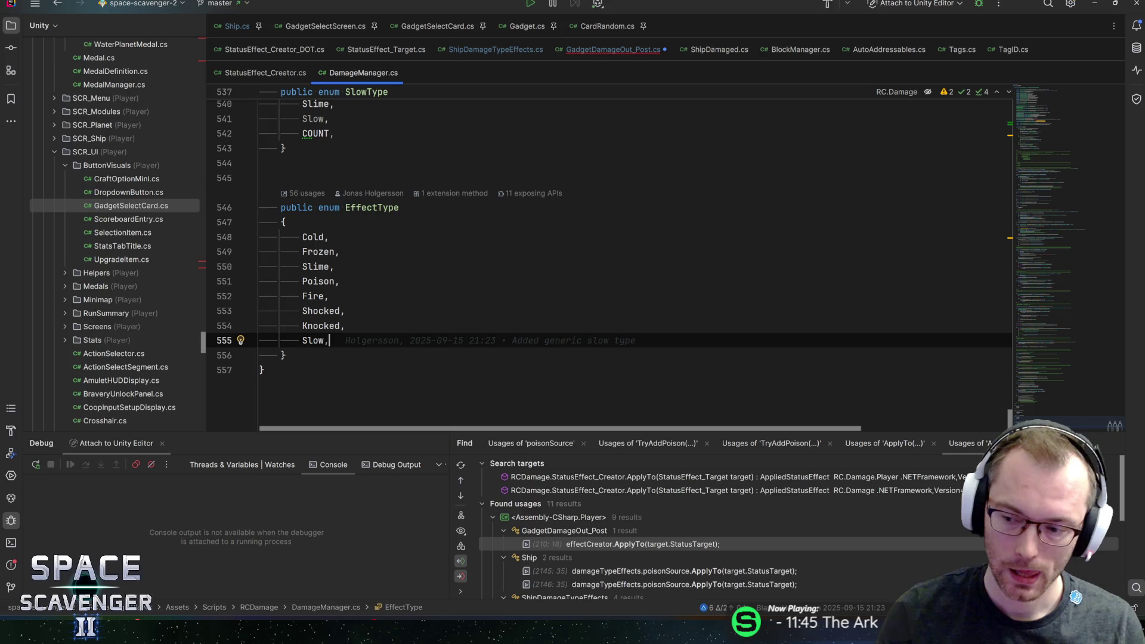
pyautogui.hotkey('alt', 'Tab')
pyautogui.hotkey('alt', 'Tab')
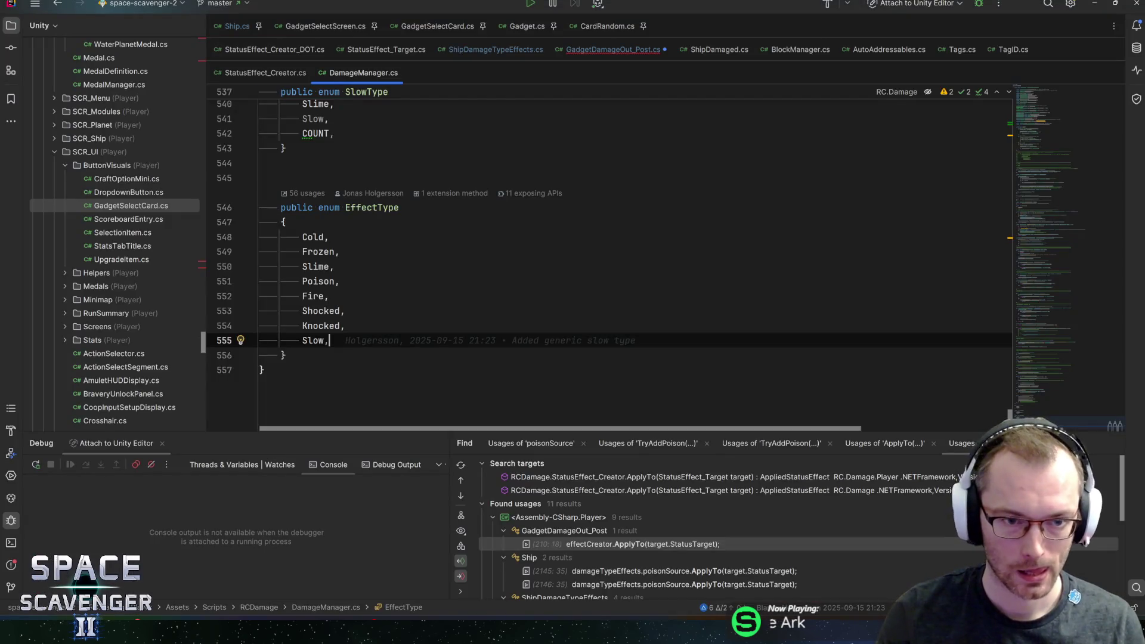
pyautogui.click(345, 208)
pyautogui.scroll(4, 345, 208)
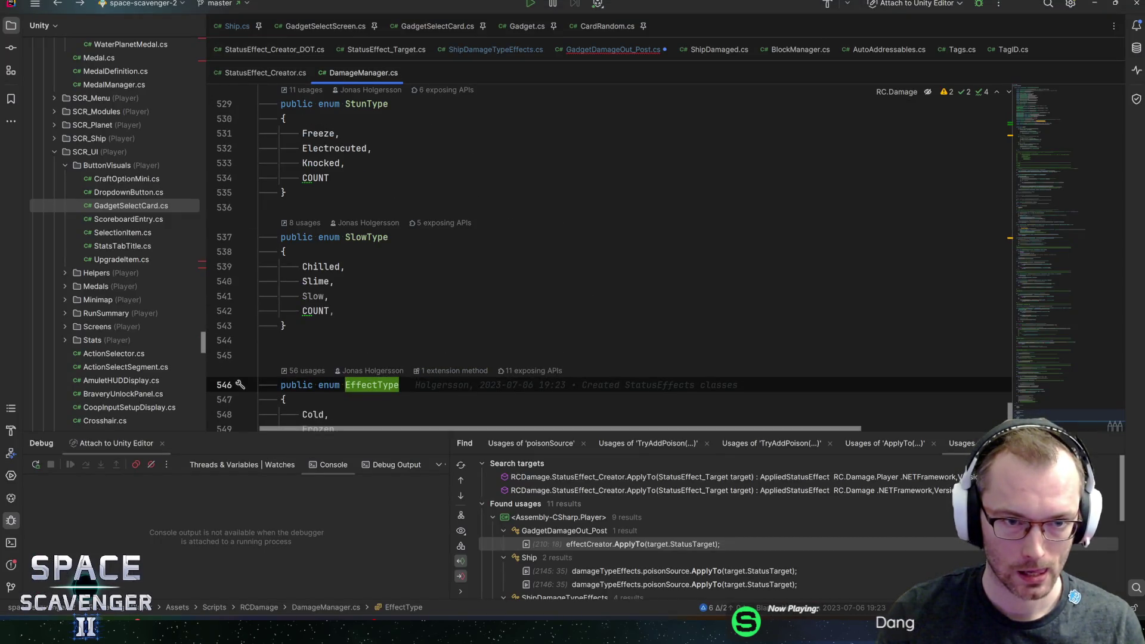
pyautogui.scroll(6, 346, 207)
pyautogui.hotkey('ctrl', '-')
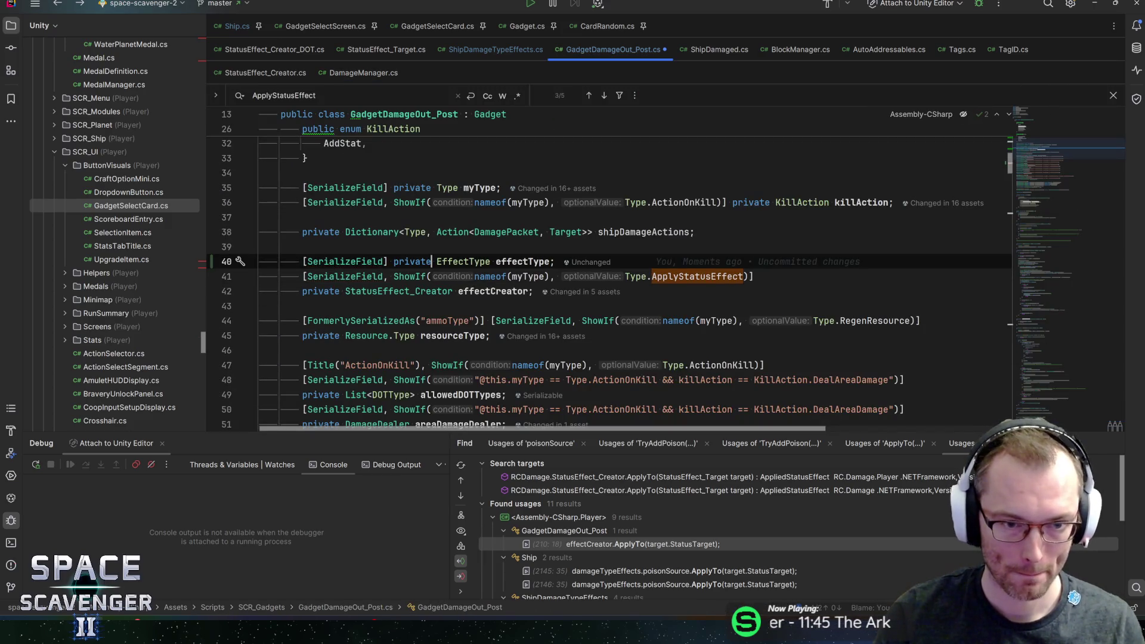
# - Copy the ShowIf(ApplyStatusEffect) attribute onto the effectType field and save
pyautogui.click(555, 262)
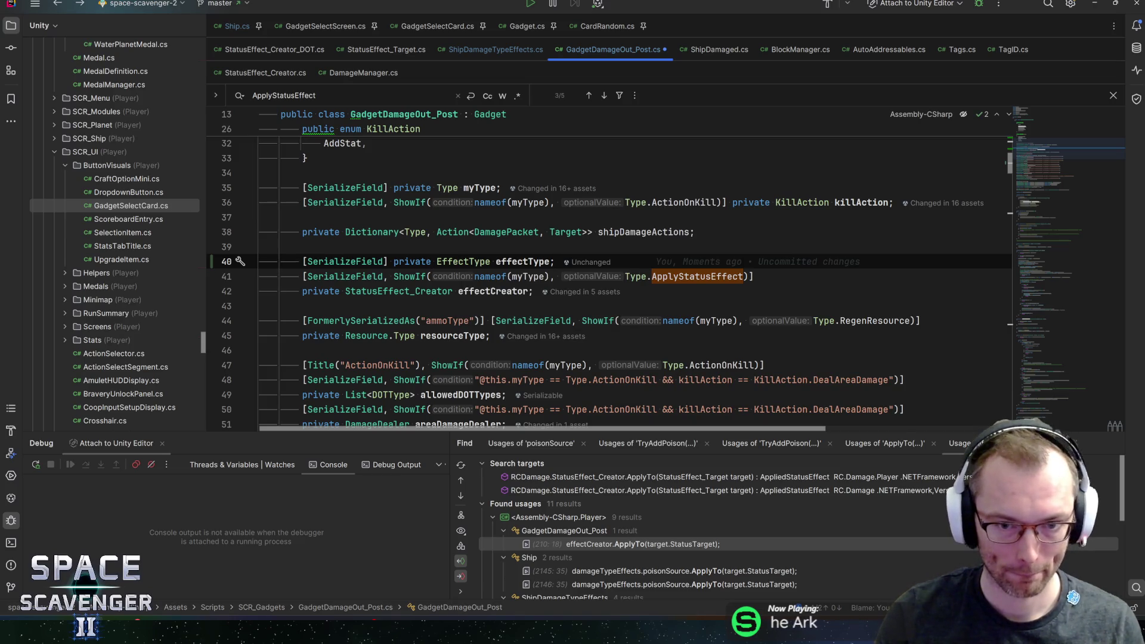
pyautogui.moveTo(753, 276); pyautogui.dragTo(384, 276)
pyautogui.hotkey('ctrl', 'c')
pyautogui.press('Up')
pyautogui.hotkey('ctrl', 'v')
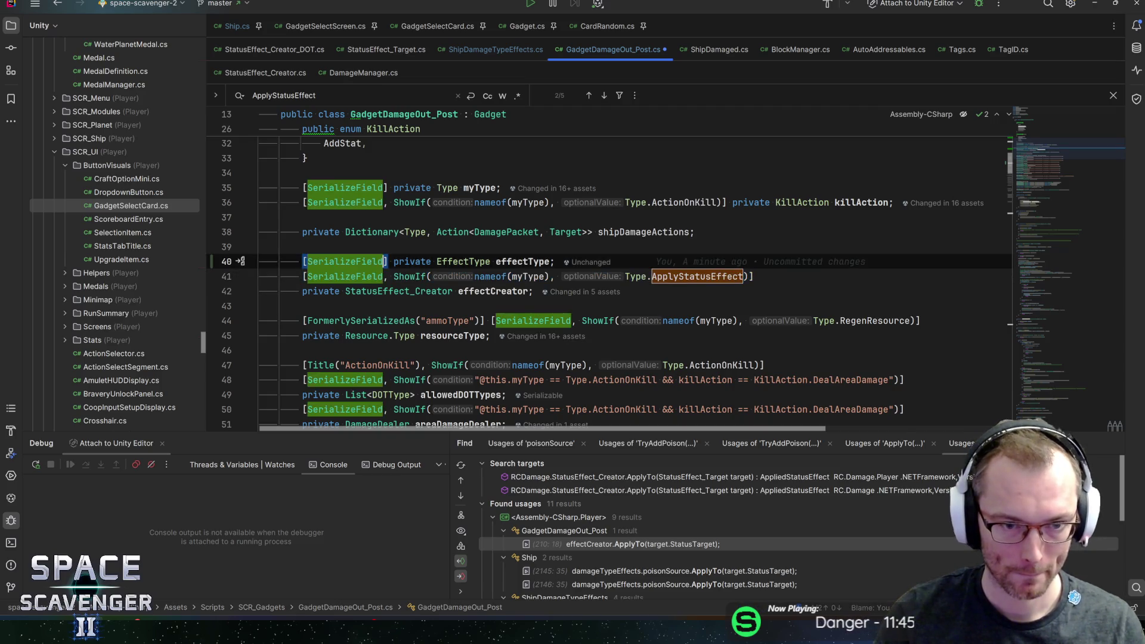
pyautogui.click(884, 261)
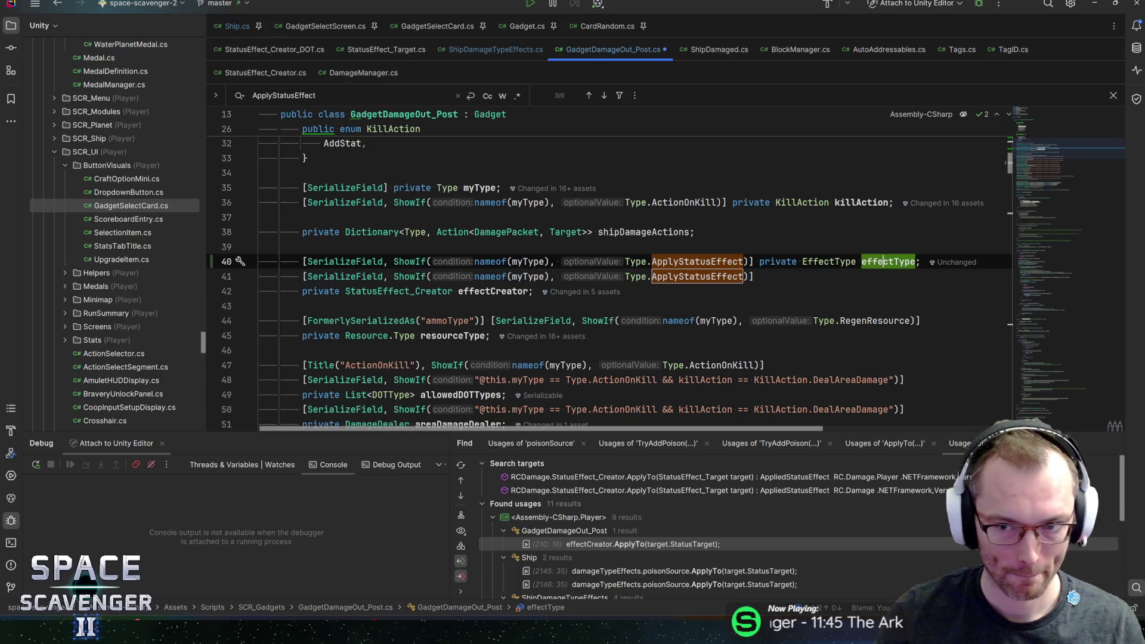
pyautogui.hotkey('ctrl', 's')
# - Add a [Header("Use ship Status Effects")] attribute above effectType
pyautogui.click(921, 261)
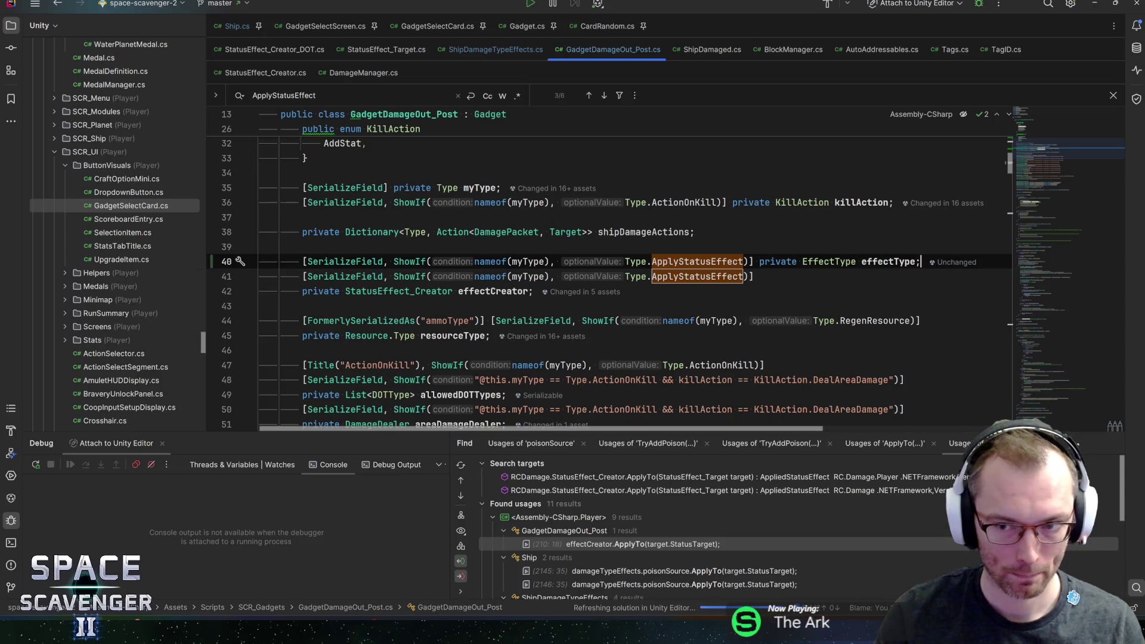
pyautogui.press('Return')
pyautogui.write('[Tit')
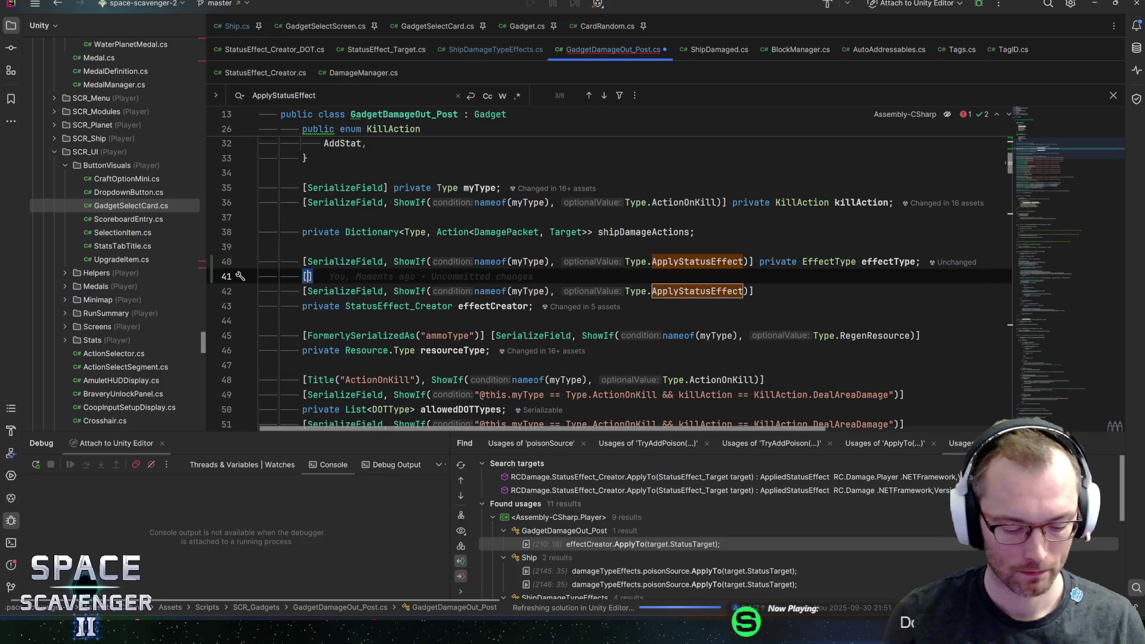
pyautogui.press('BackSpace')
pyautogui.press('BackSpace')
pyautogui.press('BackSpace')
pyautogui.write('Header(')
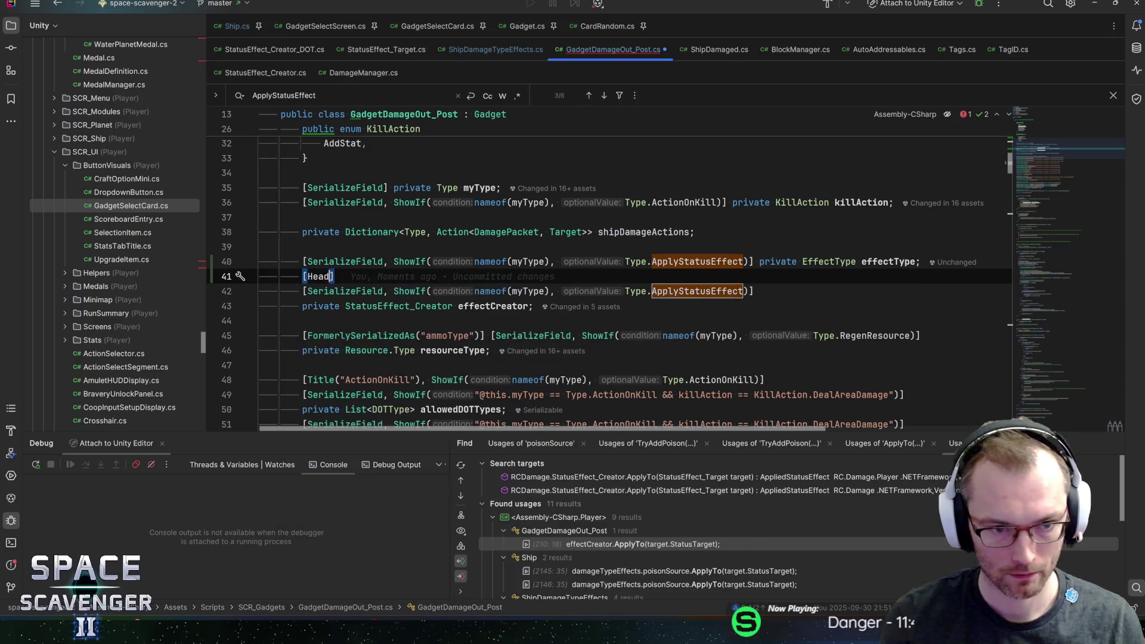
pyautogui.write('"OR')
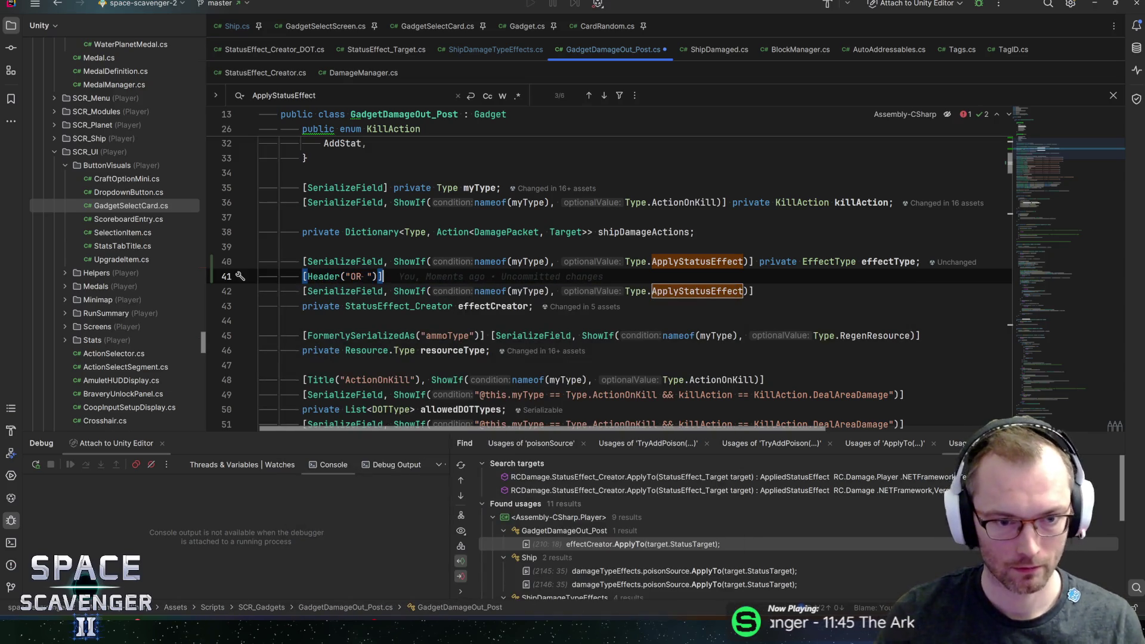
pyautogui.press('BackSpace')
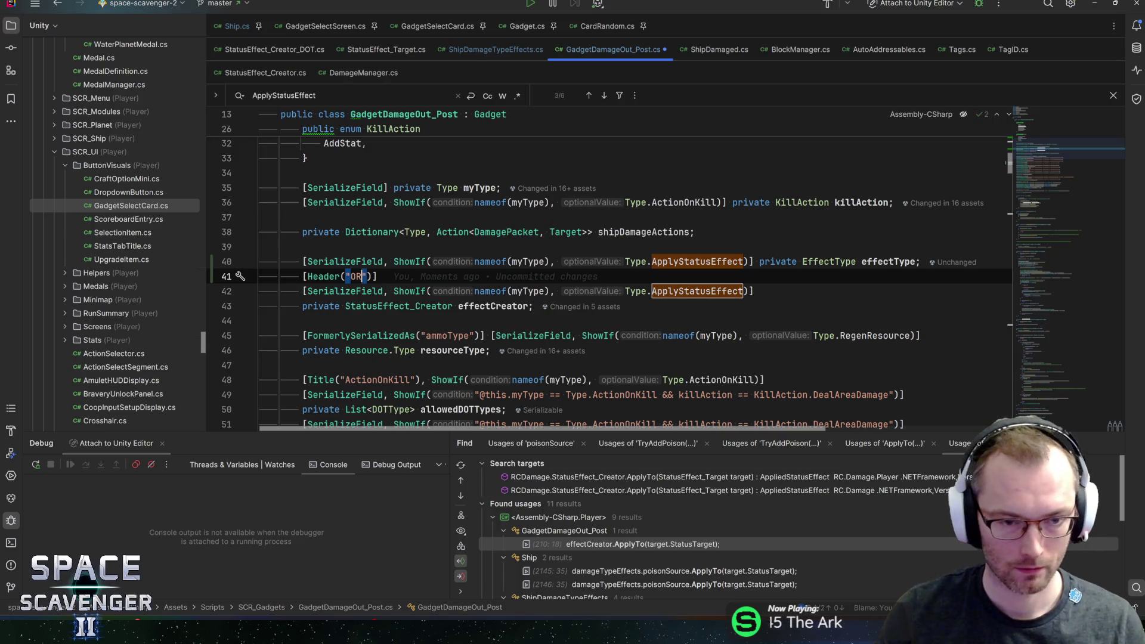
pyautogui.hotkey('alt', 'shift', 'Up')
pyautogui.press('BackSpace')
pyautogui.press('BackSpace')
pyautogui.write('Use ship')
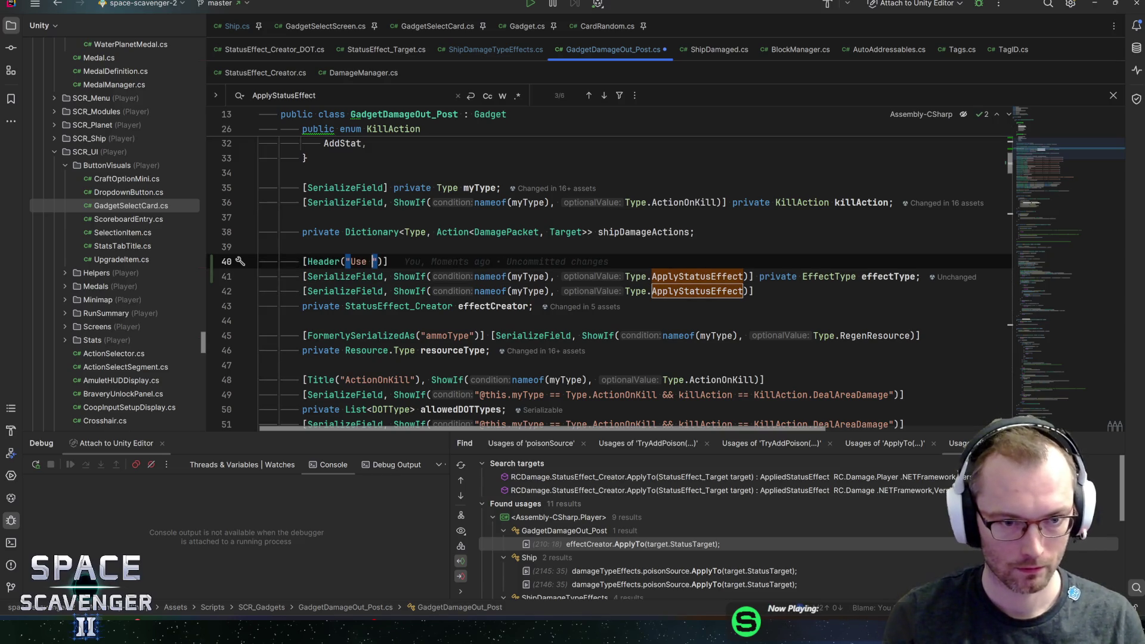
pyautogui.write(' Status Effects')
# - Add a duplicate header reading "OR Custom" above effectCreator and let Unity recompile
pyautogui.hotkey('ctrl', 'd')
pyautogui.hotkey('alt', 'shift', 'Down')
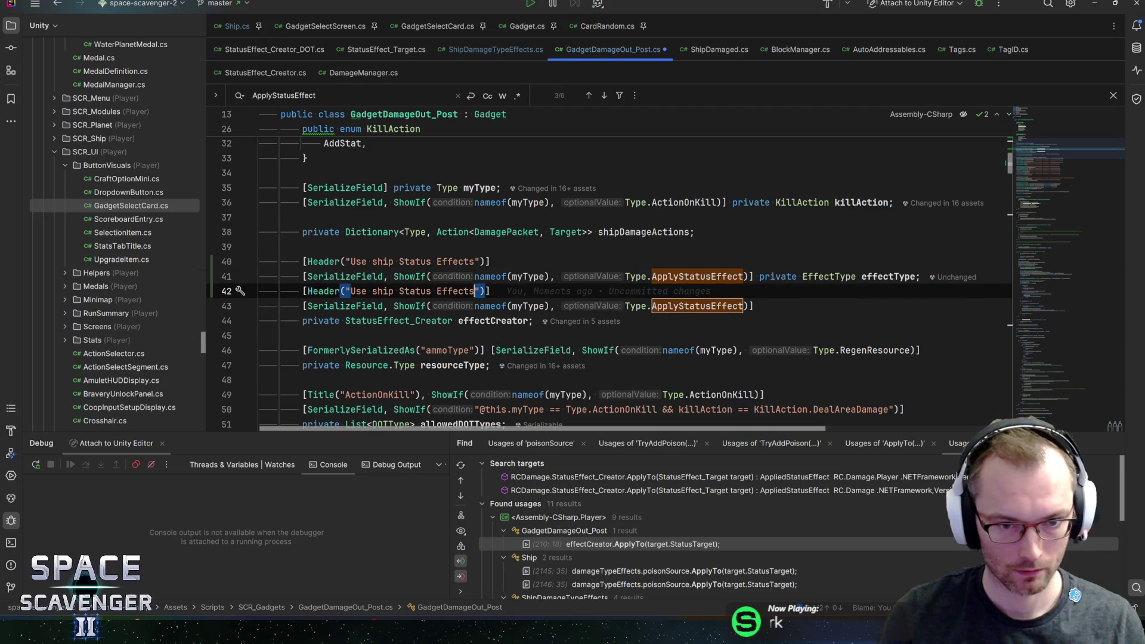
pyautogui.hotkey('ctrl', 'shift', 'Left')
pyautogui.hotkey('ctrl', 'shift', 'Left')
pyautogui.hotkey('ctrl', 'shift', 'Left')
pyautogui.press('BackSpace')
pyautogui.write('OR Custom')
pyautogui.press('End')
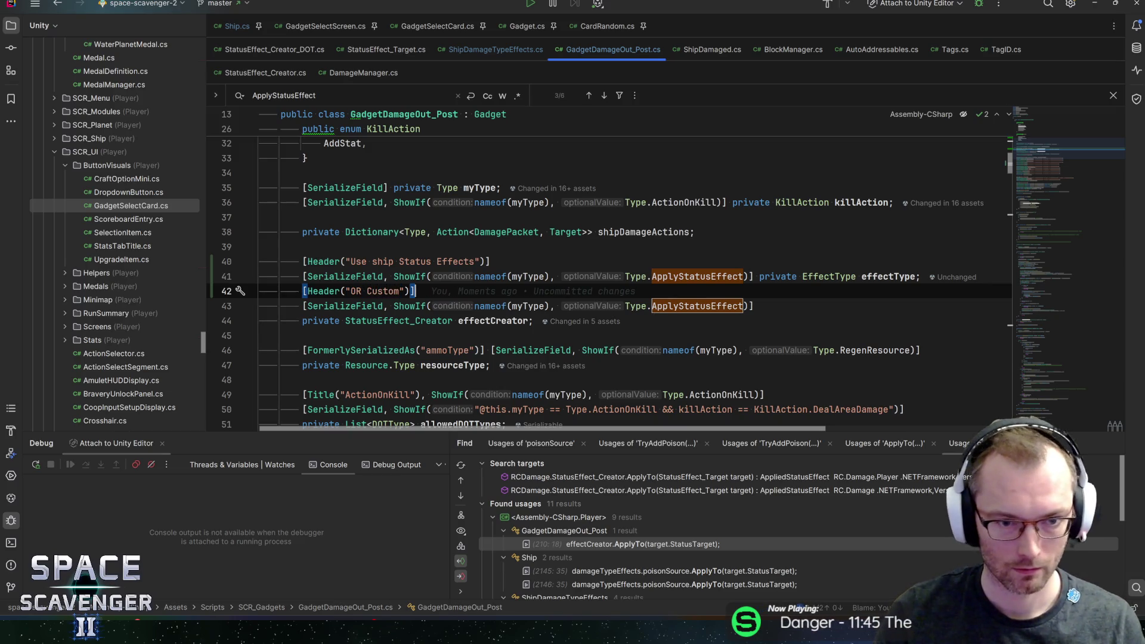
pyautogui.hotkey('alt', 'Tab')
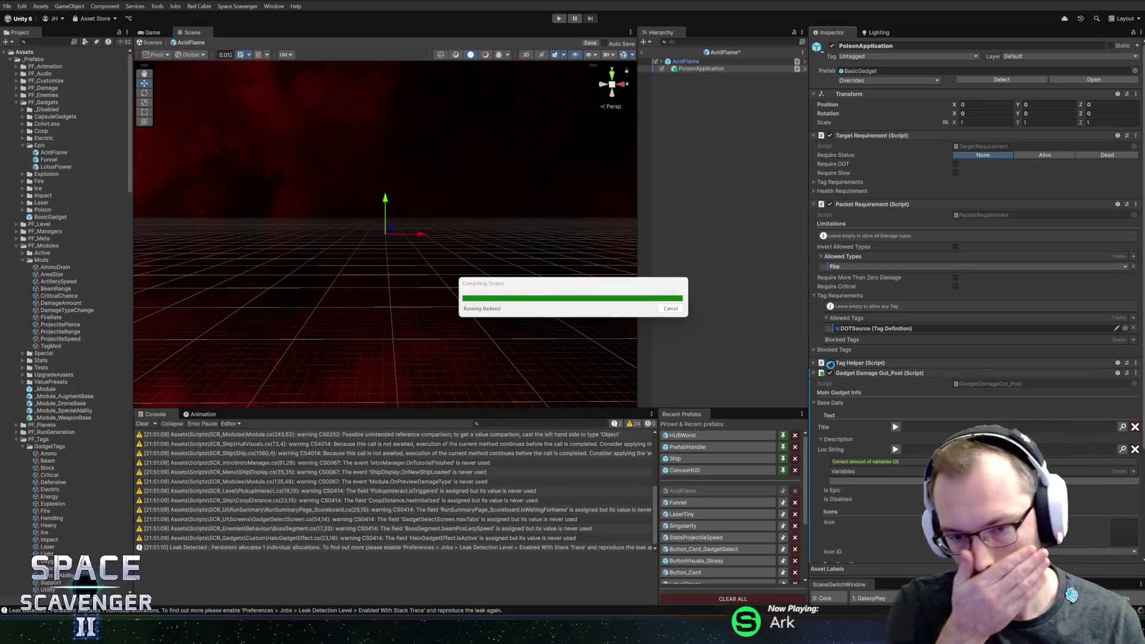
pyautogui.hotkey('alt', 'Tab')
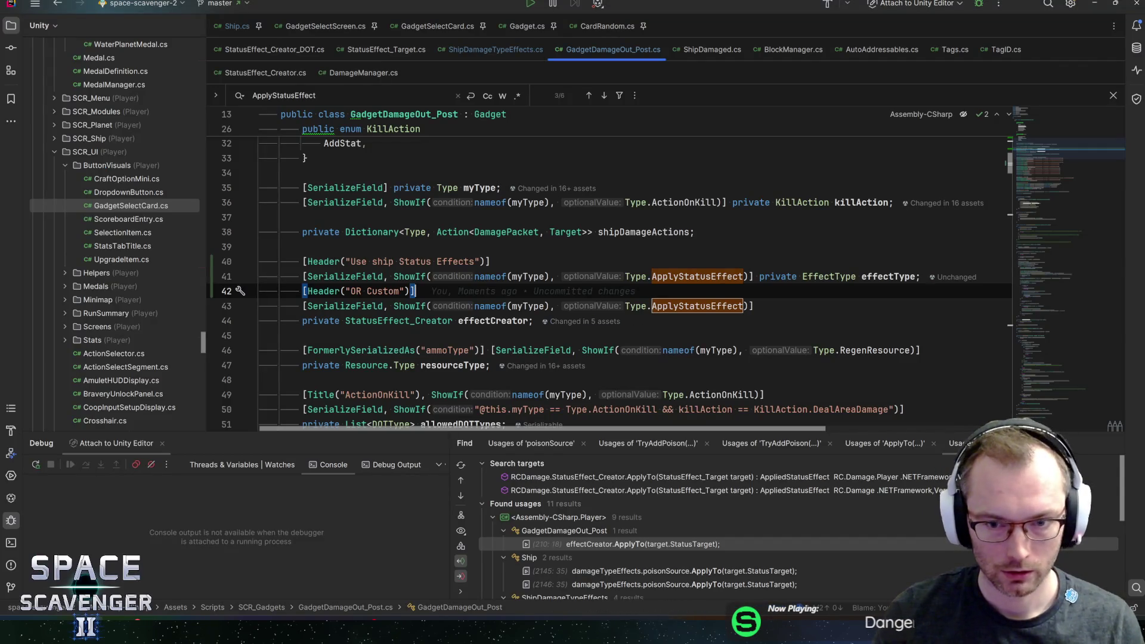
pyautogui.press('Return')
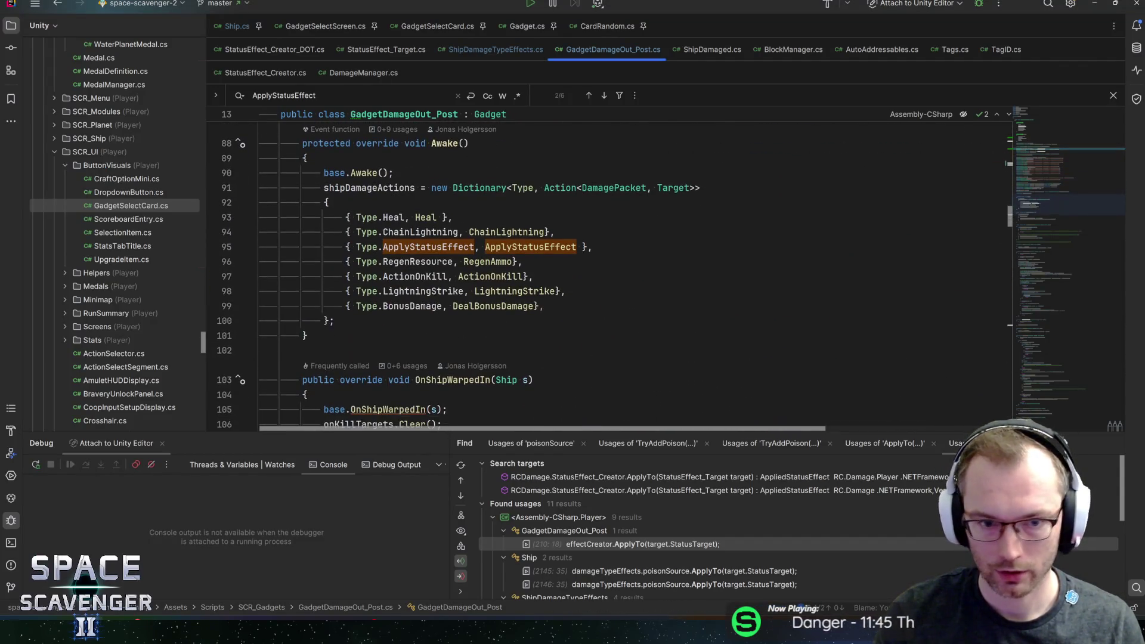
# - In ApplyStatusEffect, add an if (effectCreator == null) block with an else wrapping the ApplyTo call
pyautogui.press('F12')
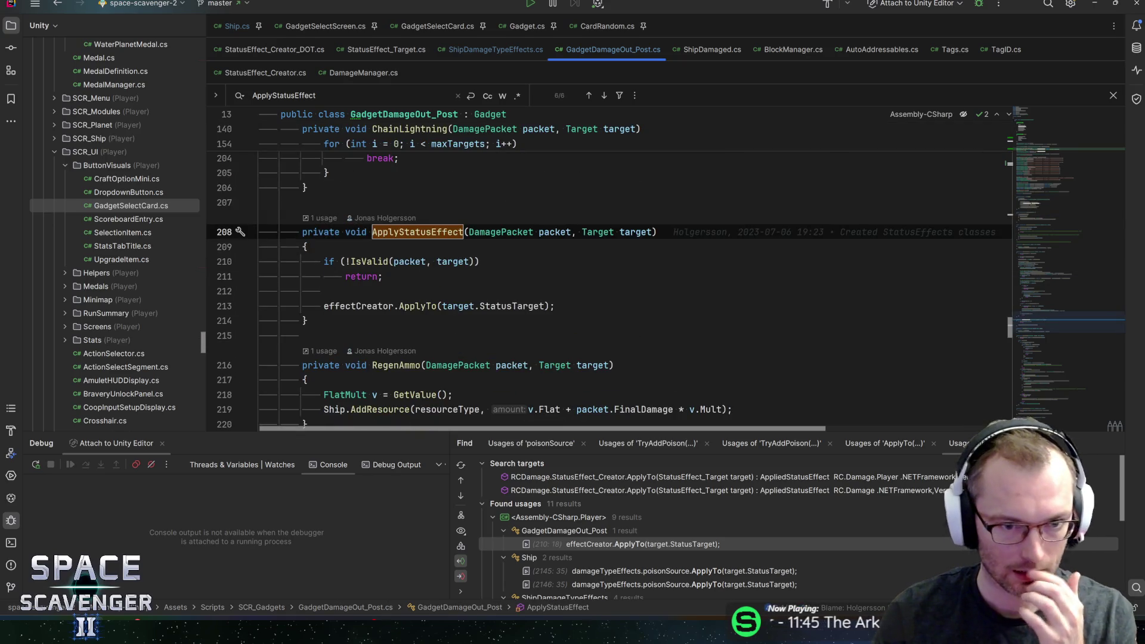
pyautogui.click(324, 291)
pyautogui.press('Return')
pyautogui.write('if ')
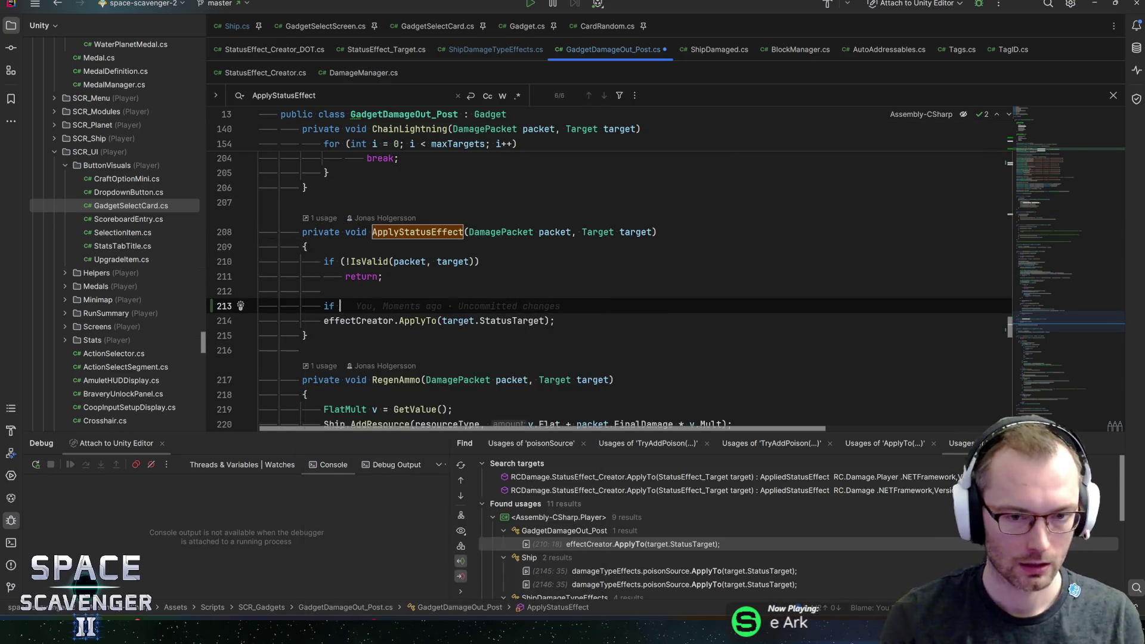
pyautogui.write('(eff')
pyautogui.press('Return')
pyautogui.write('== nul')
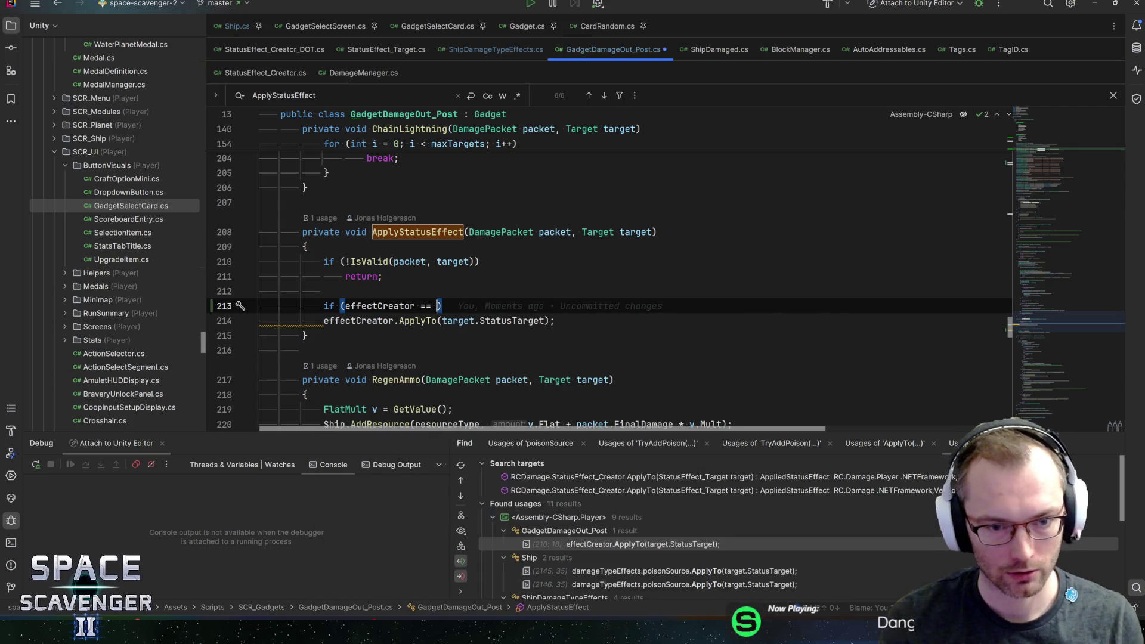
pyautogui.press('Return')
pyautogui.press('End')
pyautogui.press('Return')
pyautogui.write('{')
pyautogui.press('Return')
pyautogui.press('Down')
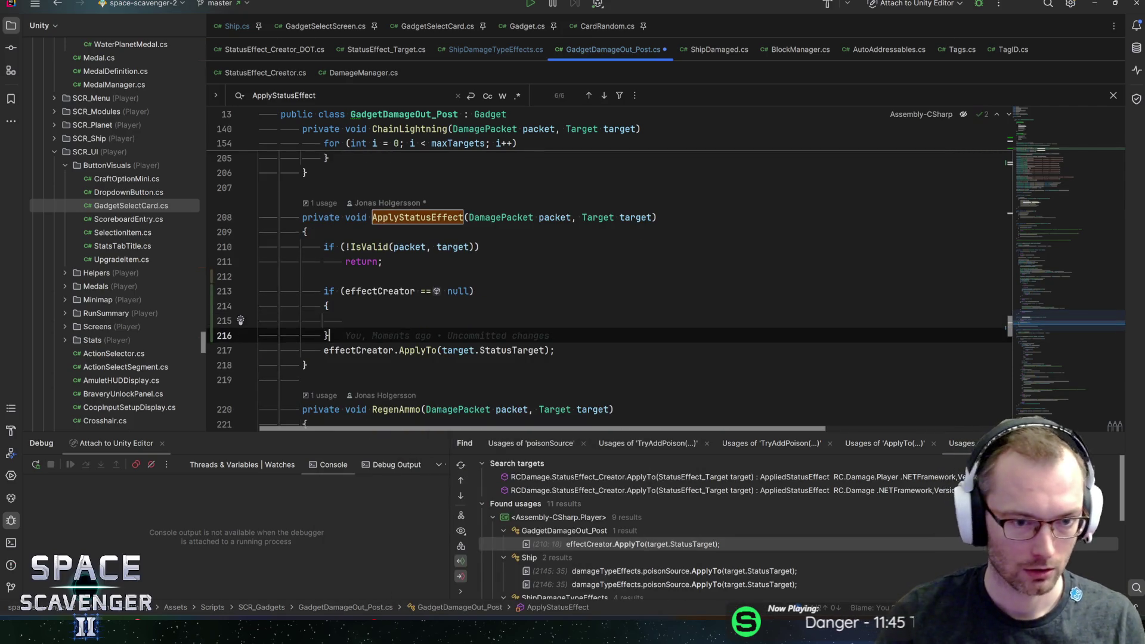
pyautogui.press('Return')
pyautogui.write('else')
pyautogui.press('Return')
pyautogui.write('{')
pyautogui.hotkey('ctrl', 'shift', 'alt', 'Up')
pyautogui.press('End')
pyautogui.press('Return')
pyautogui.press('BackSpace')
# - Inside the null branch, add a Ship.GetDotSource call and a switch on effectType with case EffectType.Poison
pyautogui.click(346, 320)
pyautogui.write('Ship.dot')
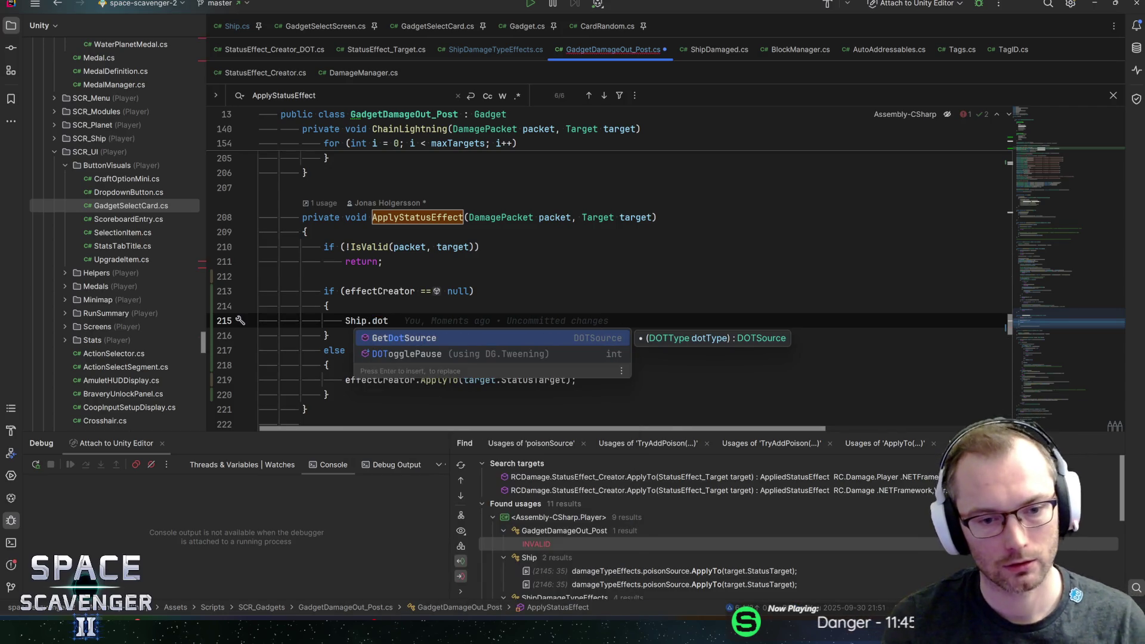
pyautogui.press('Return')
pyautogui.hotkey('ctrl', 'alt', 'Return')
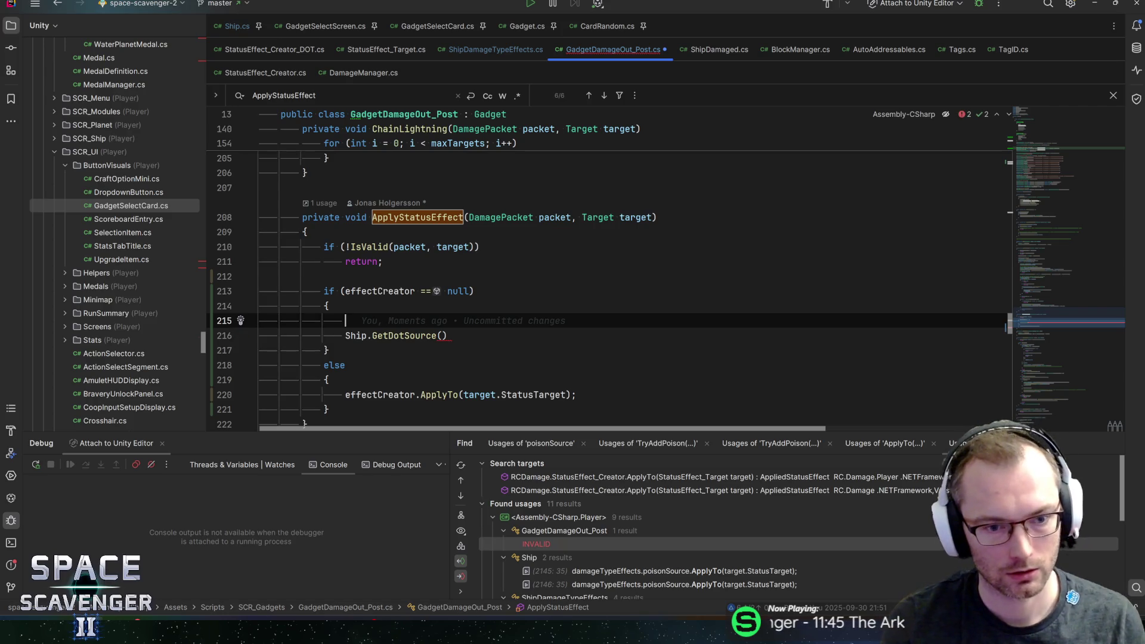
pyautogui.write('effe')
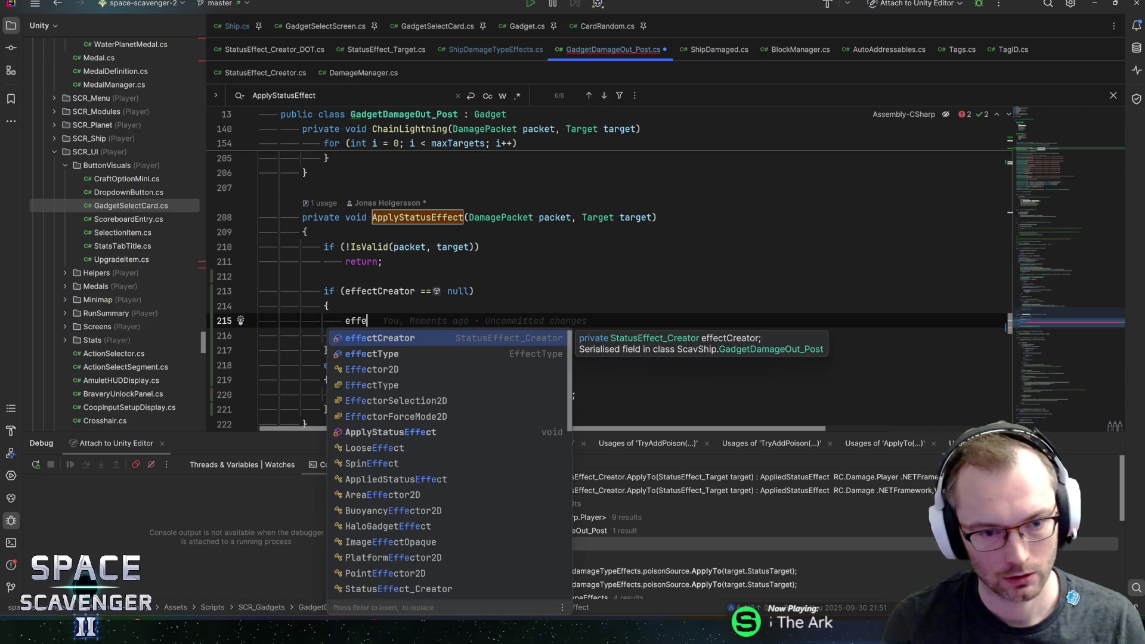
pyautogui.press('Down')
pyautogui.press('Return')
pyautogui.write('.s')
pyautogui.press('Return')
pyautogui.write('case ')
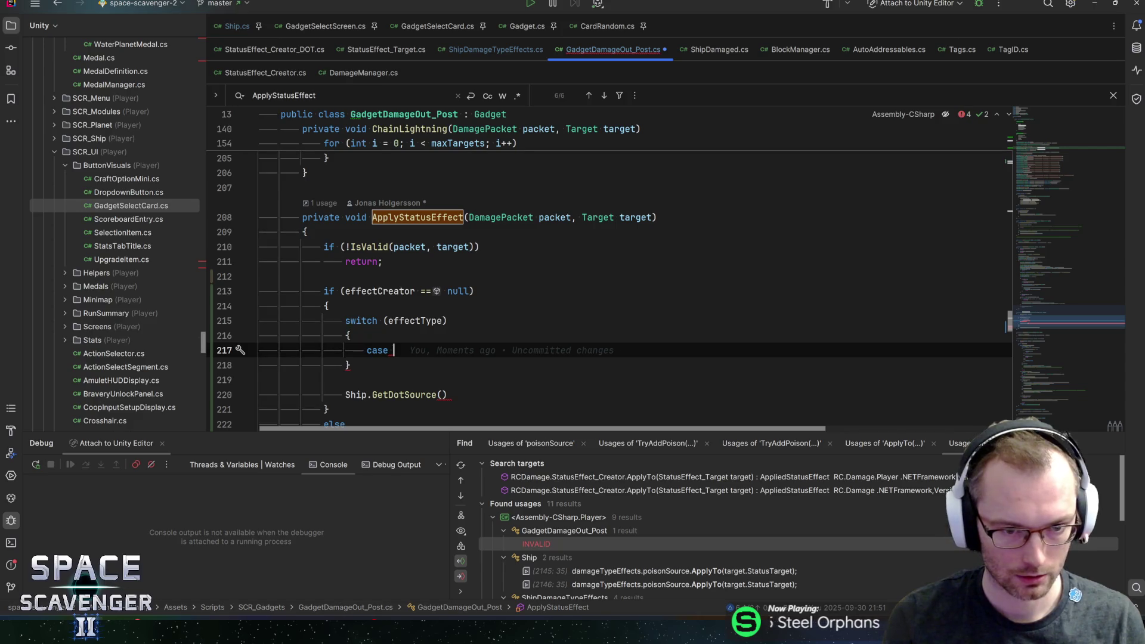
pyautogui.write('EffectType.Poison')
pyautogui.press('Return')
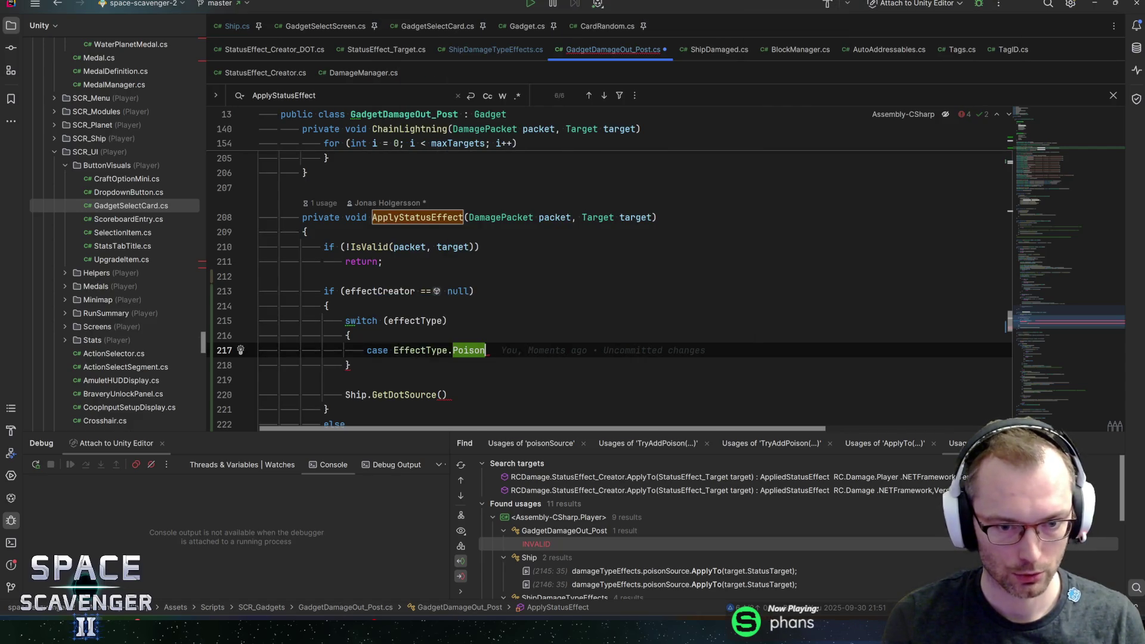
pyautogui.write(':')
pyautogui.press('Return')
# - Move the call under the Poison case as Ship.GetDotSource(DOTType.Poison)
pyautogui.press('Down')
pyautogui.press('Down')
pyautogui.press('Down')
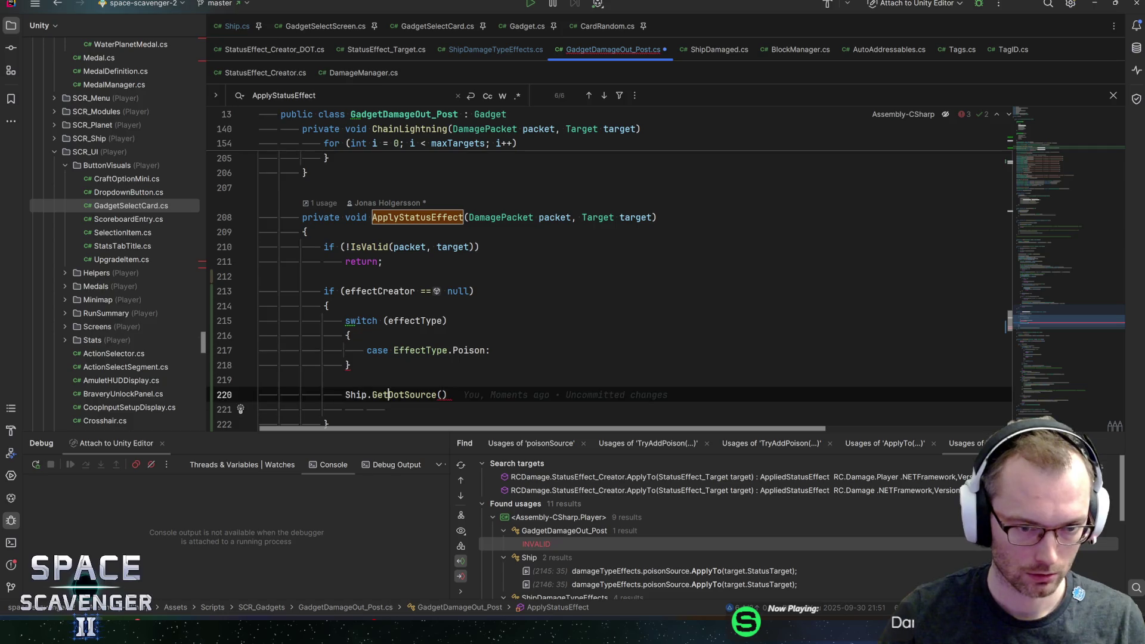
pyautogui.hotkey('alt', 'shift', 'Up')
pyautogui.hotkey('alt', 'shift', 'Up')
pyautogui.hotkey('alt', 'shift', 'Up')
pyautogui.press('Home')
pyautogui.press('Tab')
pyautogui.press('Tab')
pyautogui.press('End')
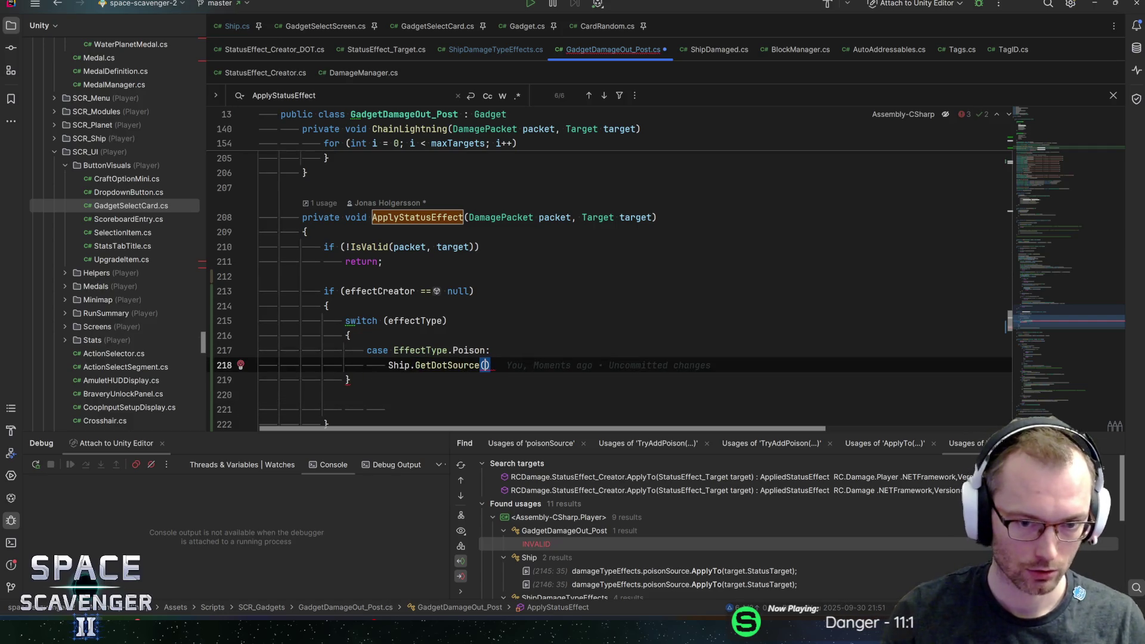
pyautogui.write('Poison')
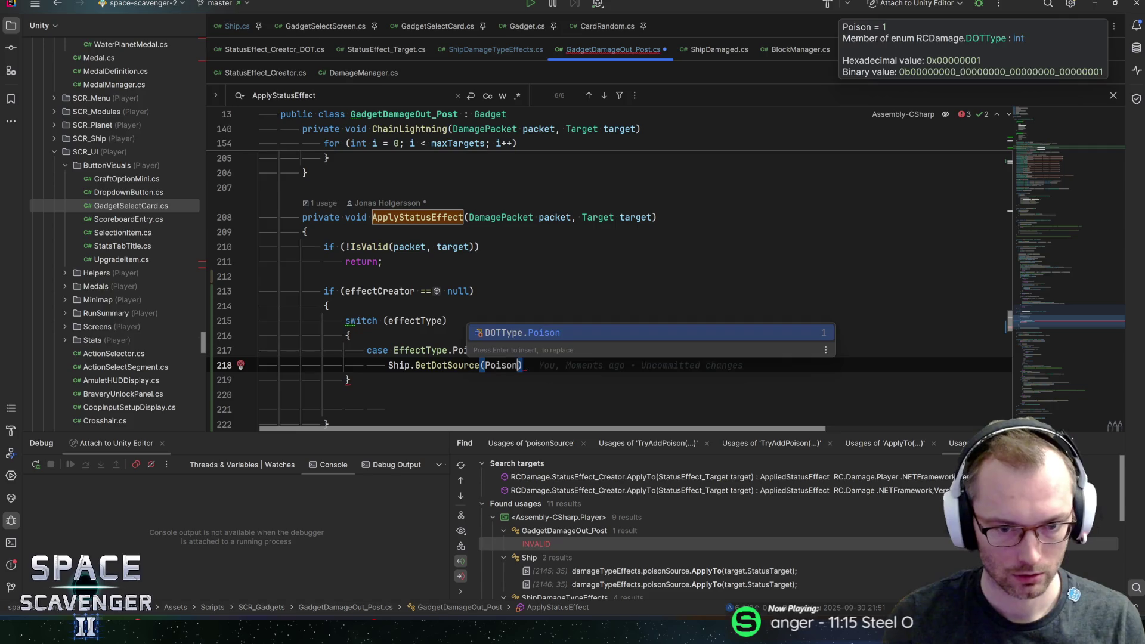
pyautogui.press('Return')
pyautogui.write(',')
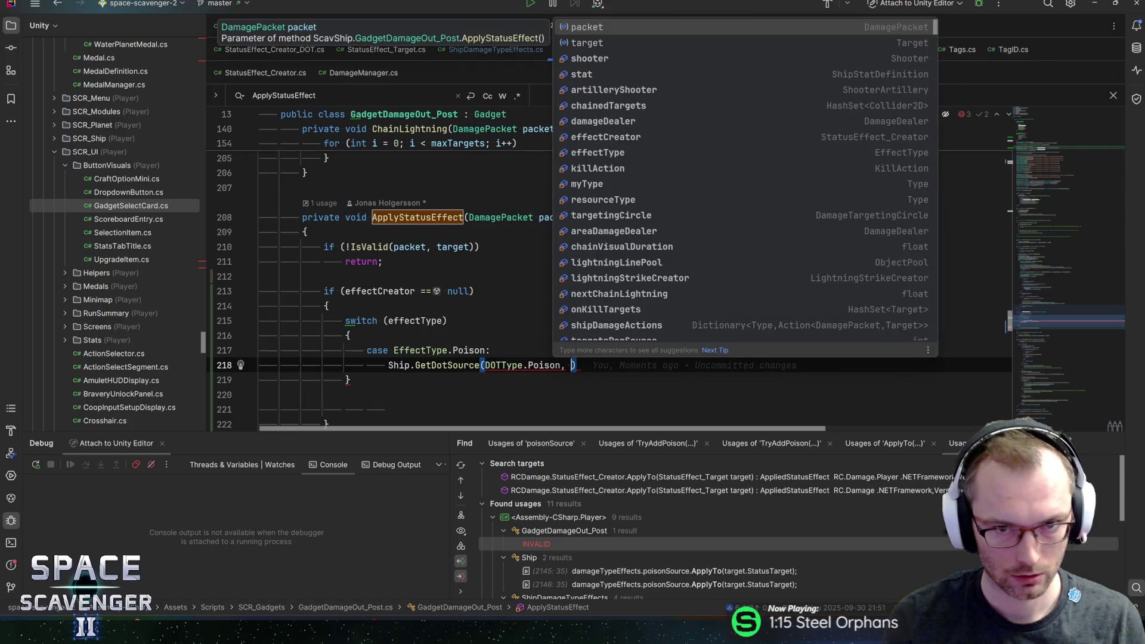
pyautogui.press('BackSpace')
pyautogui.press('BackSpace')
pyautogui.press('End')
pyautogui.write('.Appl')
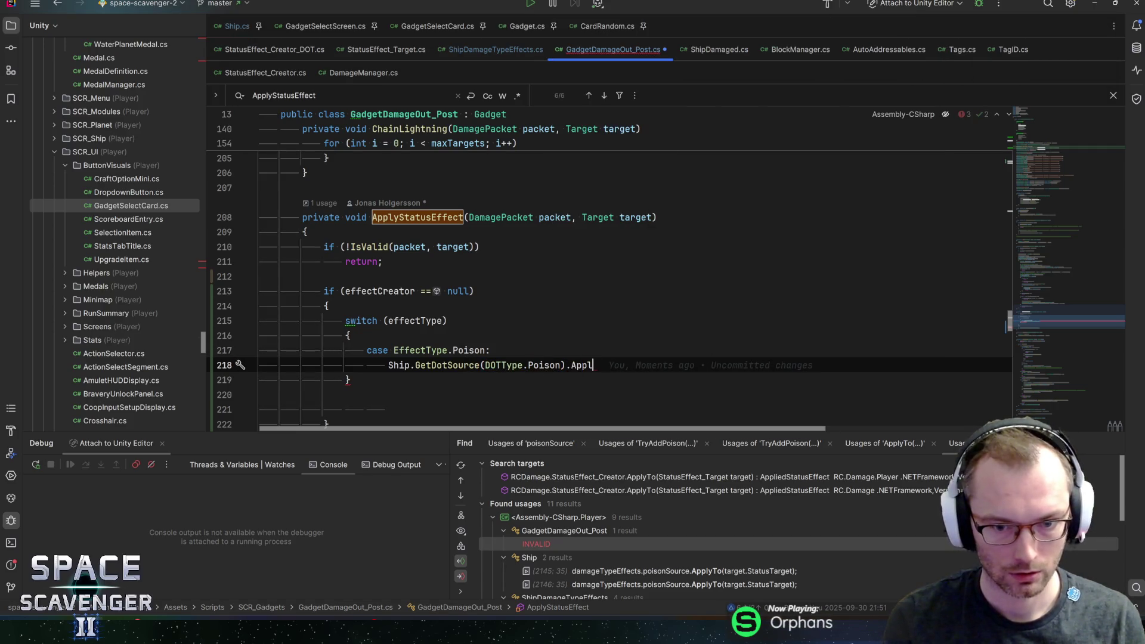
pyautogui.press('BackSpace')
pyautogui.press('BackSpace')
pyautogui.press('BackSpace')
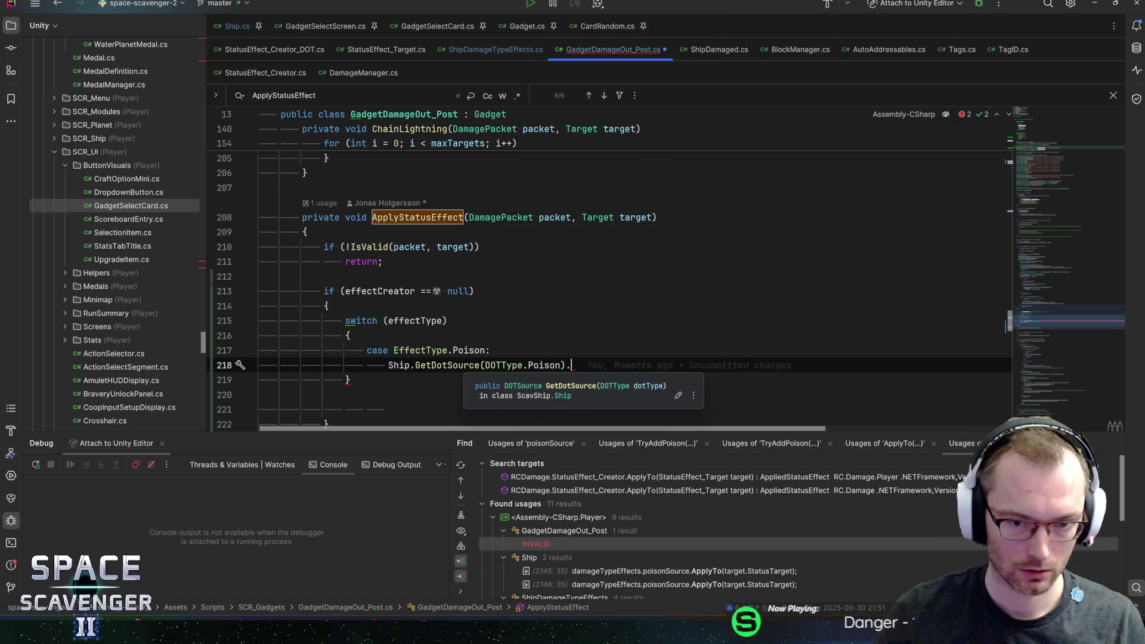
pyautogui.write('poison')
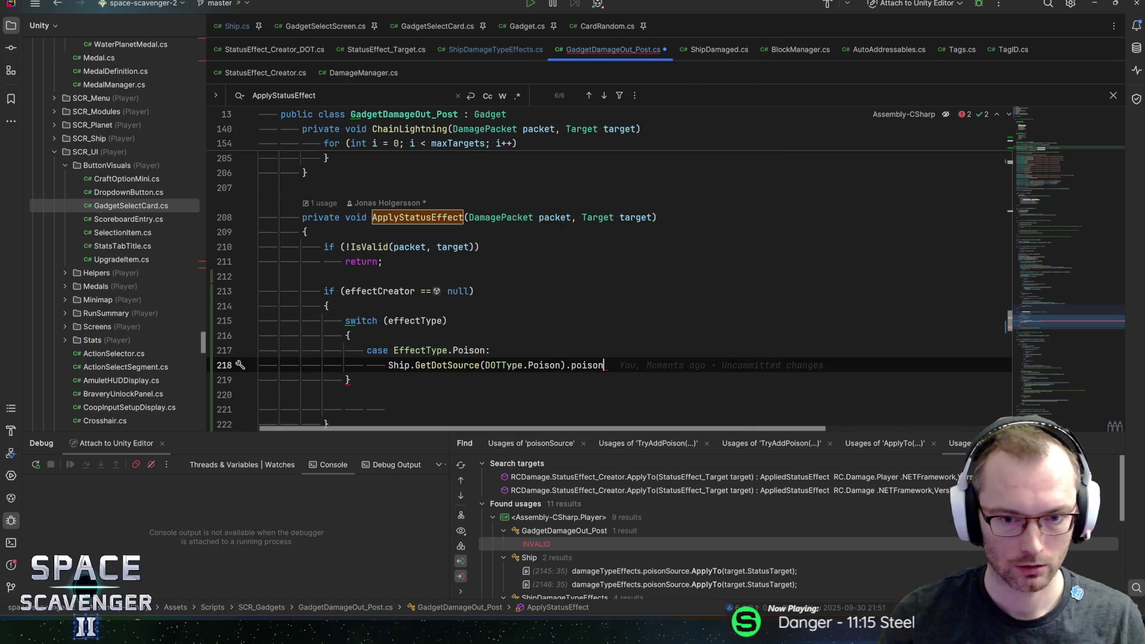
pyautogui.hotkey('alt', 'Tab')
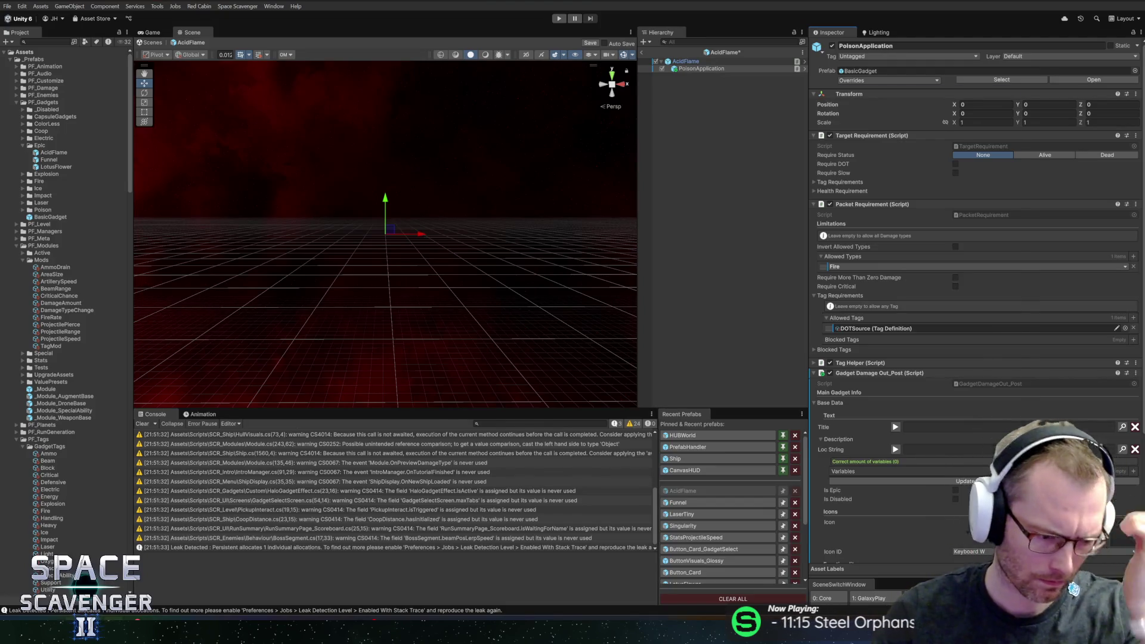
pyautogui.hotkey('alt', 'Tab')
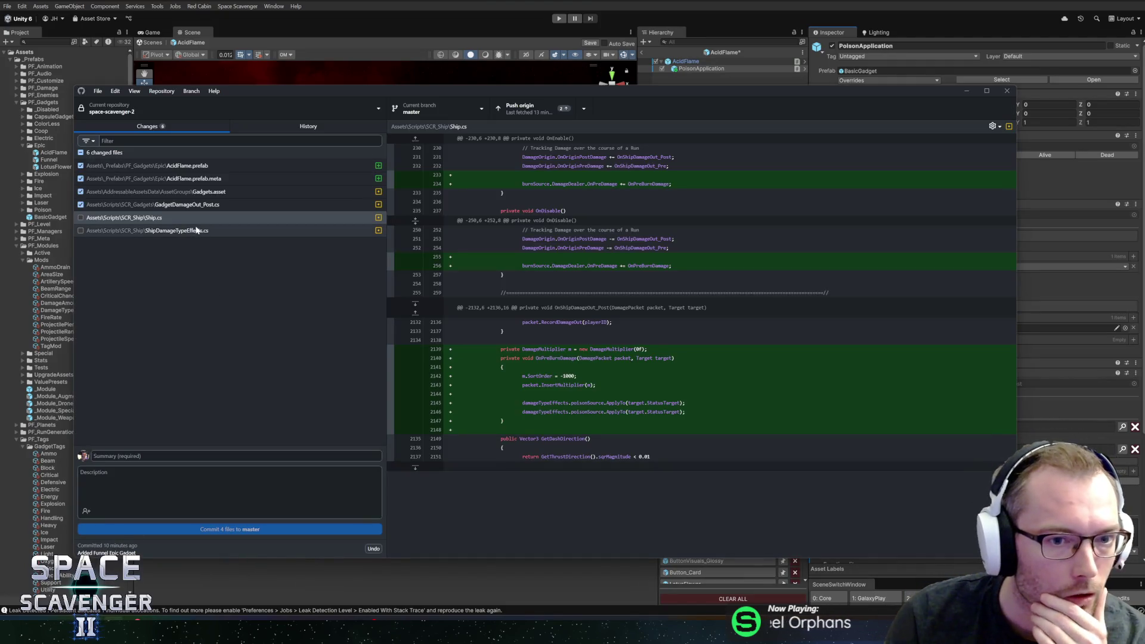
# - Review the GadgetDamageOut_Post.cs diff in GitHub Desktop, then go back to the code
pyautogui.click(200, 204)
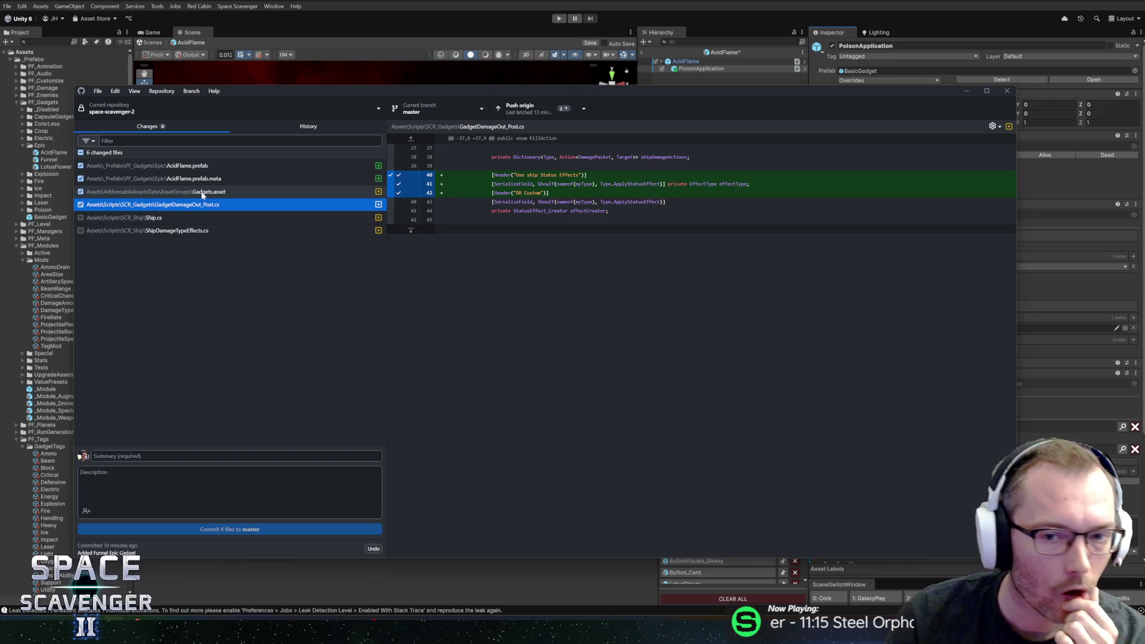
pyautogui.hotkey('alt', 'Tab')
pyautogui.hotkey('alt', 'Tab')
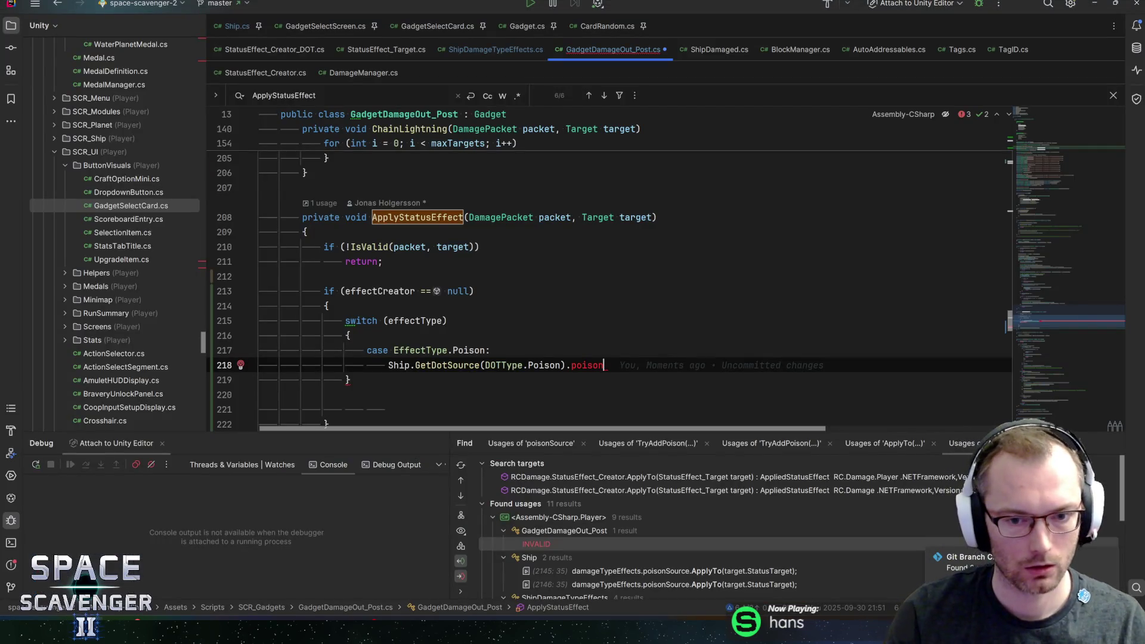
# - Clear the partial member after GetDotSource's dot and open its definition in Ship.cs
pyautogui.hotkey('alt', 'Tab')
pyautogui.hotkey('alt', 'Tab')
pyautogui.press('Tab')
pyautogui.press('Left')
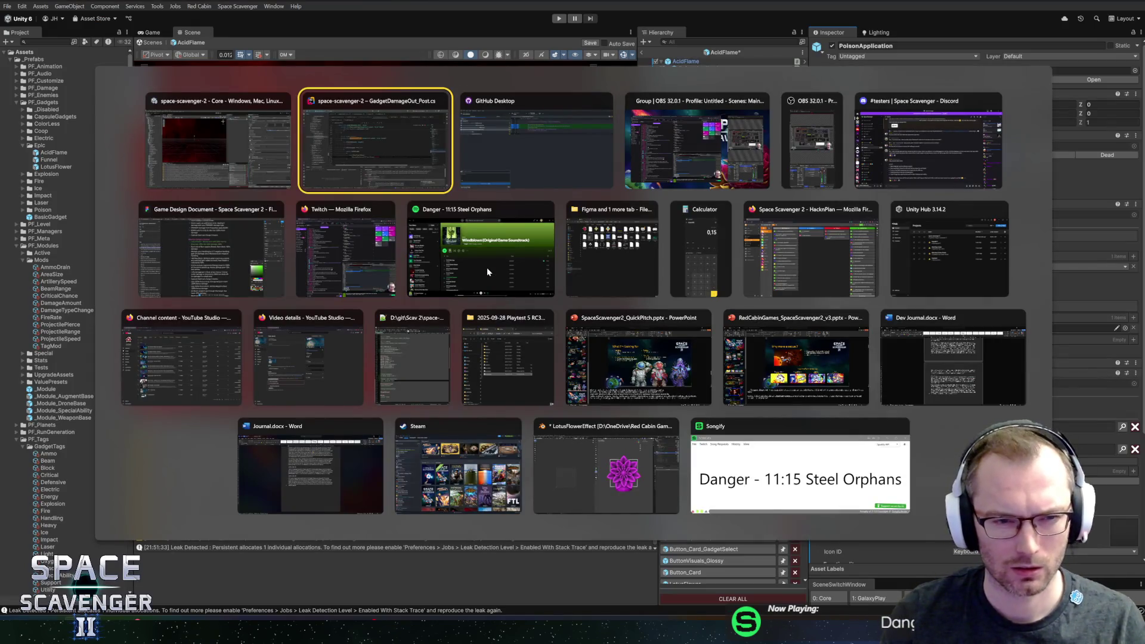
pyautogui.write('eff')
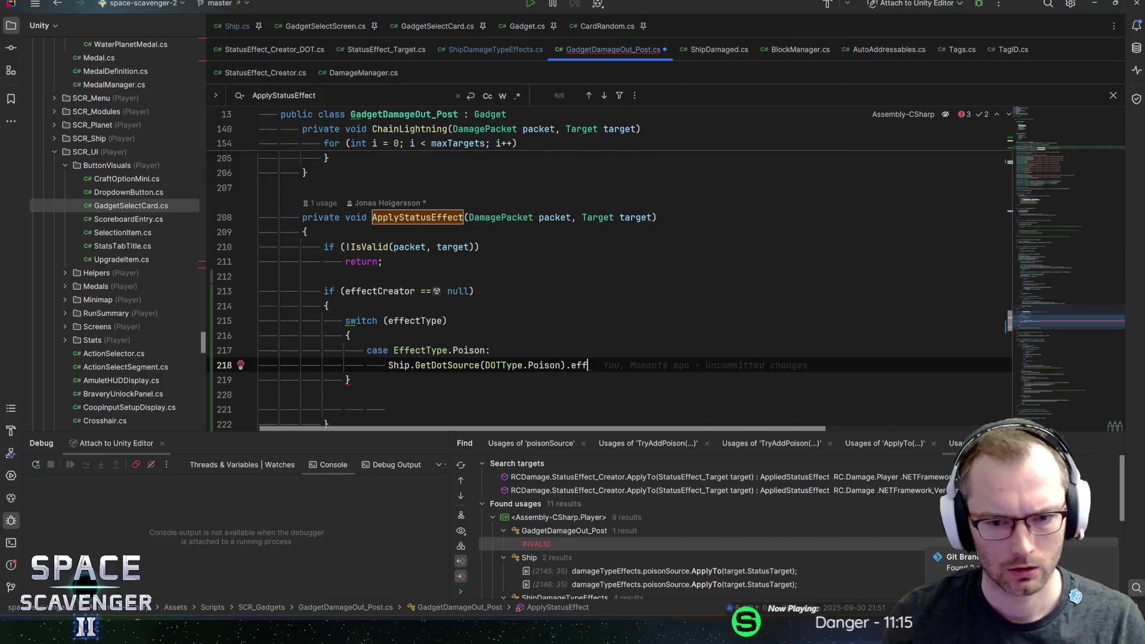
pyautogui.press('BackSpace')
pyautogui.press('BackSpace')
pyautogui.press('BackSpace')
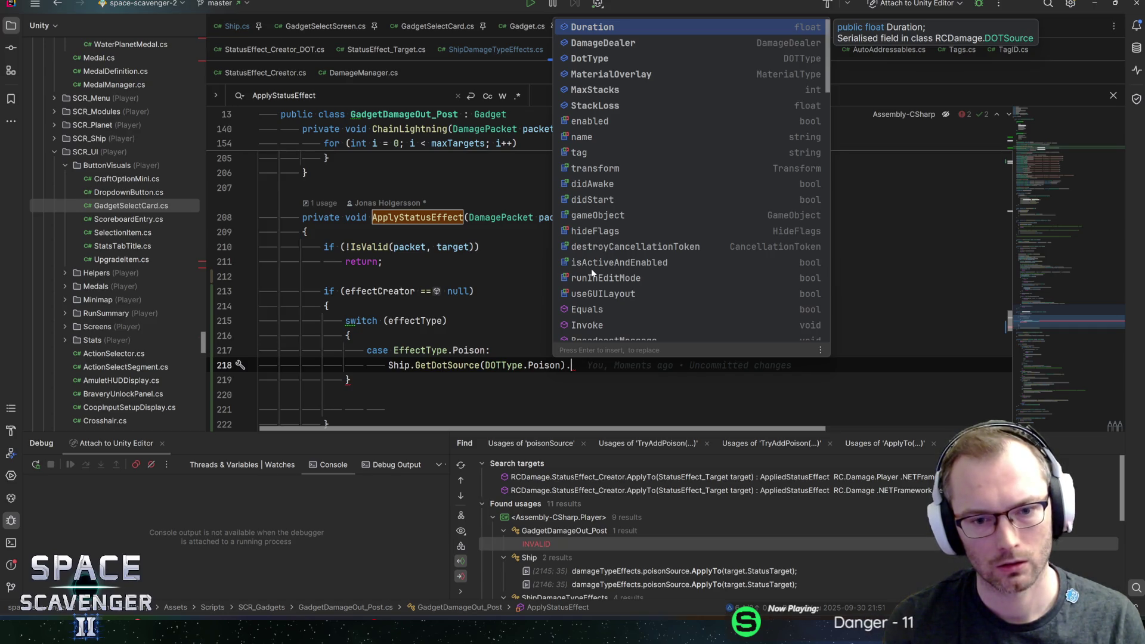
pyautogui.press('Escape')
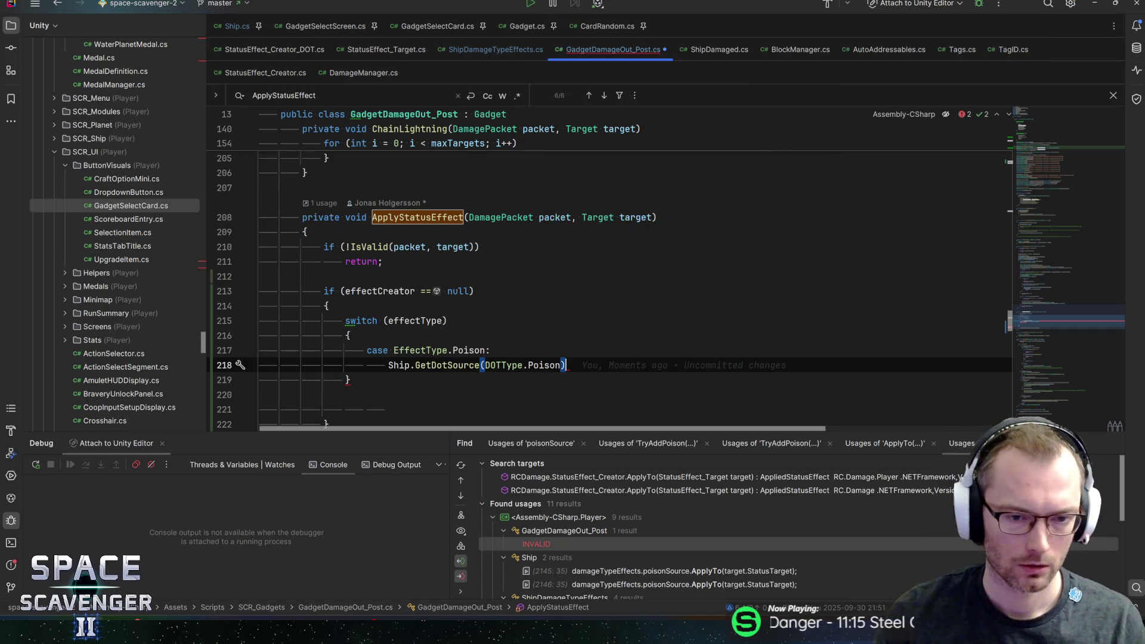
pyautogui.keyDown('ctrl'); pyautogui.click(448, 365); pyautogui.keyUp('ctrl')
pyautogui.keyDown('ctrl'); pyautogui.click(418, 241); pyautogui.keyUp('ctrl')
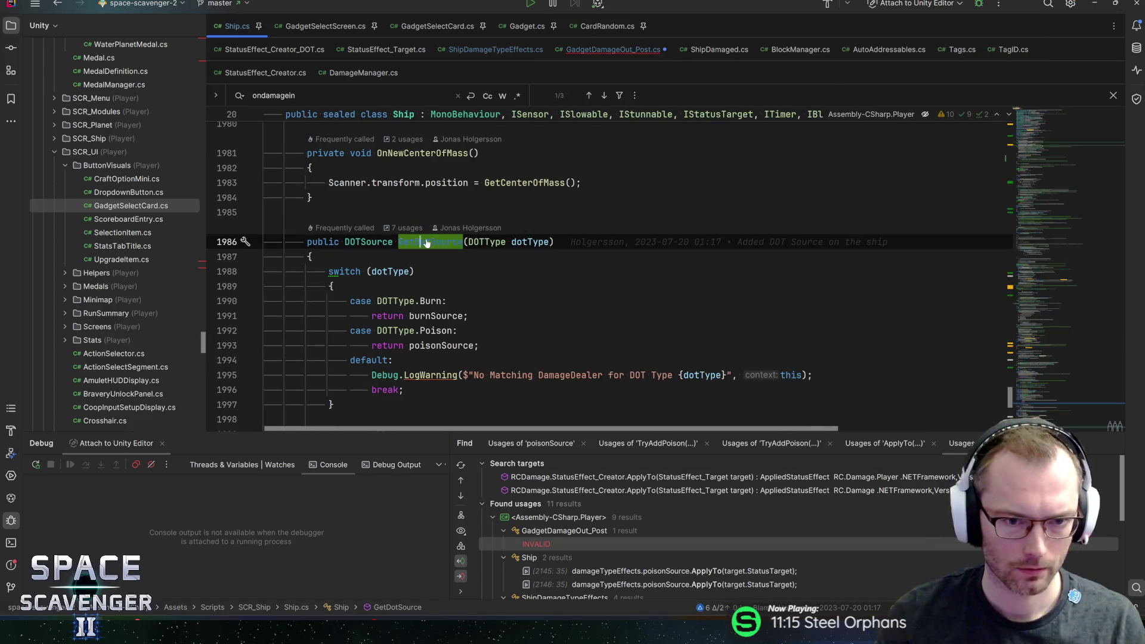
# - Browse GetDotSource usages in GadgetDamageOut_Pre, Module and ShipDamageTypeEffects, then return to line 218
pyautogui.scroll(-1, 580, 560)
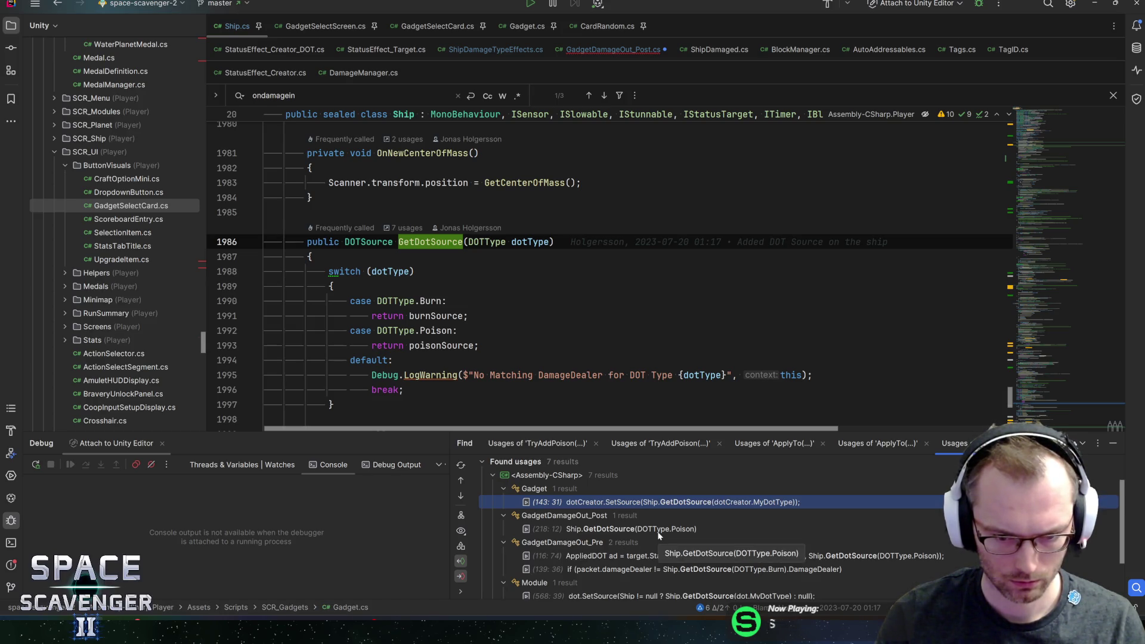
pyautogui.scroll(-1, 658, 535)
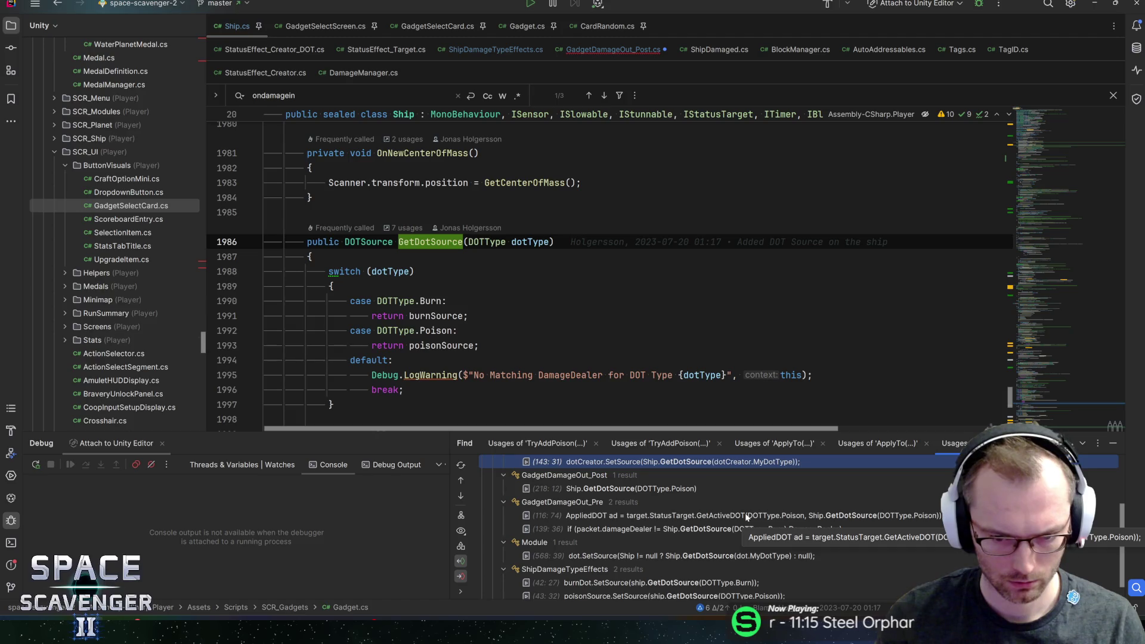
pyautogui.scroll(-1, 617, 537)
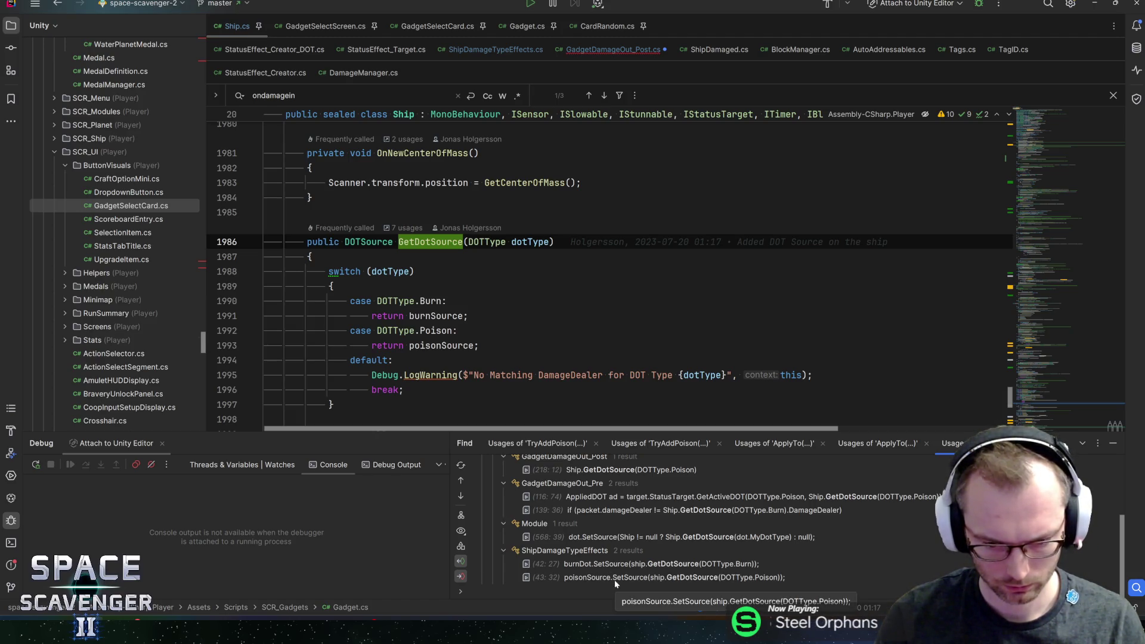
pyautogui.hotkey('alt', 'Tab')
pyautogui.hotkey('alt', 'Tab')
pyautogui.hotkey('ctrl', 'alt', 'Left')
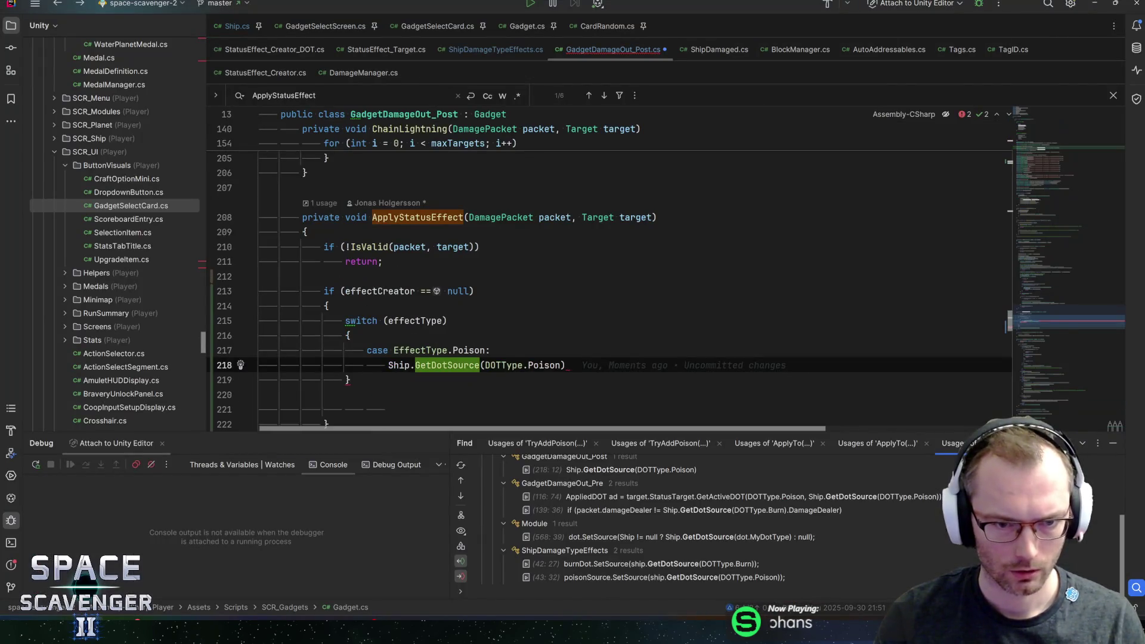
# - Above the GetDotSource call, add a target.StatusTarget.TryAddPoison call in the Poison case
pyautogui.hotkey('ctrl', 'alt', 'Return')
pyautogui.write('target')
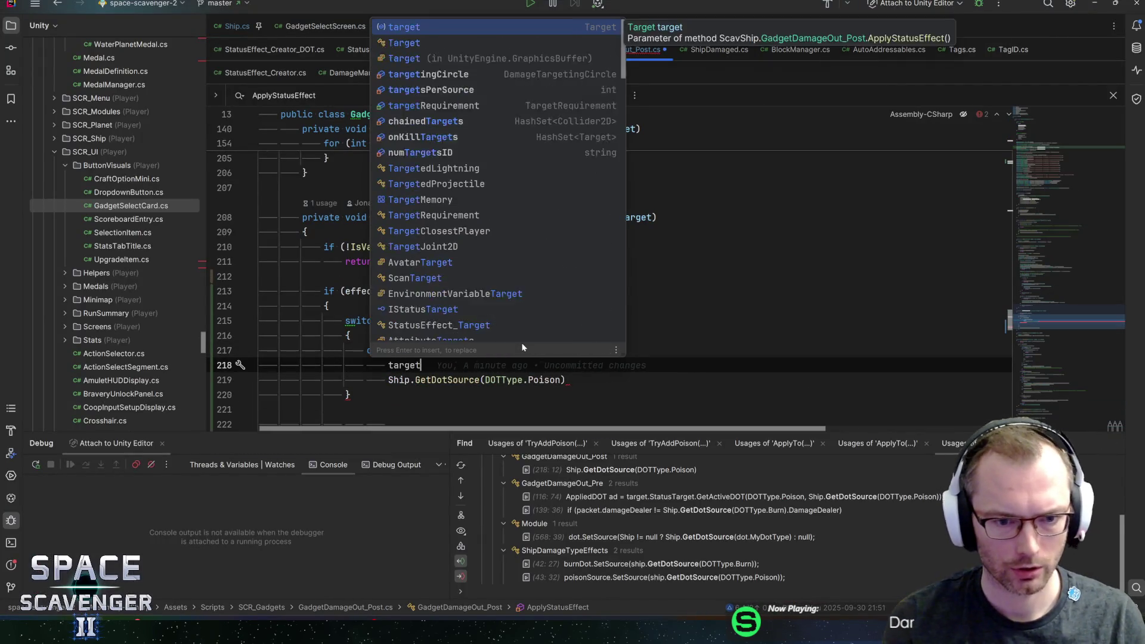
pyautogui.write('.stat')
pyautogui.press('Return')
pyautogui.write('.a')
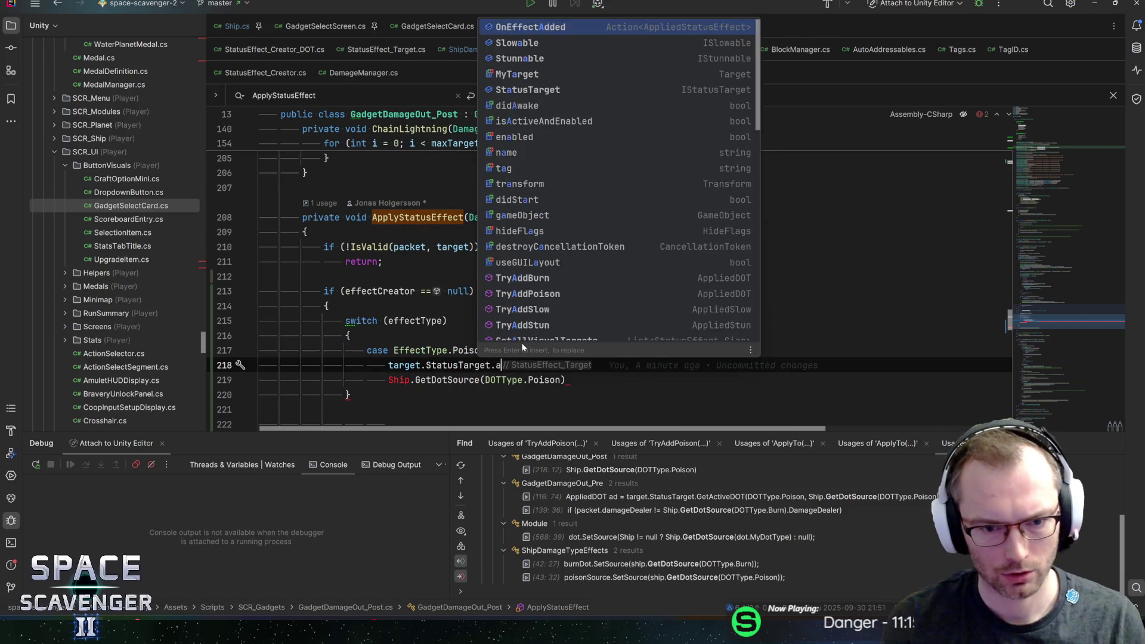
pyautogui.write('dd')
pyautogui.press('Down')
pyautogui.press('Down')
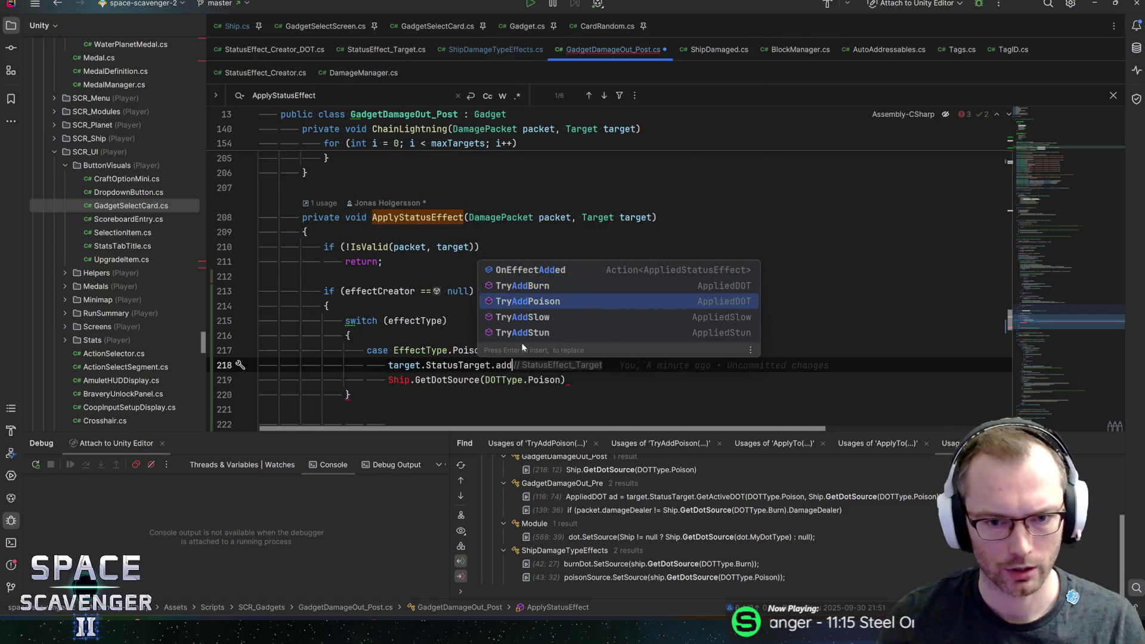
pyautogui.press('Return')
# - Pass Ship.GetDotSource(DOTType.Poison) into TryAddPoison, start a second argument, and open TryAddPoison's declaration
pyautogui.press('Down')
pyautogui.hotkey('shift', 'Home')
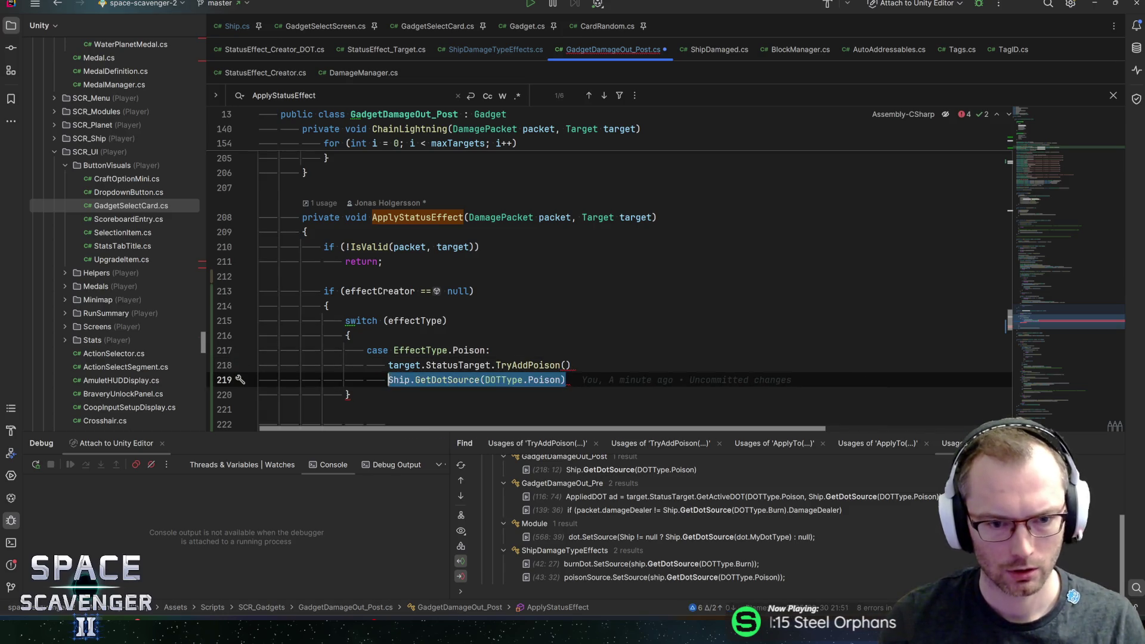
pyautogui.hotkey('ctrl', 'x')
pyautogui.press('Up')
pyautogui.press('End')
pyautogui.press('Left')
pyautogui.hotkey('ctrl', 'v')
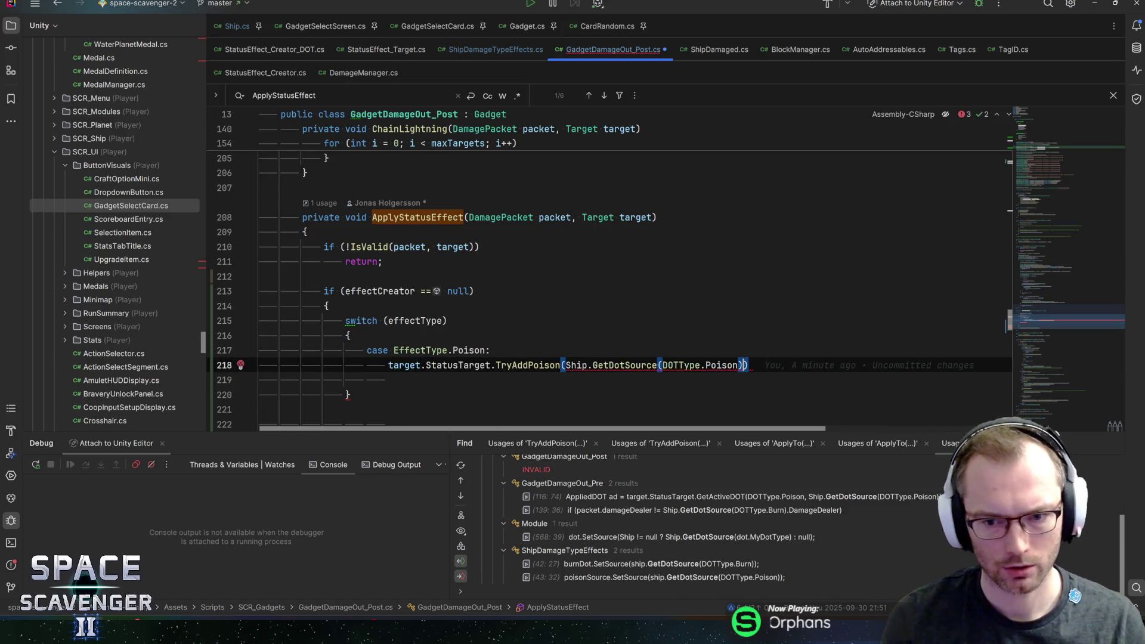
pyautogui.write(',')
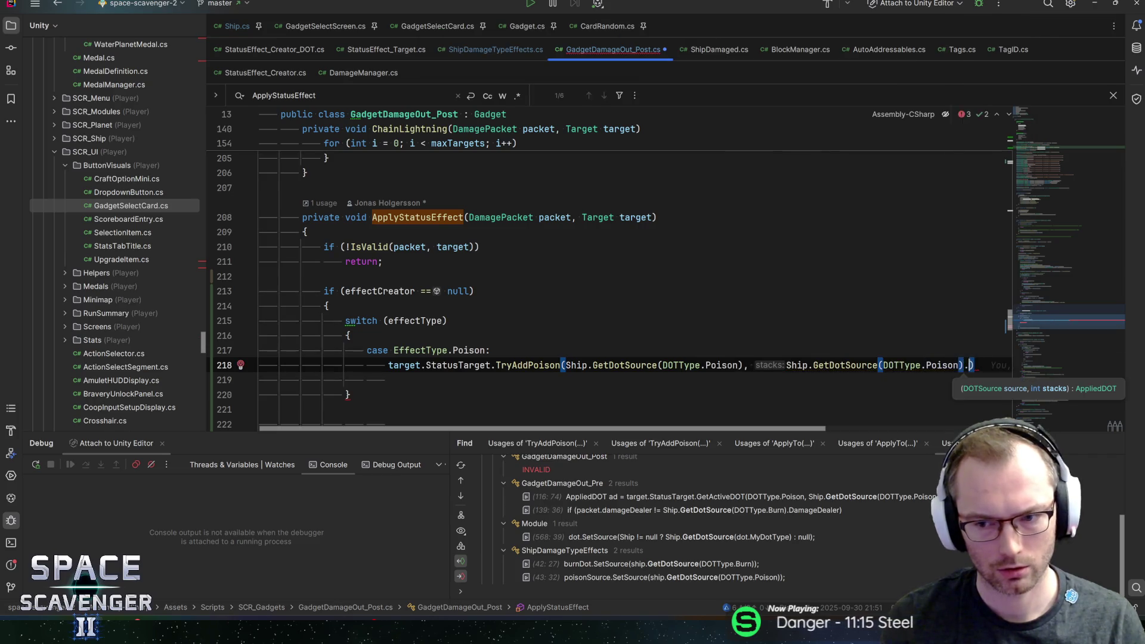
pyautogui.write('.sta')
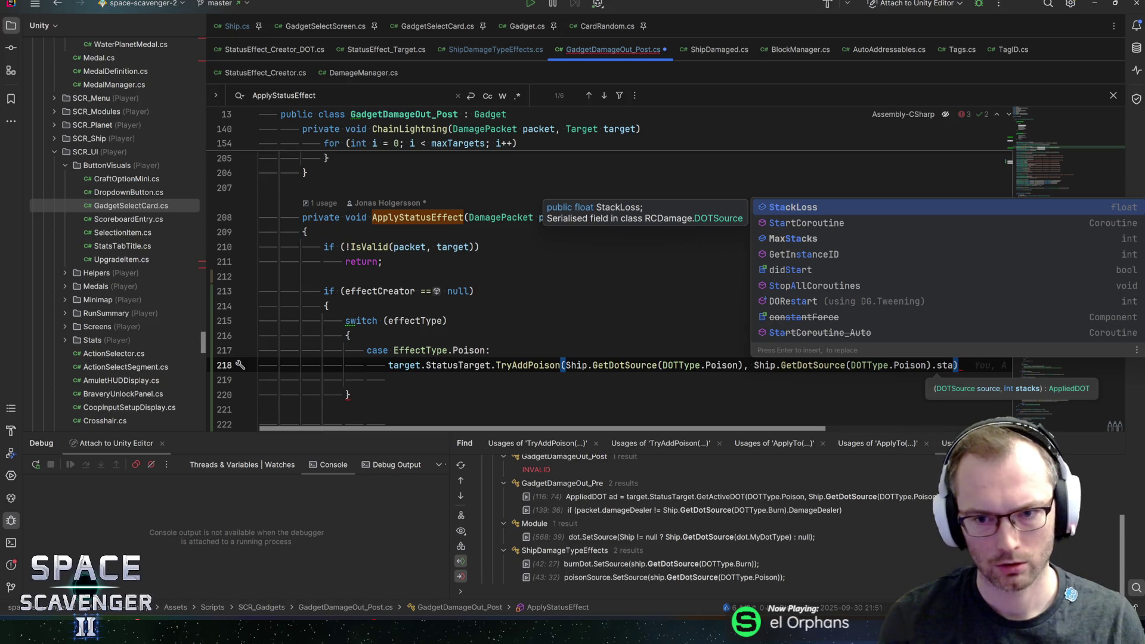
pyautogui.press('Escape')
pyautogui.press('BackSpace')
pyautogui.press('BackSpace')
pyautogui.press('BackSpace')
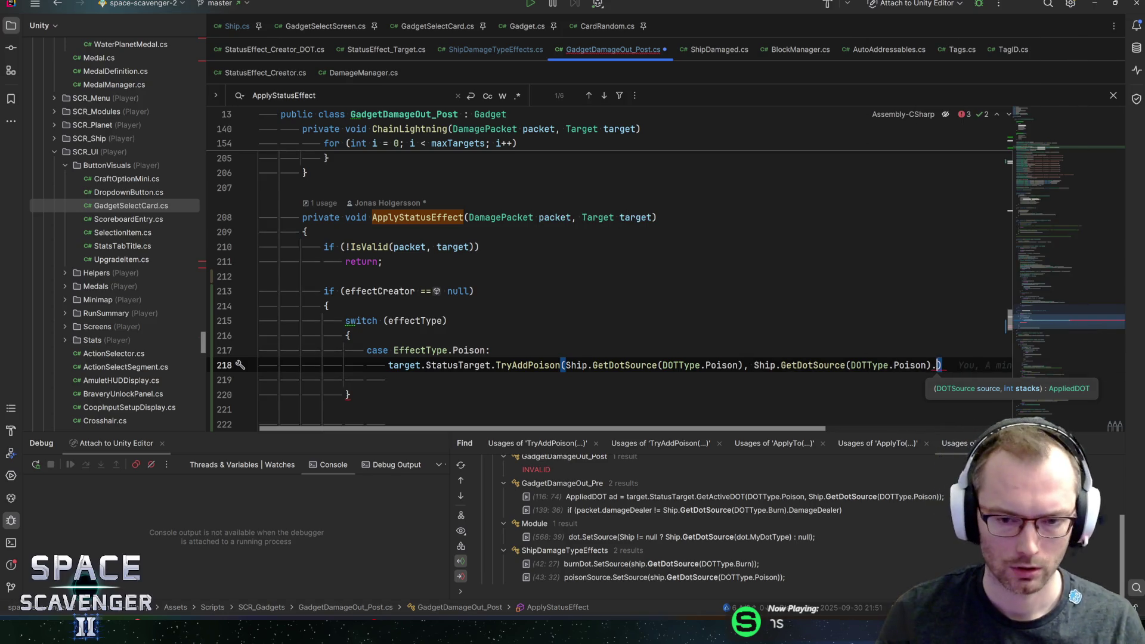
pyautogui.hotkey('ctrl', 'b')
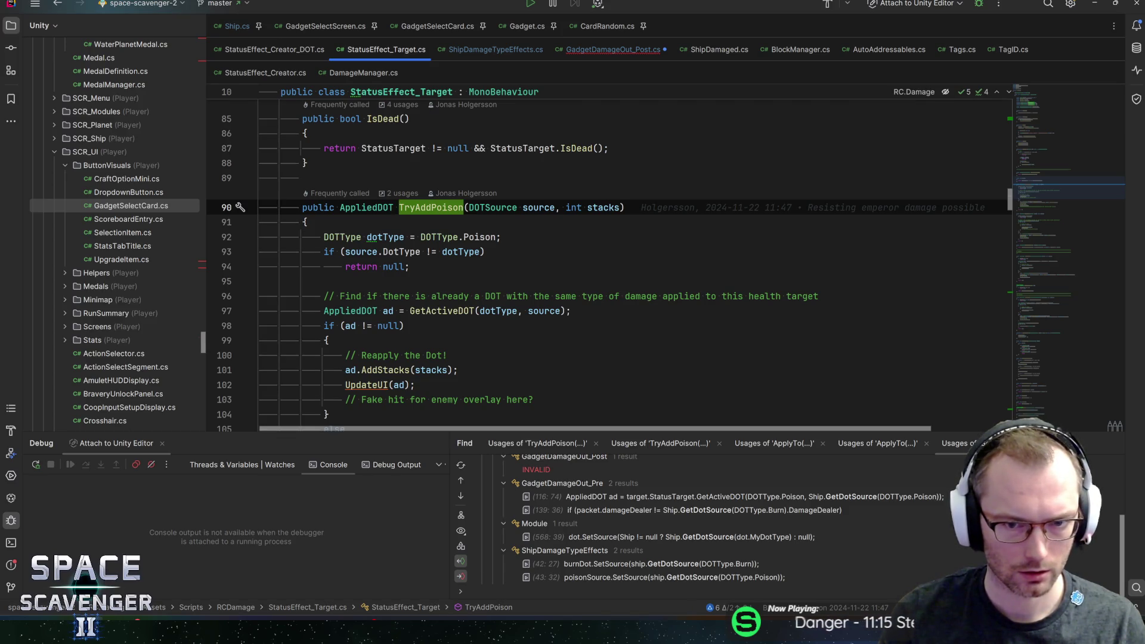
# - Check how StatusEffect_Creator_DOT's ApplyTo calls TryAddPoison, then return to GadgetDamageOut_Post.cs
pyautogui.hotkey('alt', 'F7')
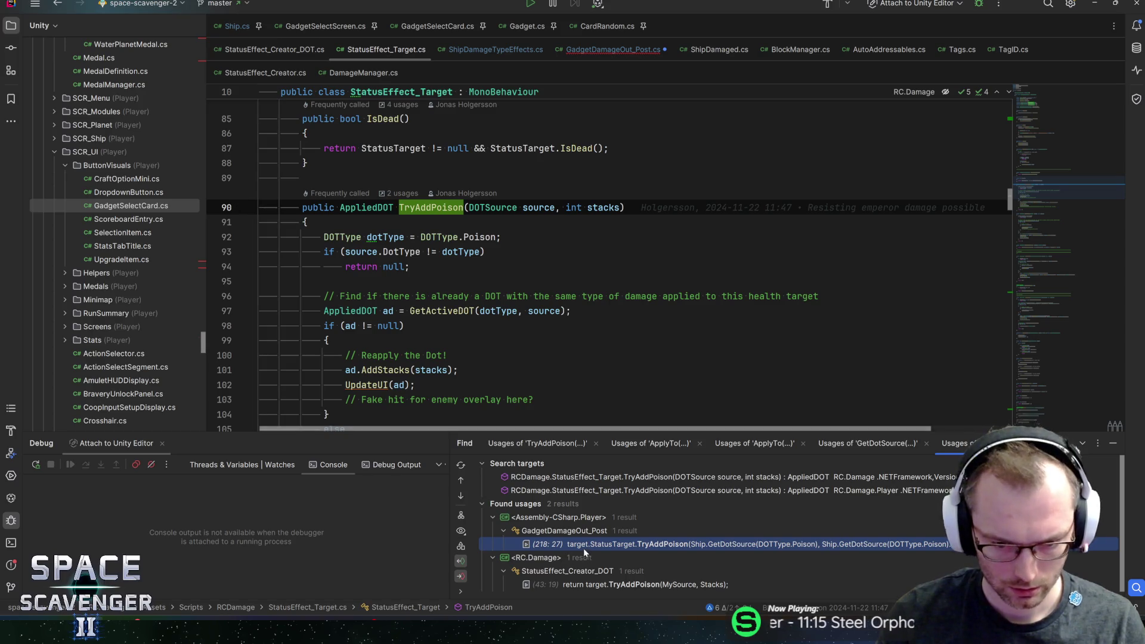
pyautogui.doubleClick(596, 584)
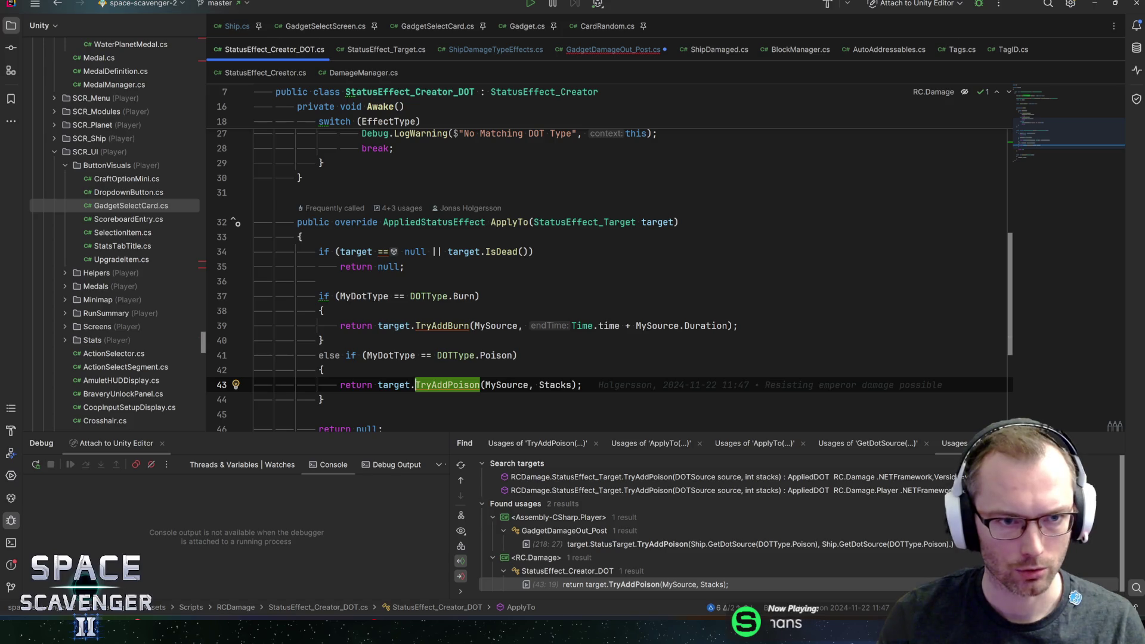
pyautogui.click(512, 222)
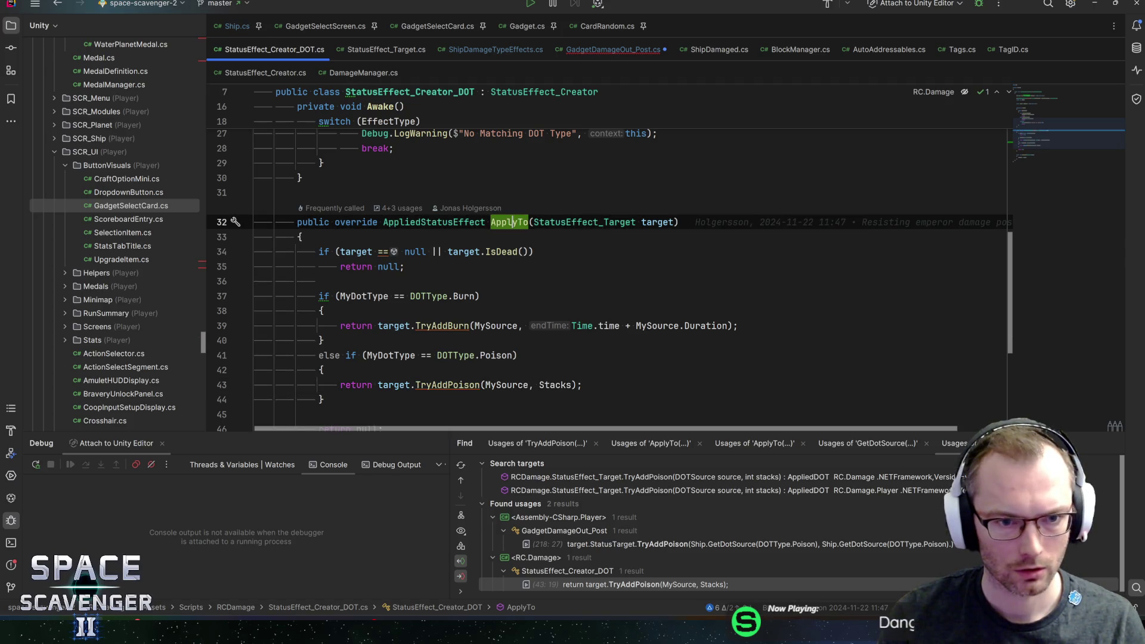
pyautogui.hotkey('ctrl', 'alt', 'Left')
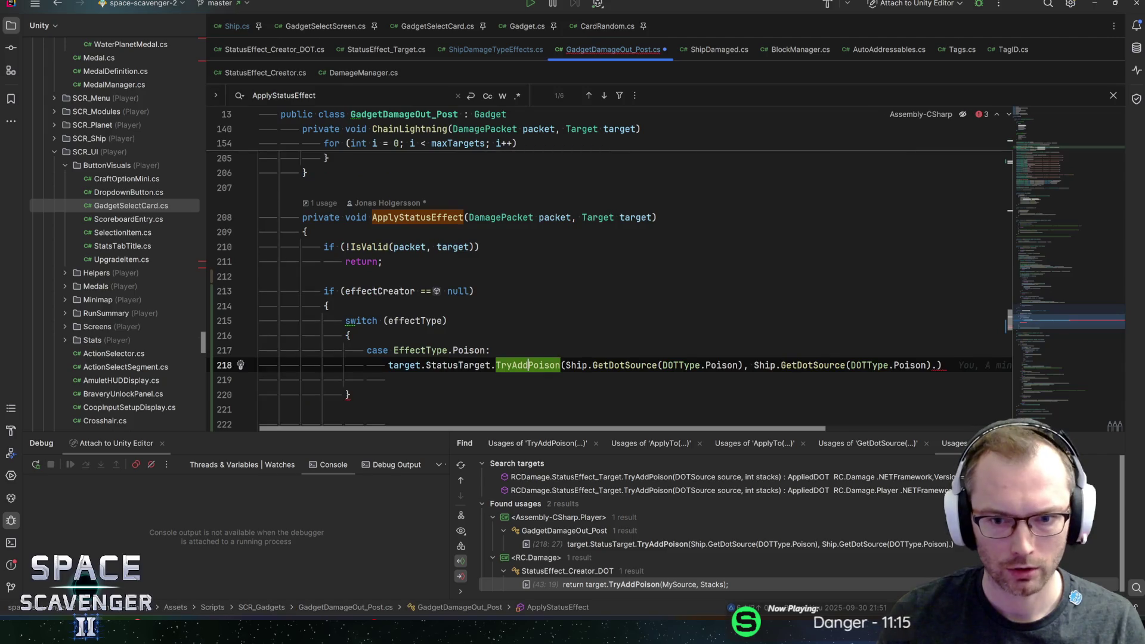
# - Tidy the poison source argument and open the GetDotSource definition in Ship.cs
pyautogui.click(744, 365)
pyautogui.write('.appl')
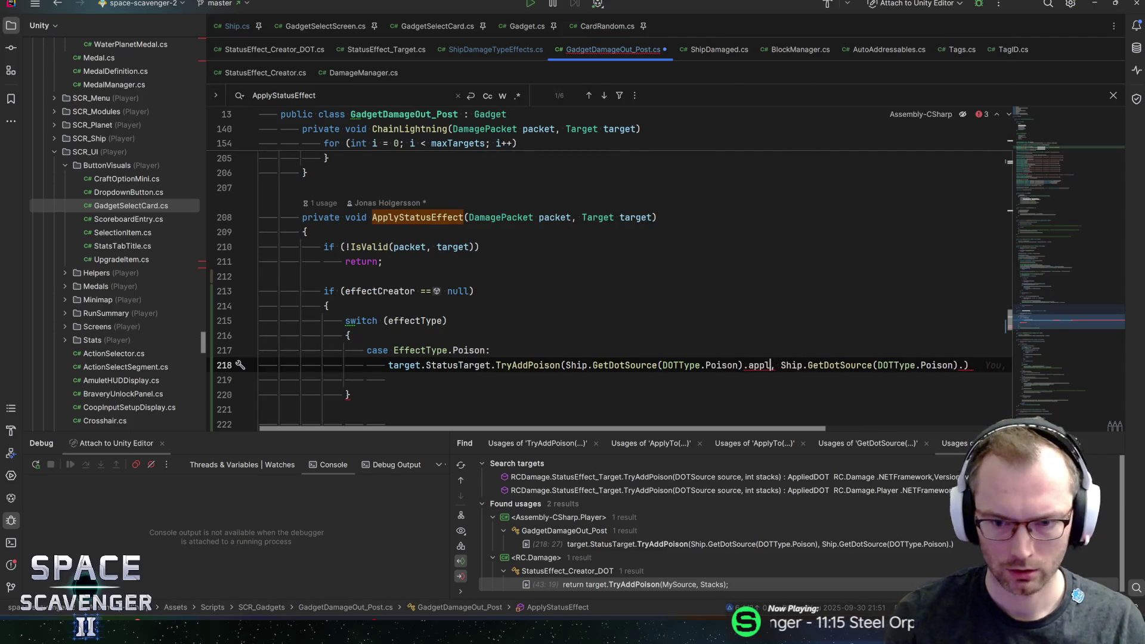
pyautogui.press('BackSpace')
pyautogui.press('BackSpace')
pyautogui.press('BackSpace')
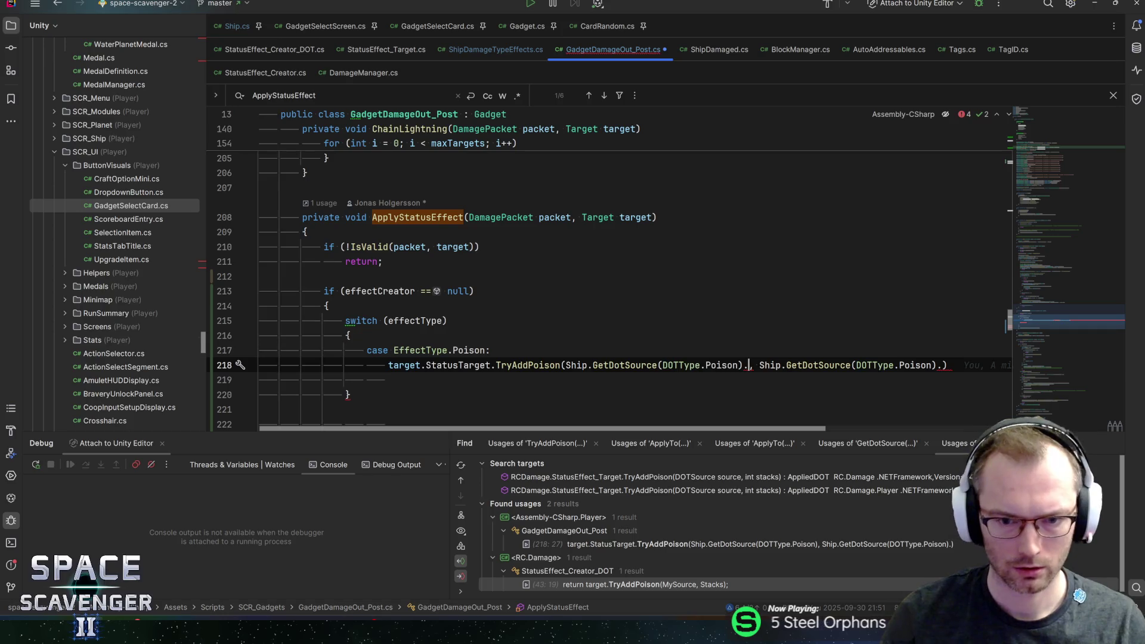
pyautogui.hotkey('ctrl', 'b')
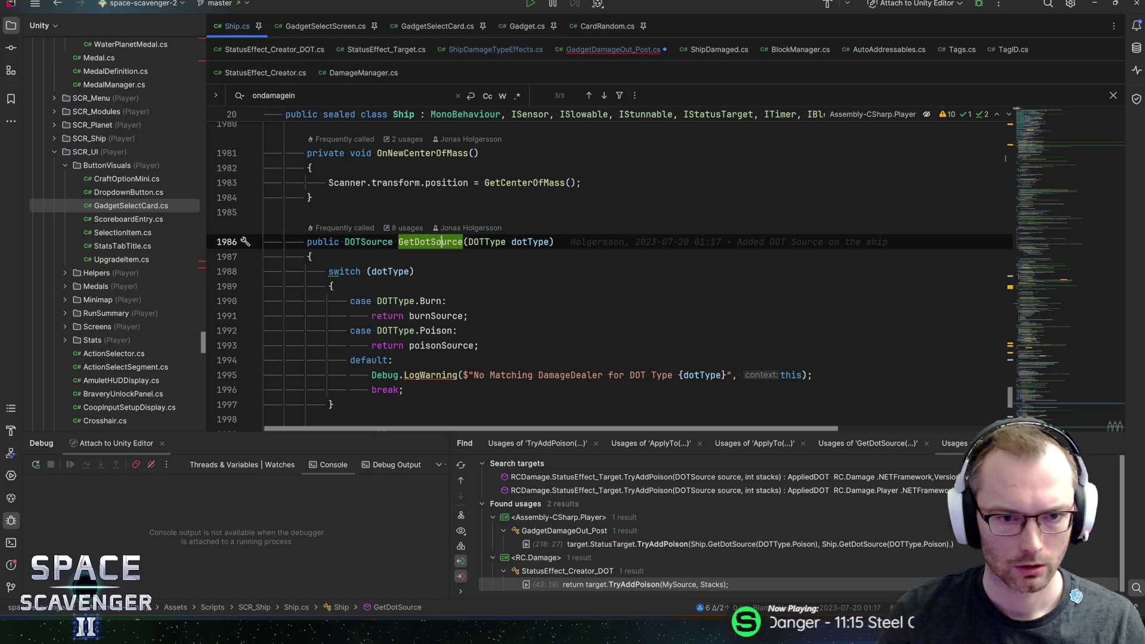
# - Follow burnSource to its field declaration in Ship.cs and on to the DOTSource class
pyautogui.click(442, 315)
pyautogui.hotkey('ctrl', 'b')
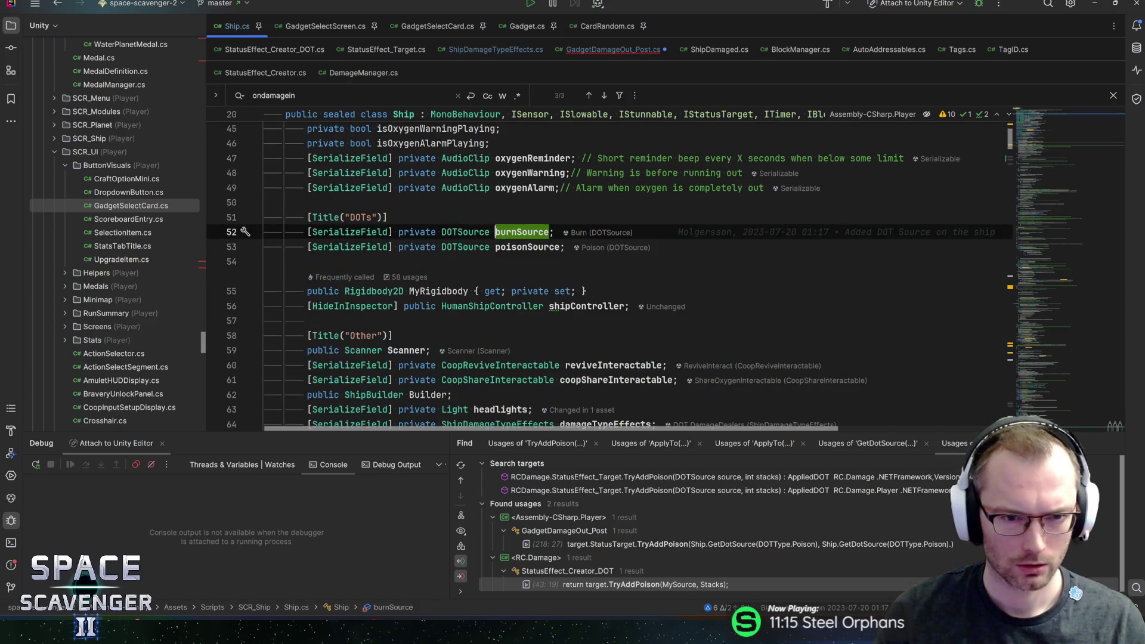
pyautogui.moveTo(465, 234)
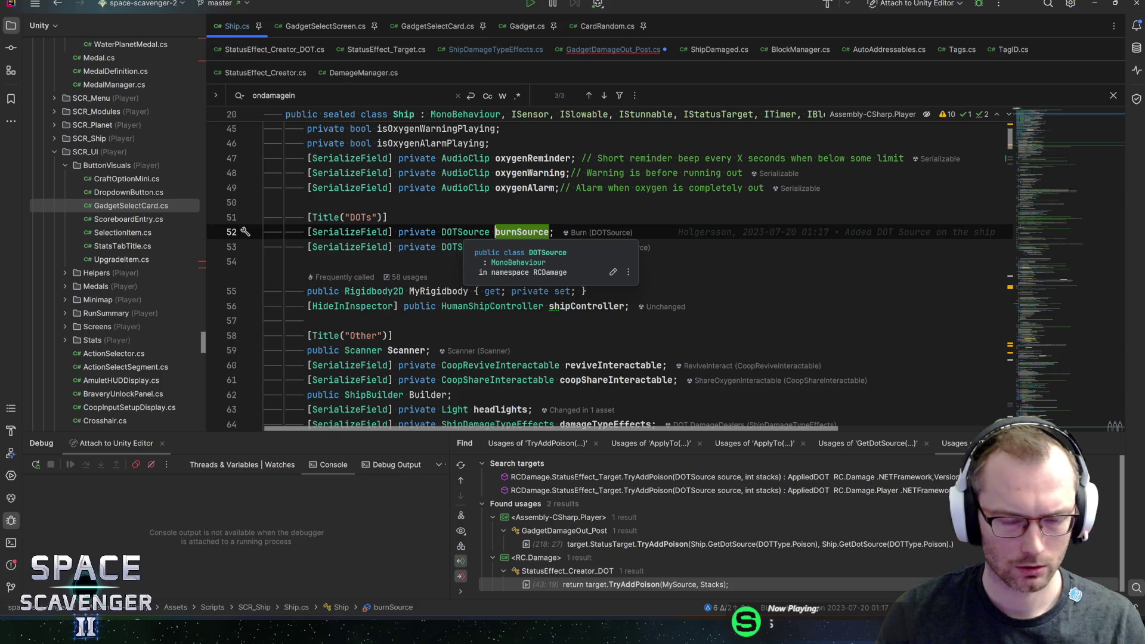
pyautogui.keyDown('ctrl'); pyautogui.click(462, 233); pyautogui.keyUp('ctrl')
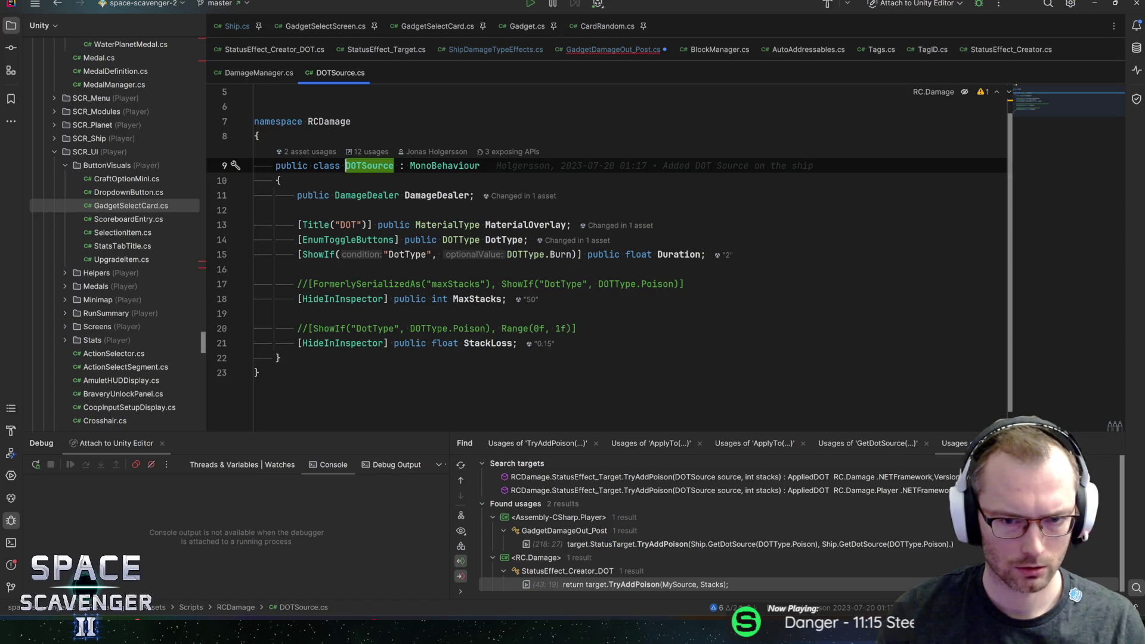
pyautogui.hotkey('ctrl', 'alt', 'Left')
pyautogui.write('creator')
pyautogui.hotkey('ctrl', 'alt', 'Left')
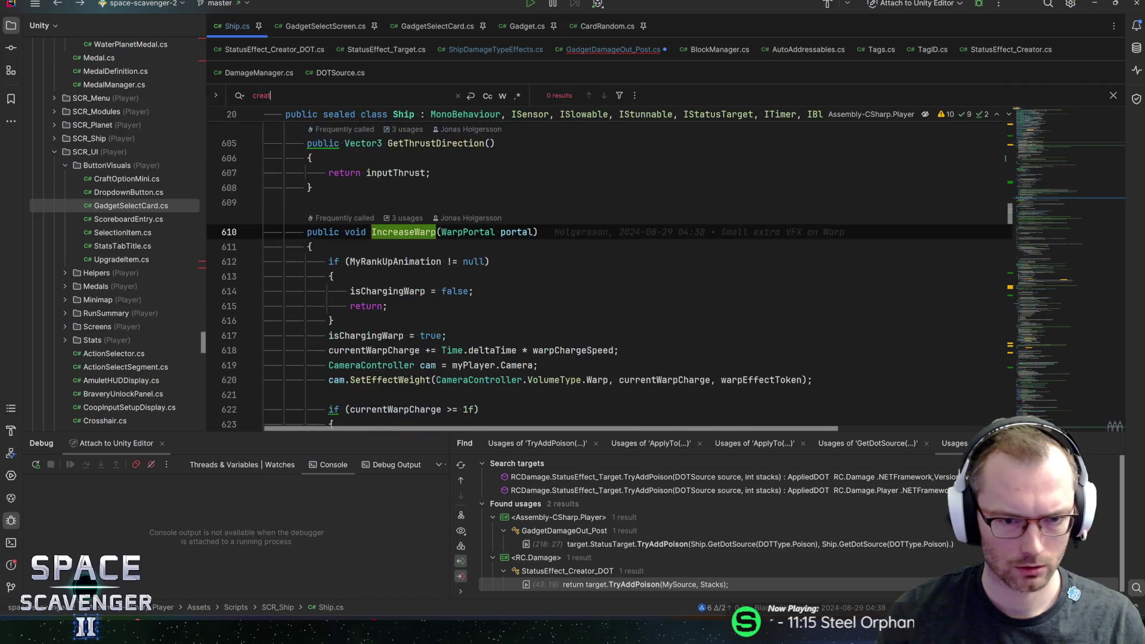
pyautogui.hotkey('ctrl', 'alt', 'Right')
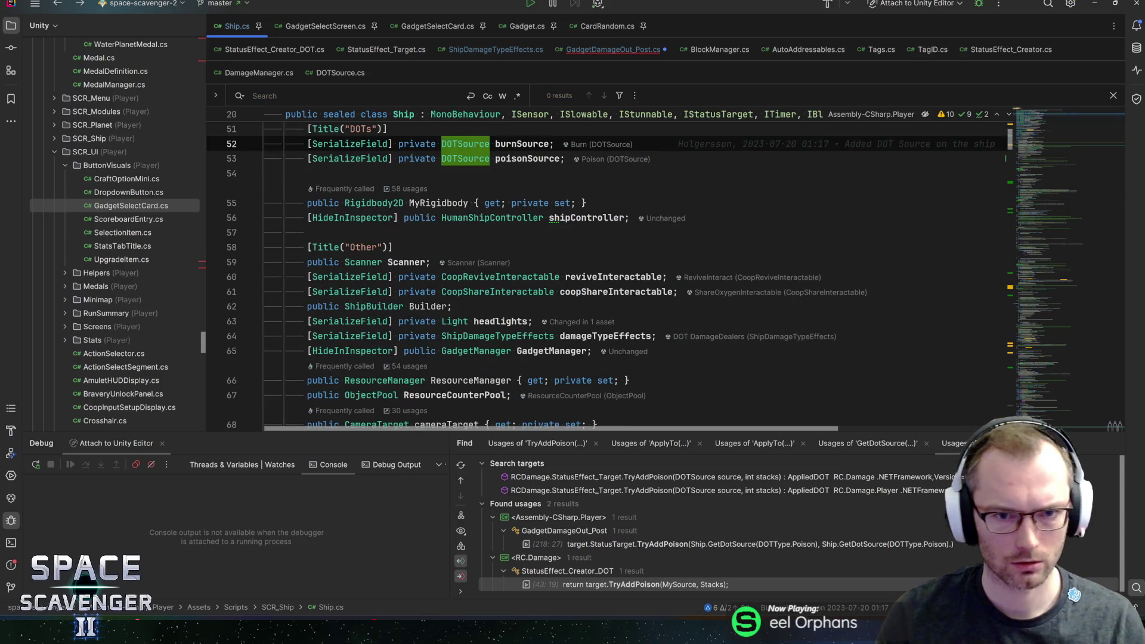
pyautogui.click(429, 203)
pyautogui.scroll(2, 596, 268)
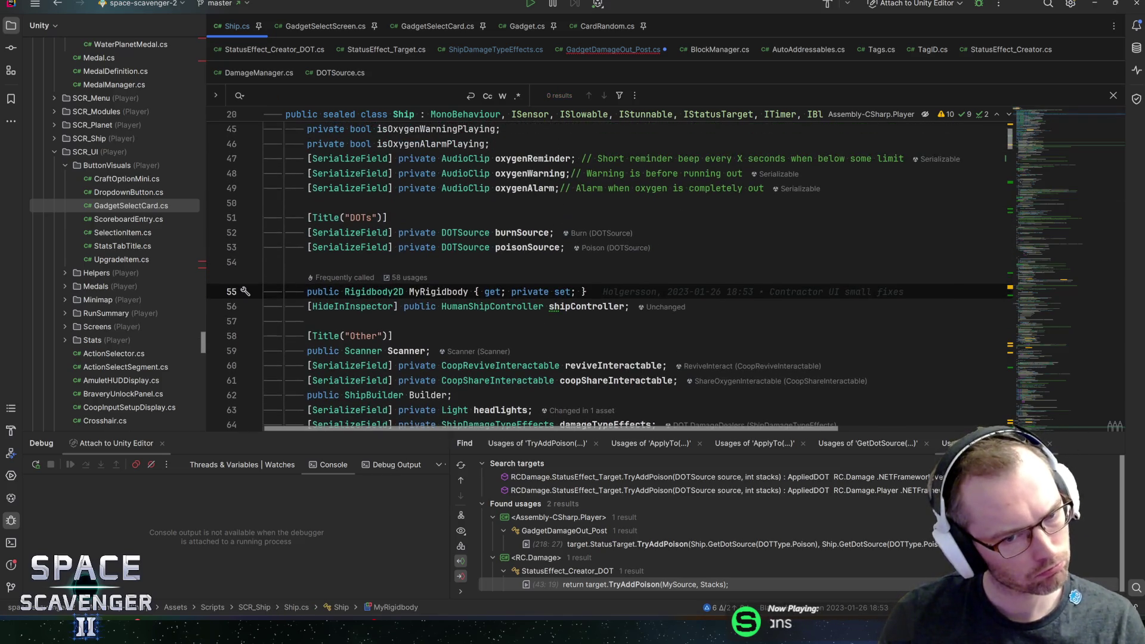
pyautogui.moveTo(465, 234)
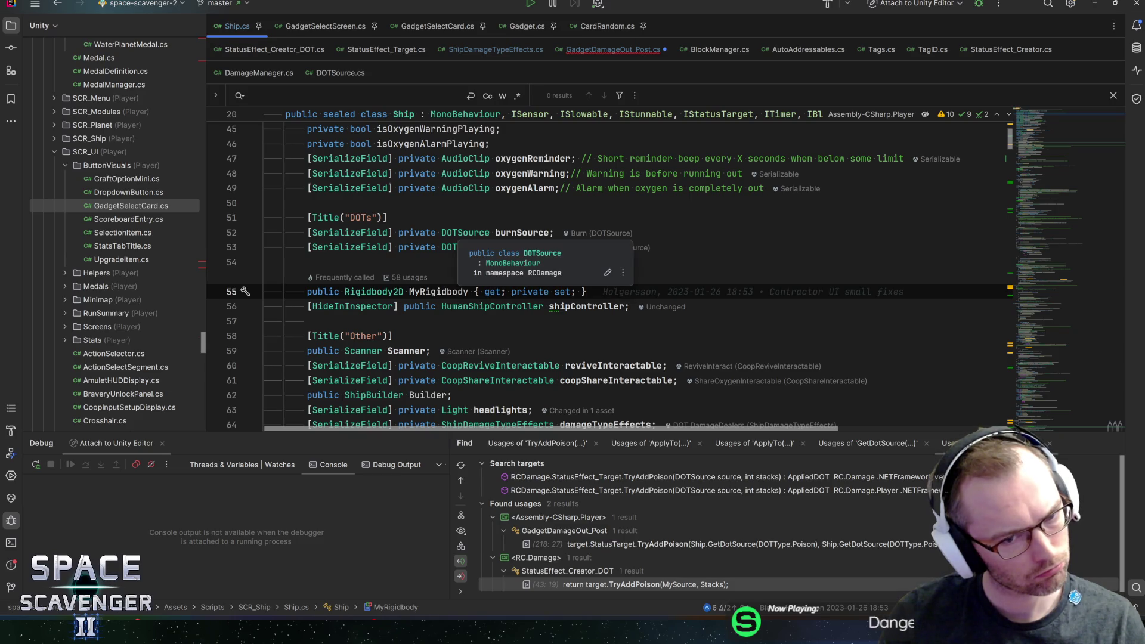
pyautogui.hotkey('ctrl', 'b')
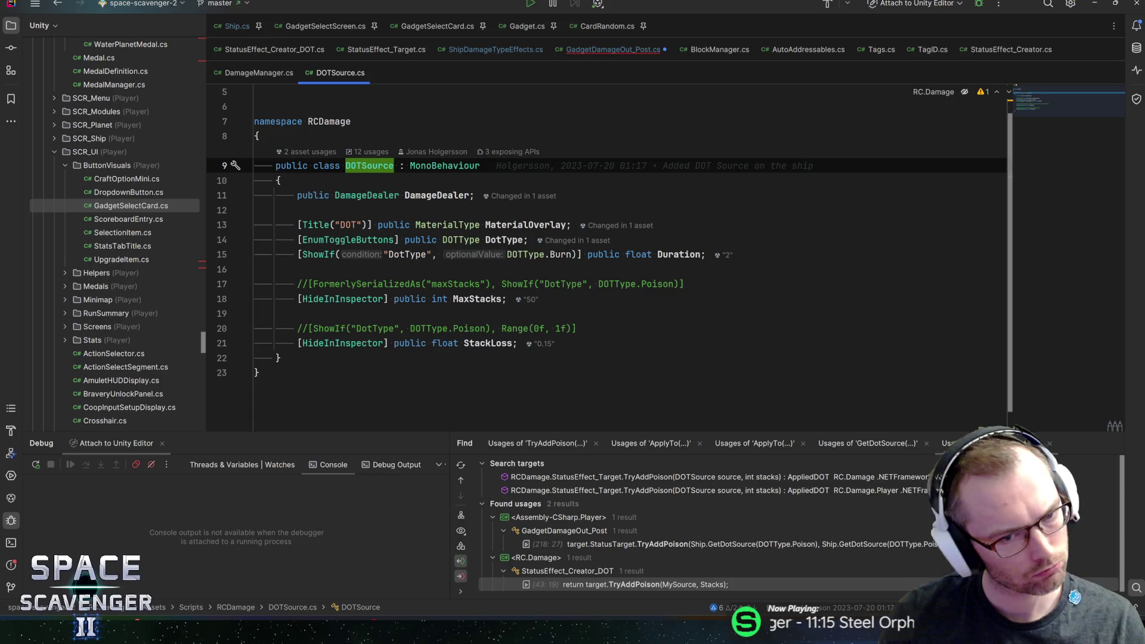
pyautogui.moveTo(439, 196)
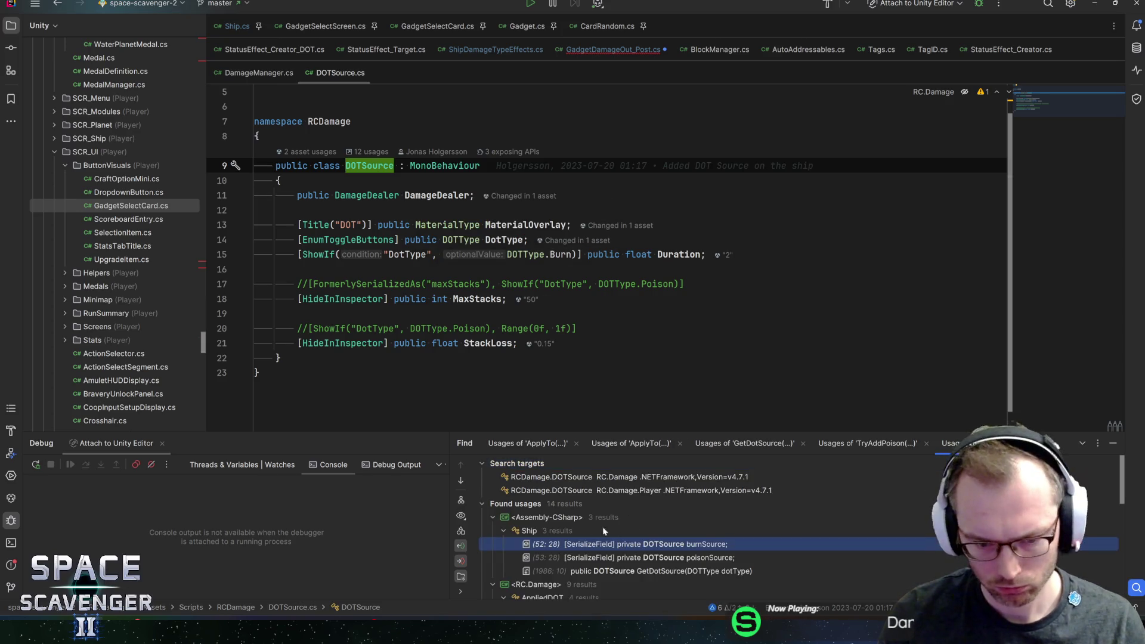
# - List every DOTSource usage, then return to the poisonSource.ApplyTo call in OnPreBurnDamage
pyautogui.hotkey('alt', 'F7')
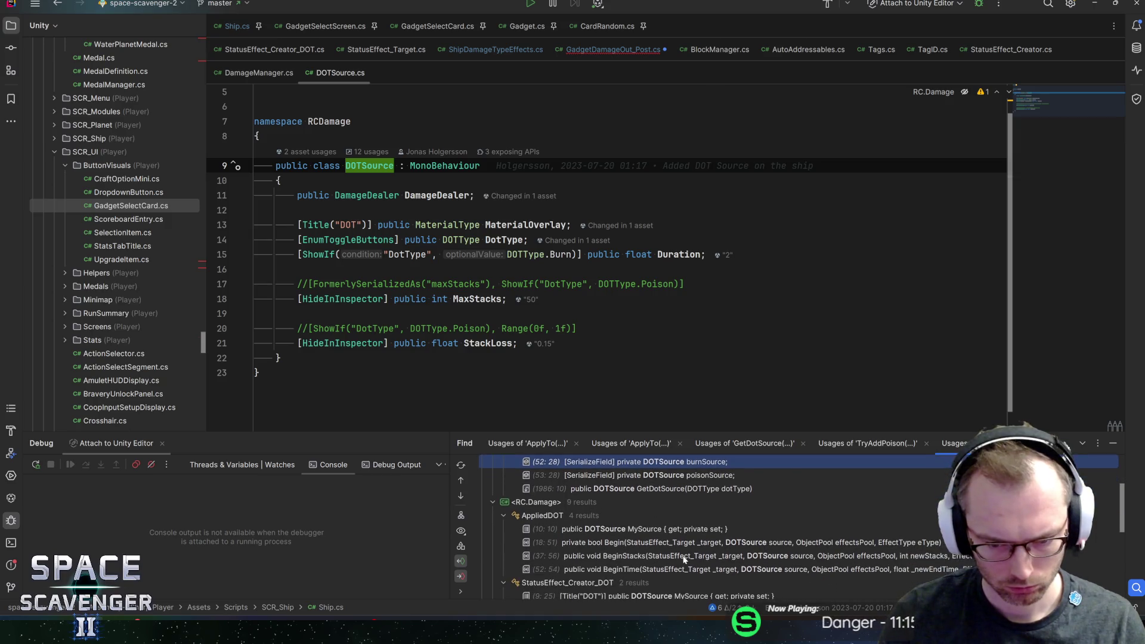
pyautogui.scroll(-3, 668, 475)
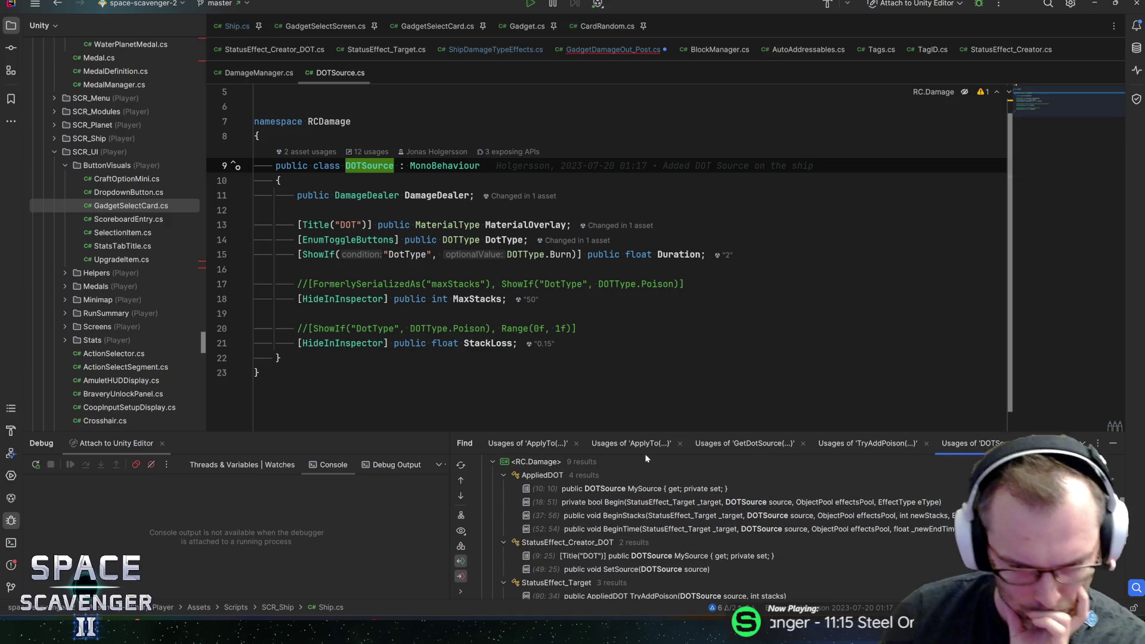
pyautogui.scroll(-2, 630, 529)
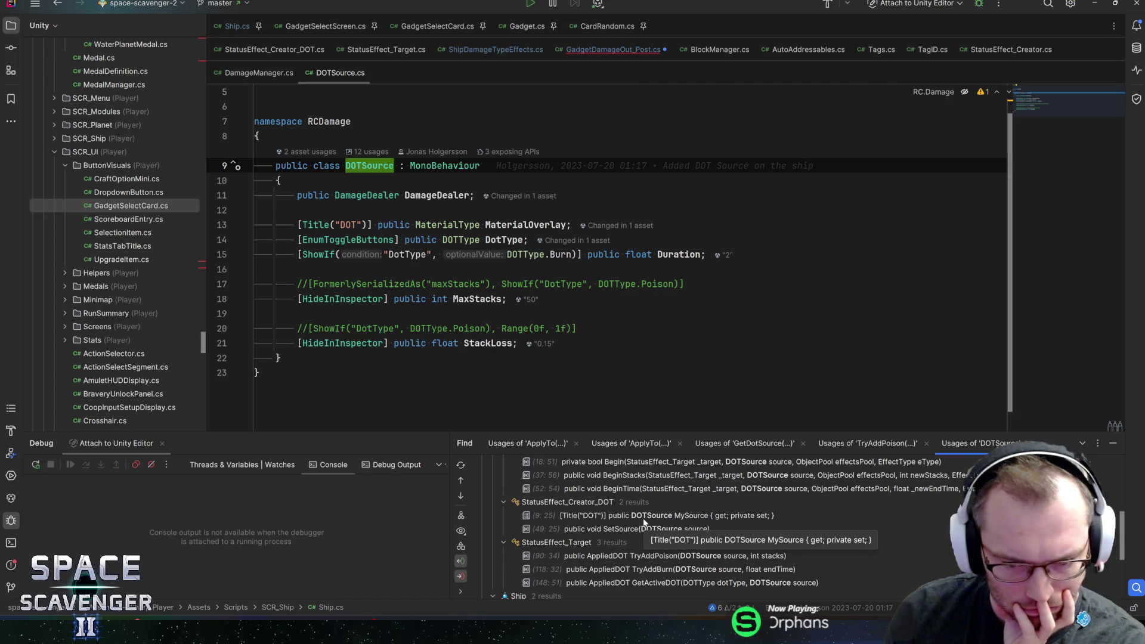
pyautogui.scroll(-3, 633, 552)
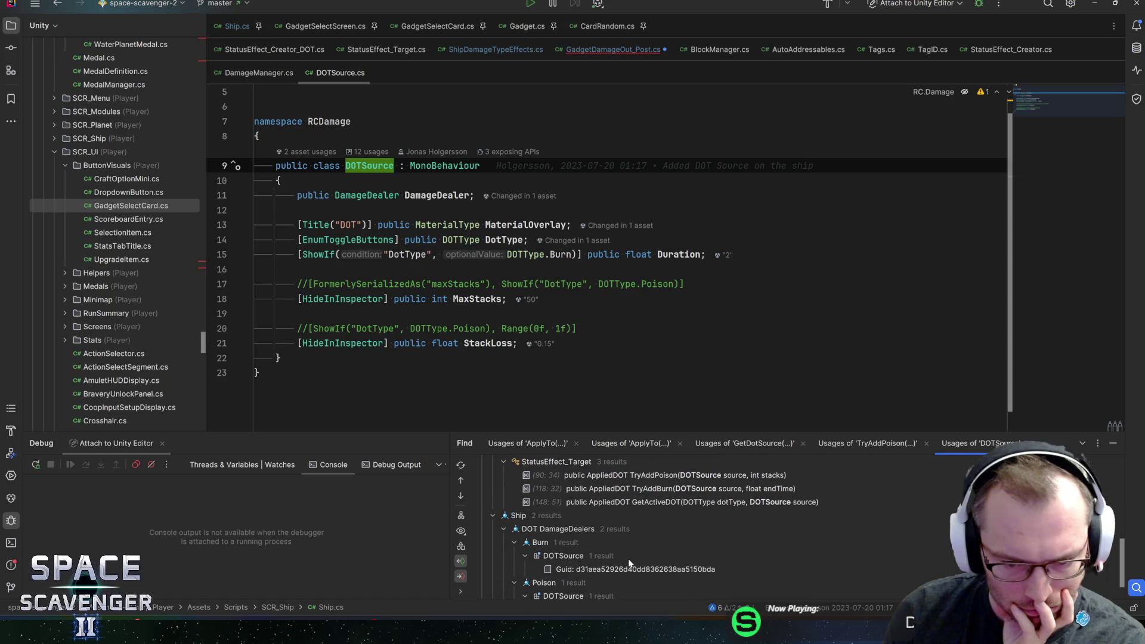
pyautogui.scroll(3, 629, 563)
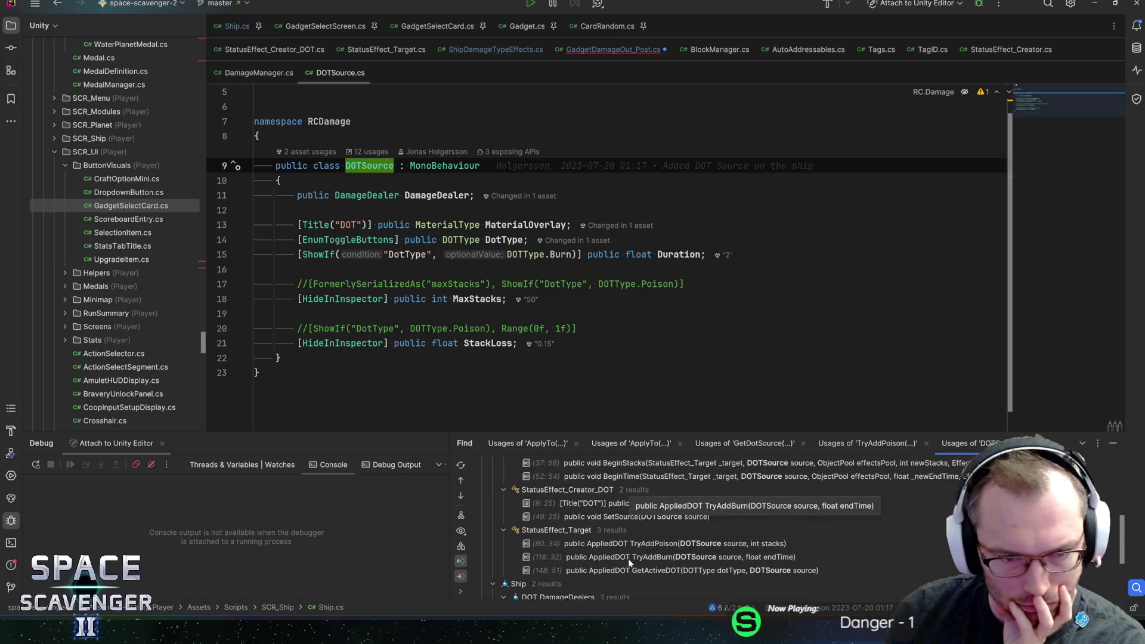
pyautogui.hotkey('ctrl', 'alt', 'Left')
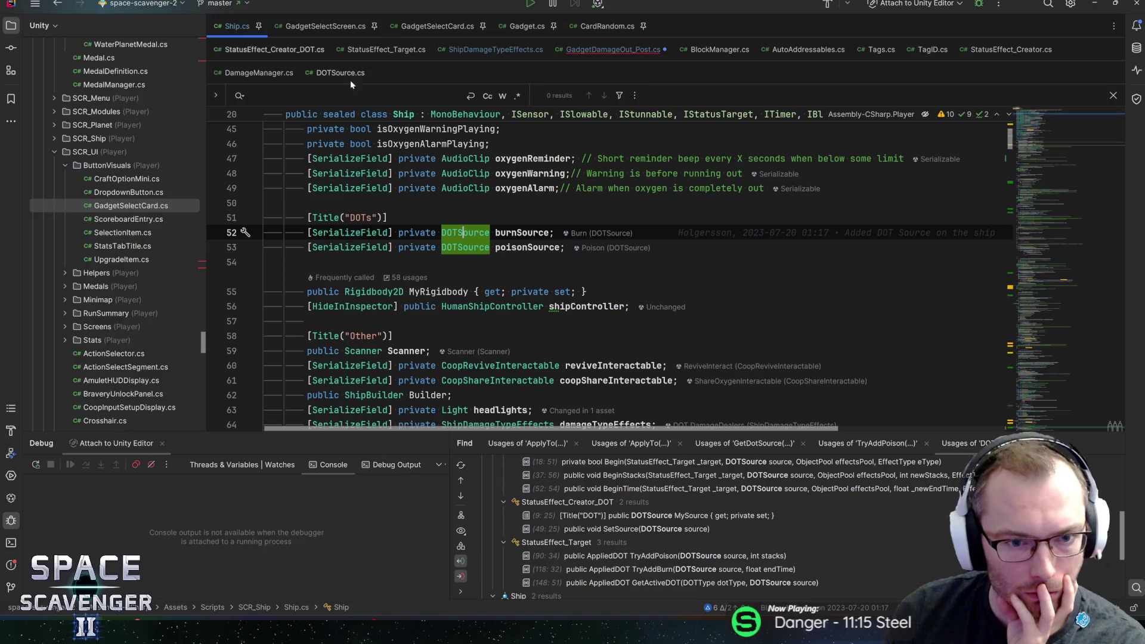
pyautogui.hotkey('ctrl', 'alt', 'Left')
pyautogui.hotkey('ctrl', 'alt', 'Left')
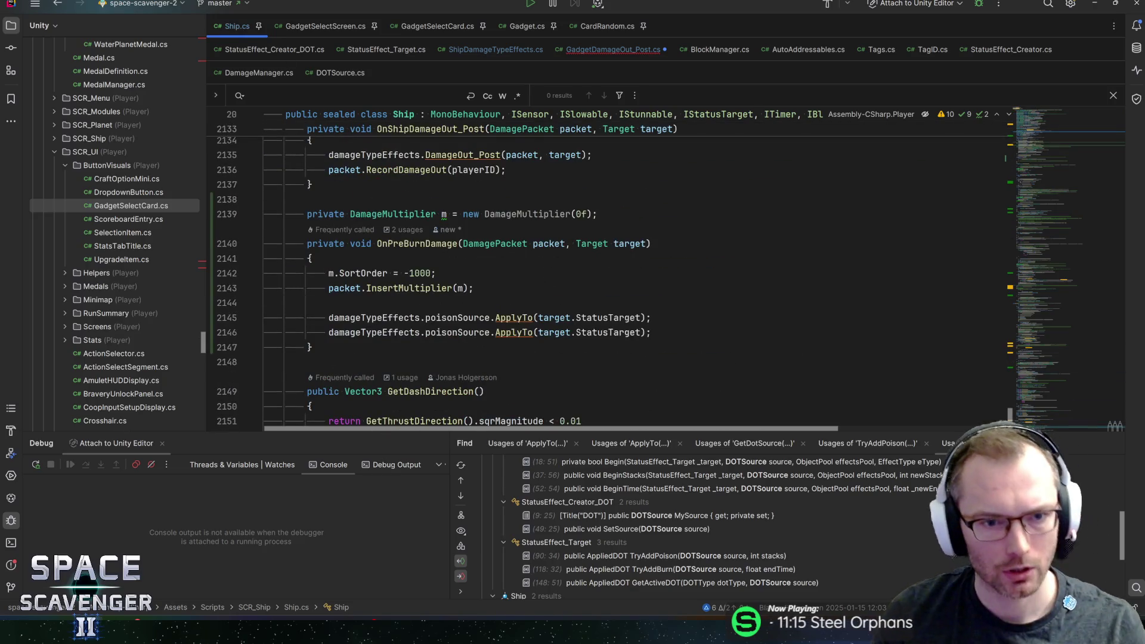
pyautogui.scroll(-3, 597, 268)
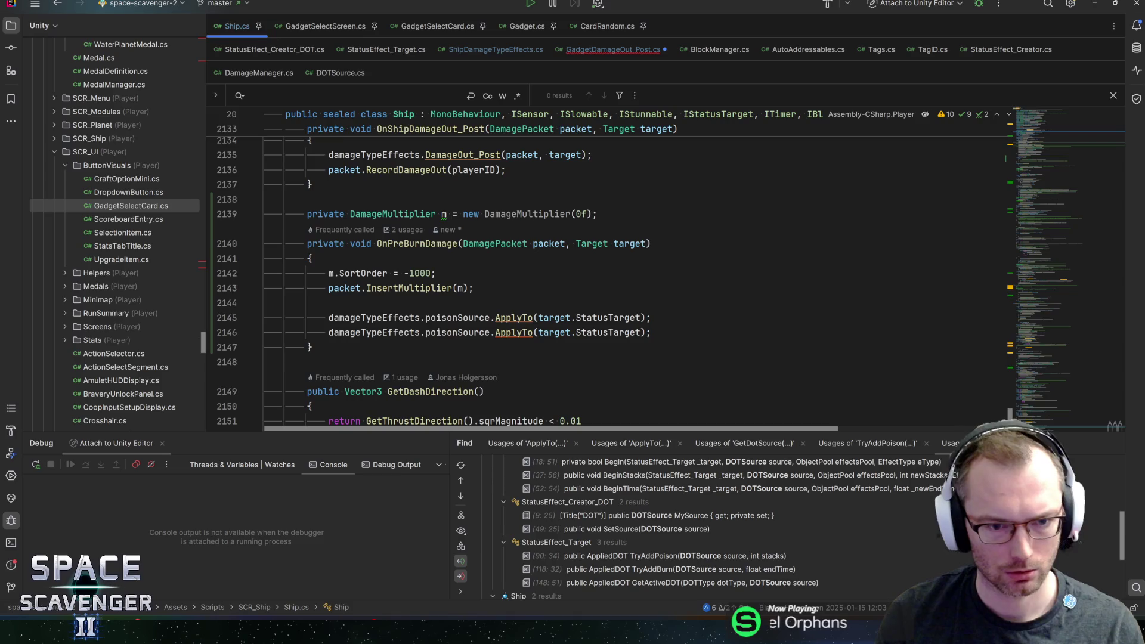
pyautogui.click(475, 318)
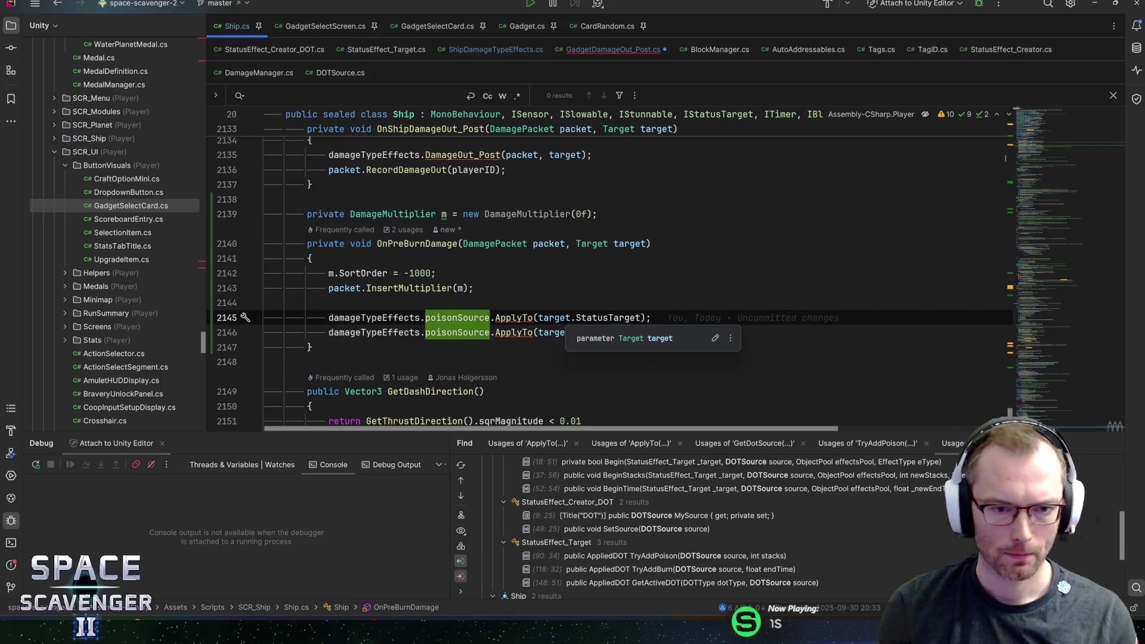
# - Go from the damageTypeEffects field to ShipDamageTypeEffects.cs, where poisonSource is declared
pyautogui.hotkey('ctrl', 'b')
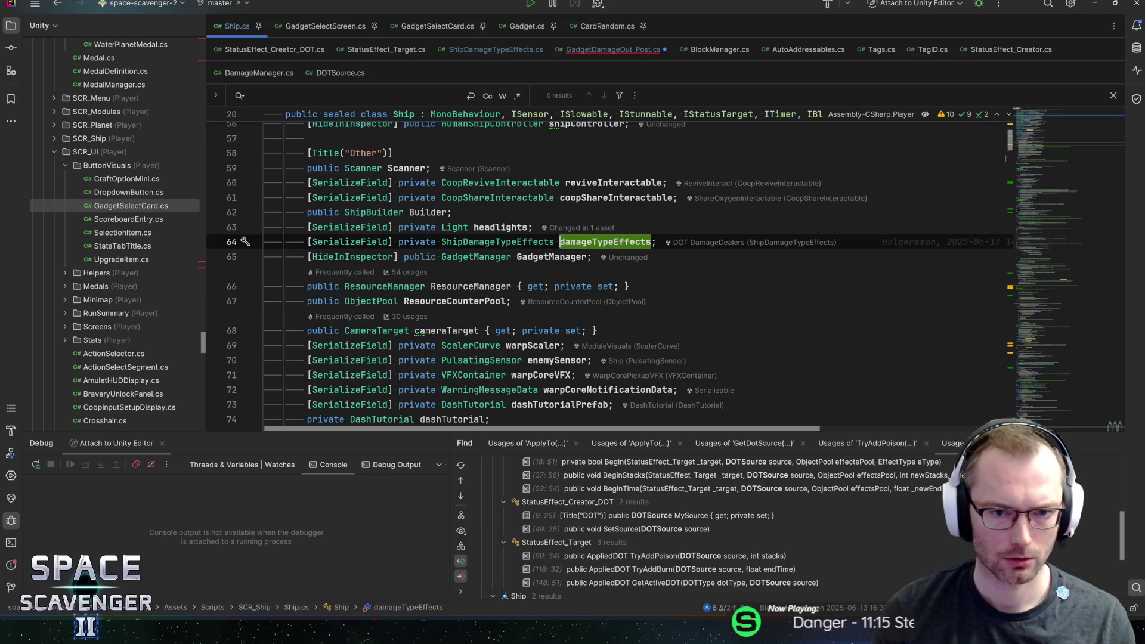
pyautogui.keyDown('ctrl'); pyautogui.click(512, 242); pyautogui.keyUp('ctrl')
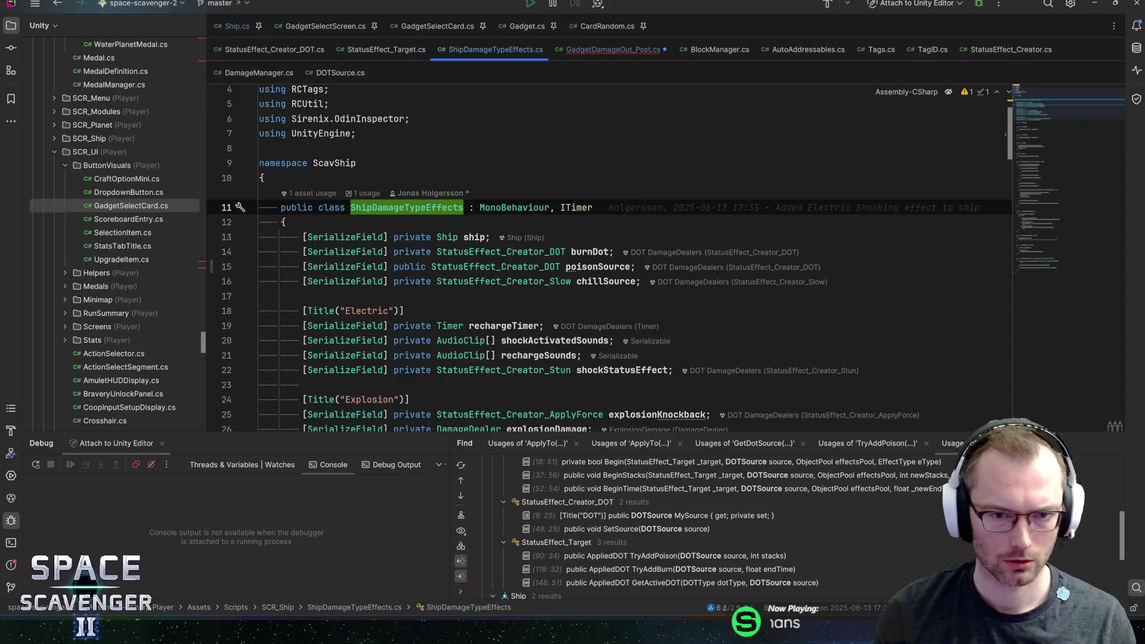
# - Review ShipDamageTypeEffects.cs via the minimap and check the burnDot declaration
pyautogui.scroll(-2, 609, 260)
pyautogui.moveTo(1045, 118); pyautogui.dragTo(1059, 149)
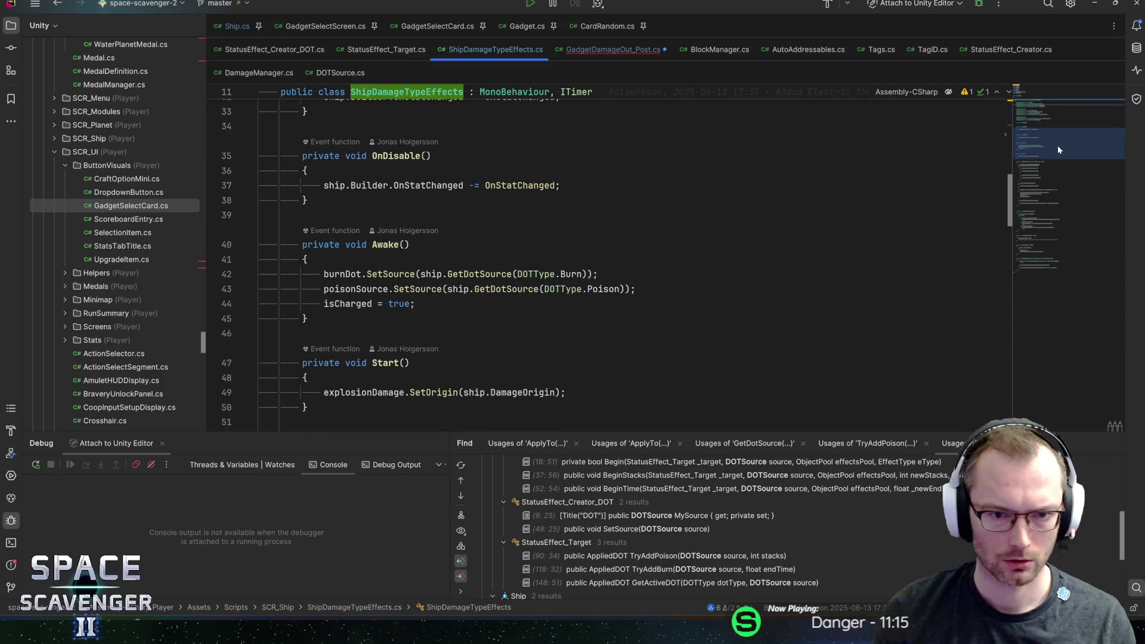
pyautogui.scroll(-2, 609, 259)
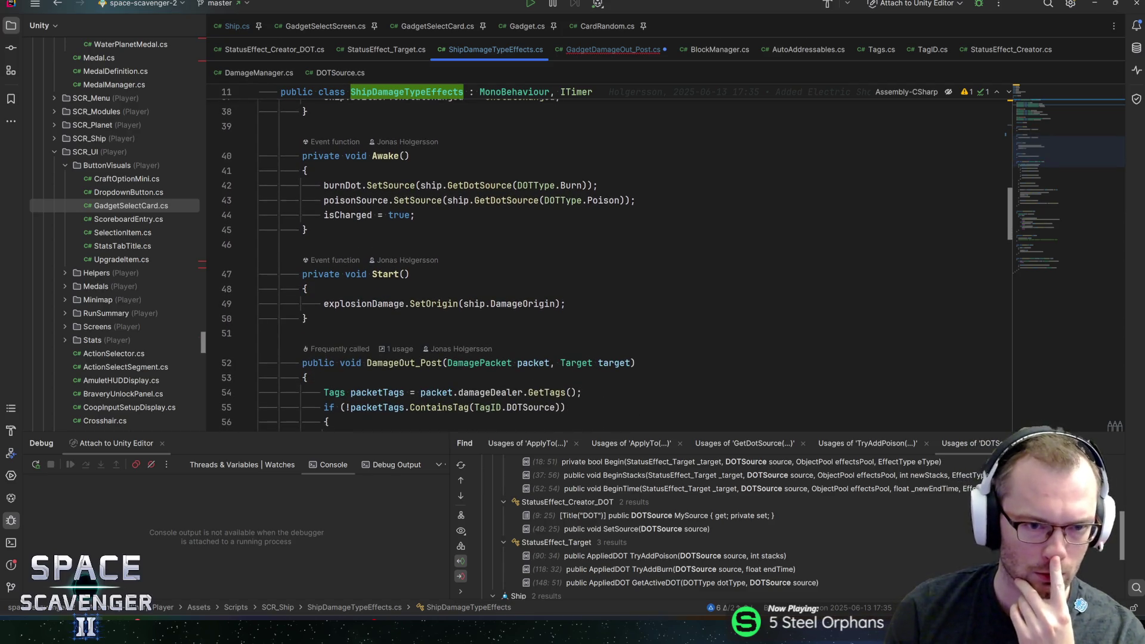
pyautogui.click(341, 185)
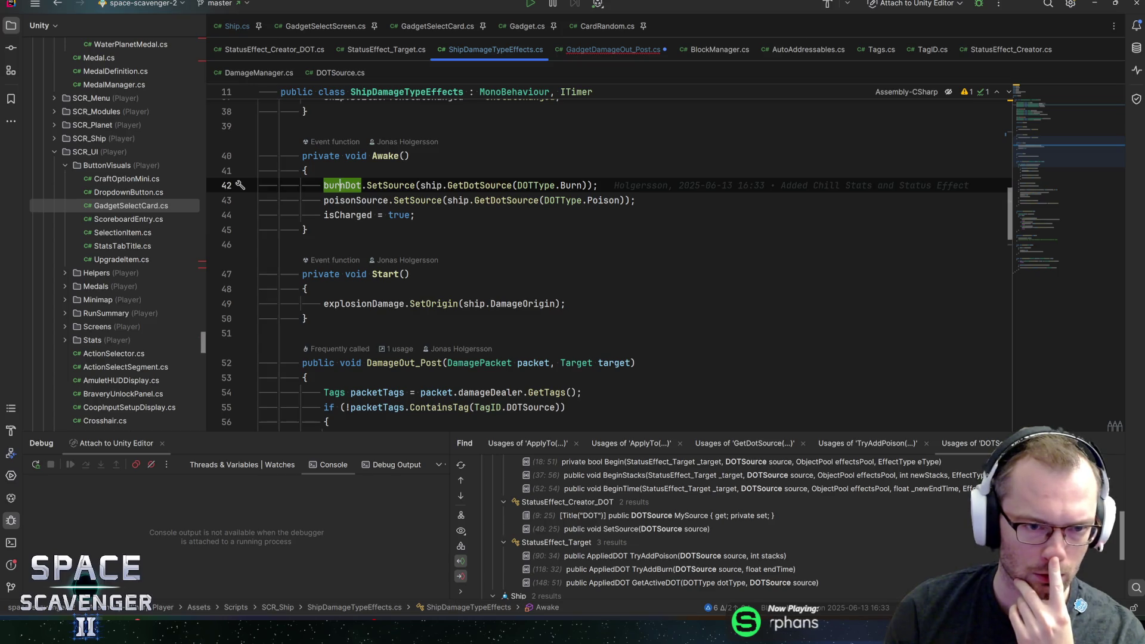
pyautogui.hotkey('ctrl', 'b')
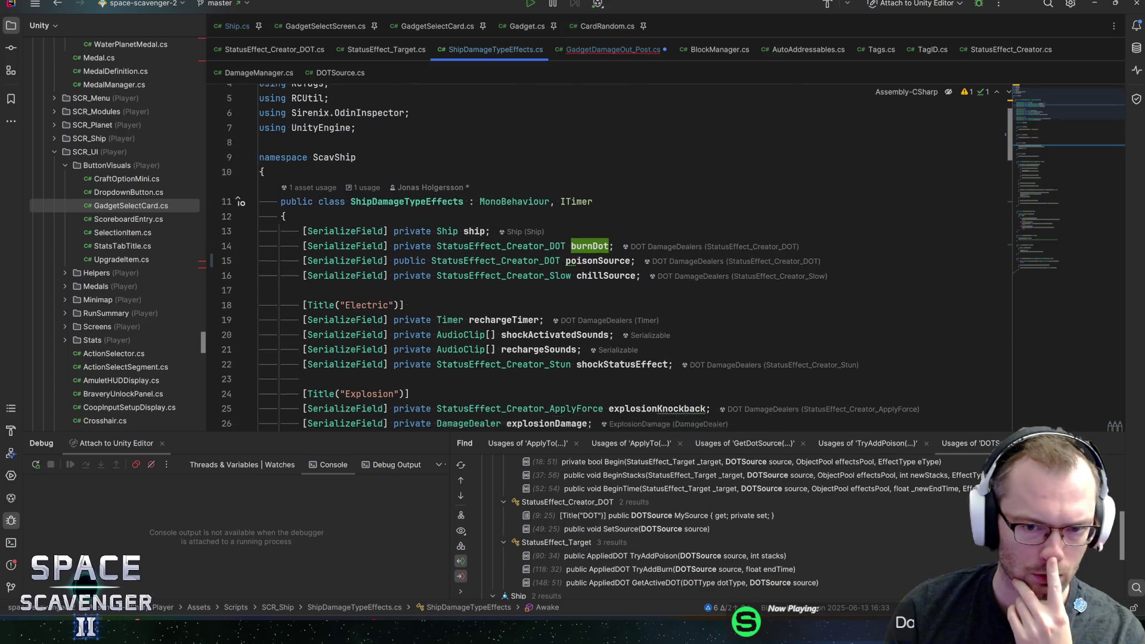
pyautogui.hotkey('ctrl', 'alt', 'Left')
pyautogui.scroll(-4, 609, 259)
pyautogui.scroll(-3, 609, 260)
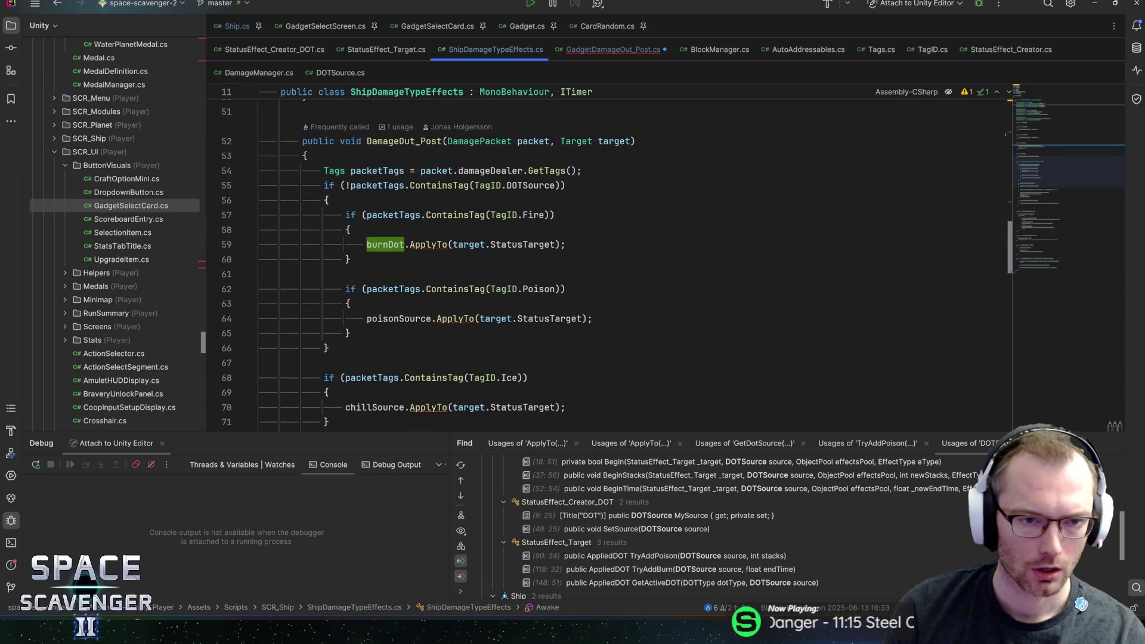
pyautogui.scroll(-6, 609, 269)
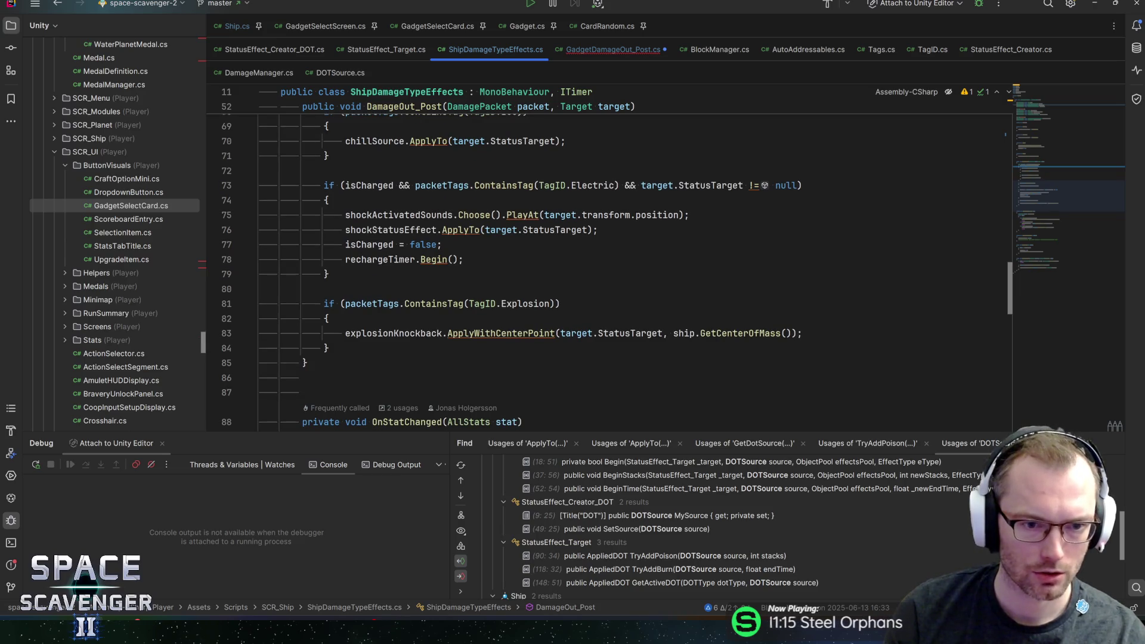
pyautogui.scroll(10, 609, 268)
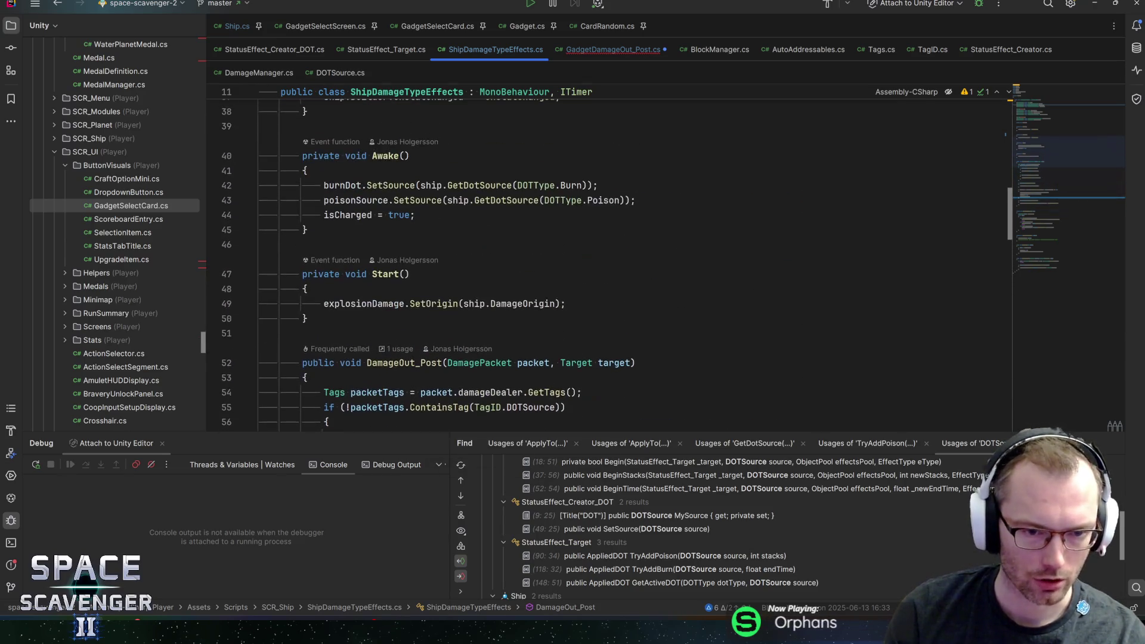
pyautogui.moveTo(1041, 152)
pyautogui.mouseDown()
pyautogui.moveTo(1040, 122)
pyautogui.moveTo(1041, 267)
pyautogui.mouseUp()
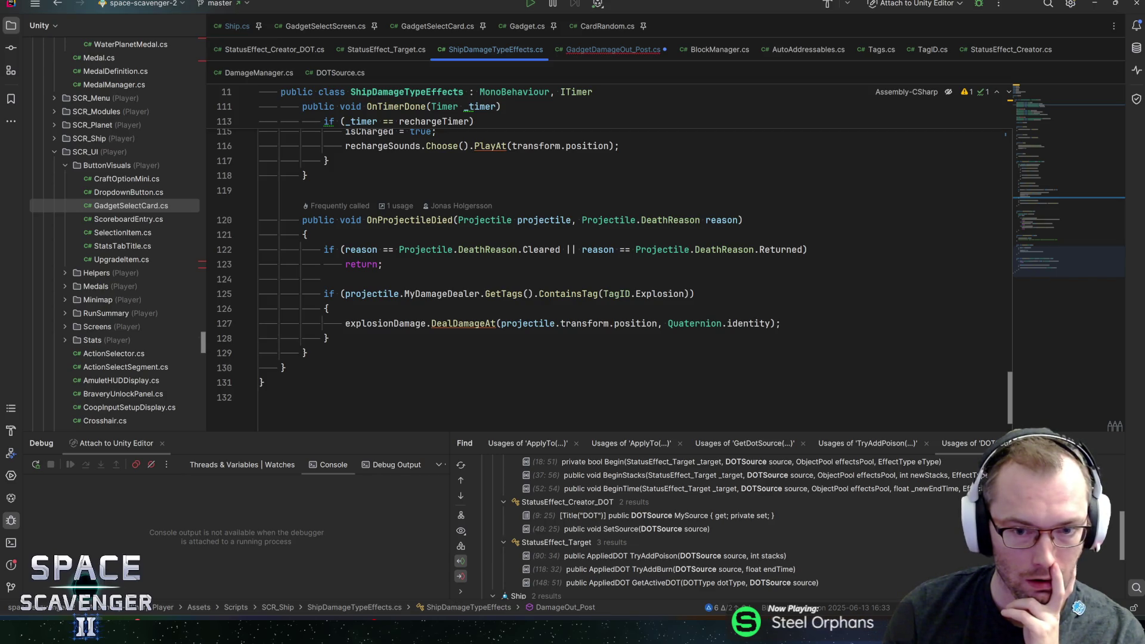
pyautogui.moveTo(1045, 167); pyautogui.dragTo(1053, 122)
# - Check the explosionDamage field, then add blank lines after DamageOut_Post's closing brace
pyautogui.click(546, 190)
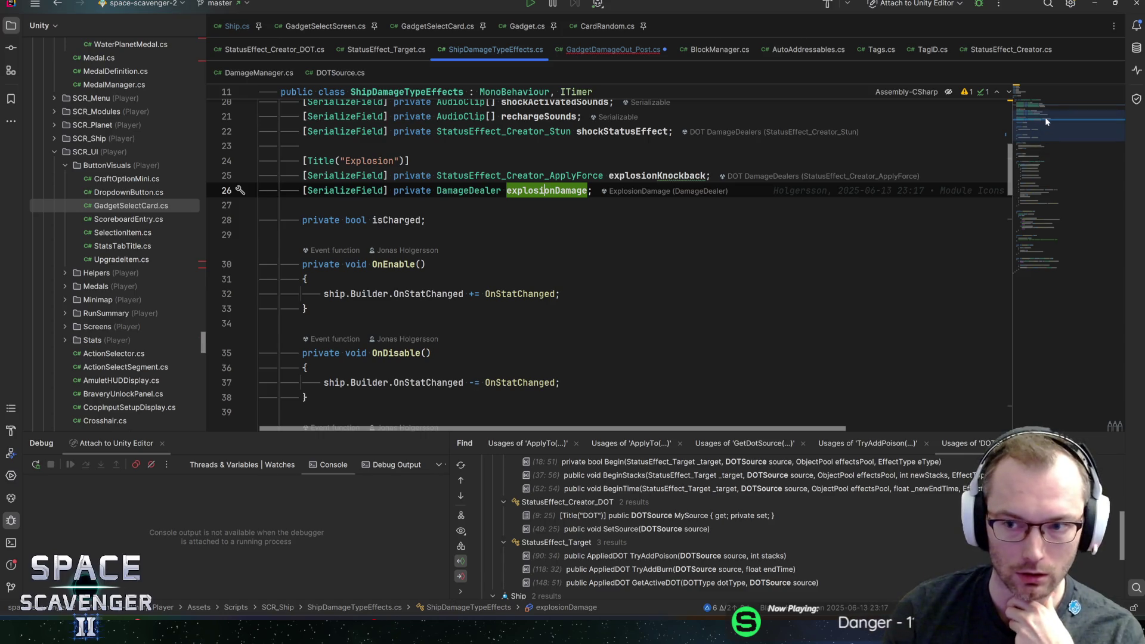
pyautogui.moveTo(1045, 117); pyautogui.dragTo(1057, 177)
pyautogui.scroll(-7, 307, 250)
pyautogui.click(307, 250)
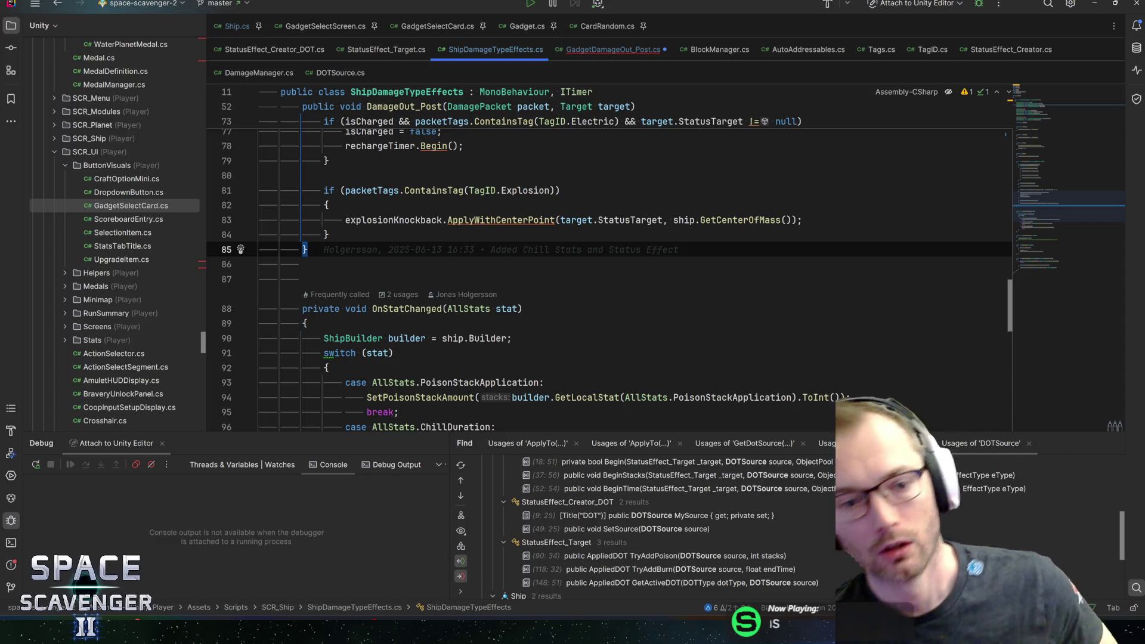
pyautogui.press('Return')
pyautogui.press('Return')
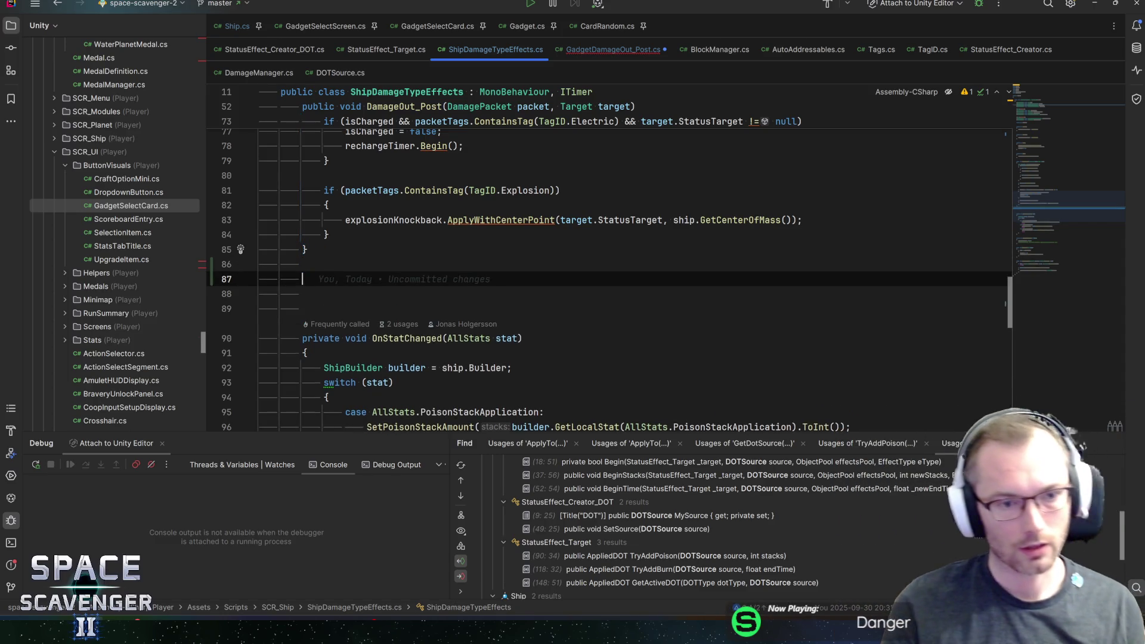
# - Add an empty ApplyPoisonTo(StatusEffect_Target target) method below DamageOut_Post
pyautogui.write('public void A')
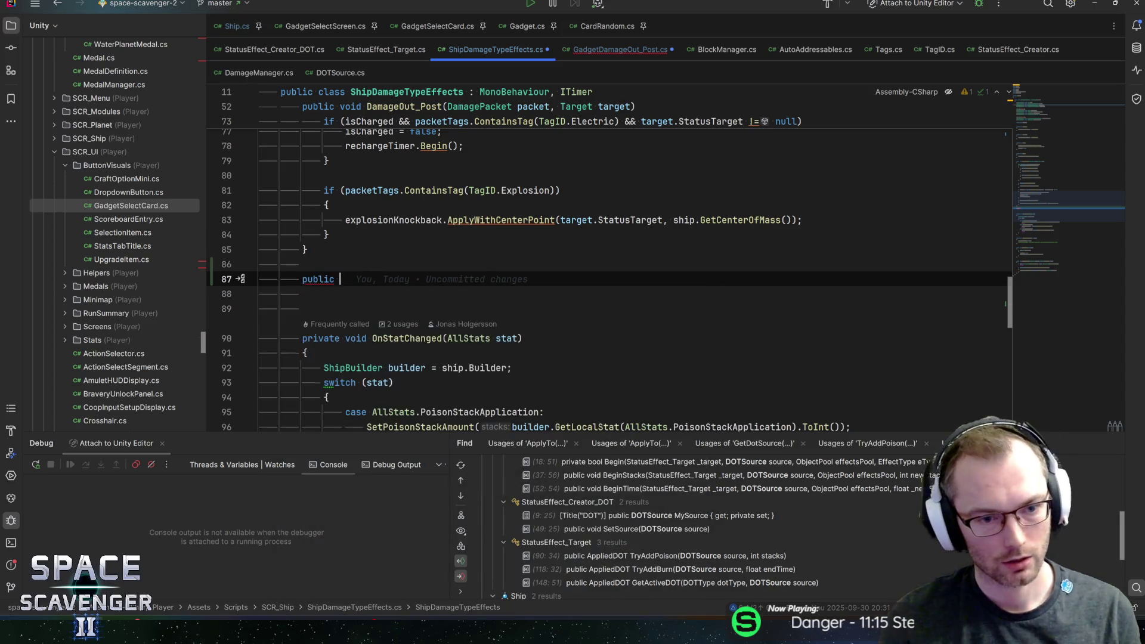
pyautogui.write('pply')
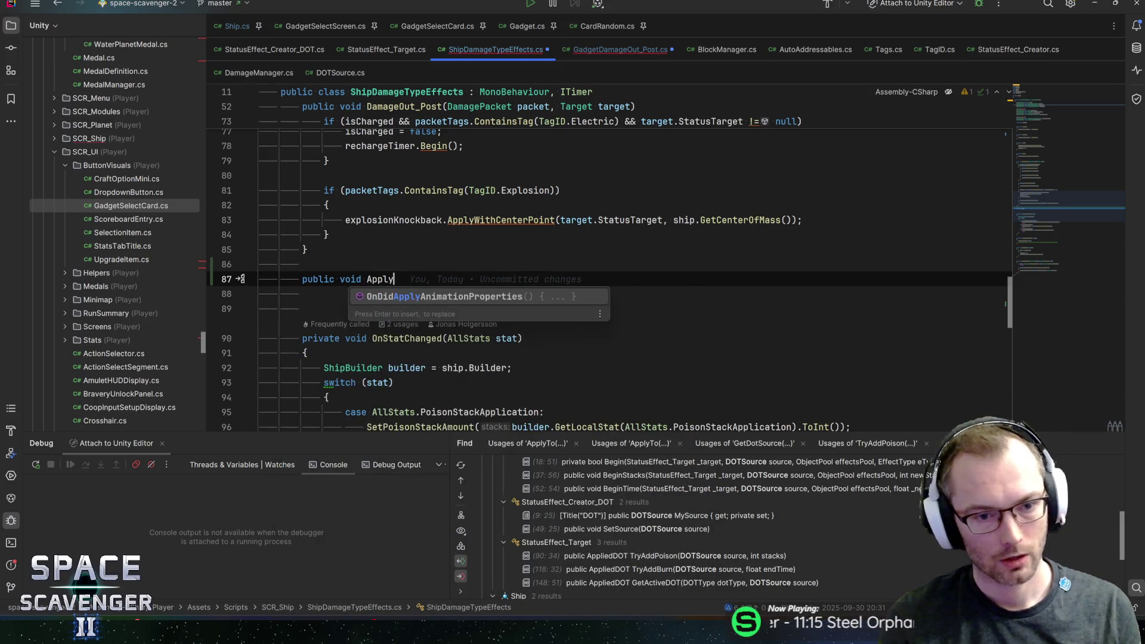
pyautogui.write('Poison')
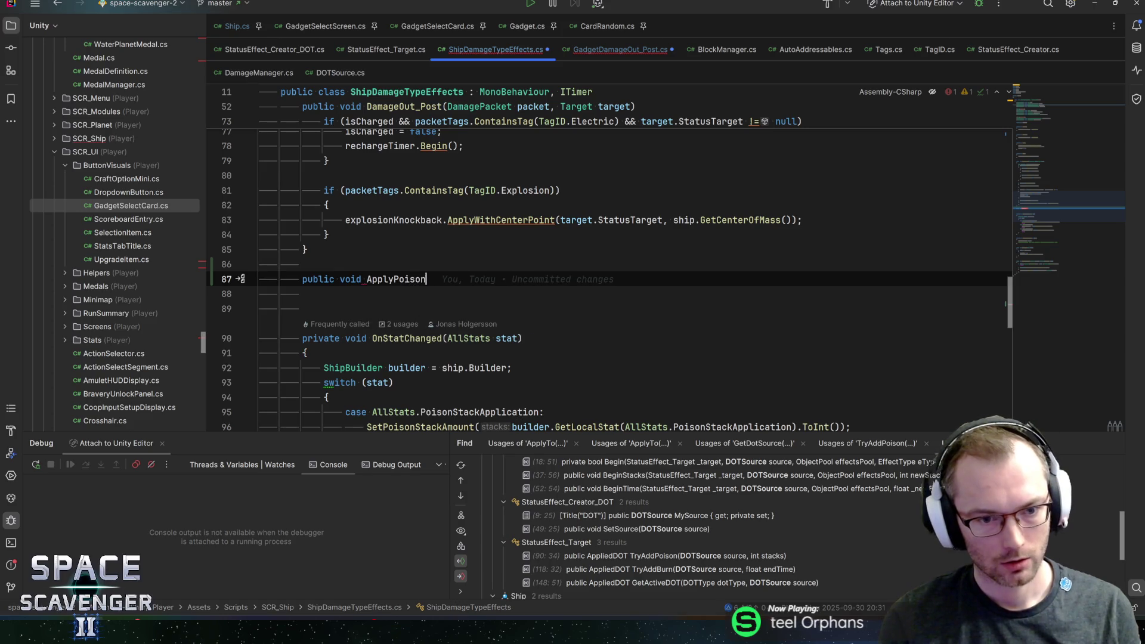
pyautogui.write('To(St')
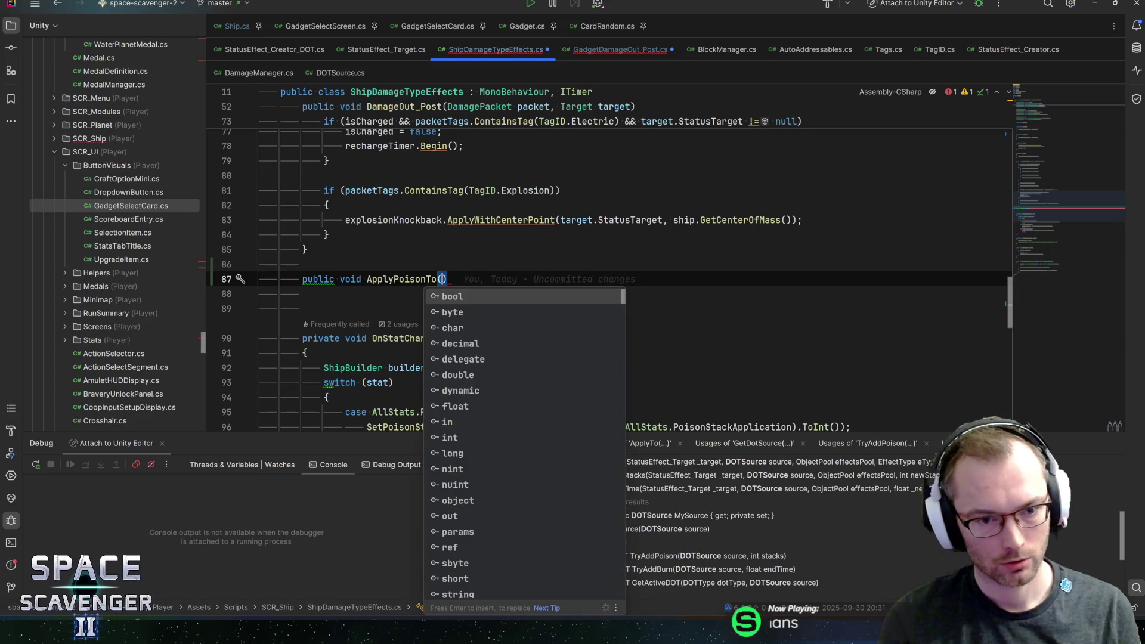
pyautogui.write('atust')
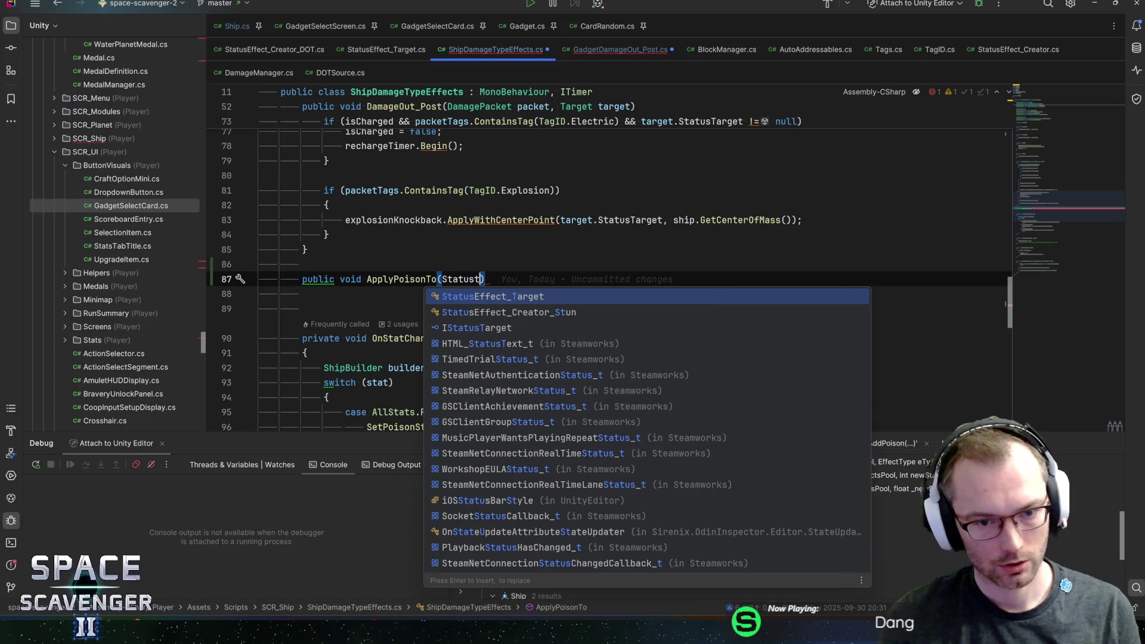
pyautogui.press('Return')
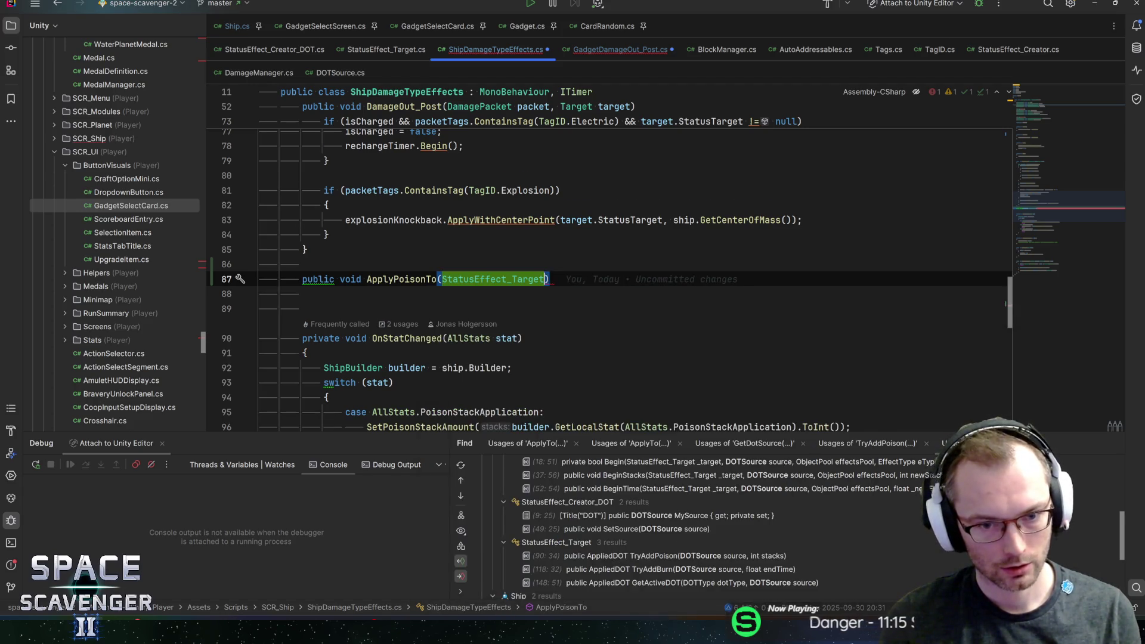
pyautogui.write('target)')
pyautogui.press('Return')
pyautogui.write('{')
pyautogui.press('Return')
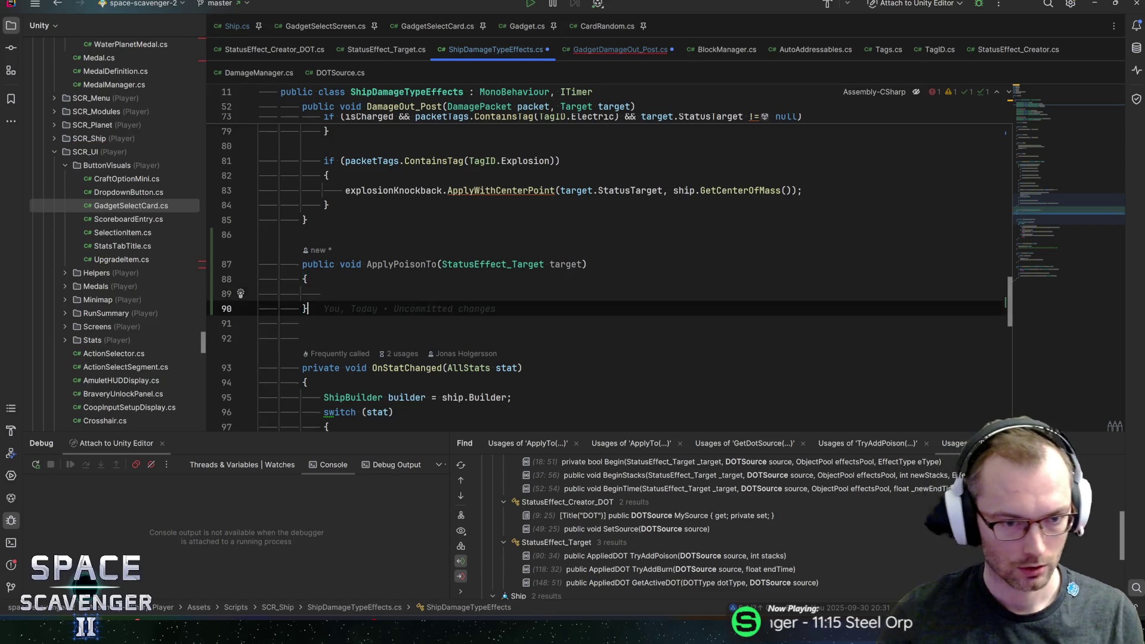
pyautogui.press('Down')
# - Begin a public void ApplyBurnTo(StatusEffect_Target target) method beneath ApplyPoisonTo
pyautogui.press('Return')
pyautogui.press('Return')
pyautogui.write('publ')
pyautogui.press('Return')
pyautogui.write('public voi')
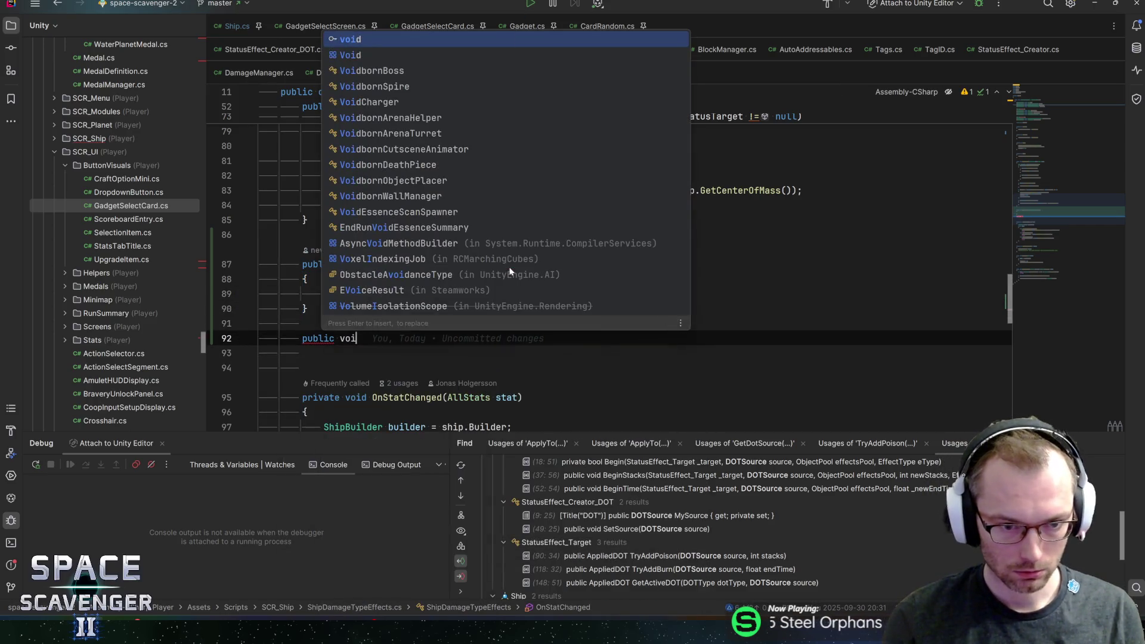
pyautogui.write('d ApplyFire')
pyautogui.press('BackSpace')
pyautogui.press('BackSpace')
pyautogui.press('BackSpace')
pyautogui.write('Bur')
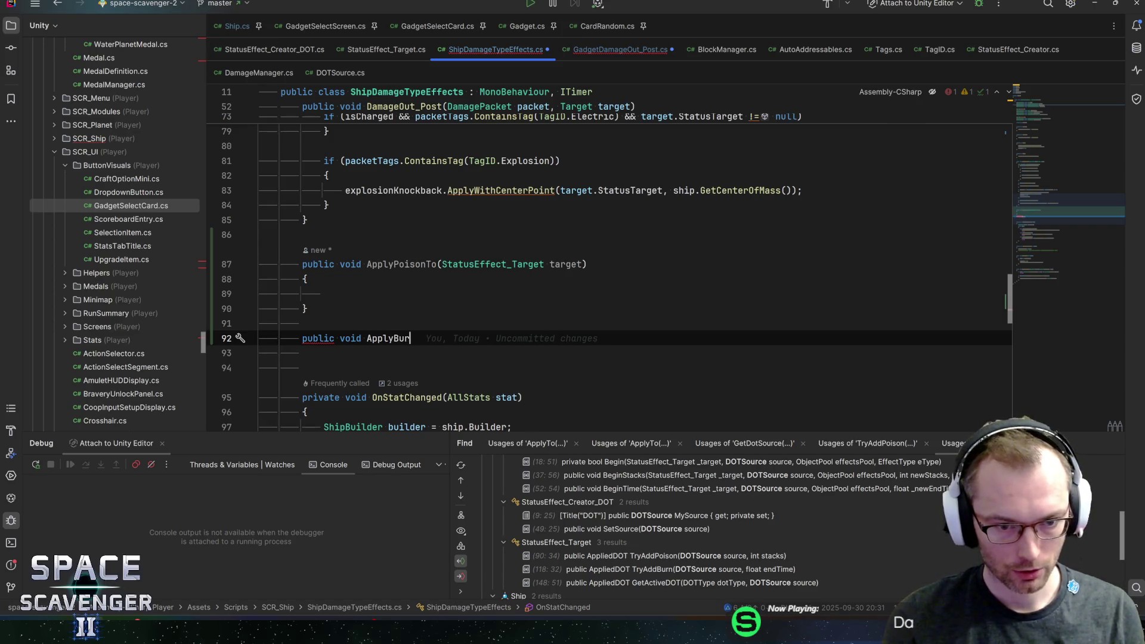
pyautogui.write('o(Stat')
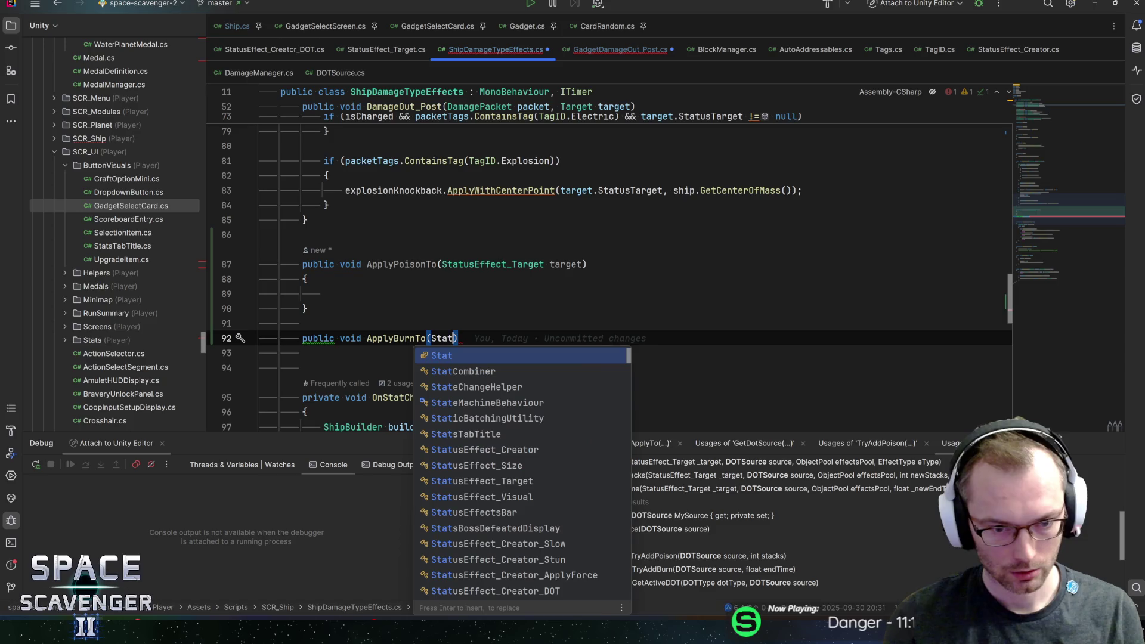
pyautogui.write('useffect_')
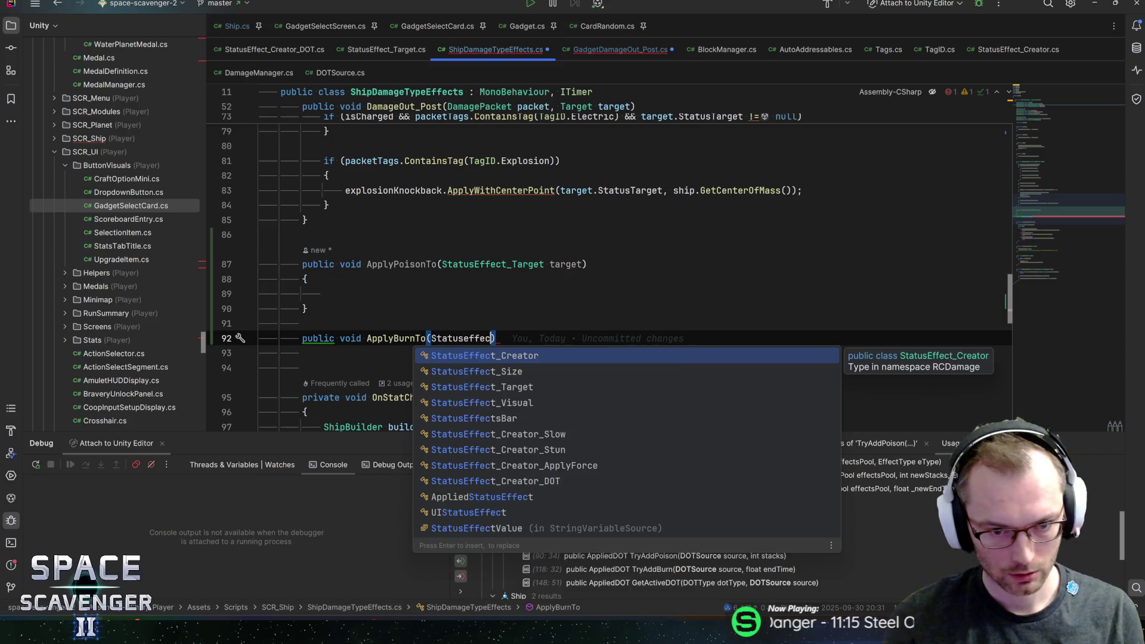
pyautogui.write('Tar')
pyautogui.press('Return')
pyautogui.write('targ')
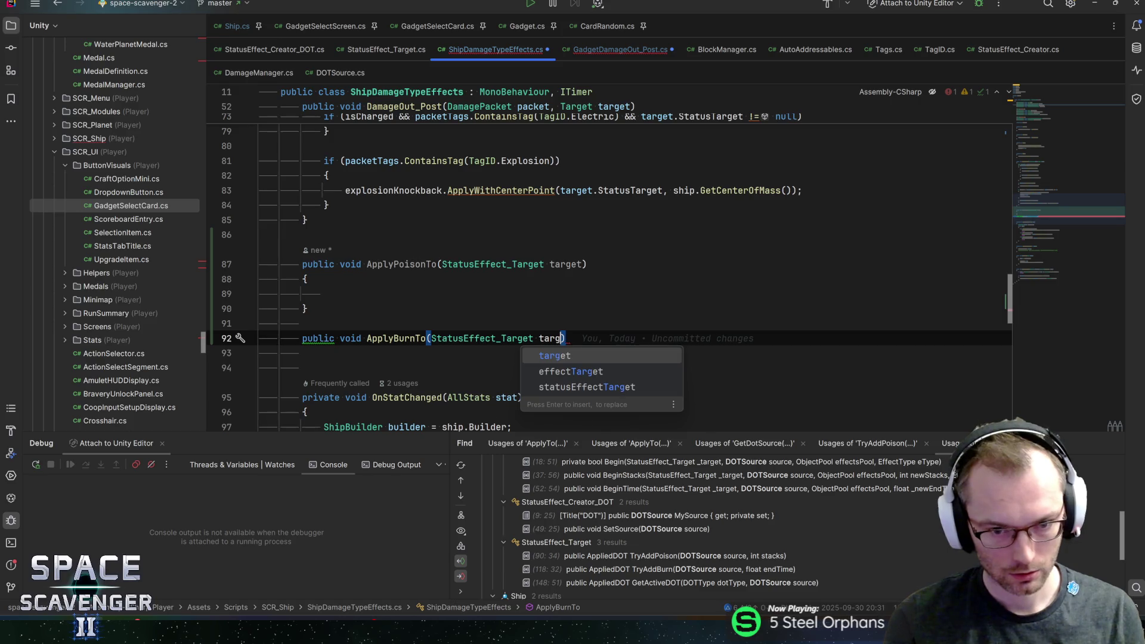
pyautogui.press('Return')
pyautogui.press('Return')
pyautogui.write('{')
pyautogui.scroll(5, 608, 268)
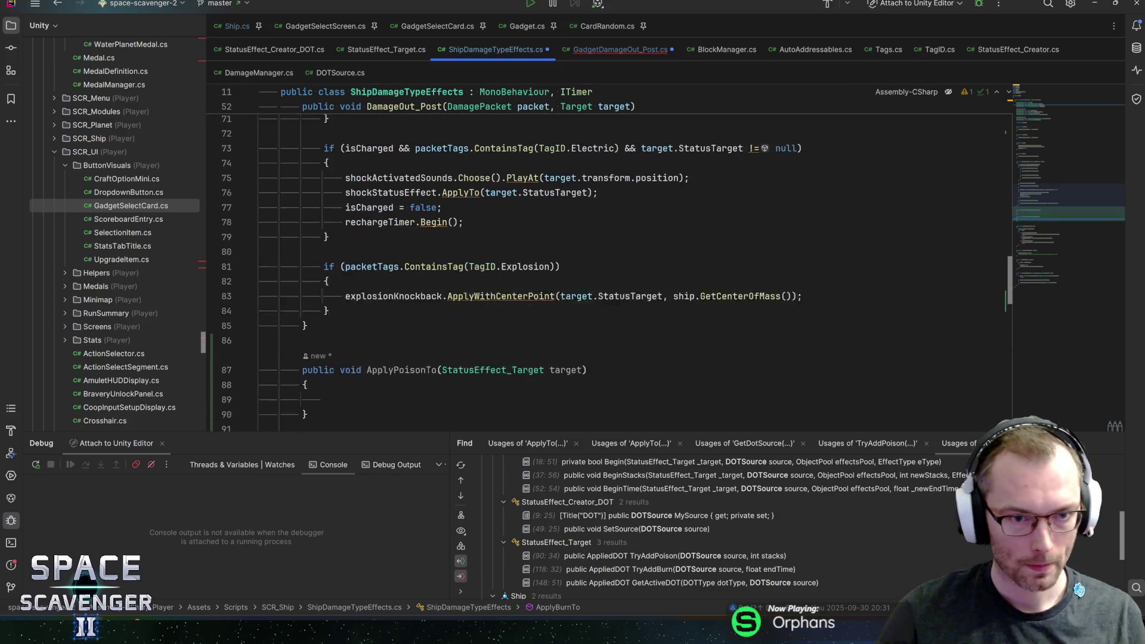
pyautogui.scroll(4, 609, 269)
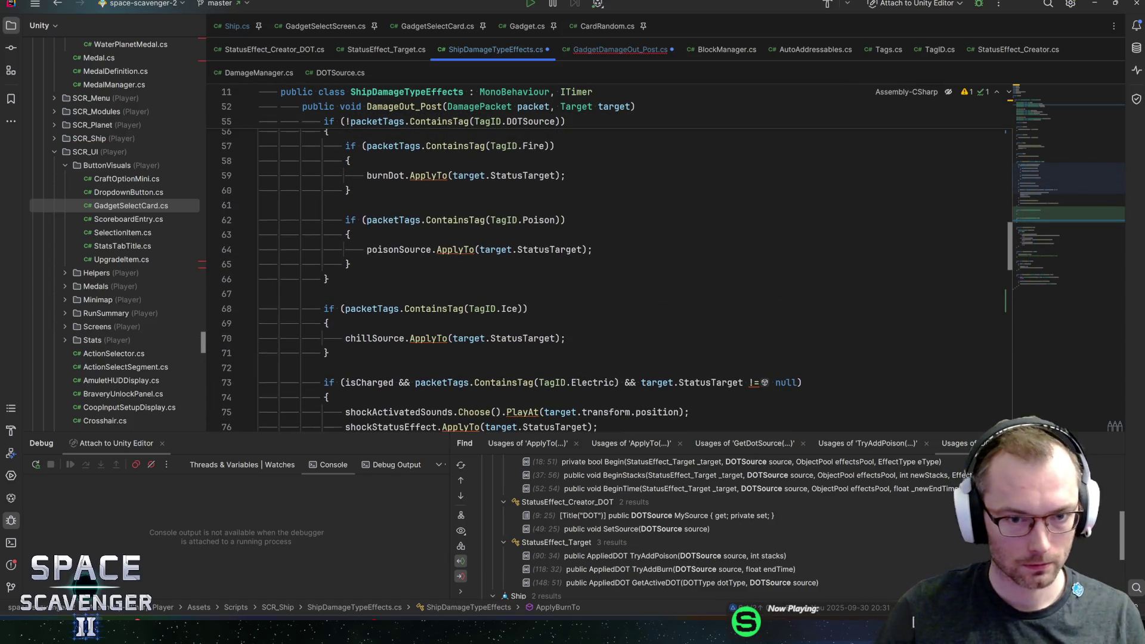
pyautogui.click(353, 234)
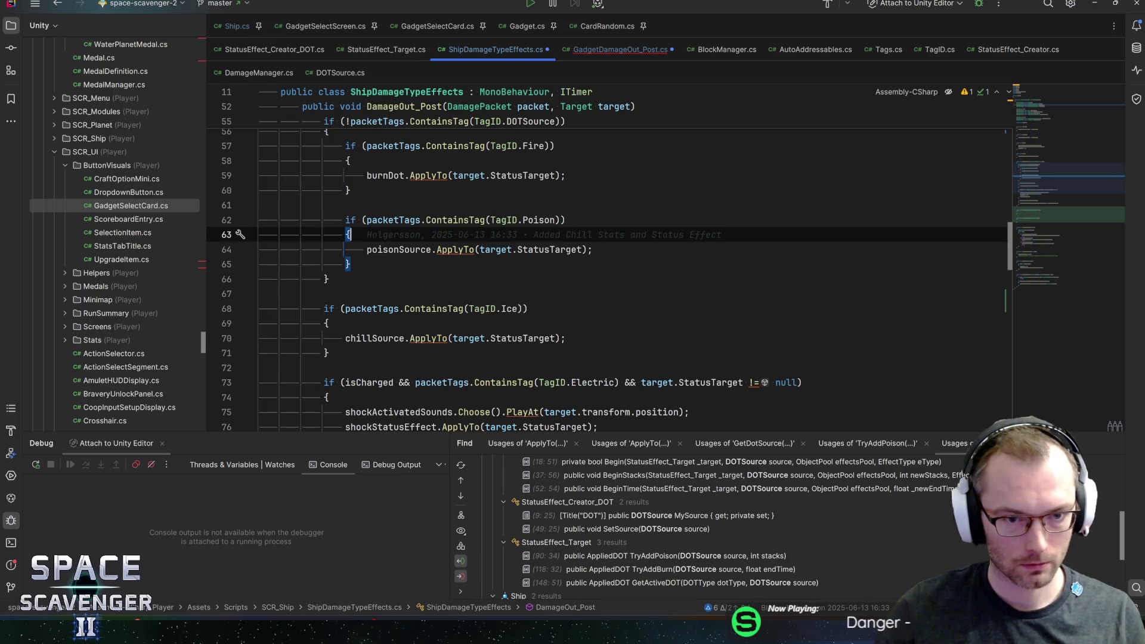
# - Replace the Poison branch's poisonSource call with ApplyPoisonTo and move the original call into that method
pyautogui.press('Return')
pyautogui.write('ApplyP')
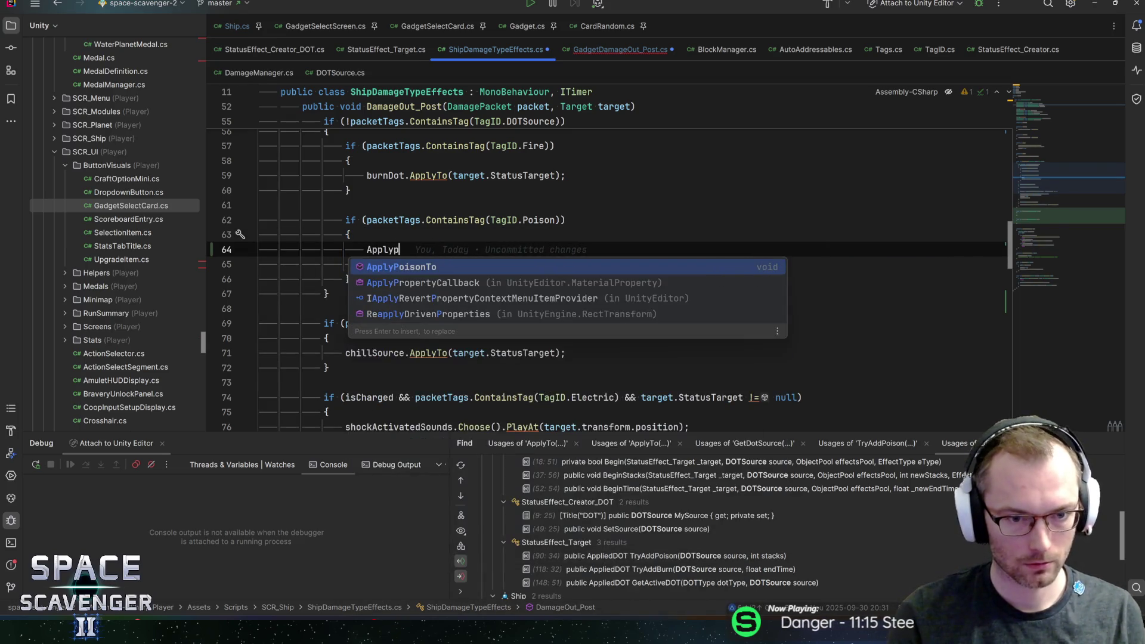
pyautogui.press('Return')
pyautogui.write('target.Sta')
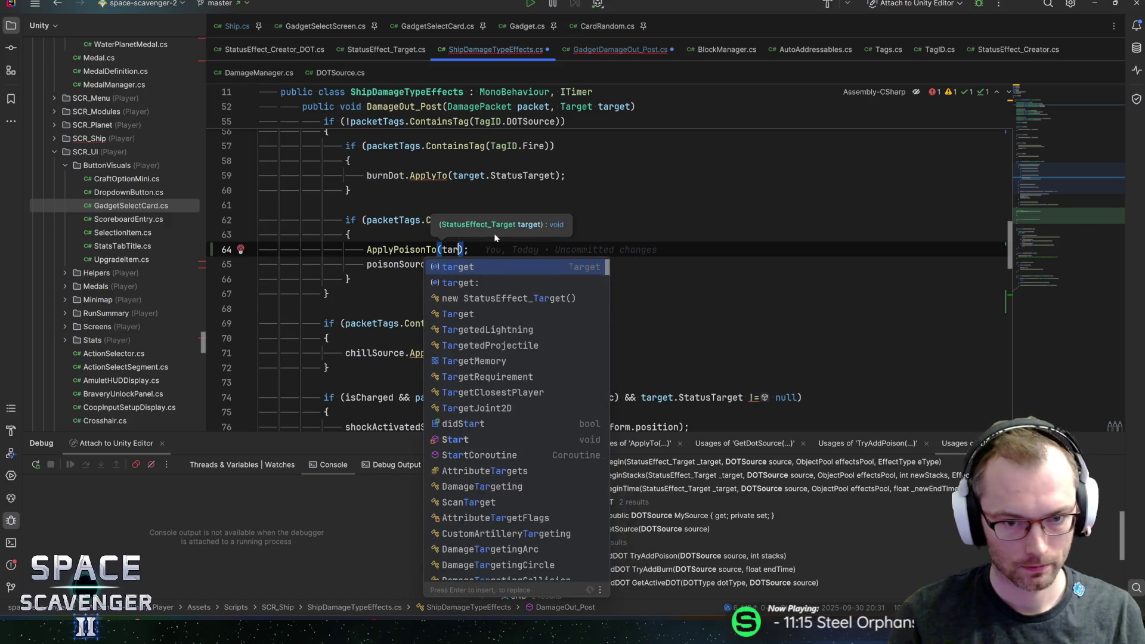
pyautogui.press('Return')
pyautogui.press('Down')
pyautogui.press('End')
pyautogui.hotkey('shift', 'Home')
pyautogui.hotkey('ctrl', 'c')
pyautogui.press('BackSpace')
pyautogui.press('BackSpace')
pyautogui.hotkey('ctrl', 'b')
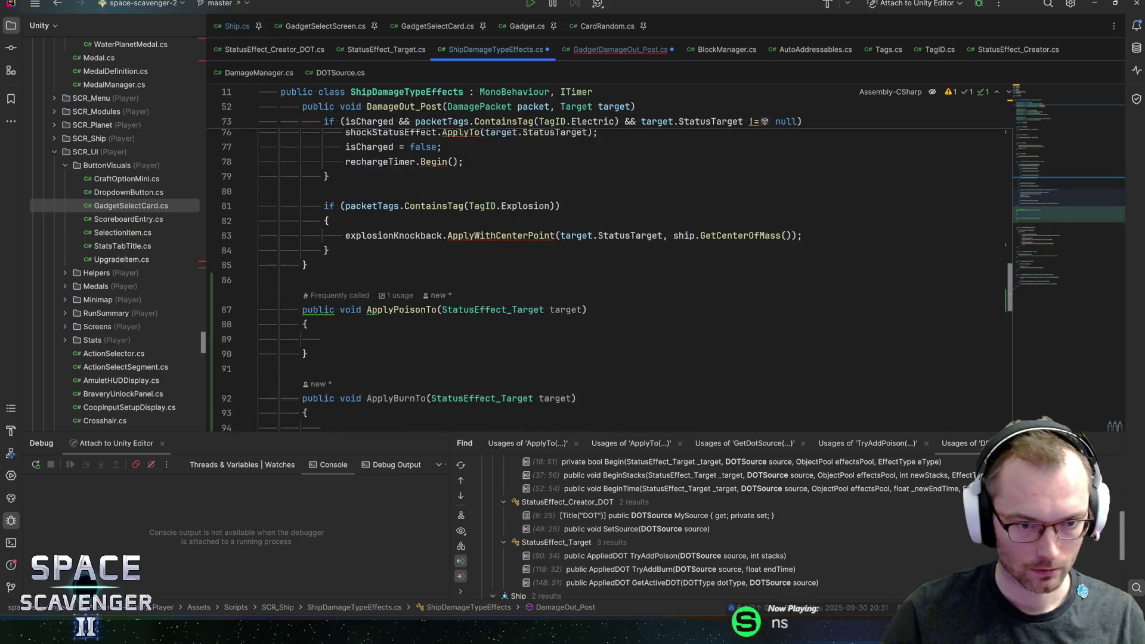
pyautogui.hotkey('ctrl', 'v')
pyautogui.hotkey('ctrl', 'alt', 'Left')
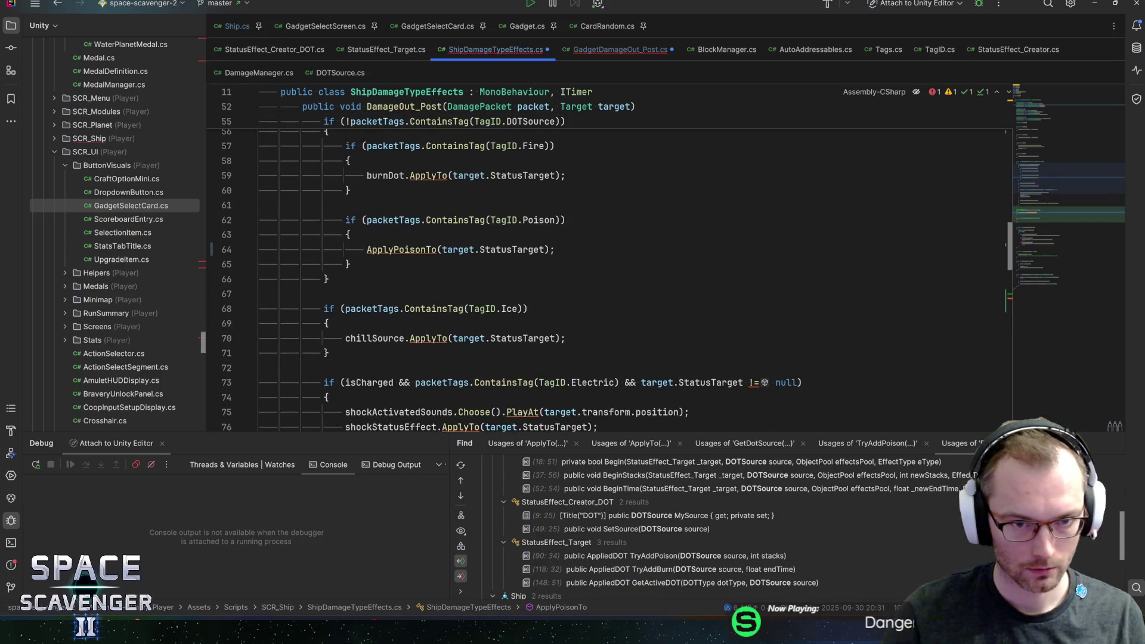
# - Replace the burnDot statement with an ApplyBurnTo call and move it into ApplyBurnTo
pyautogui.press('Up')
pyautogui.press('Up')
pyautogui.press('Up')
pyautogui.hotkey('shift', 'Home')
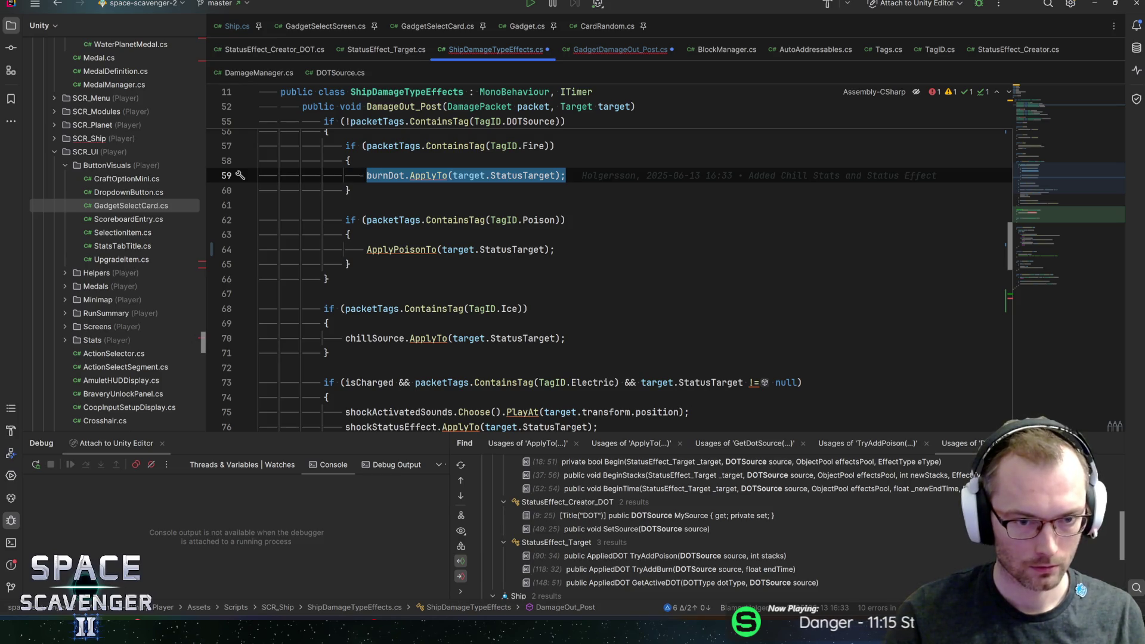
pyautogui.press('BackSpace')
pyautogui.write('ApplyB')
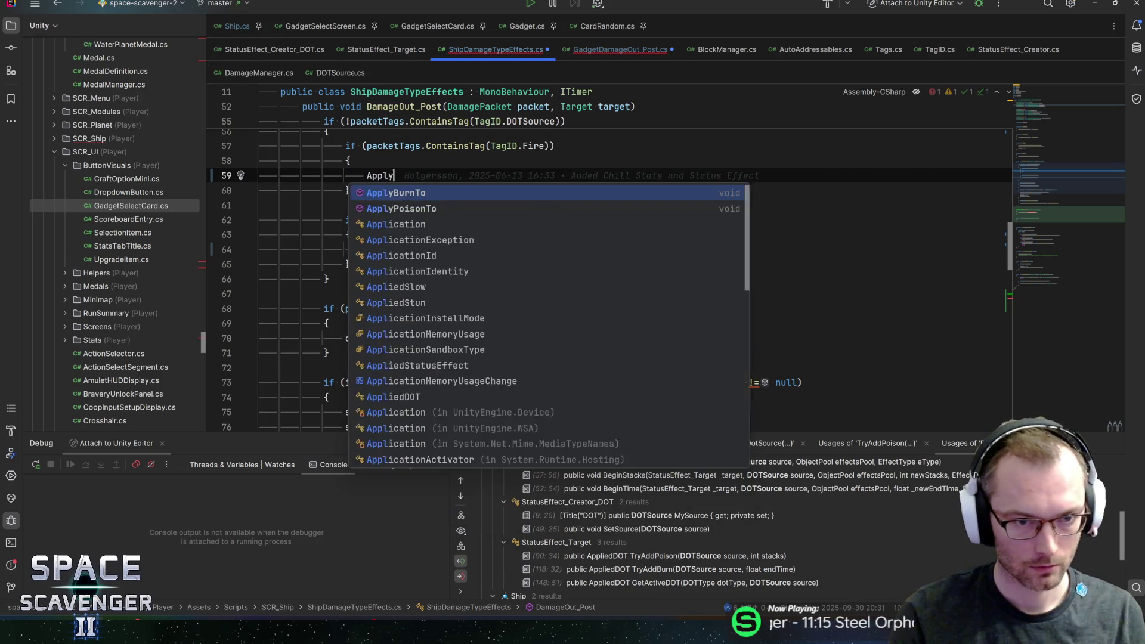
pyautogui.press('Return')
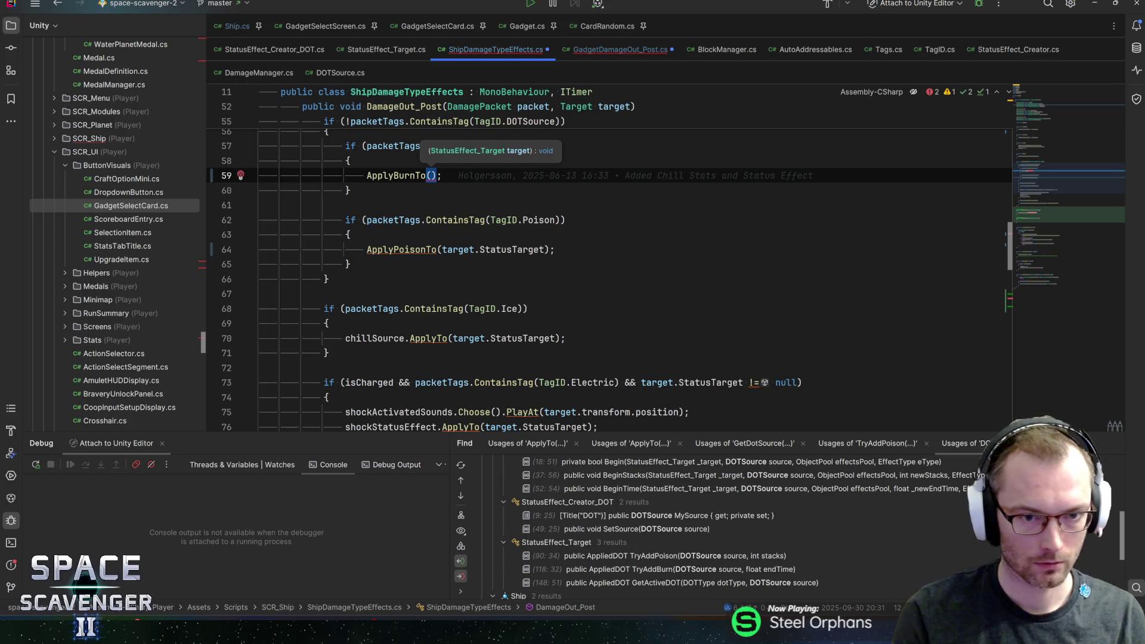
pyautogui.write('target.S')
pyautogui.press('Return')
pyautogui.press('End')
pyautogui.hotkey('ctrl', '-')
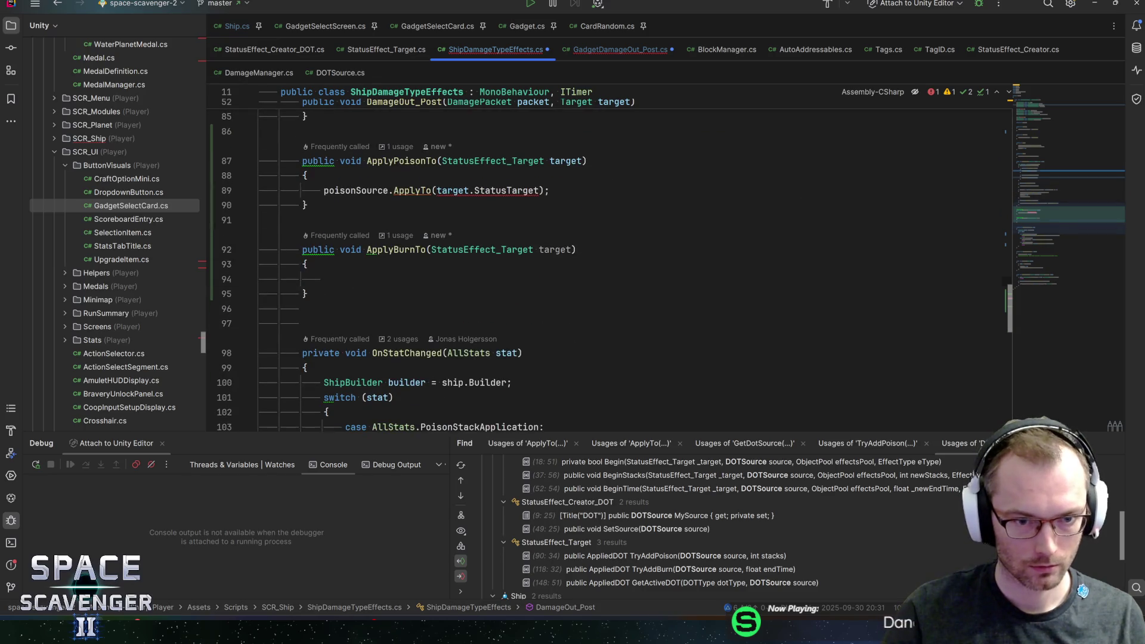
# - Remove .StatusTarget from the moved poison and burn calls and save all files
pyautogui.press('Up')
pyautogui.press('Up')
pyautogui.press('Up')
pyautogui.hotkey('shift', 'ctrl', 'Left')
pyautogui.hotkey('shift', 'ctrl', 'Left')
pyautogui.hotkey('shift', 'ctrl', 'Right')
pyautogui.press('Delete')
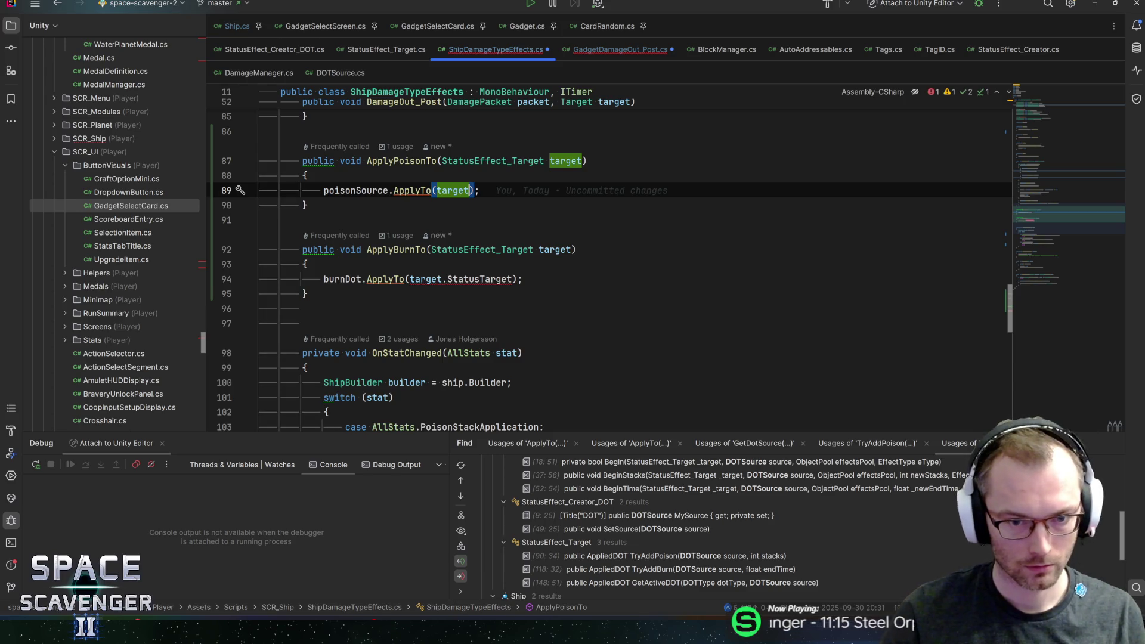
pyautogui.press('Down')
pyautogui.press('Down')
pyautogui.press('Down')
pyautogui.hotkey('shift', 'ctrl', 'Right')
pyautogui.hotkey('shift', 'ctrl', 'Right')
pyautogui.press('Delete')
pyautogui.hotkey('ctrl', 's')
pyautogui.scroll(1, 537, 238)
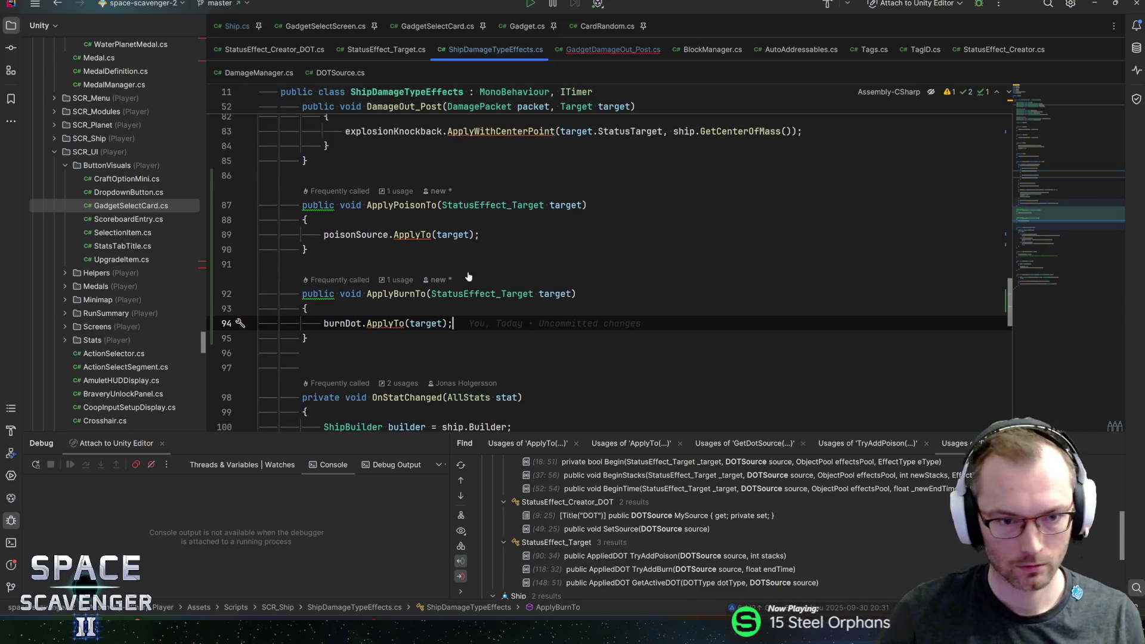
pyautogui.scroll(20, 537, 257)
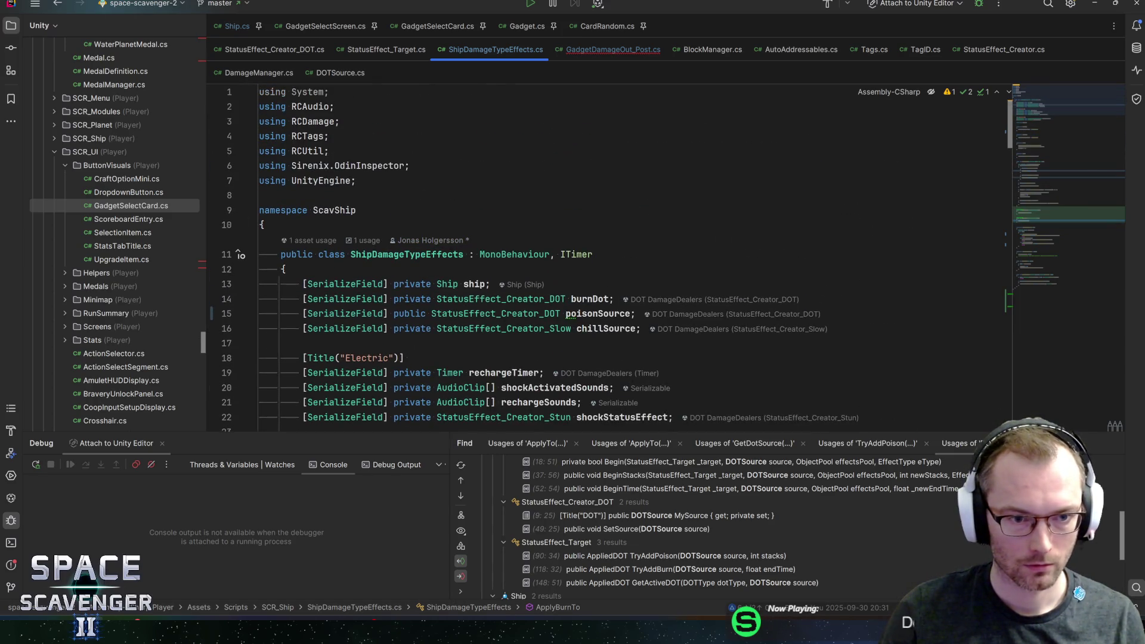
# - Find usages of ShipDamageTypeEffects and rename Ship.cs's field to DamageTypeEffects
pyautogui.keyDown('ctrl'); pyautogui.click(407, 255); pyautogui.keyUp('ctrl')
pyautogui.hotkey('alt', 'F7')
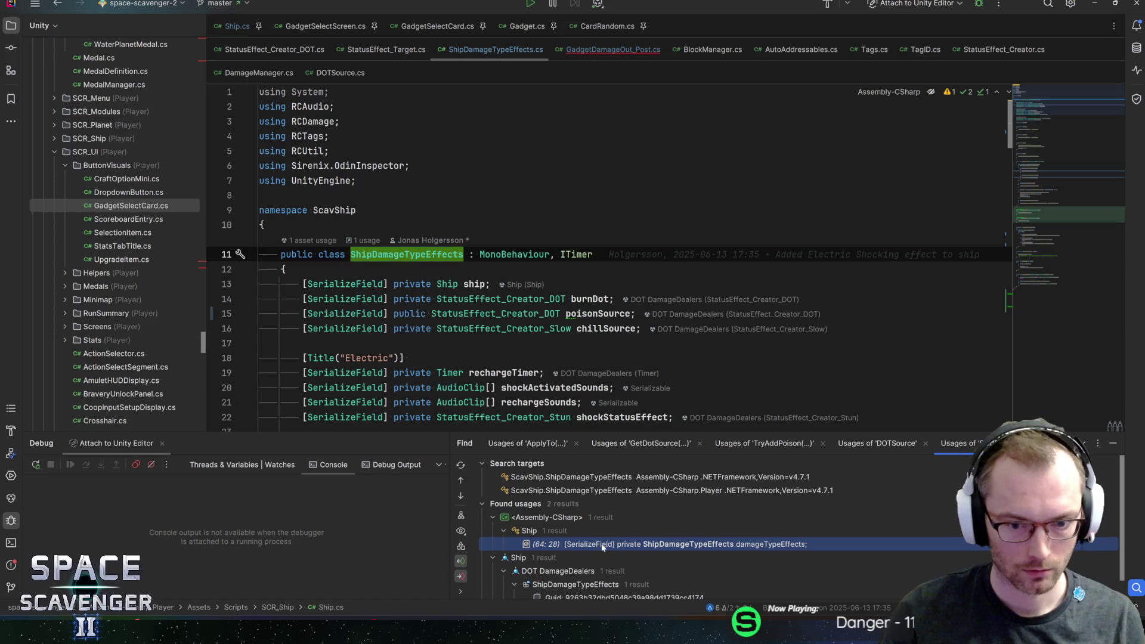
pyautogui.doubleClick(603, 546)
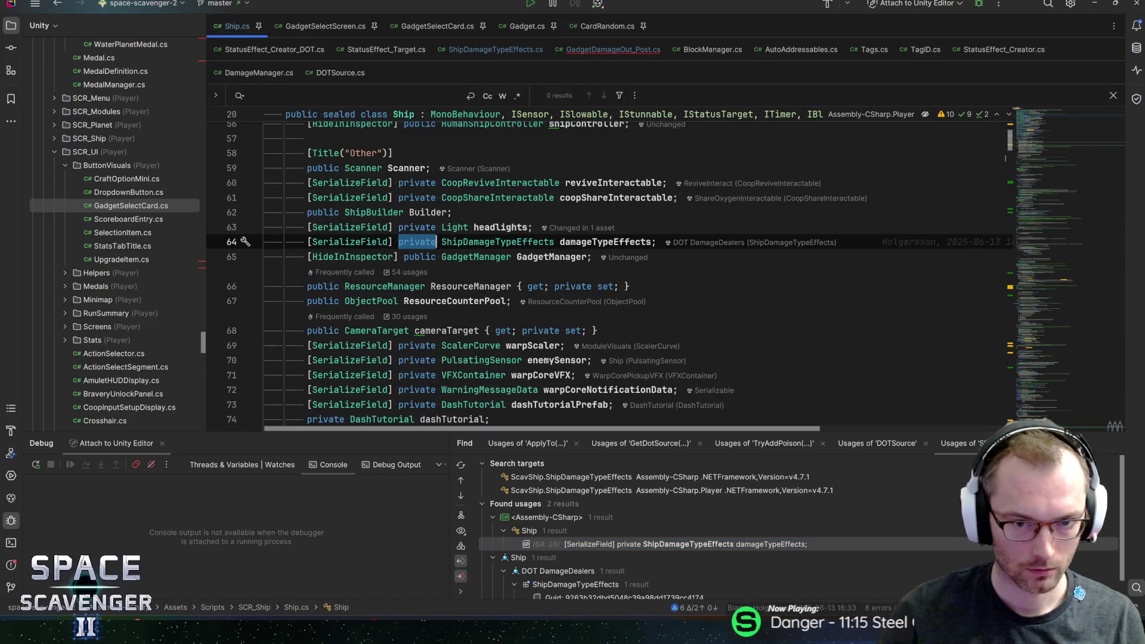
pyautogui.write('public')
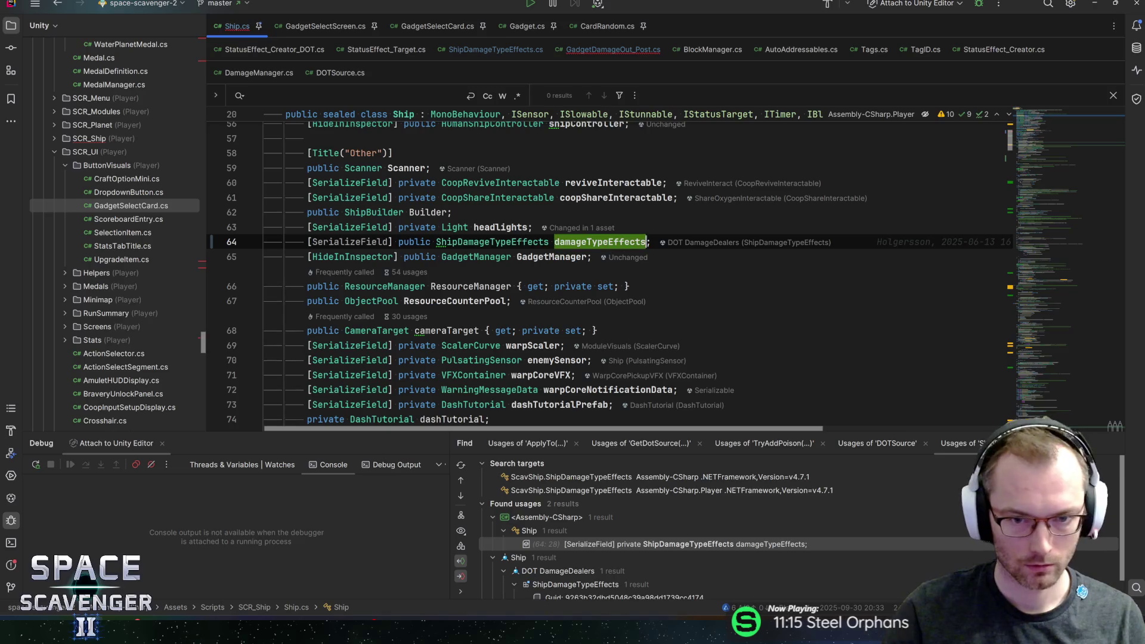
pyautogui.hotkey('alt', 'Return')
pyautogui.press('Return')
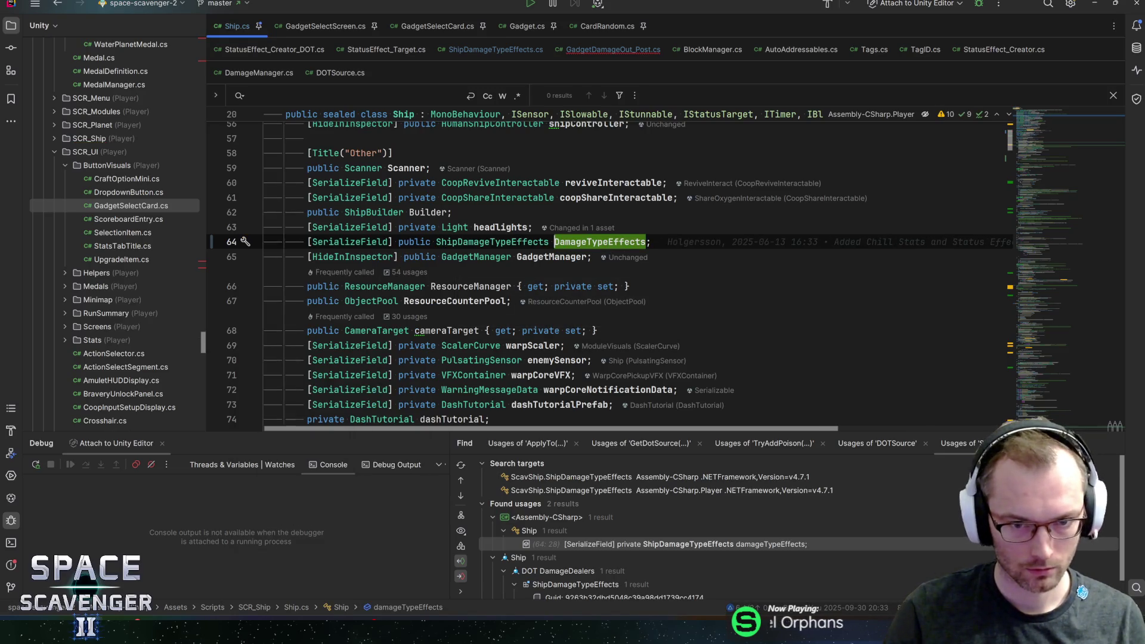
pyautogui.click(652, 242)
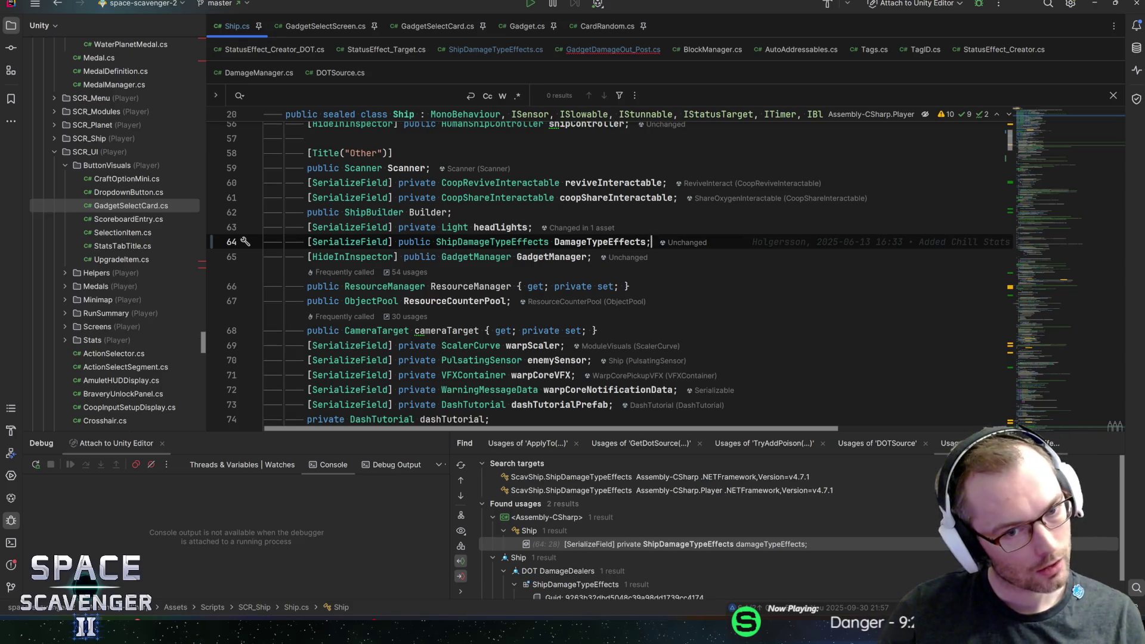
# - Select the DamageTypeEffects field name, then switch to GadgetDamageOut_Post.cs
pyautogui.click(576, 241)
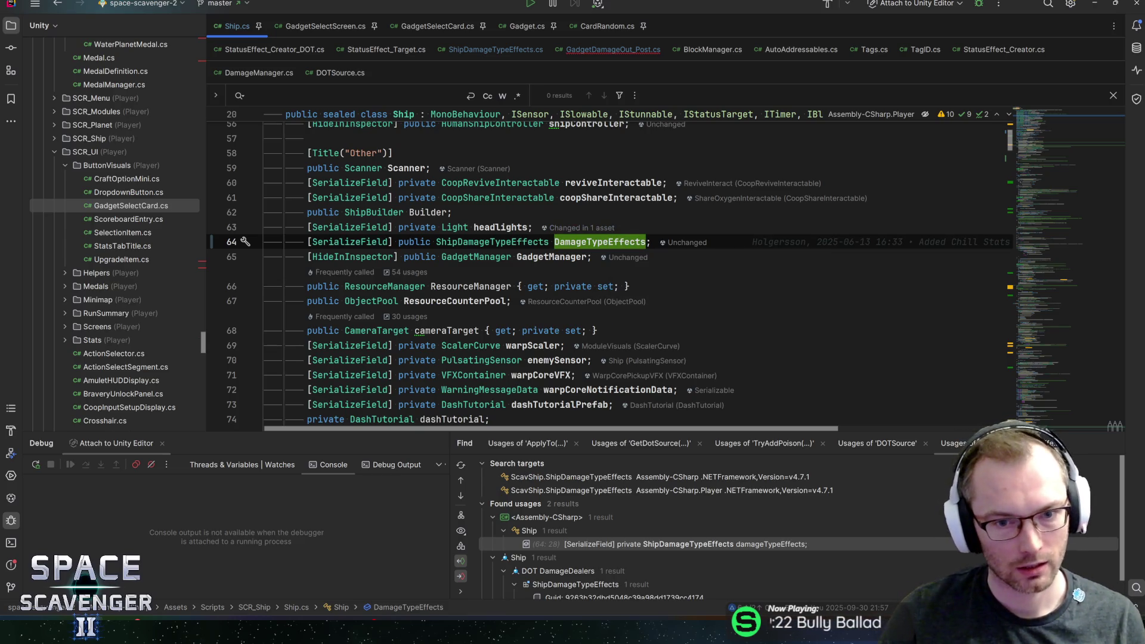
pyautogui.hotkey('ctrl', 'w')
pyautogui.click(613, 49)
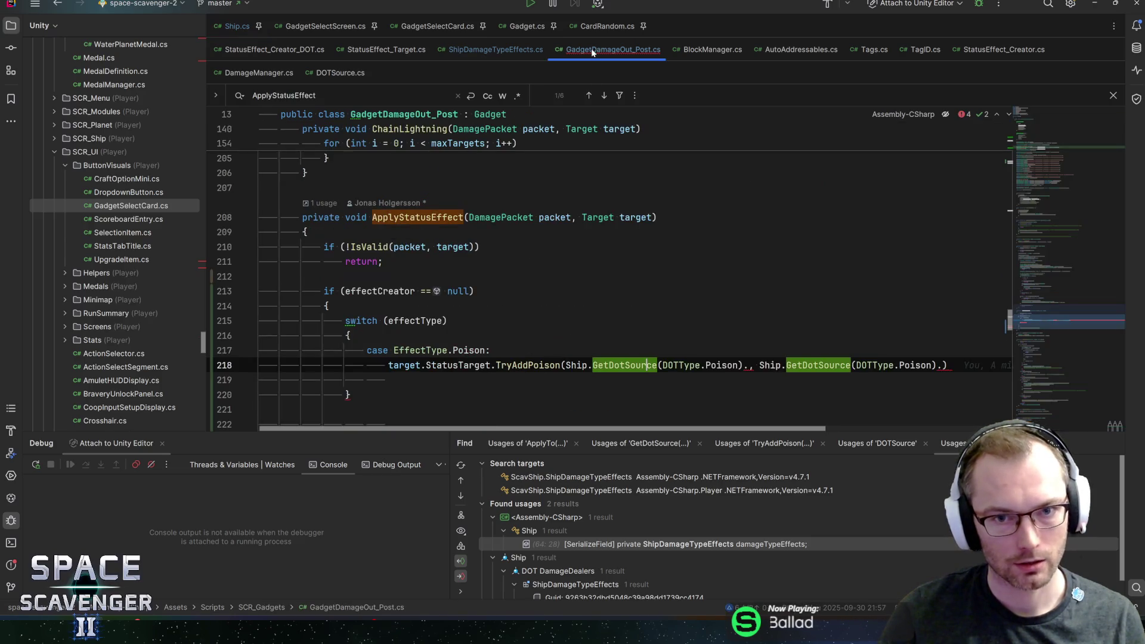
# - Add a case EffectType.Fire: below the Poison case
pyautogui.write('case Effectyp')
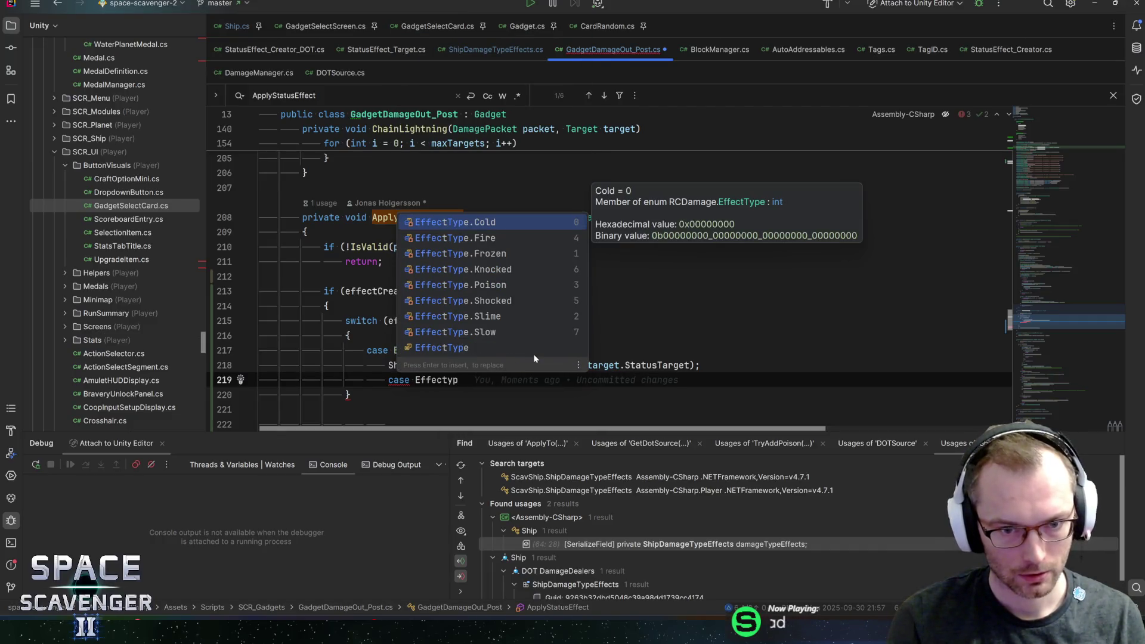
pyautogui.press('Down')
pyautogui.press('Return')
pyautogui.write(':')
pyautogui.press('Return')
# - Copy the ApplyPoisonTo call under the Fire case and add break; after both calls
pyautogui.press('Up')
pyautogui.press('Up')
pyautogui.press('End')
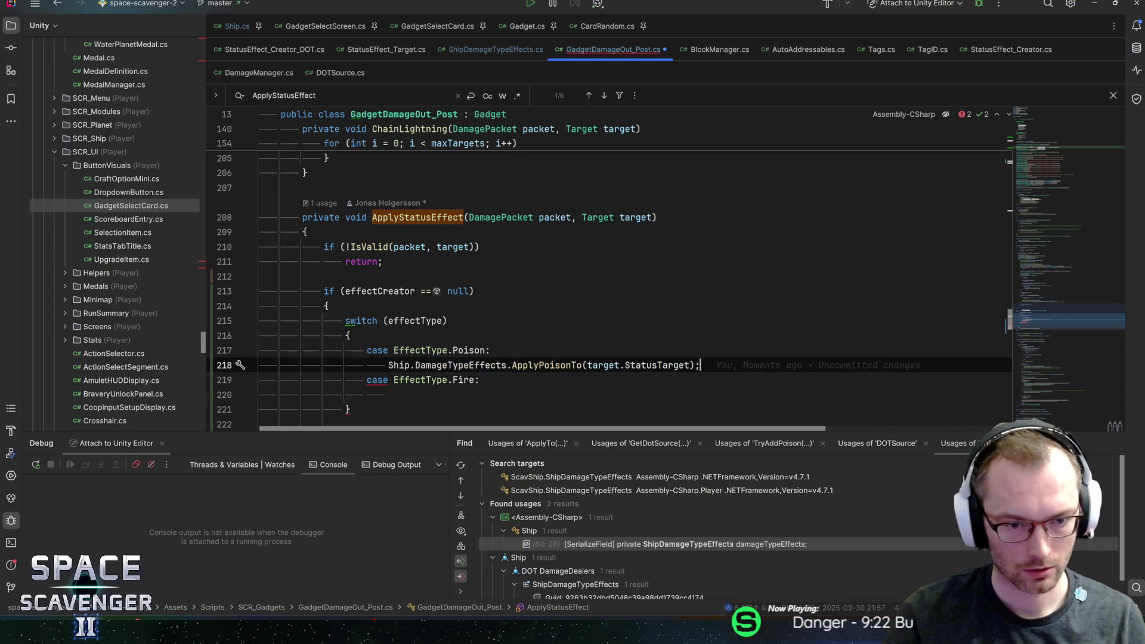
pyautogui.hotkey('ctrl', 'c')
pyautogui.press('Down')
pyautogui.press('Down')
pyautogui.hotkey('ctrl', 'v')
pyautogui.press('Up')
pyautogui.press('Up')
pyautogui.press('Up')
pyautogui.press('End')
pyautogui.press('Return')
pyautogui.write('b')
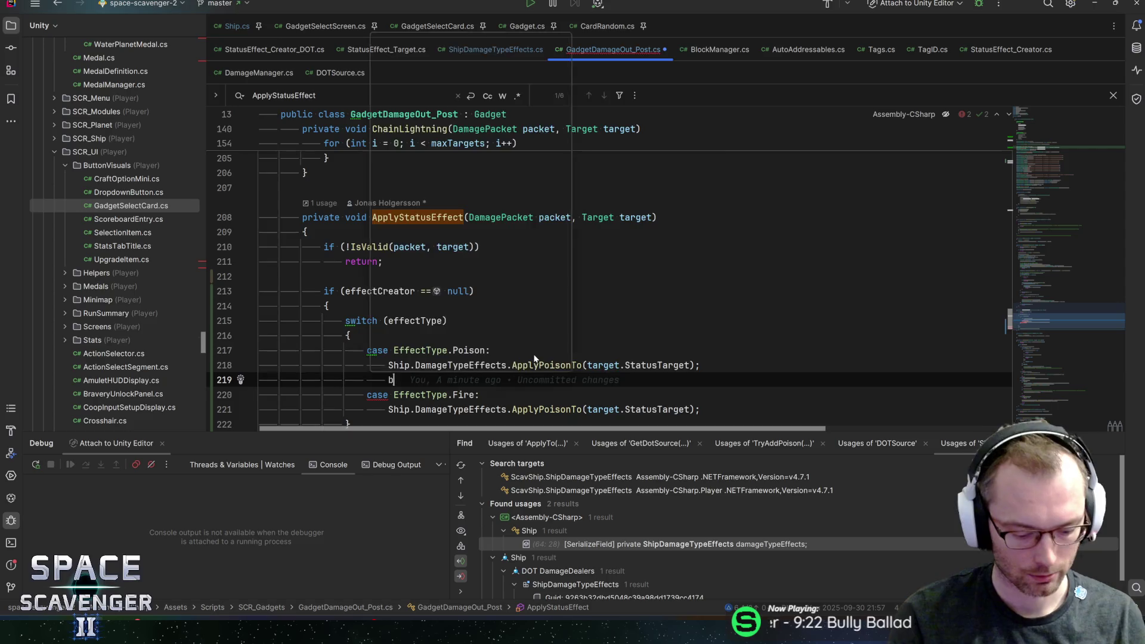
pyautogui.write('r')
pyautogui.press('Return')
pyautogui.press('Down')
pyautogui.press('Down')
pyautogui.press('End')
pyautogui.press('Return')
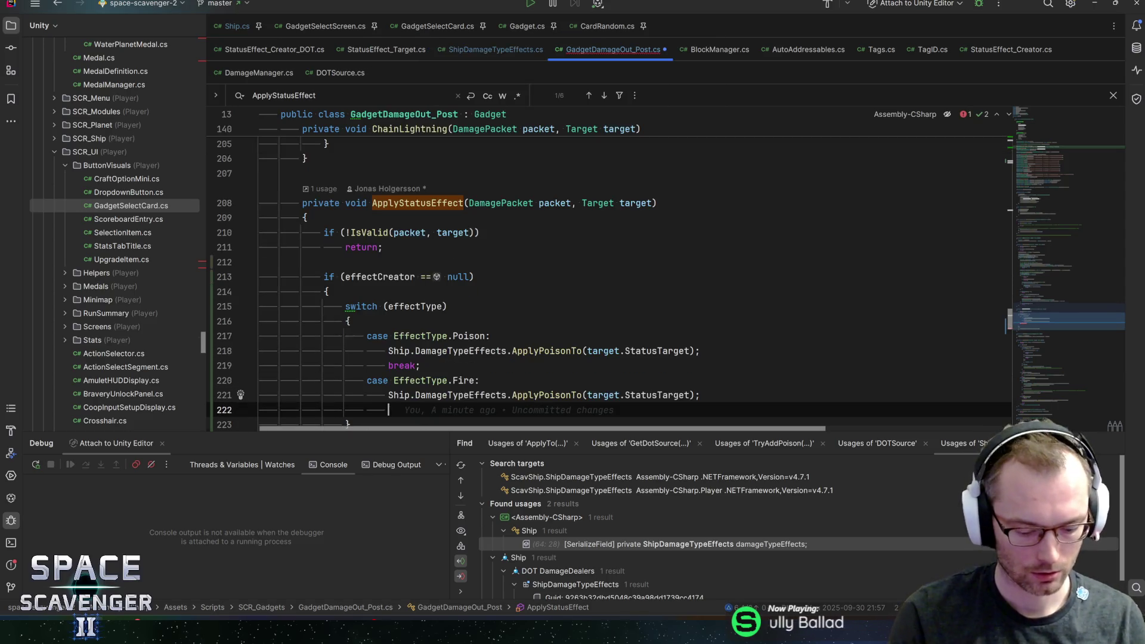
pyautogui.write('break;')
# - Change the Fire case's call from ApplyPoisonTo to ApplyBurnTo
pyautogui.click(511, 395)
pyautogui.doubleClick(525, 395)
pyautogui.write('Apply')
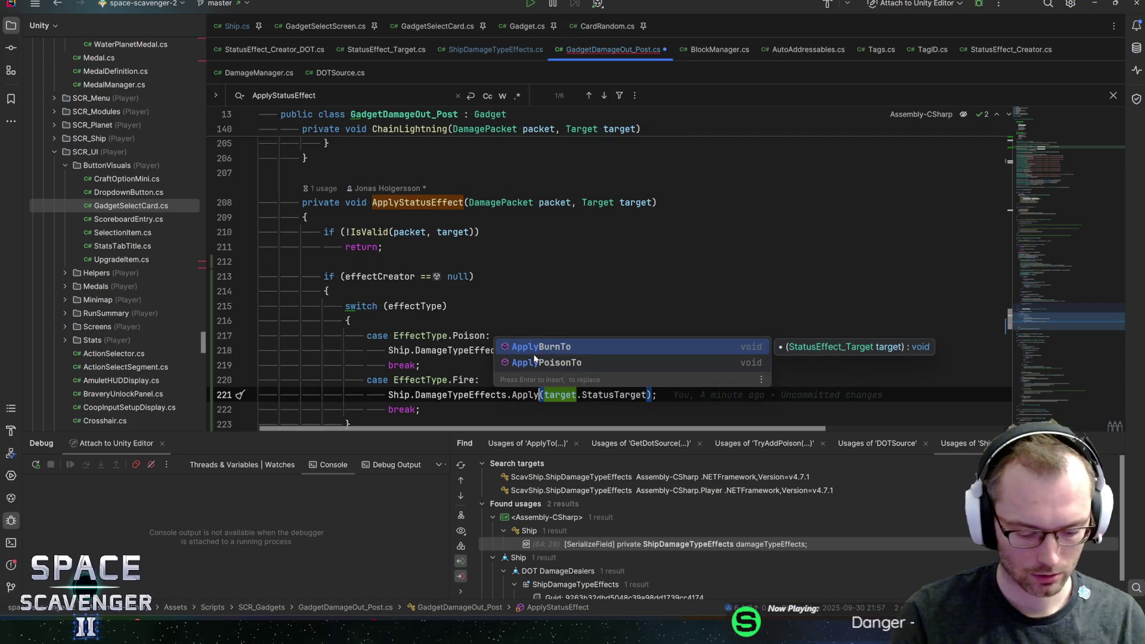
pyautogui.press('Return')
pyautogui.press('End')
# - Start extending the line 210 validity check with '|| target.st'
pyautogui.scroll(-2, 597, 268)
pyautogui.scroll(-2, 608, 274)
pyautogui.scroll(3, 608, 274)
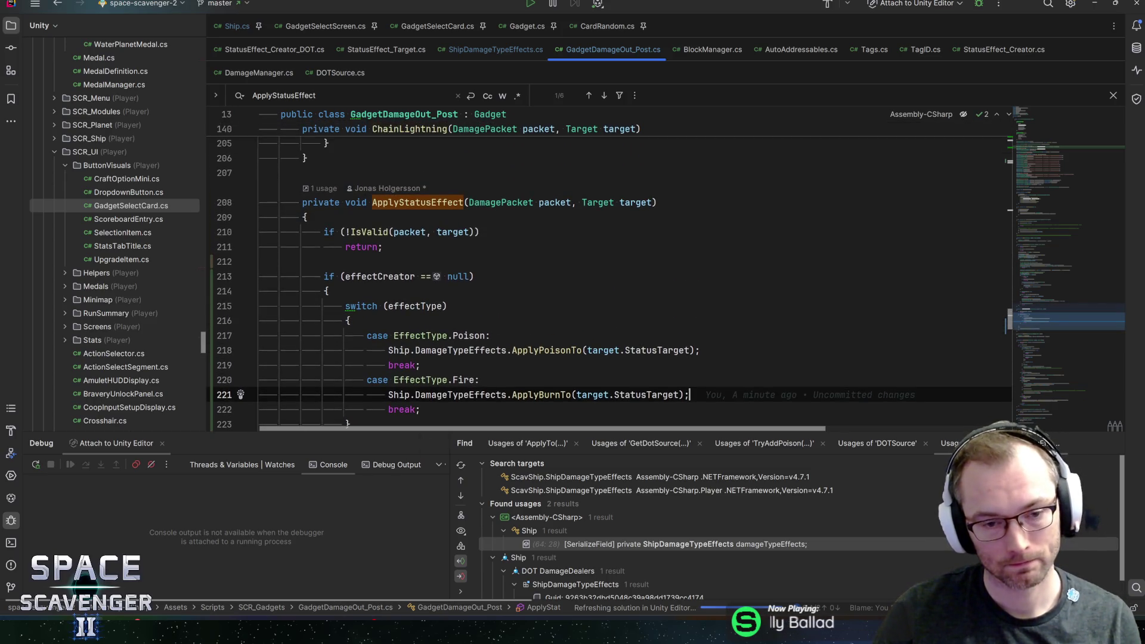
pyautogui.click(476, 232)
pyautogui.write('||')
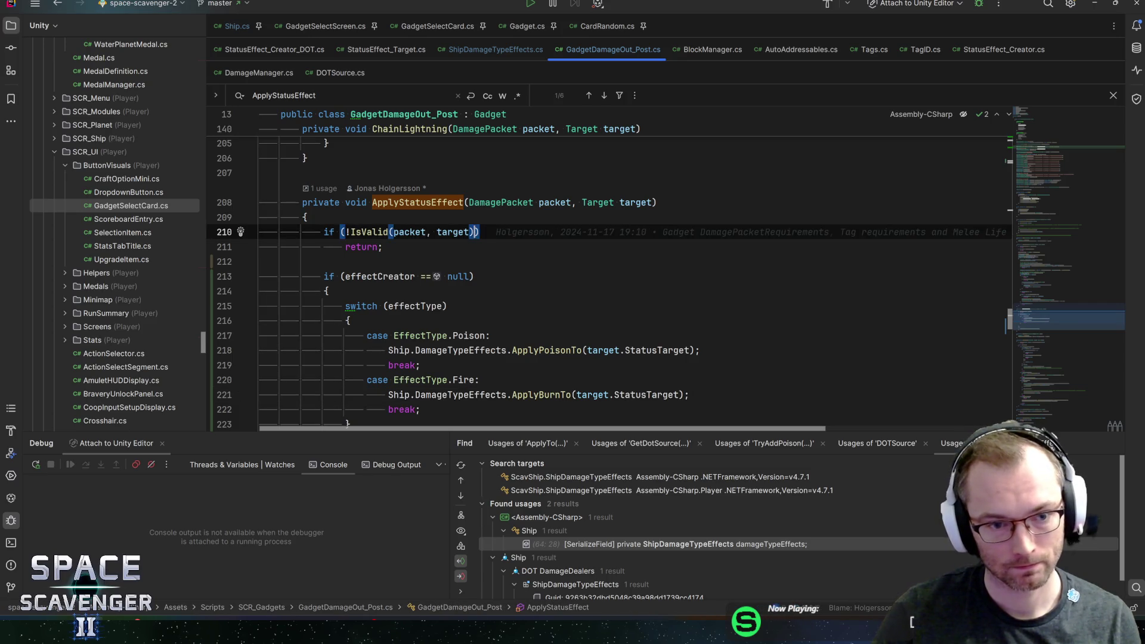
pyautogui.write(' target')
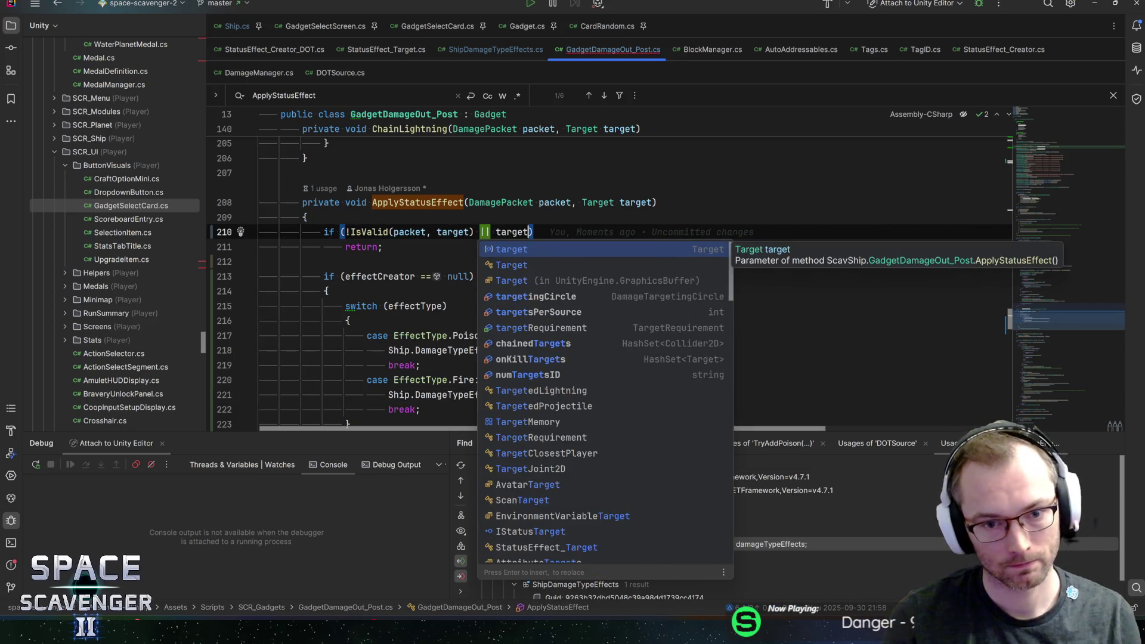
pyautogui.write('.st')
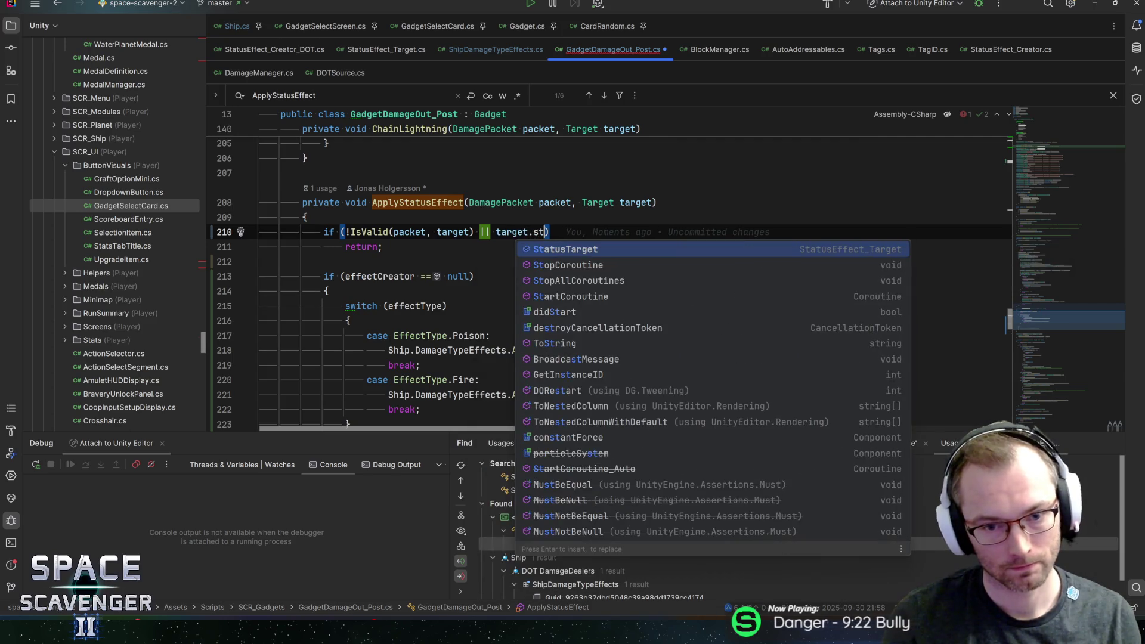
# - Finish the guard as '|| target.StatusTarget != null', save, and switch to Unity
pyautogui.press('Return')
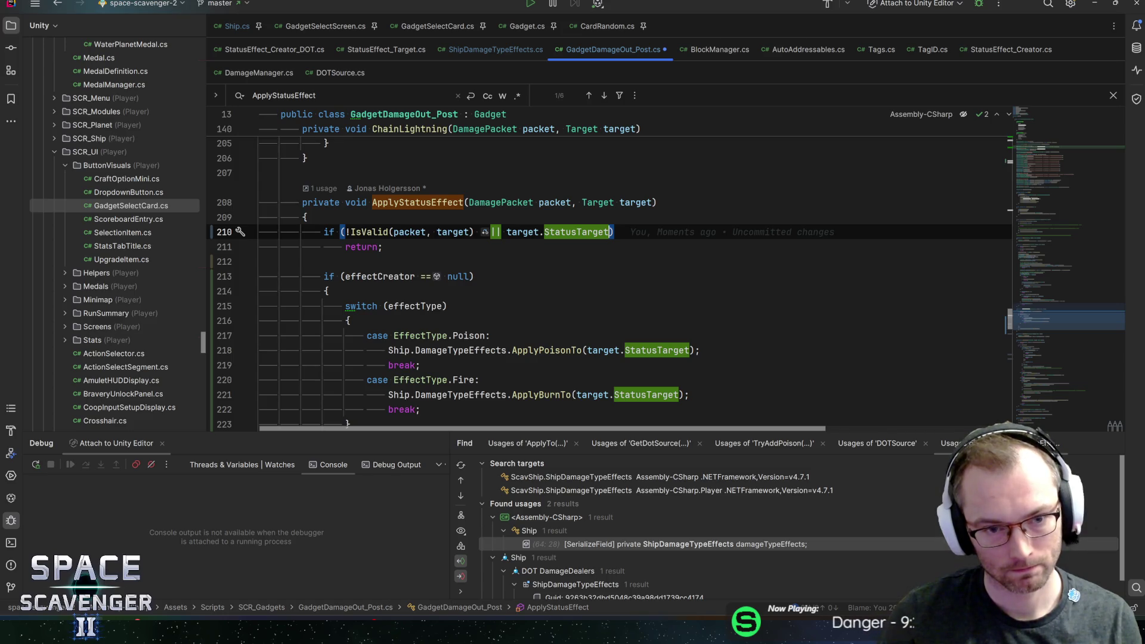
pyautogui.write('!= null')
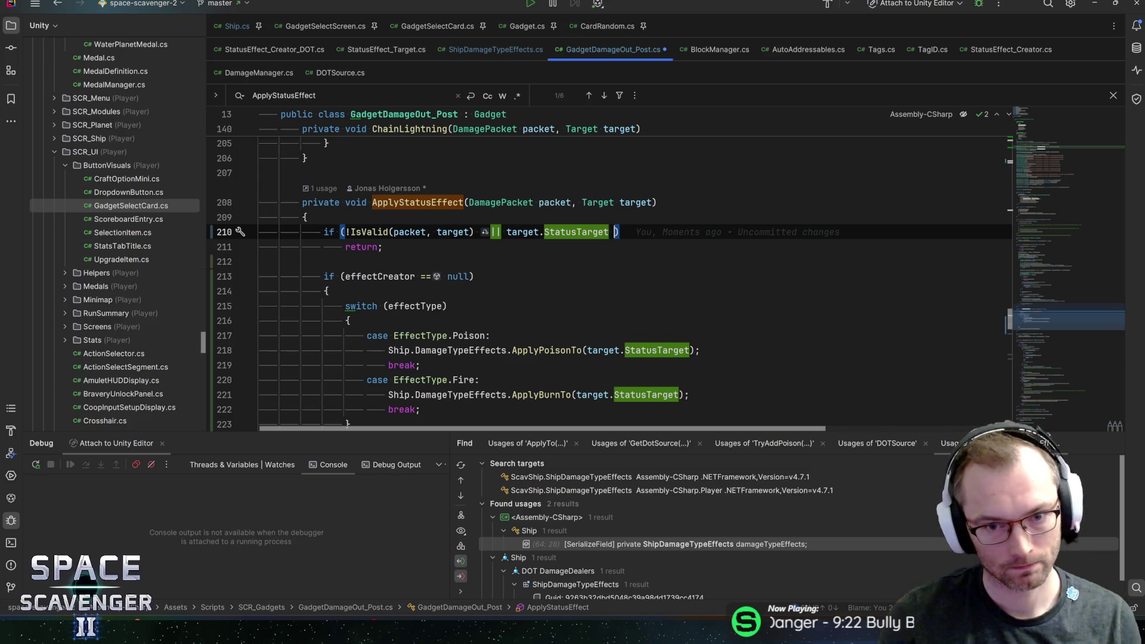
pyautogui.press('Escape')
pyautogui.hotkey('ctrl', 's')
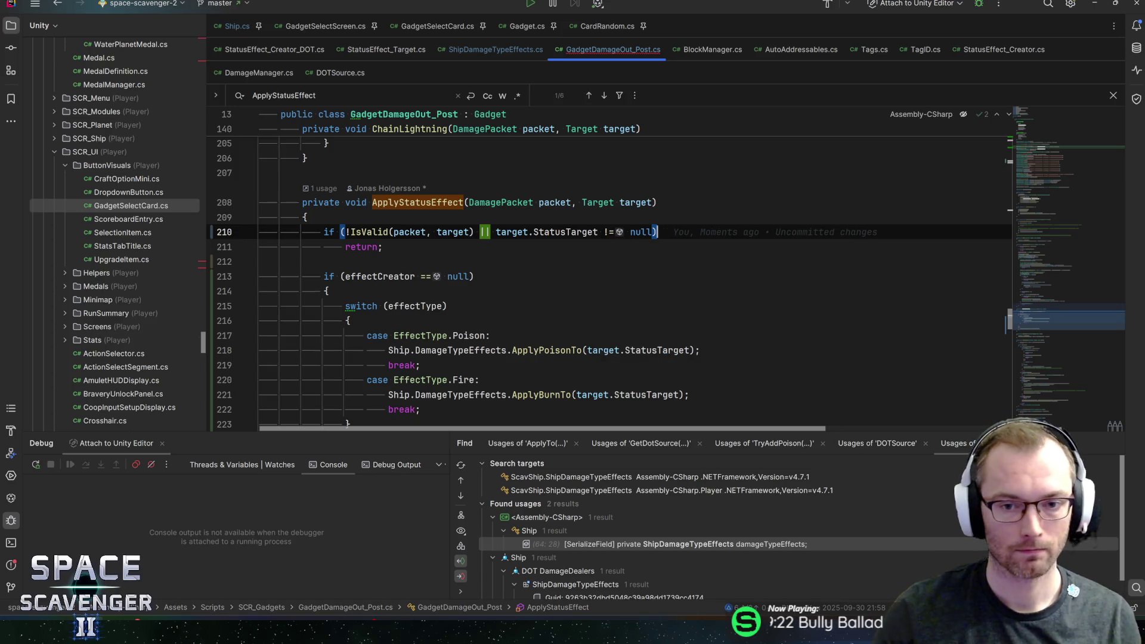
pyautogui.hotkey('alt', 'Tab')
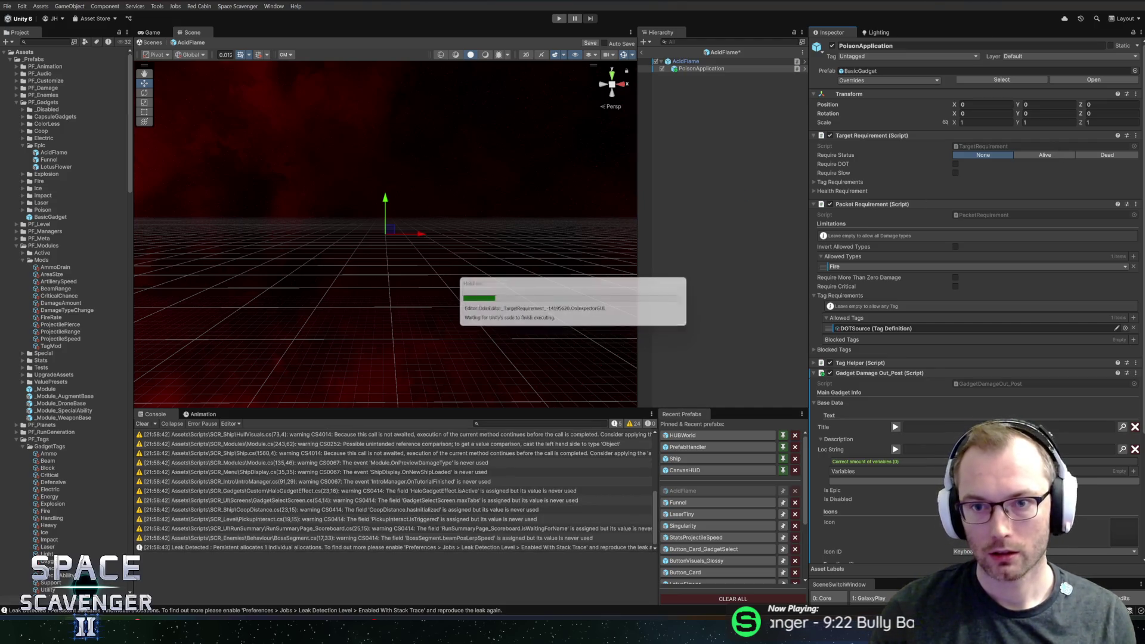
# - Require the target to be Alive, save the prefab, and check its tag requirements
pyautogui.click(1049, 156)
pyautogui.hotkey('ctrl', 's')
pyautogui.click(842, 183)
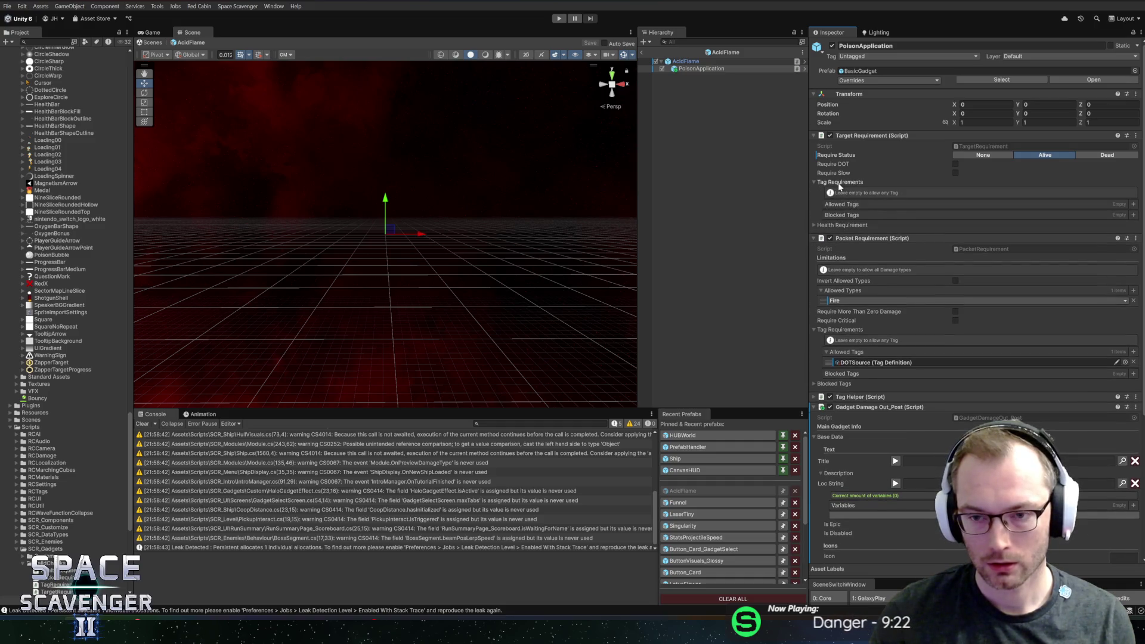
pyautogui.click(839, 184)
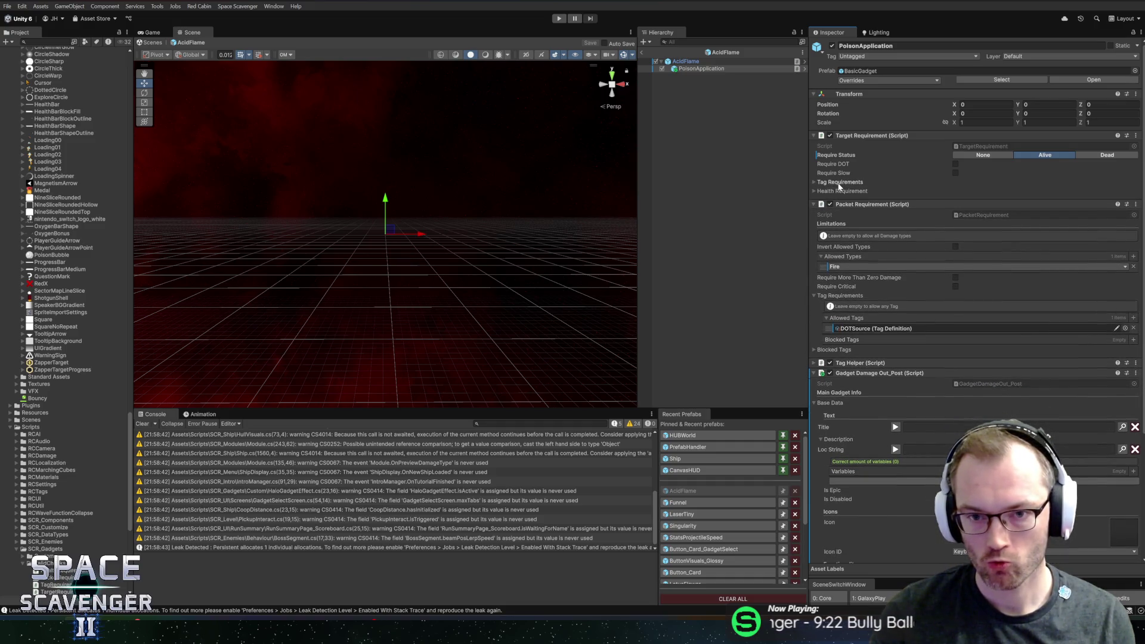
pyautogui.scroll(-5, 905, 363)
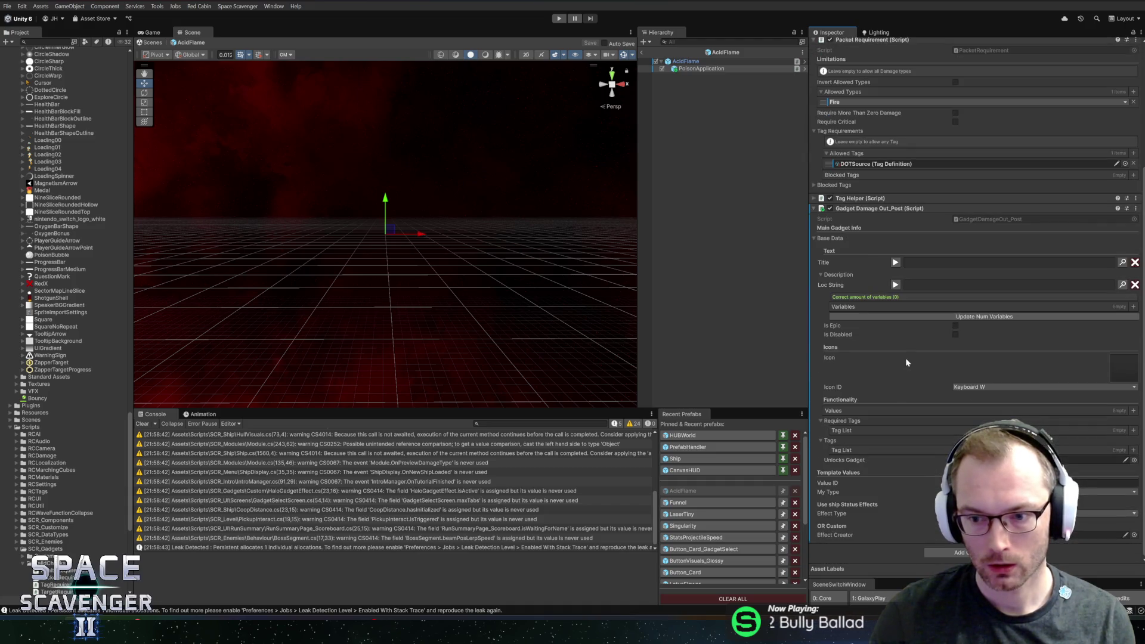
# - Add DOTSource to the AcidFlame gadget's packet requirement Allowed Tags
pyautogui.click(749, 62)
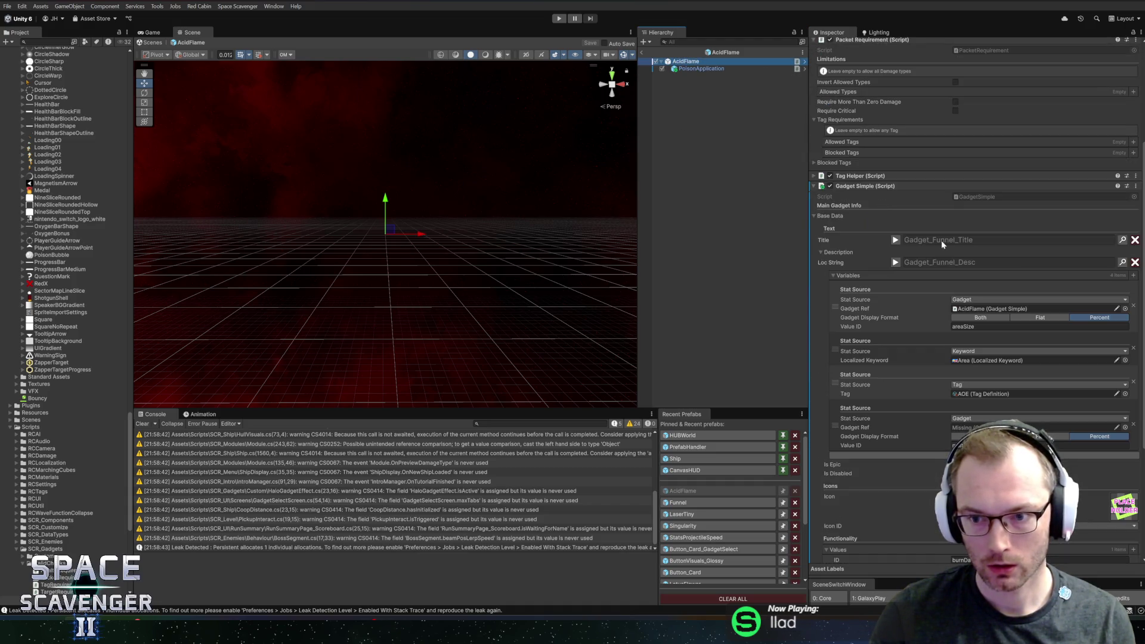
pyautogui.scroll(5, 925, 231)
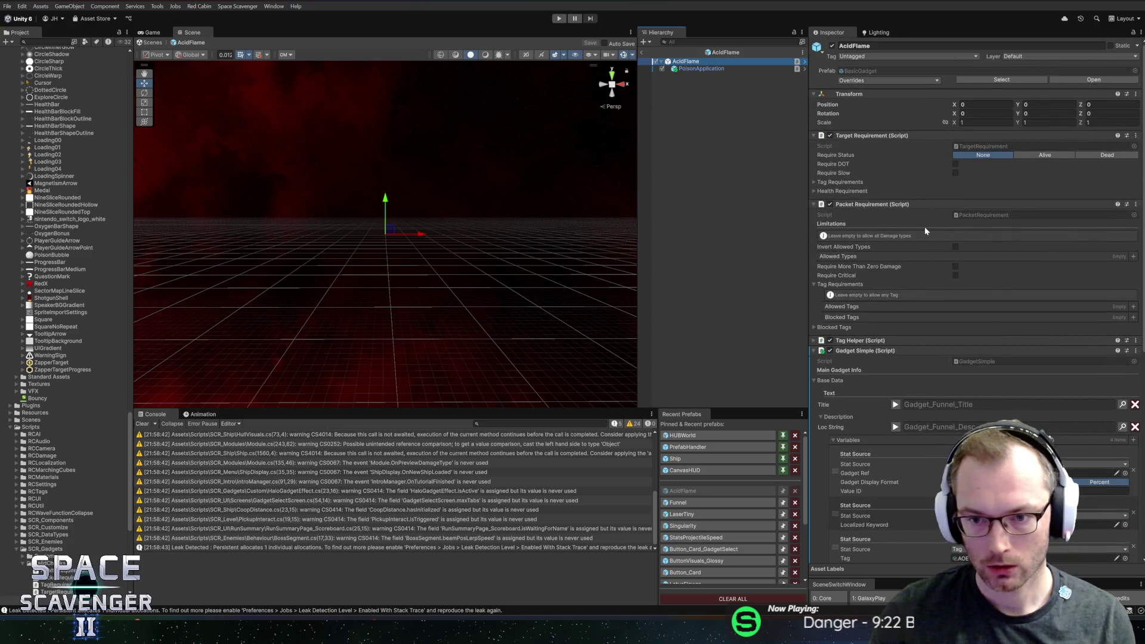
pyautogui.scroll(-5, 920, 230)
pyautogui.scroll(5, 929, 234)
pyautogui.scroll(-11, 934, 244)
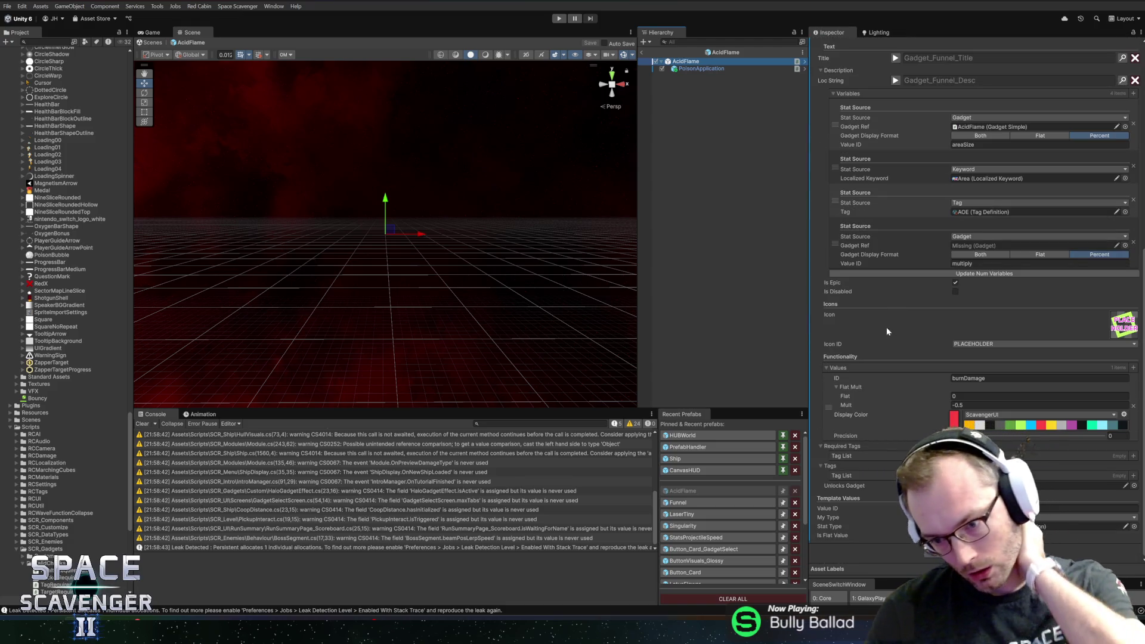
pyautogui.scroll(11, 890, 370)
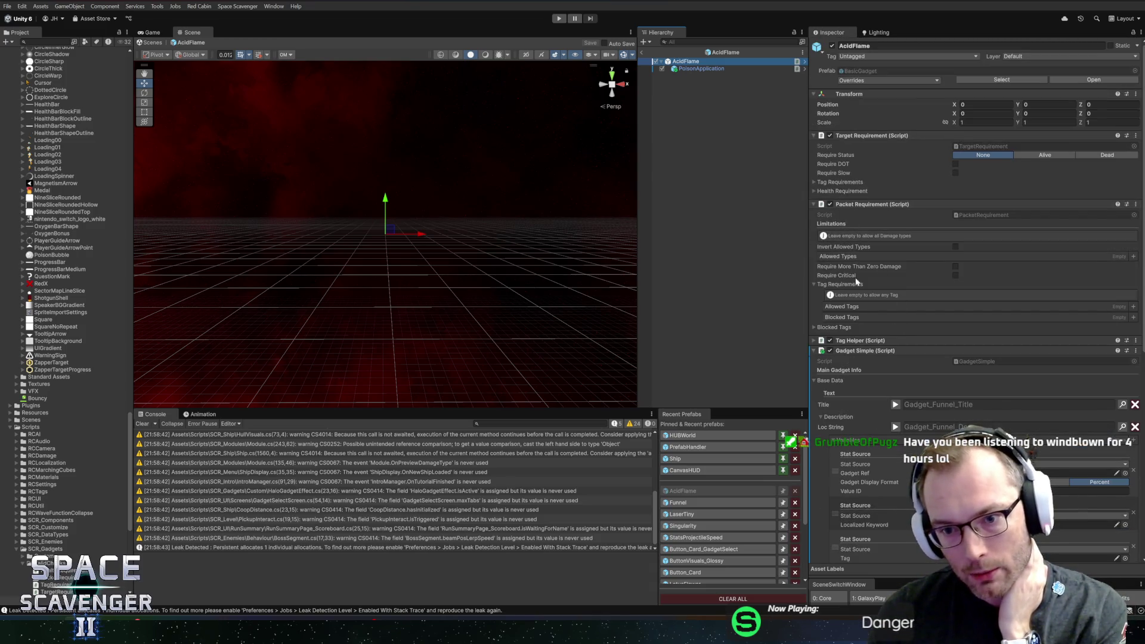
pyautogui.click(1133, 308)
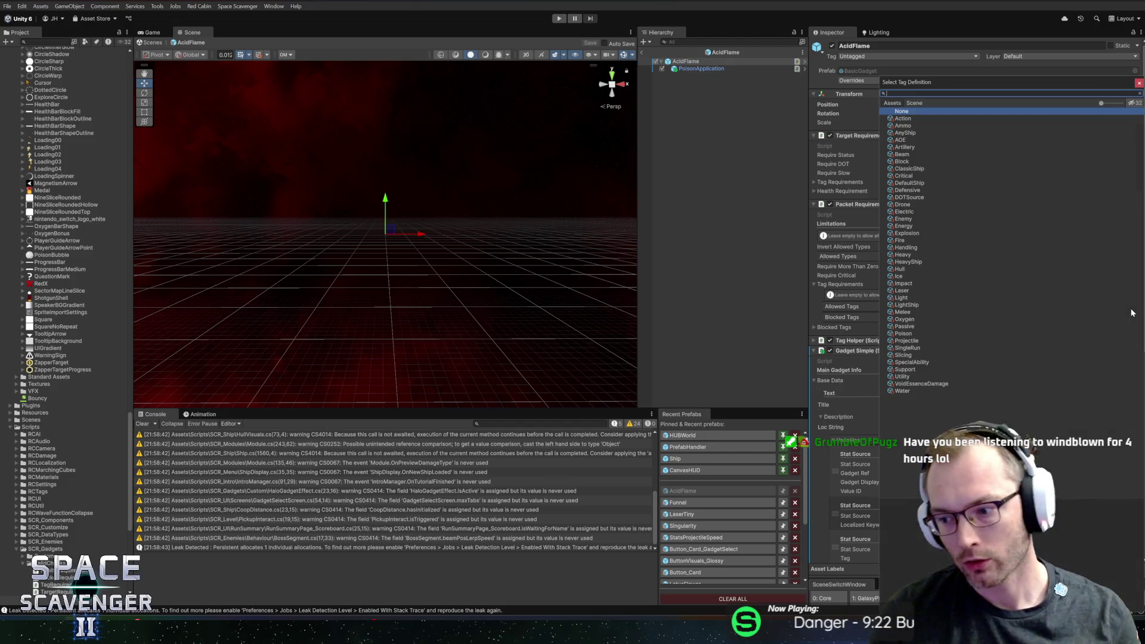
pyautogui.write('dot')
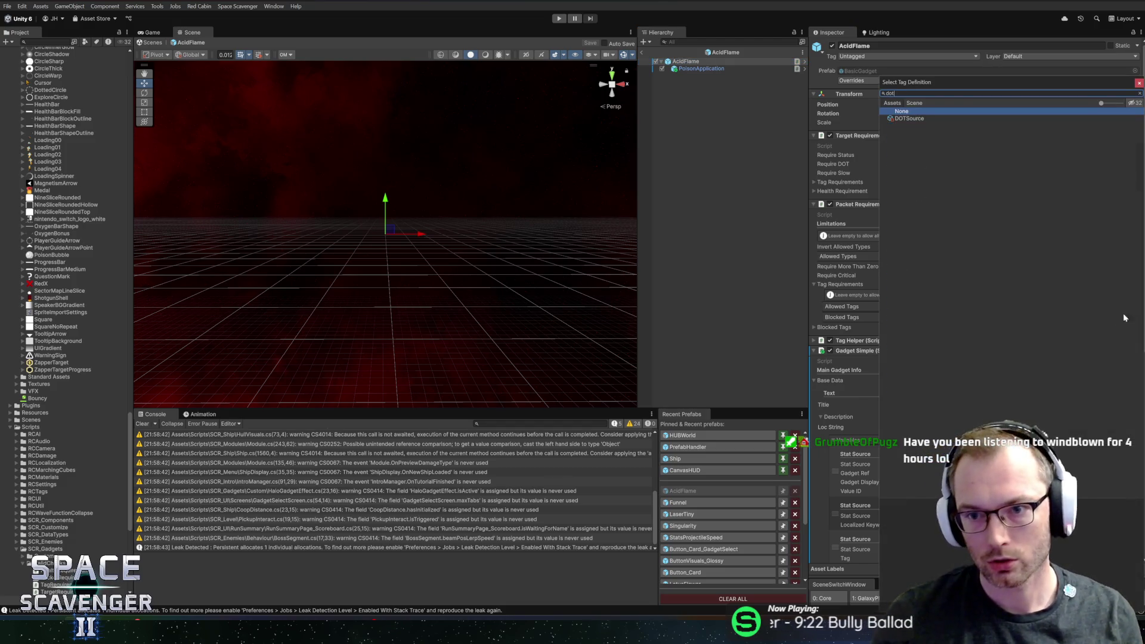
pyautogui.doubleClick(909, 118)
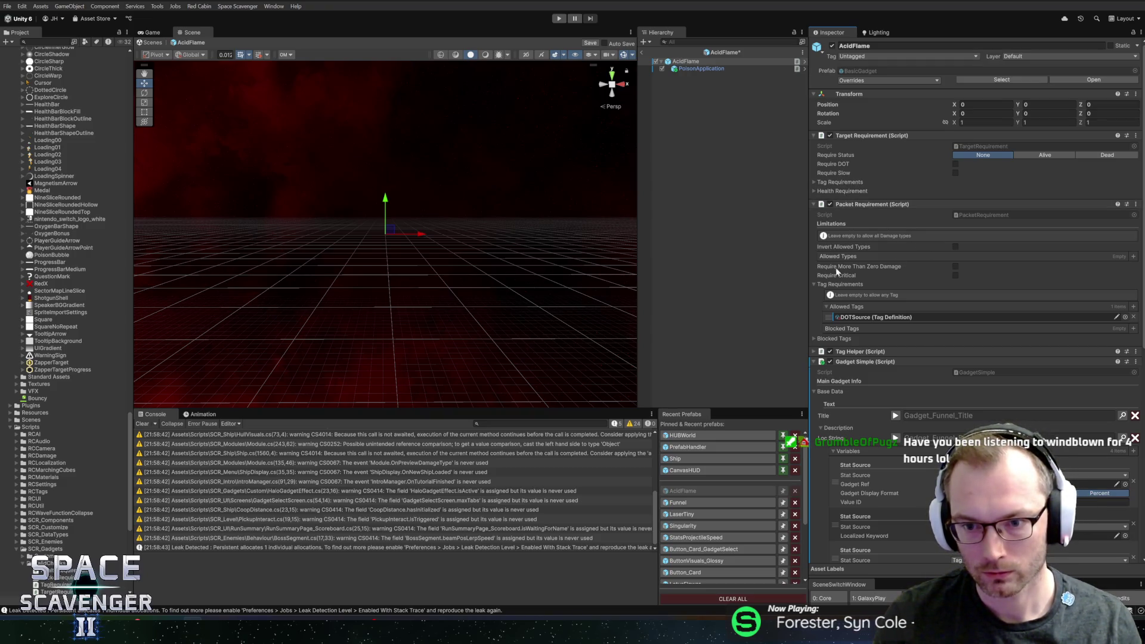
# - Add Fire as an allowed damage type, then remove it and the DOTSource tag again
pyautogui.click(1133, 257)
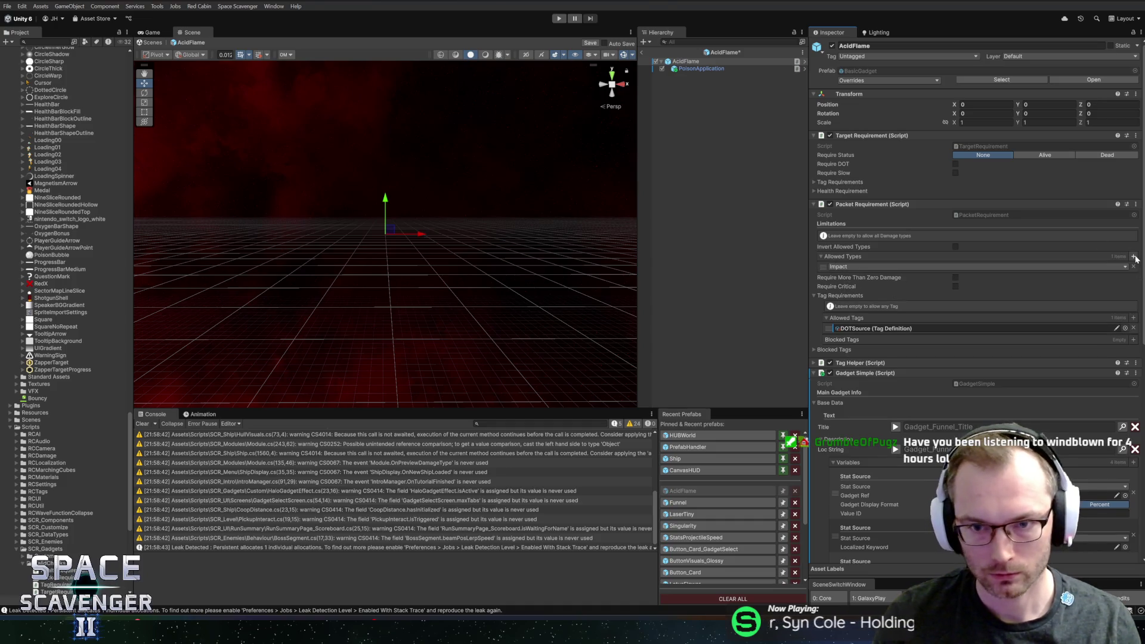
pyautogui.click(858, 266)
pyautogui.click(852, 284)
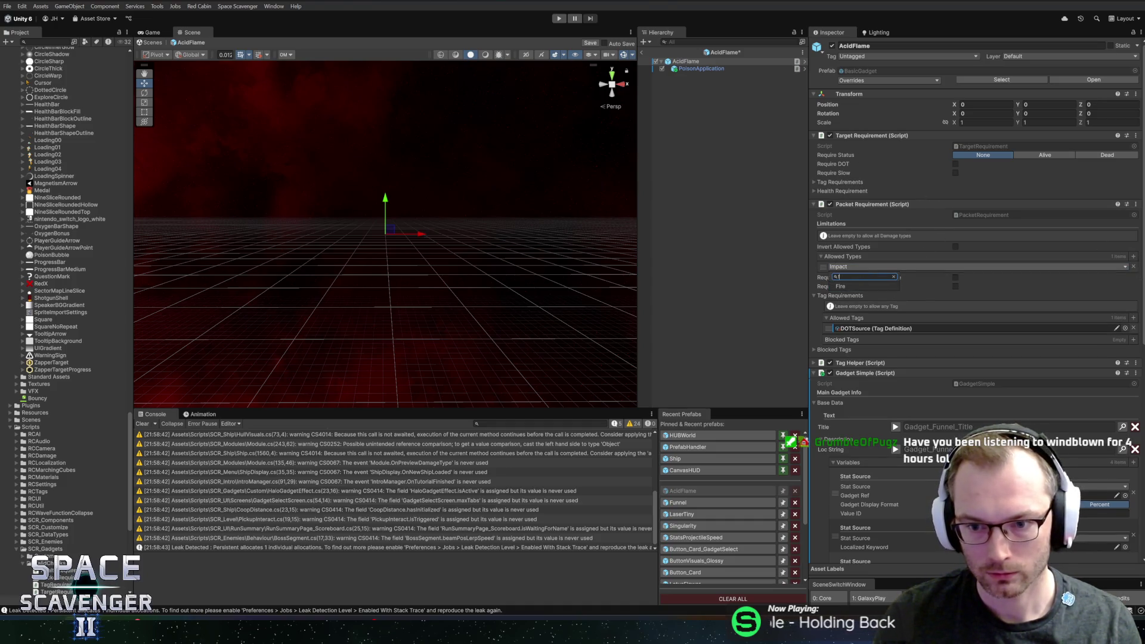
pyautogui.scroll(-10, 888, 331)
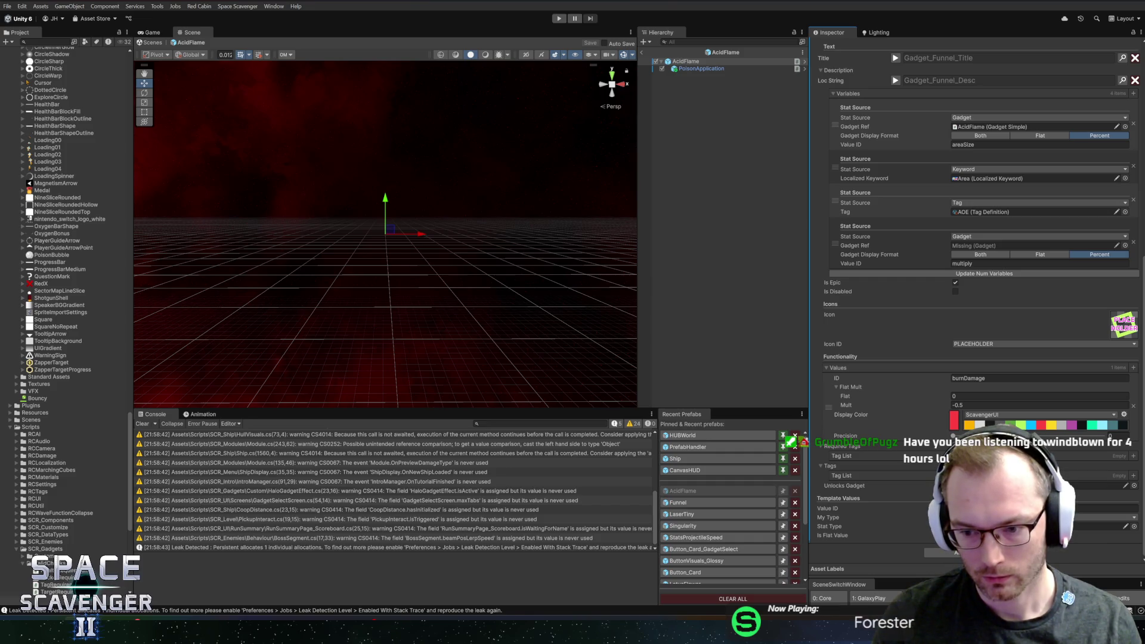
pyautogui.scroll(10, 939, 382)
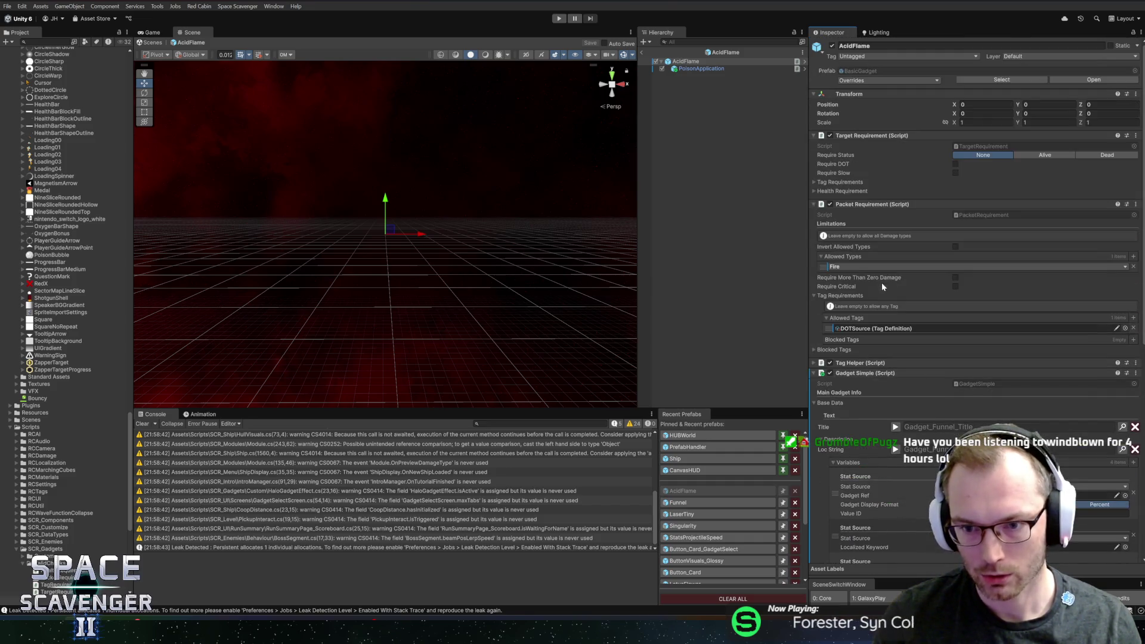
pyautogui.click(1134, 329)
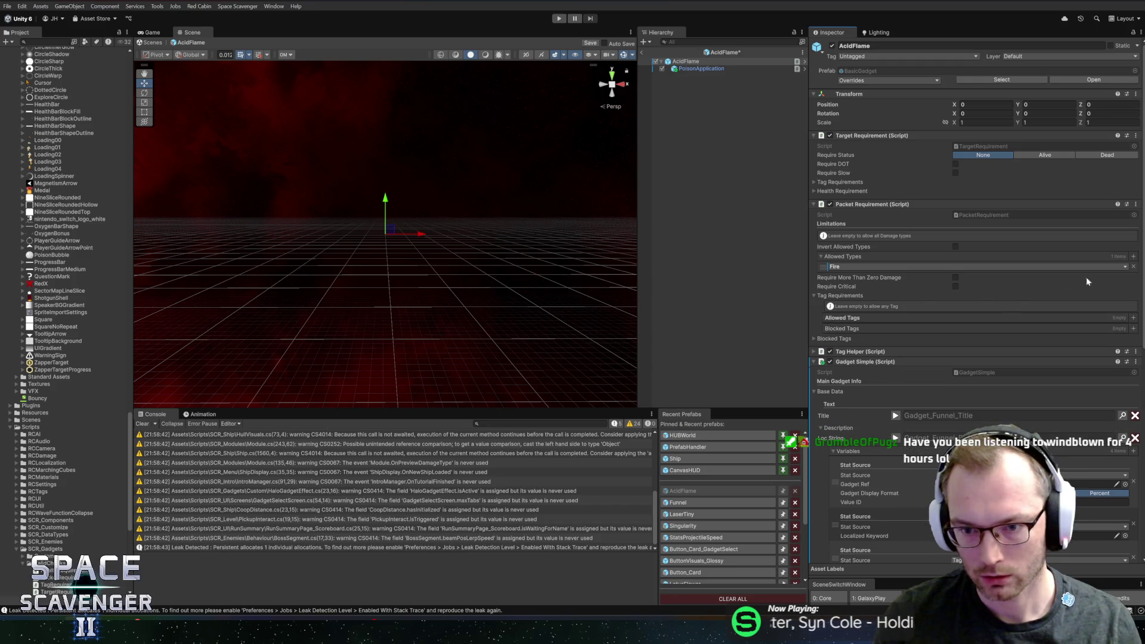
pyautogui.click(1134, 268)
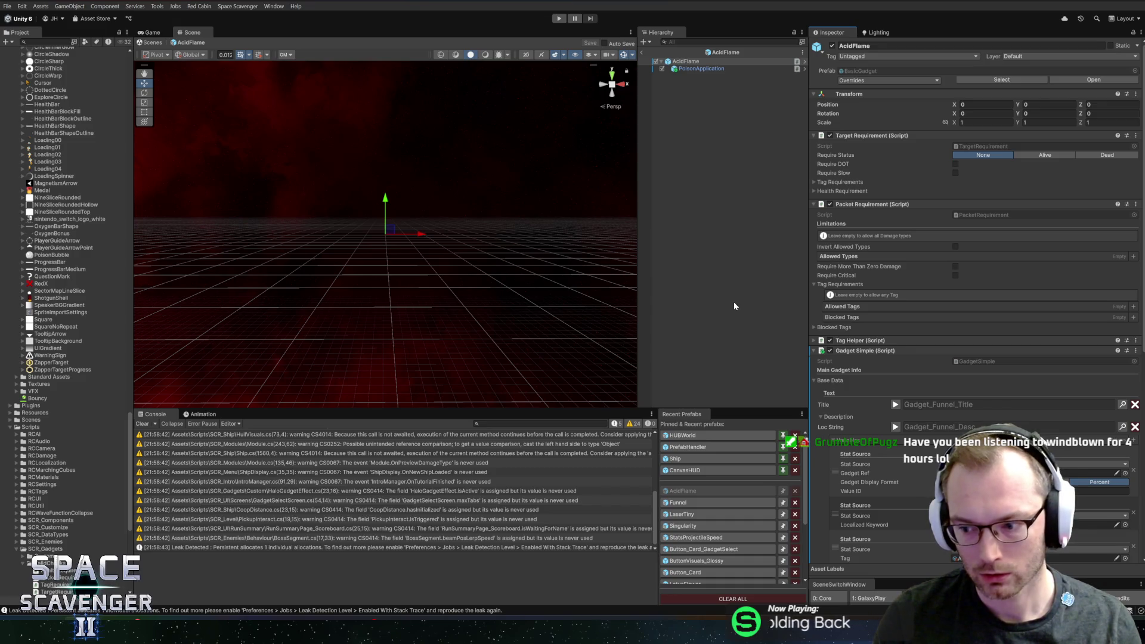
# - Apply the prefab option on Allowed Types, review PoisonApplication and AcidFlame, then start Play mode
pyautogui.rightClick(838, 260)
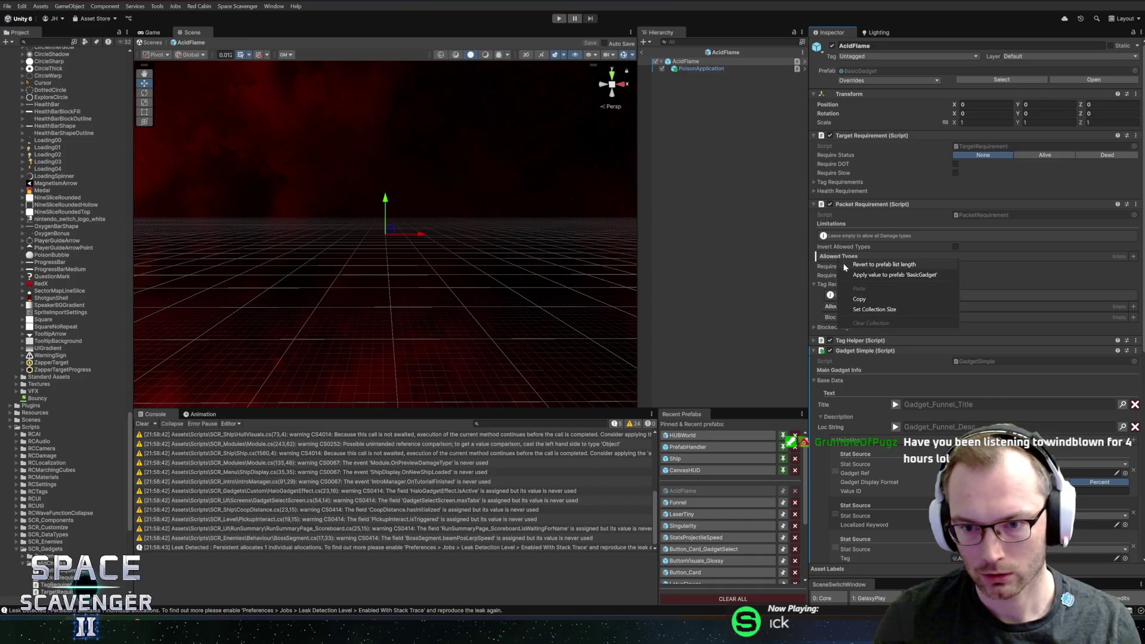
pyautogui.click(845, 266)
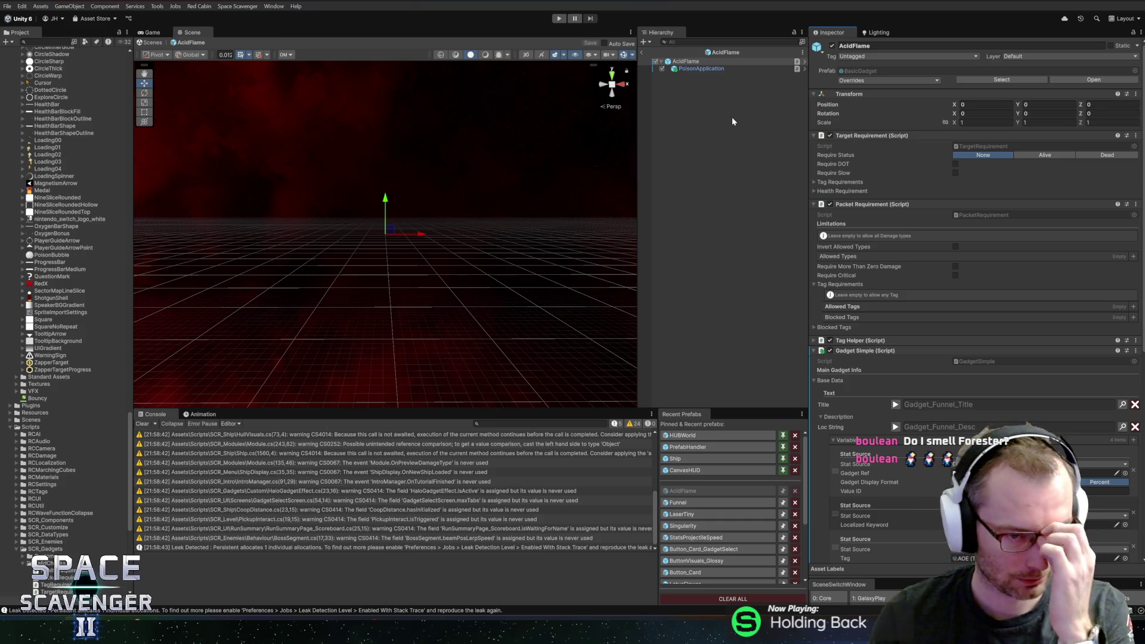
pyautogui.click(692, 69)
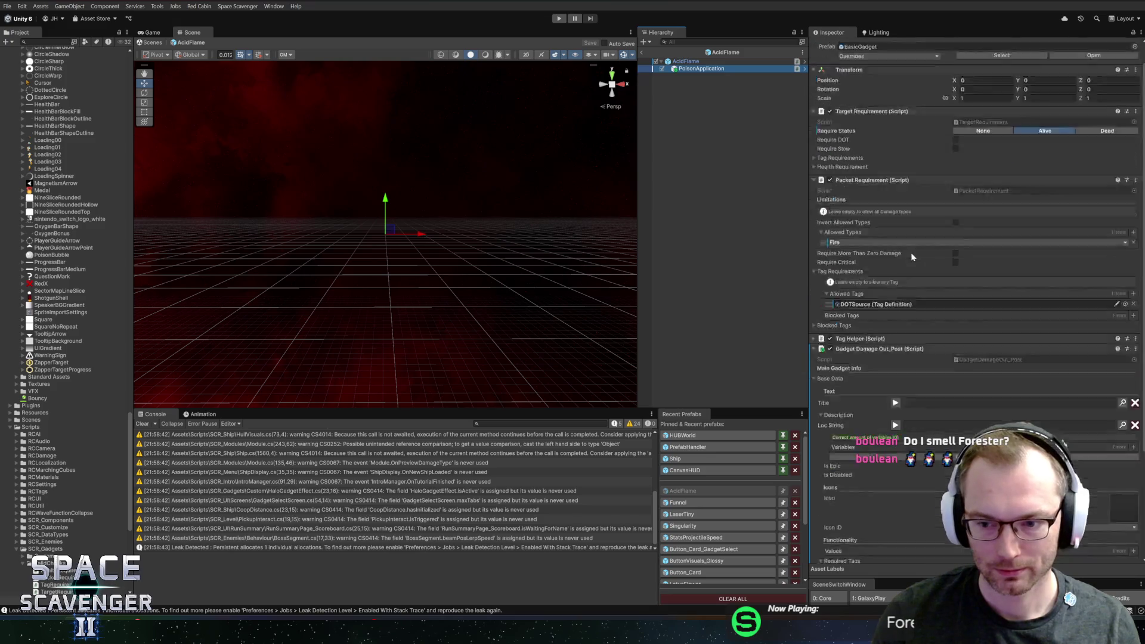
pyautogui.press('Up')
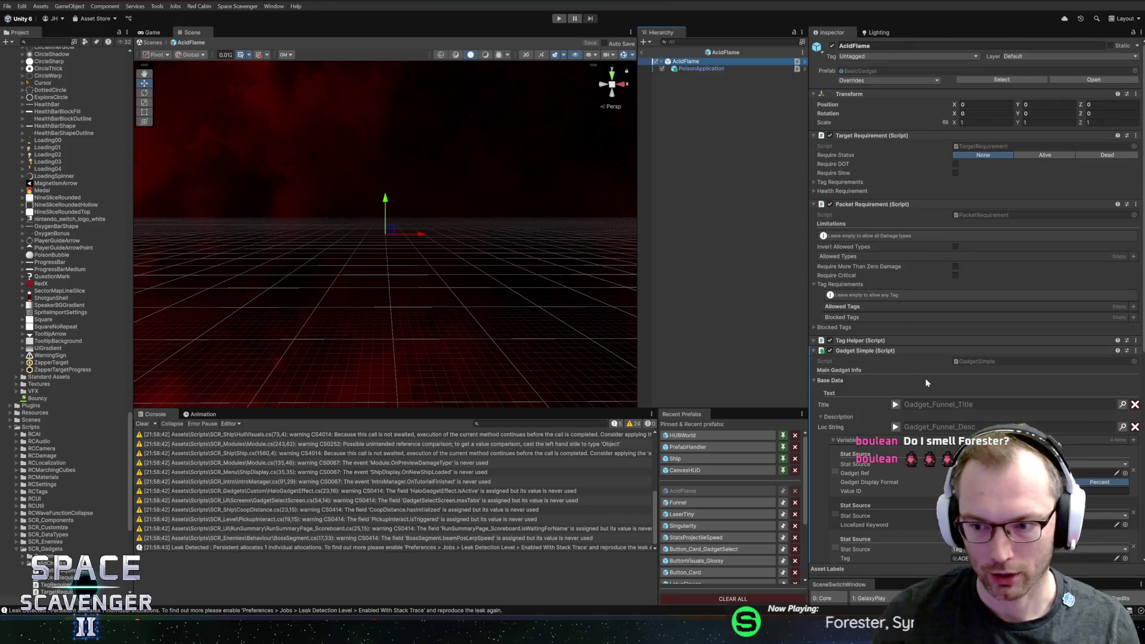
pyautogui.scroll(-6, 927, 378)
pyautogui.scroll(-3, 916, 376)
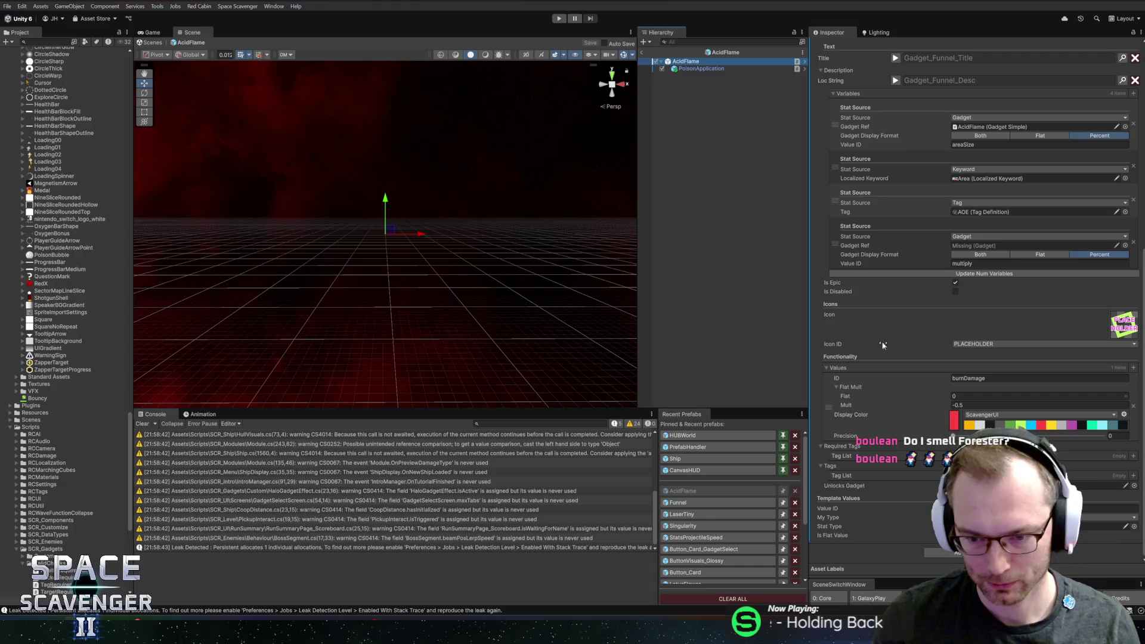
pyautogui.click(558, 19)
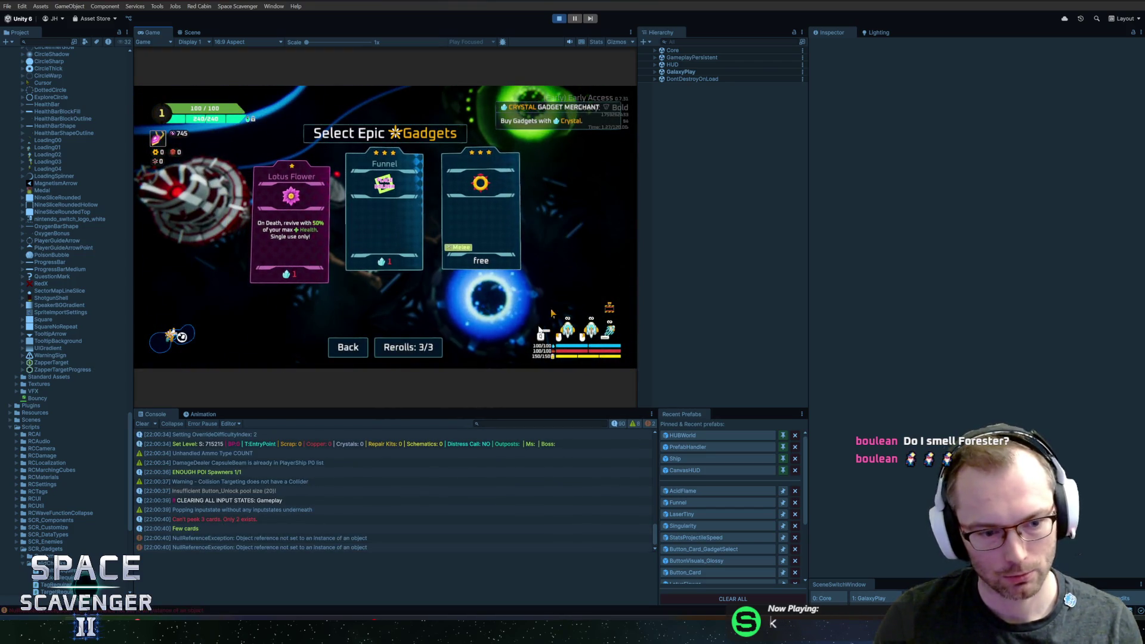
# - Inspect the NullReferenceException, stop Play mode, and reopen the AcidFlame prefab from Recent Prefabs
pyautogui.click(259, 540)
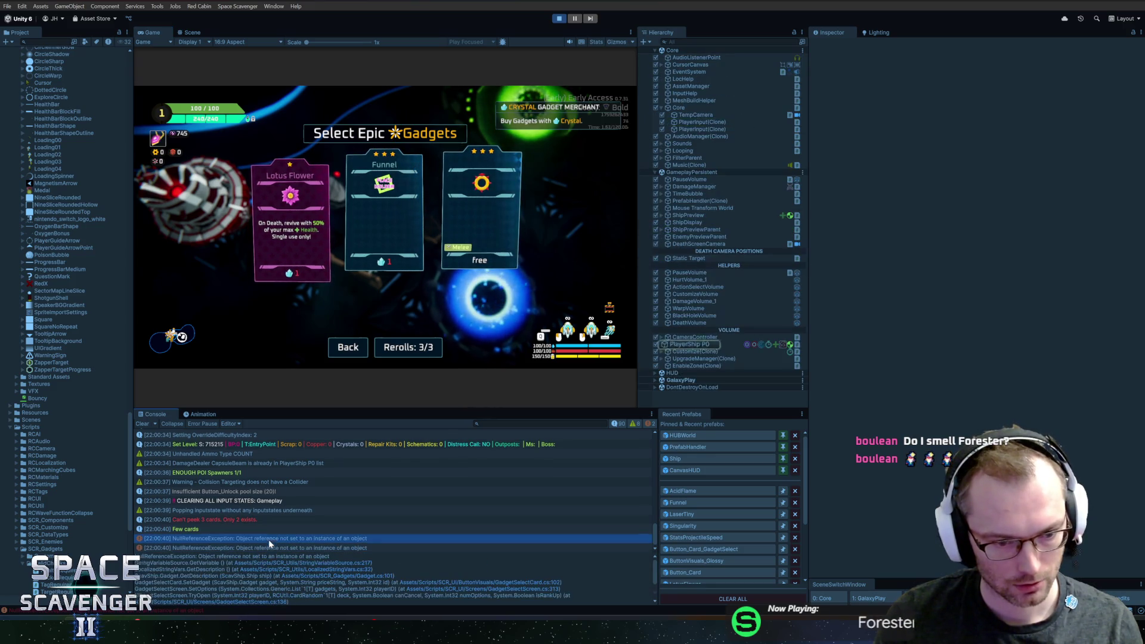
pyautogui.hotkey('ctrl', 'p')
pyautogui.click(683, 491)
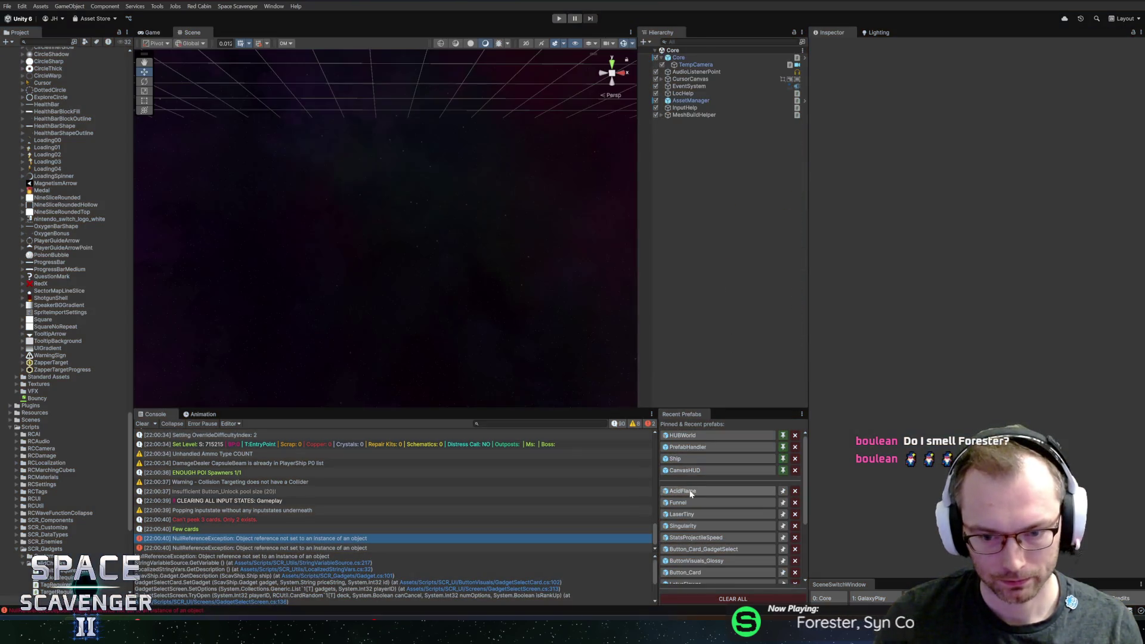
pyautogui.scroll(-5, 922, 275)
pyautogui.scroll(-2, 923, 276)
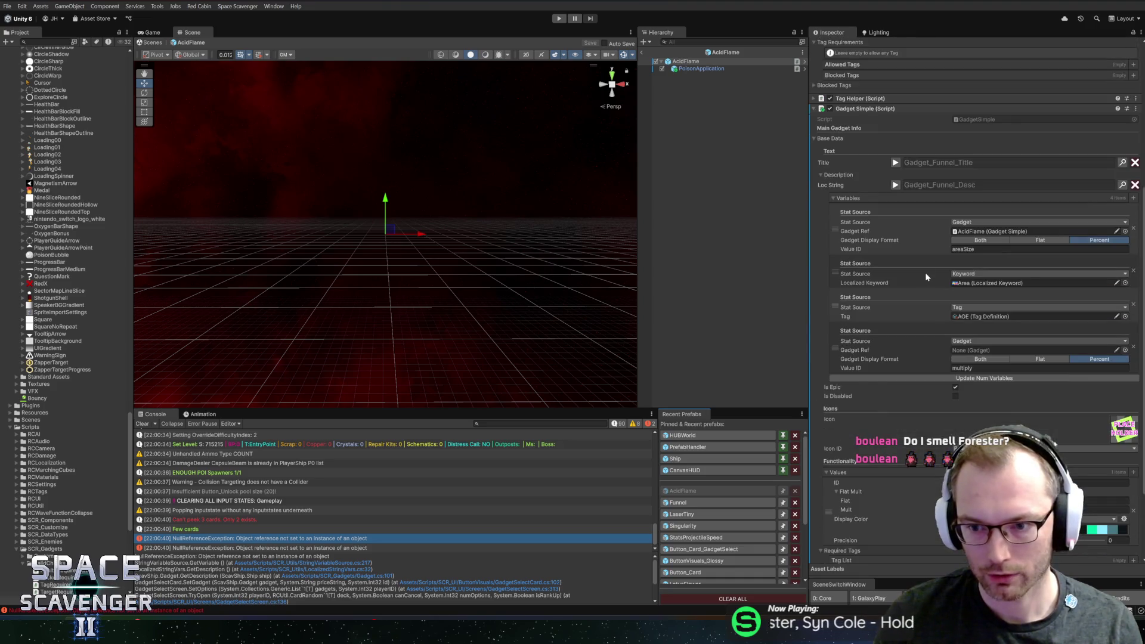
# - Create the title entry Gadget_AcidFlame_Title = 'Acid Flame', then reopen the lookup for the description
pyautogui.click(1123, 187)
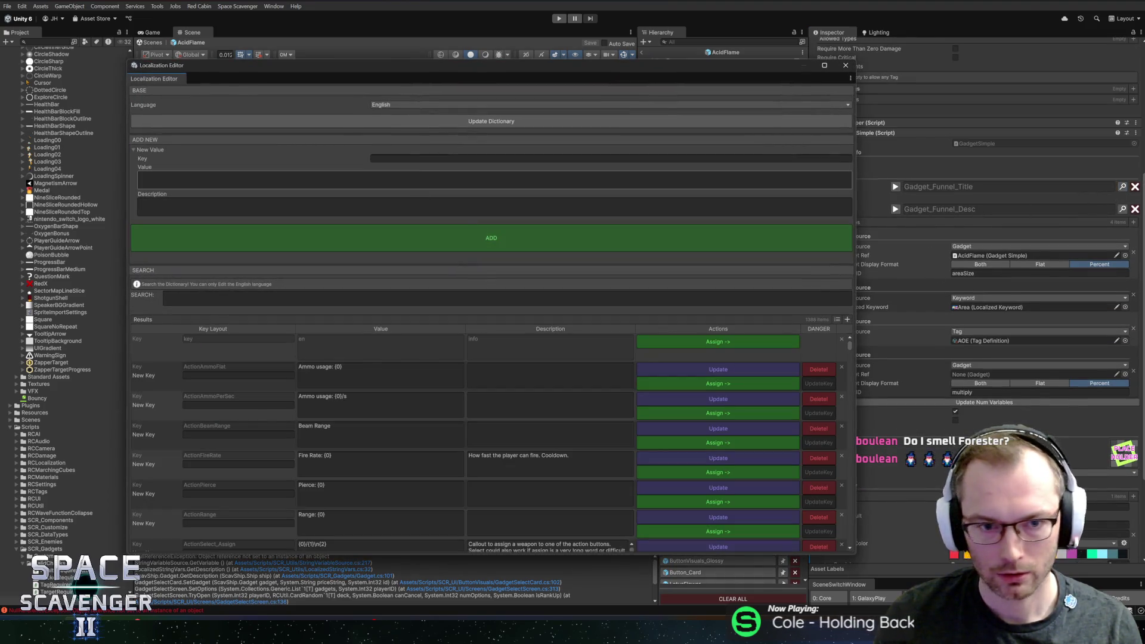
pyautogui.write('G')
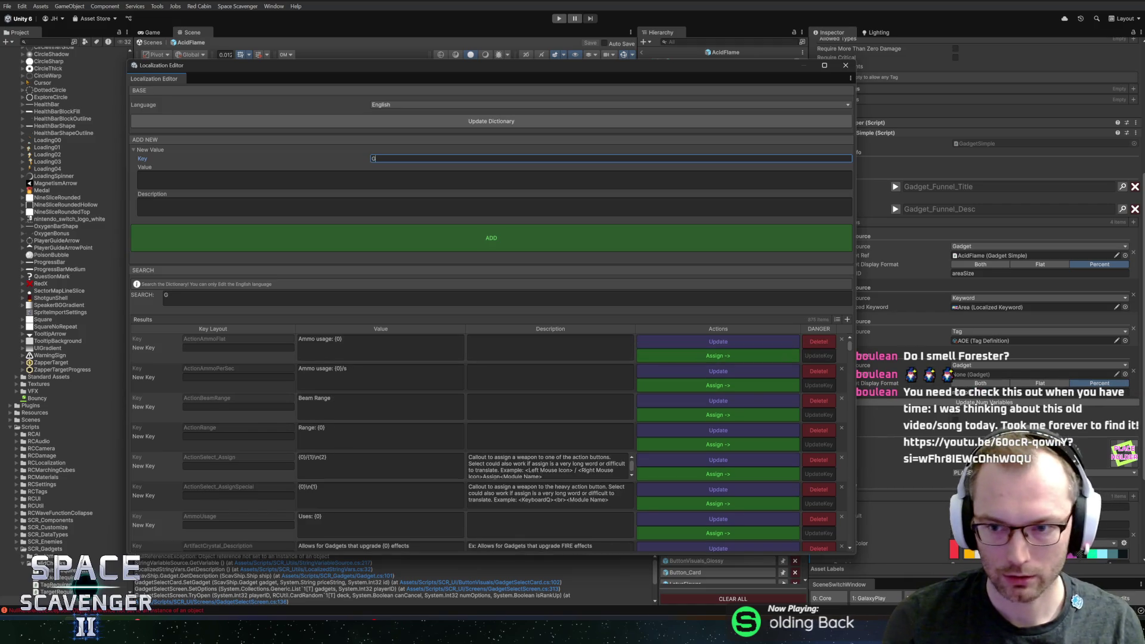
pyautogui.write('adget_')
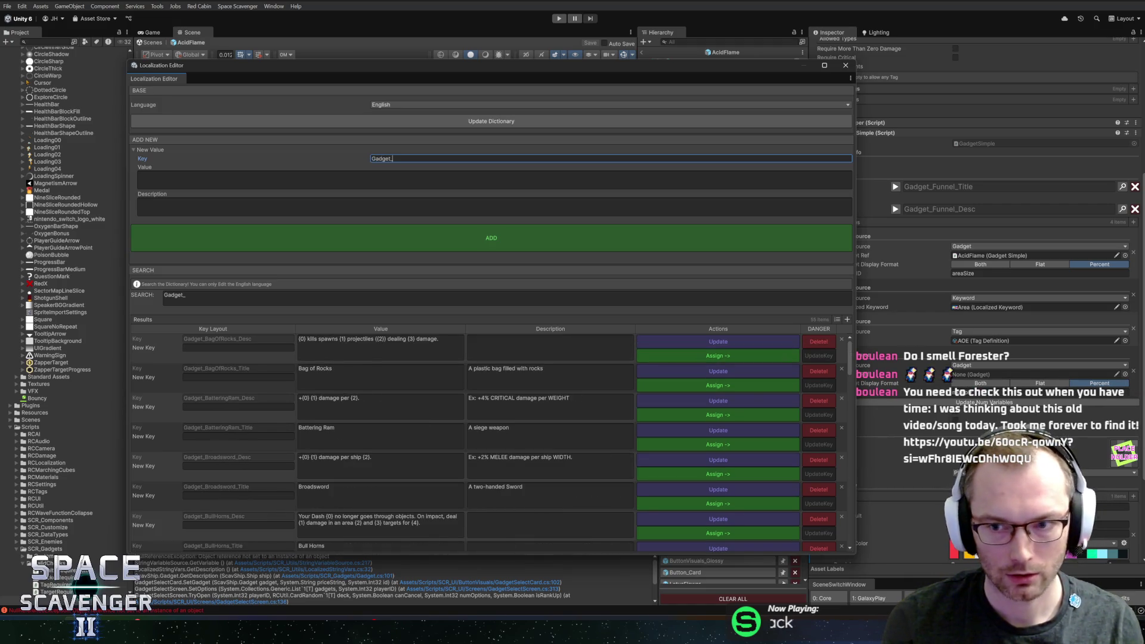
pyautogui.write('AcidFlame_Title')
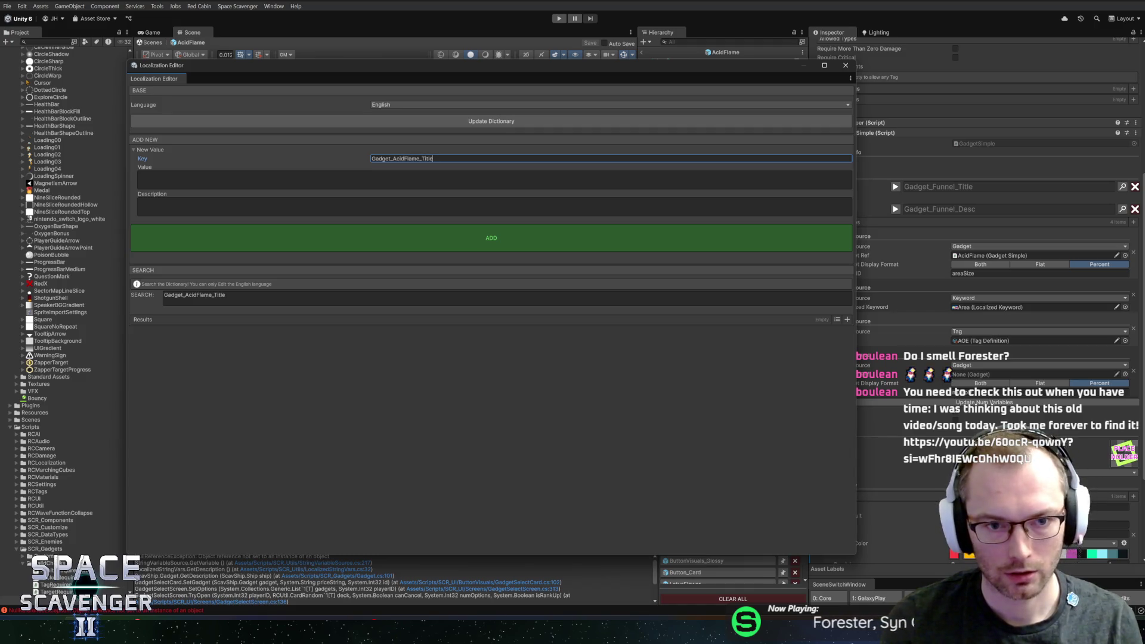
pyautogui.hotkey('ctrl', 'a')
pyautogui.press('Tab')
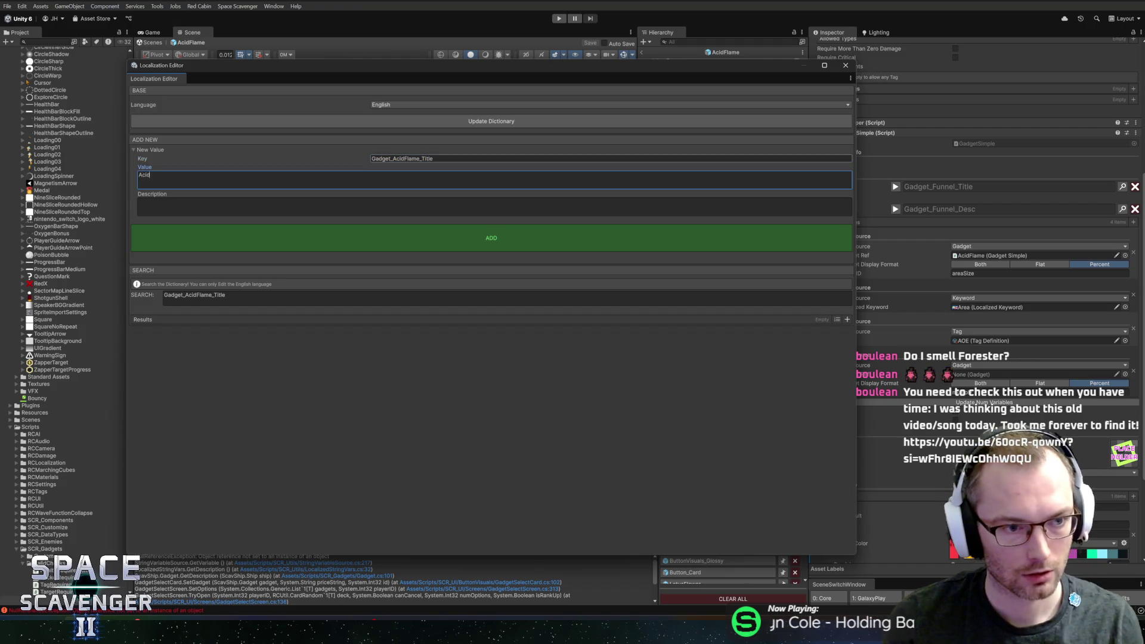
pyautogui.write(' Flame')
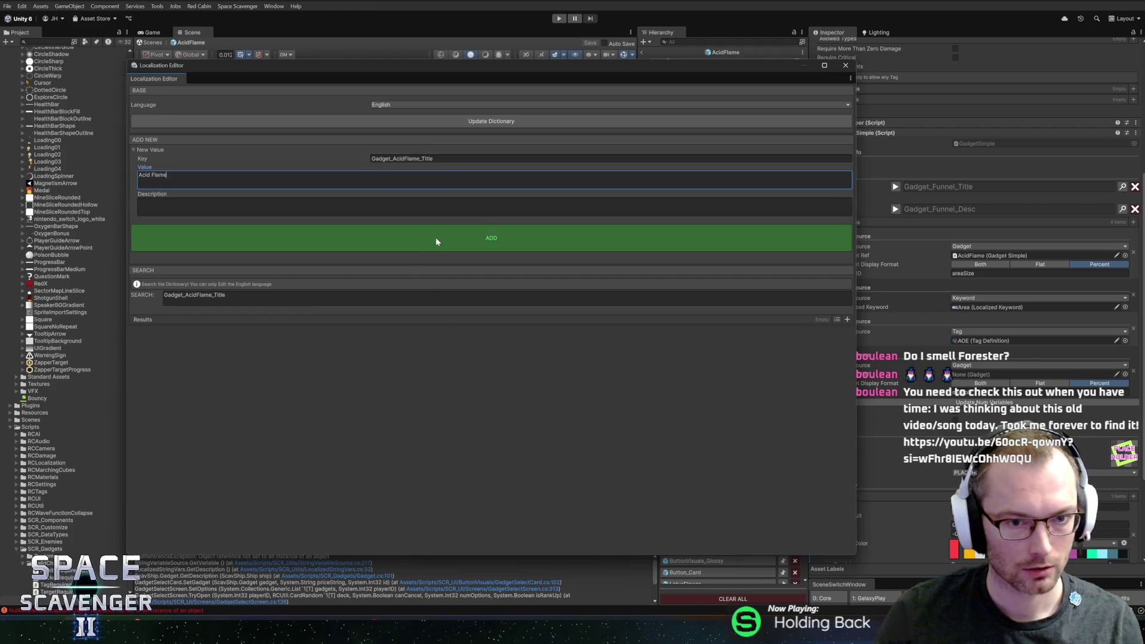
pyautogui.click(435, 238)
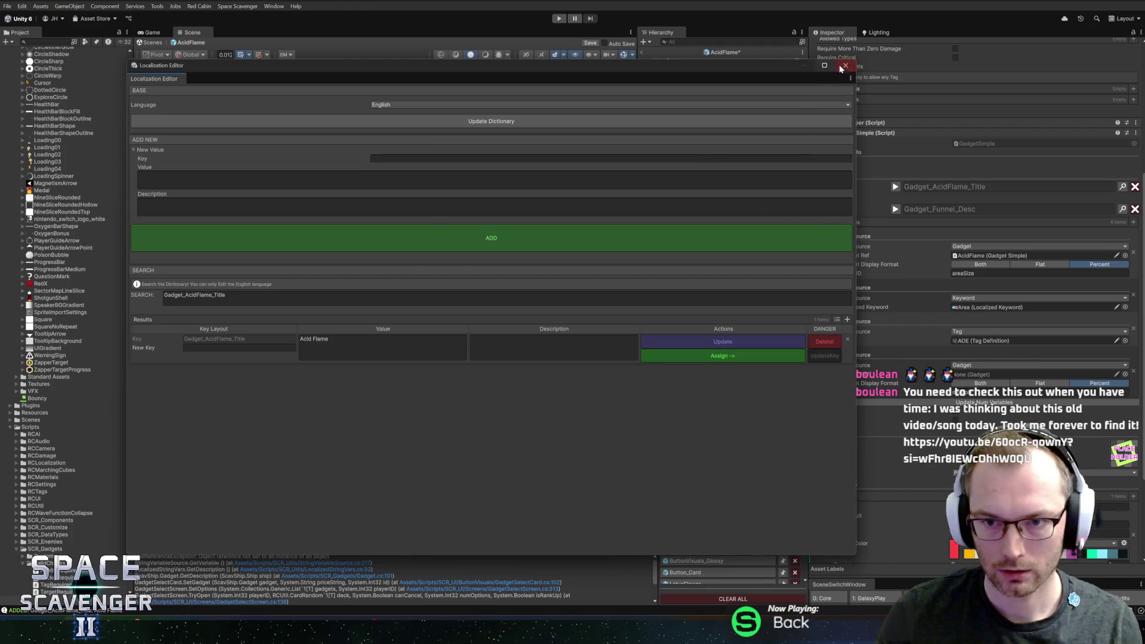
pyautogui.click(846, 65)
pyautogui.click(1123, 209)
pyautogui.click(457, 159)
# - Enter key Gadget_AcidFlame_Desc with value '{0} {1} damage. All {2} damage ticks apply {3} stacks.'
pyautogui.write('Gadget_AcidFlame_Titl')
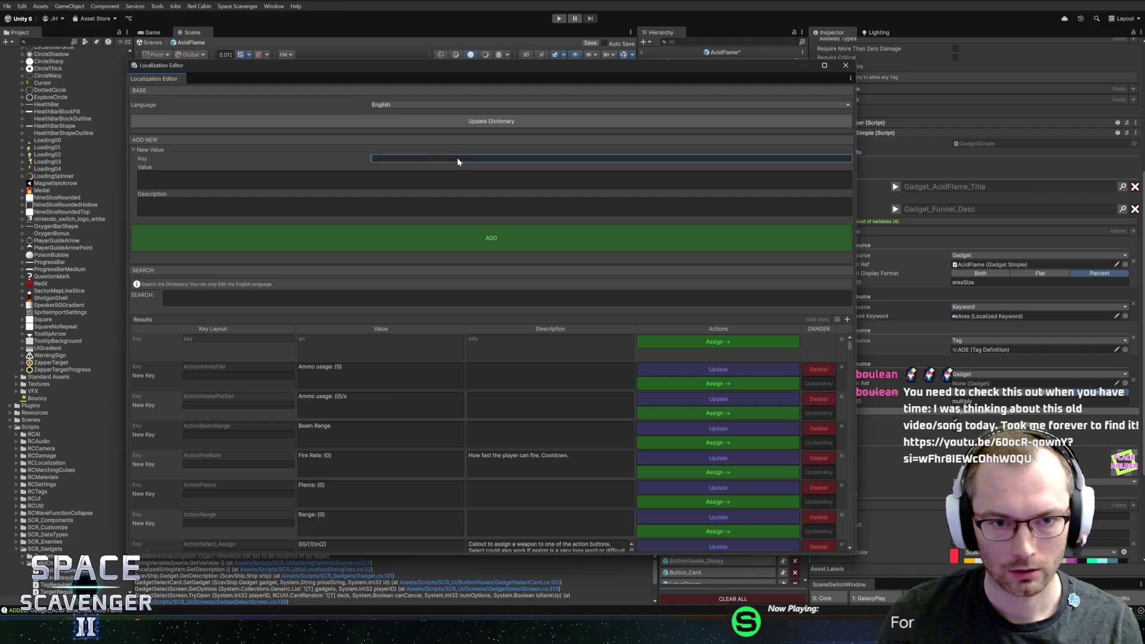
pyautogui.press('BackSpace')
pyautogui.write('Desc')
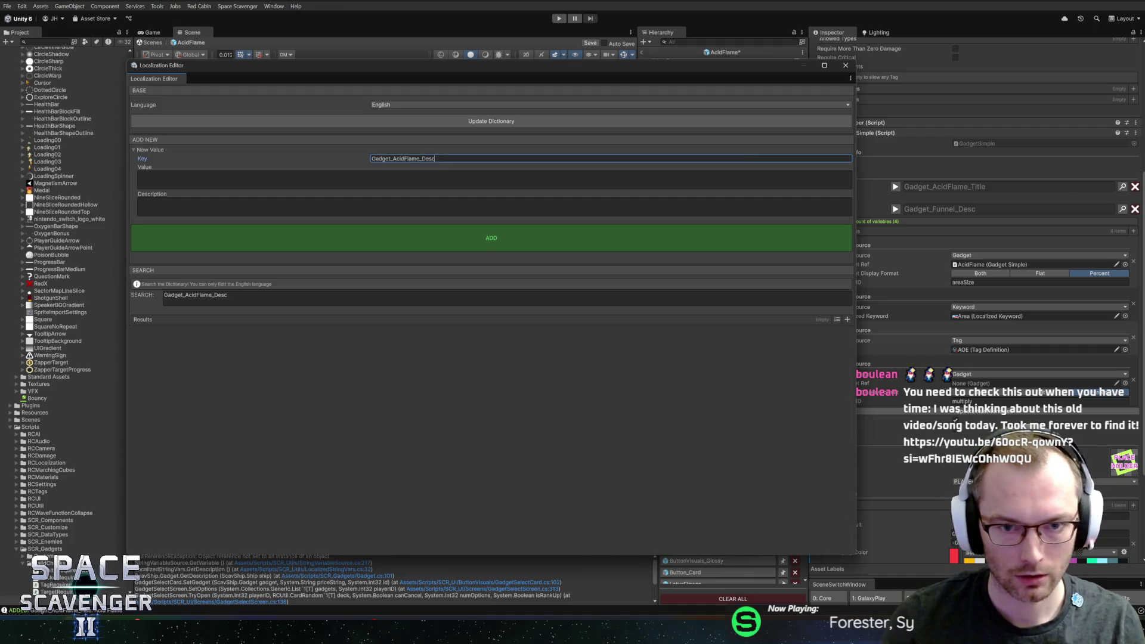
pyautogui.click(433, 176)
pyautogui.write('{0} {1} d')
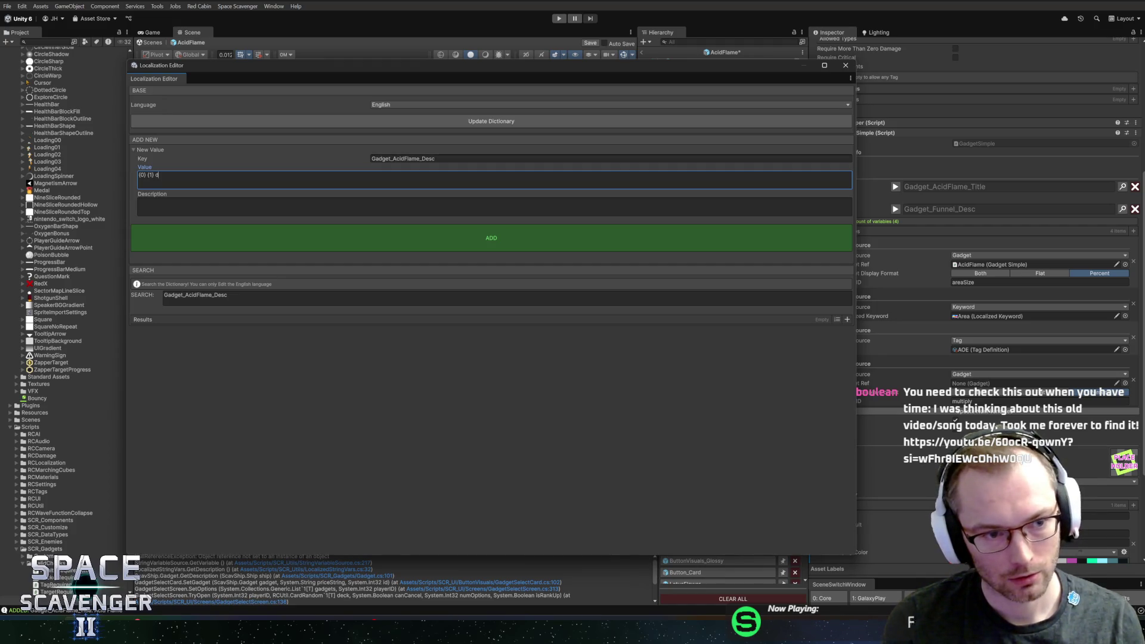
pyautogui.write('amage. All {2')
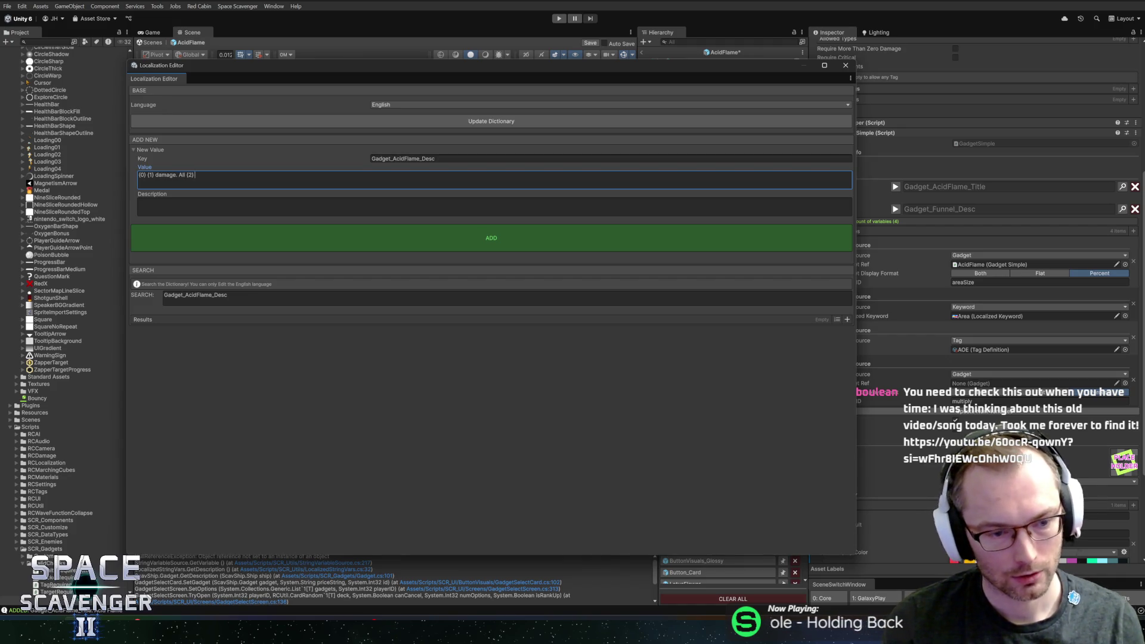
pyautogui.write('amage')
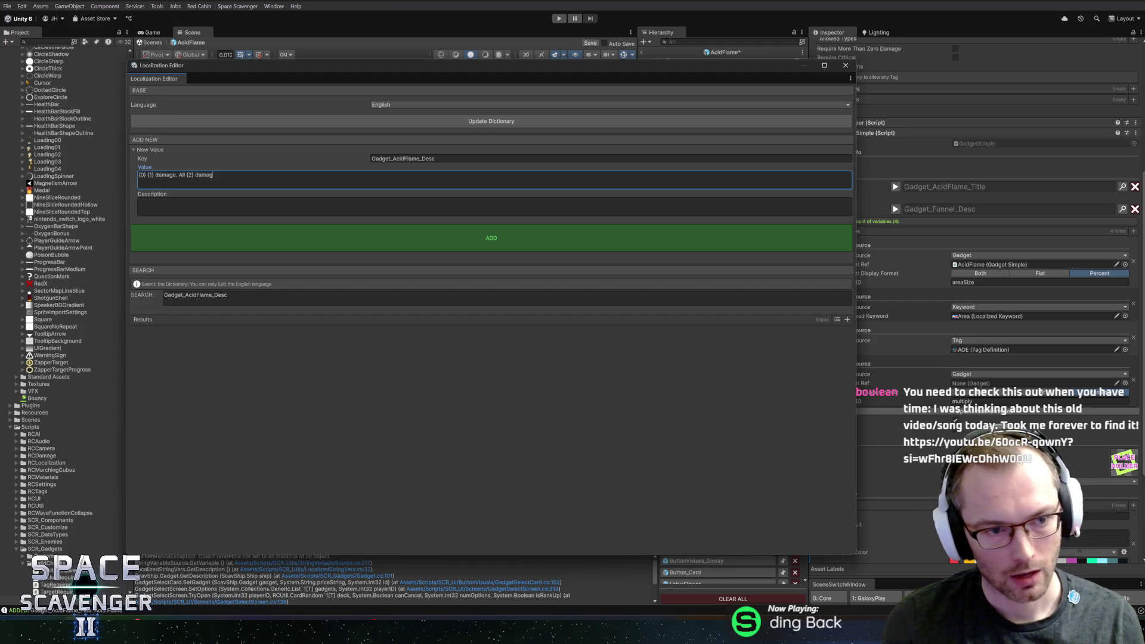
pyautogui.write(' ticks apply {3')
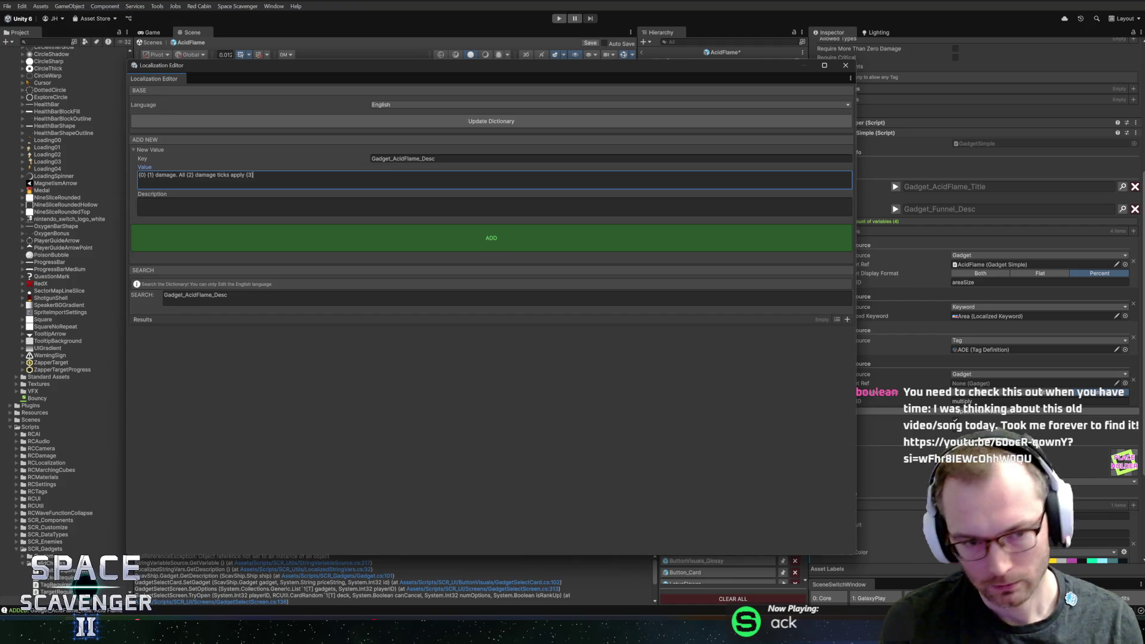
pyautogui.press('BackSpace')
pyautogui.press('BackSpace')
pyautogui.press('BackSpace')
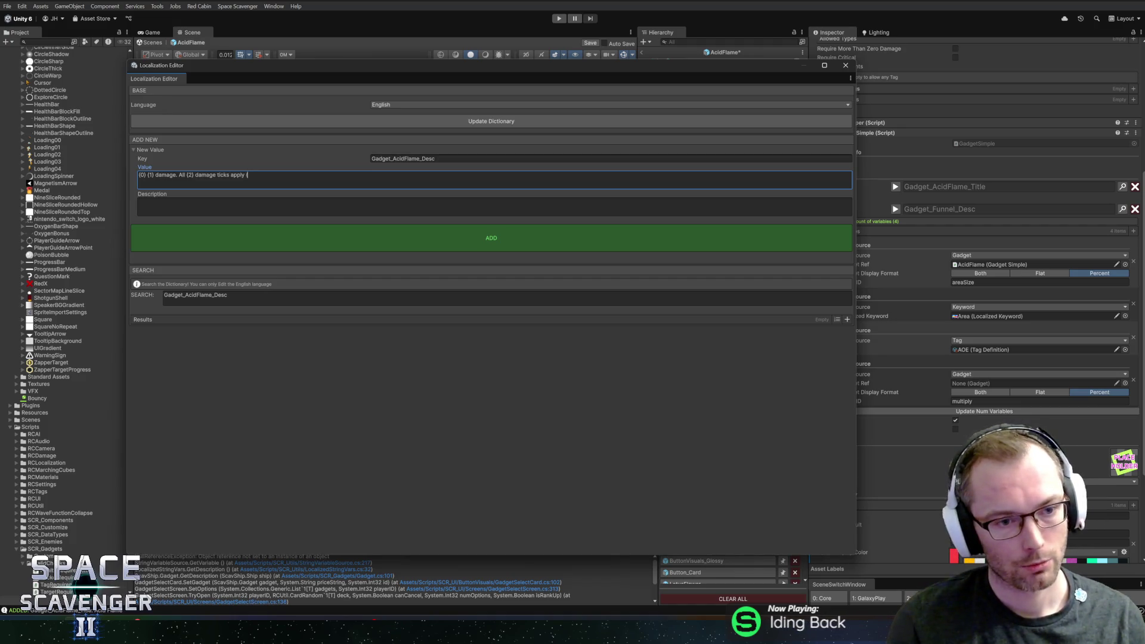
pyautogui.write('{3')
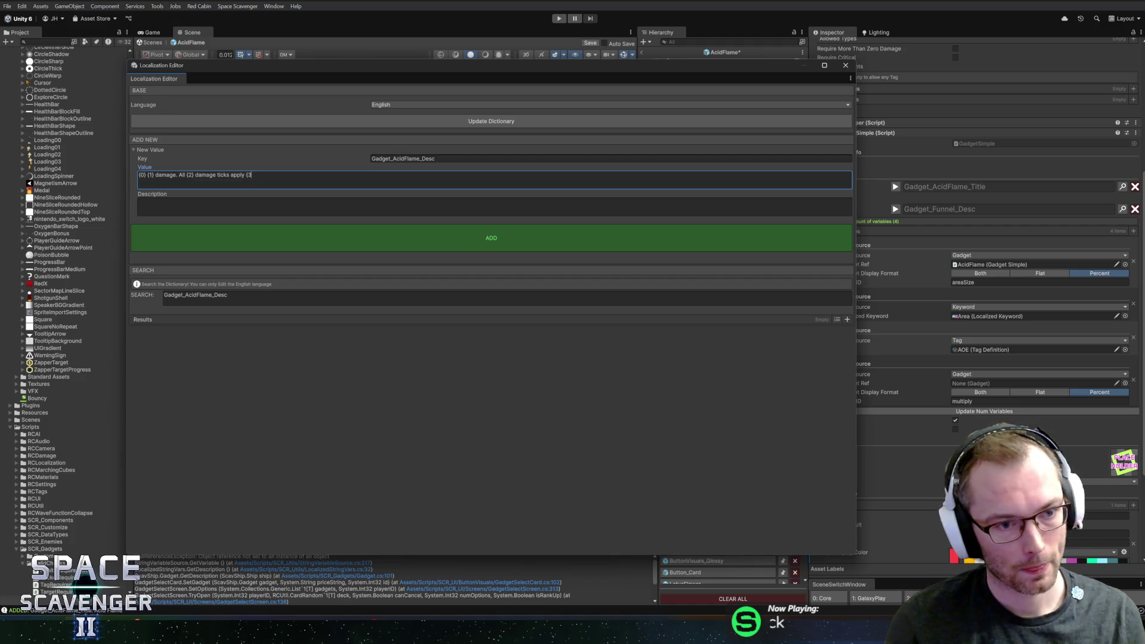
pyautogui.write('} stacks.')
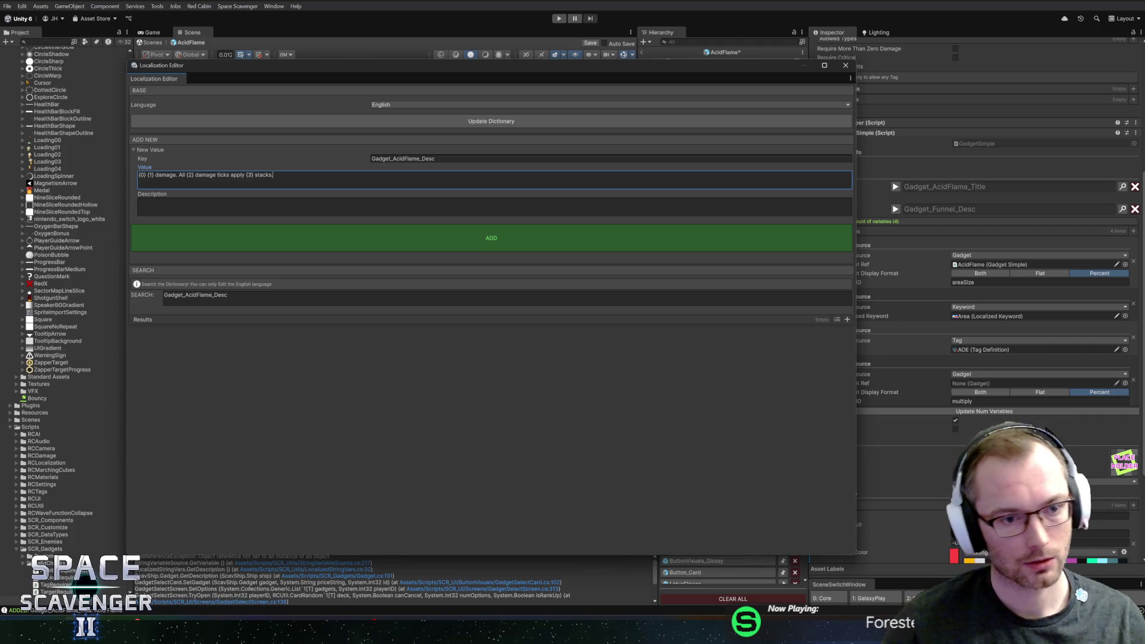
pyautogui.click(138, 203)
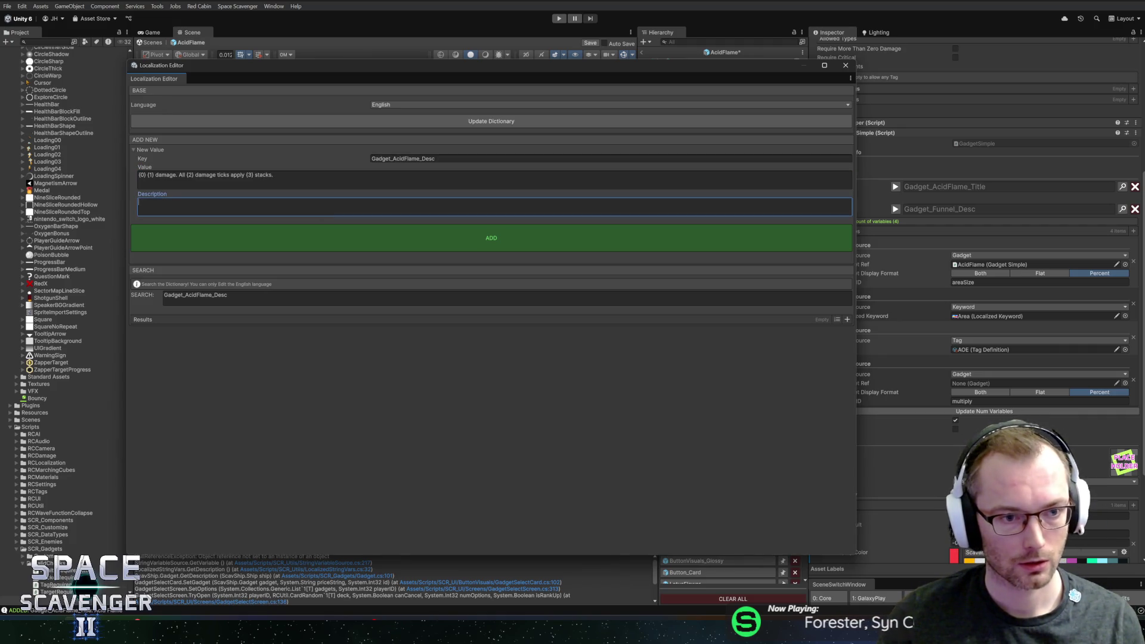
# - Write the description note 'Ex: -50% BURN damage. All BURN ticks apply POISON stacks.'
pyautogui.write('Ex')
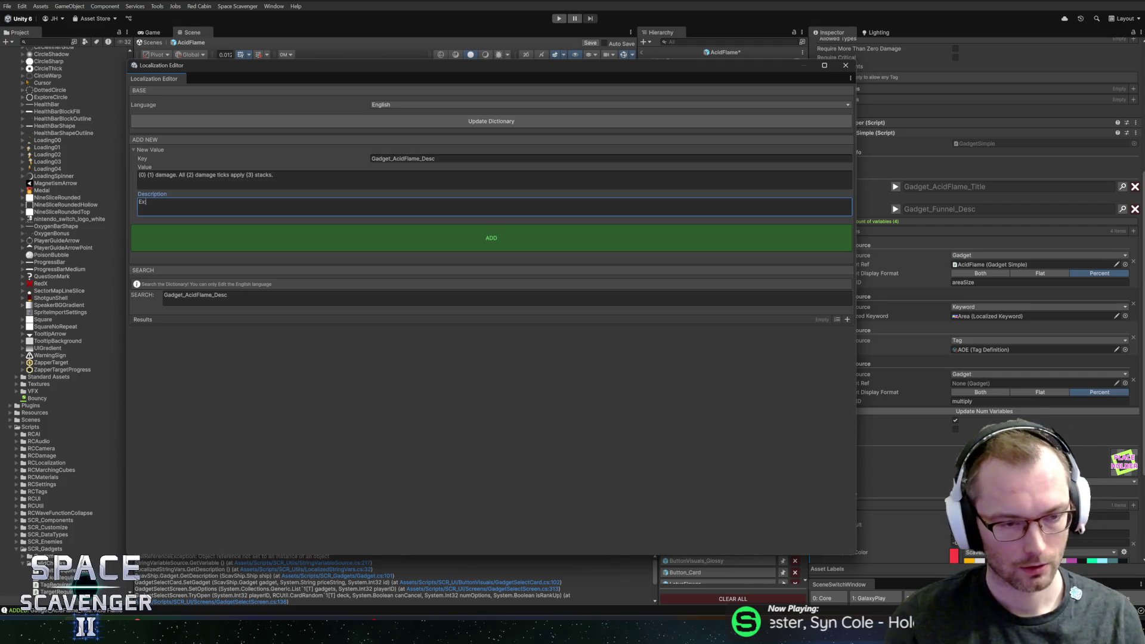
pyautogui.write(': -50')
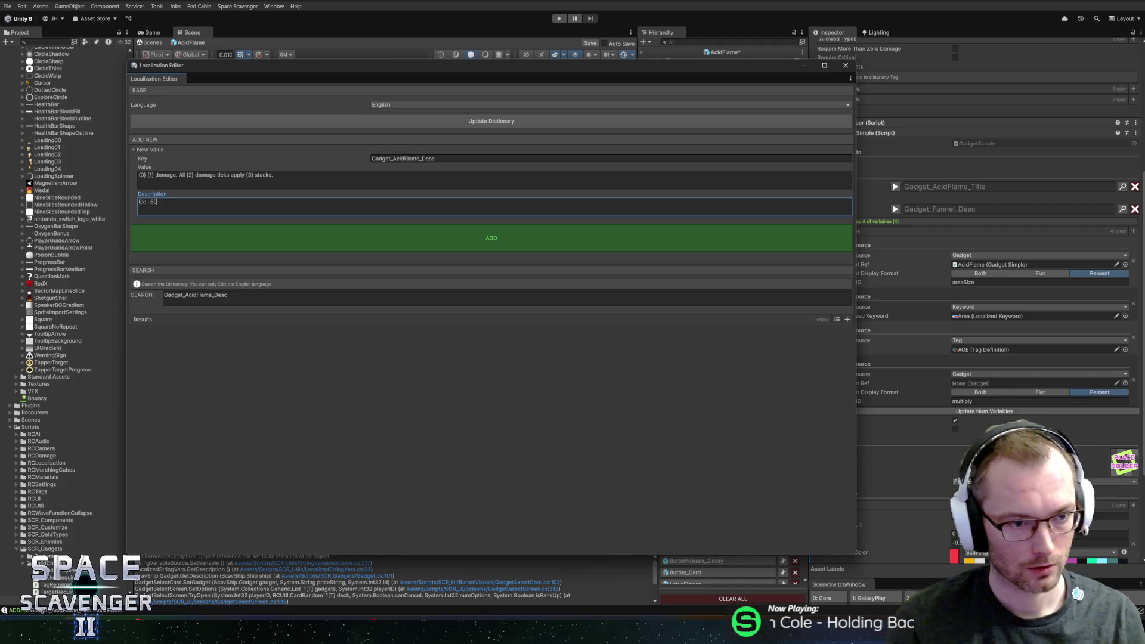
pyautogui.write('% BUYRN')
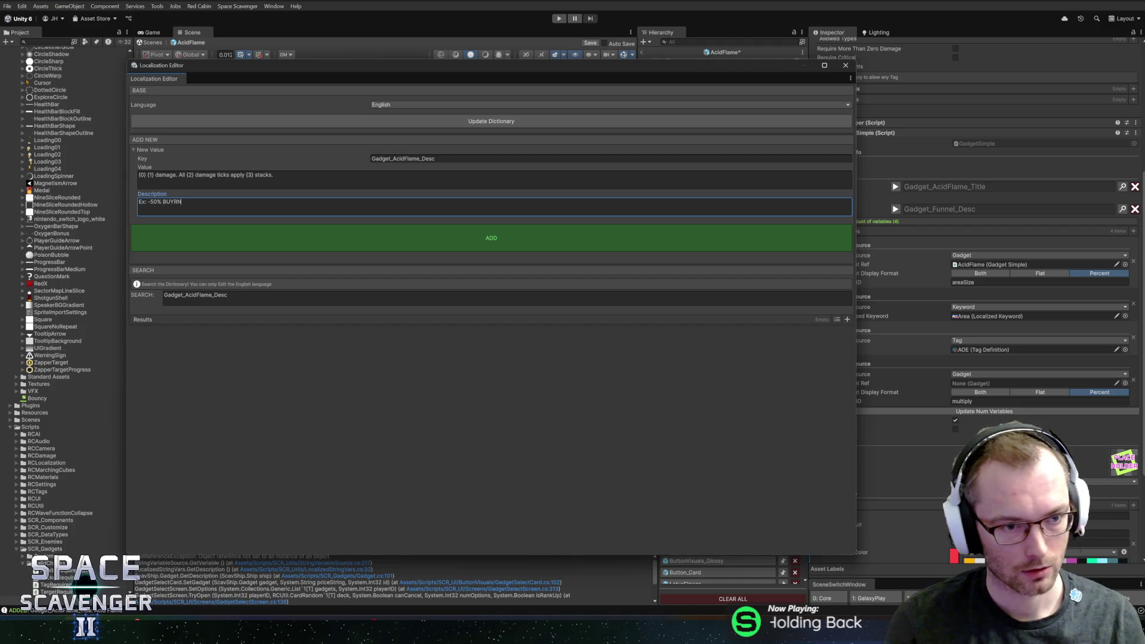
pyautogui.press('BackSpace')
pyautogui.press('BackSpace')
pyautogui.press('BackSpace')
pyautogui.write('RN damage. ')
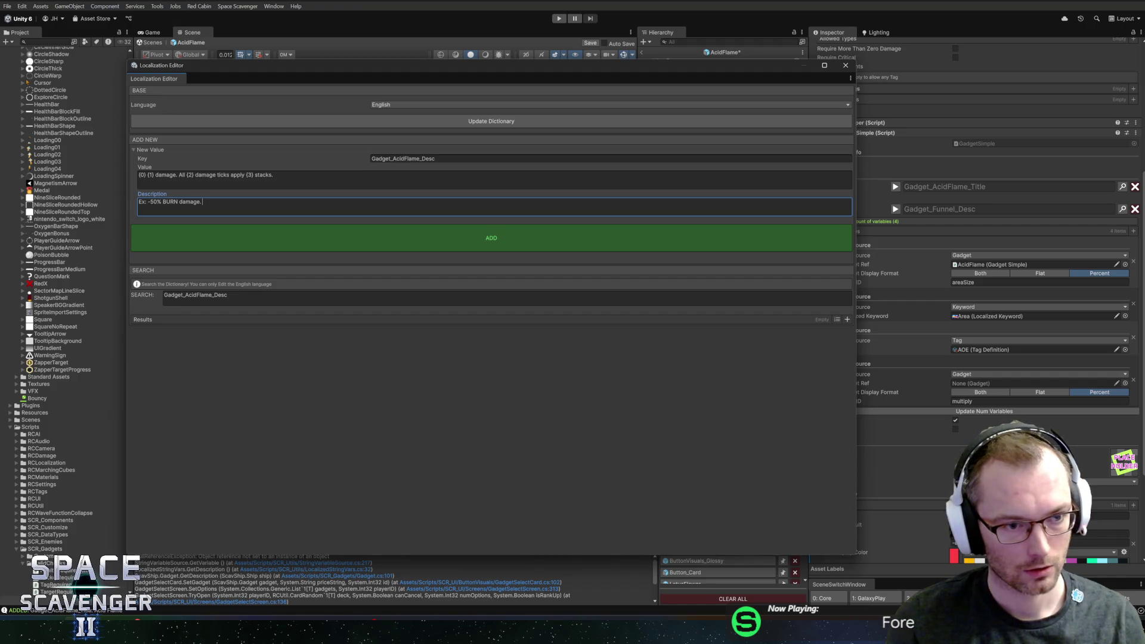
pyautogui.write('All {BURN')
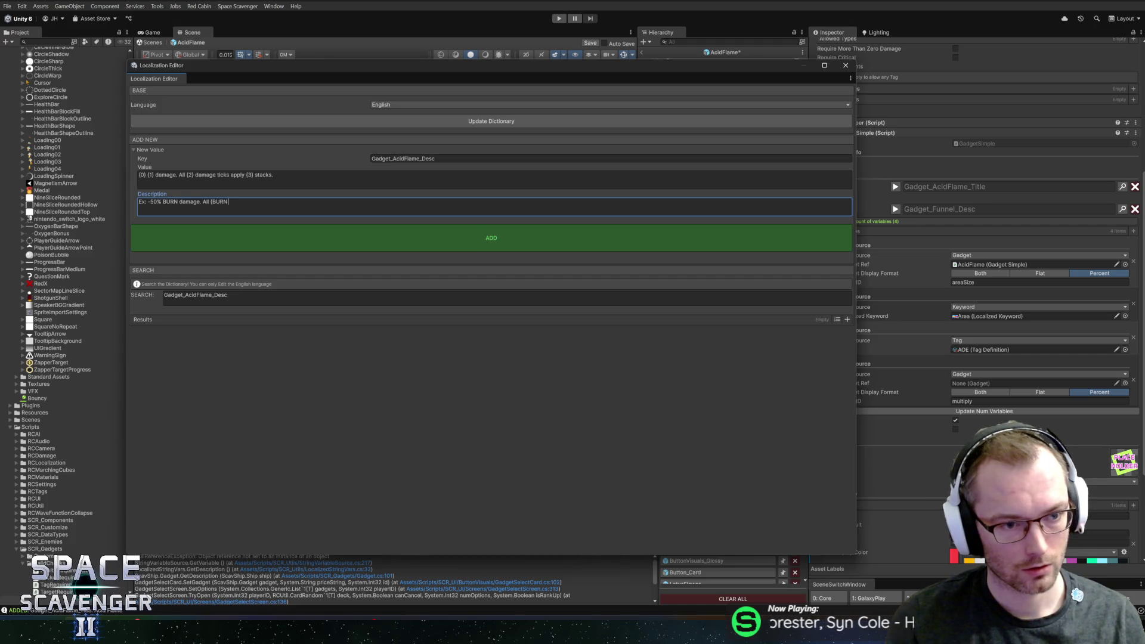
pyautogui.press('BackSpace')
pyautogui.press('BackSpace')
pyautogui.press('BackSpace')
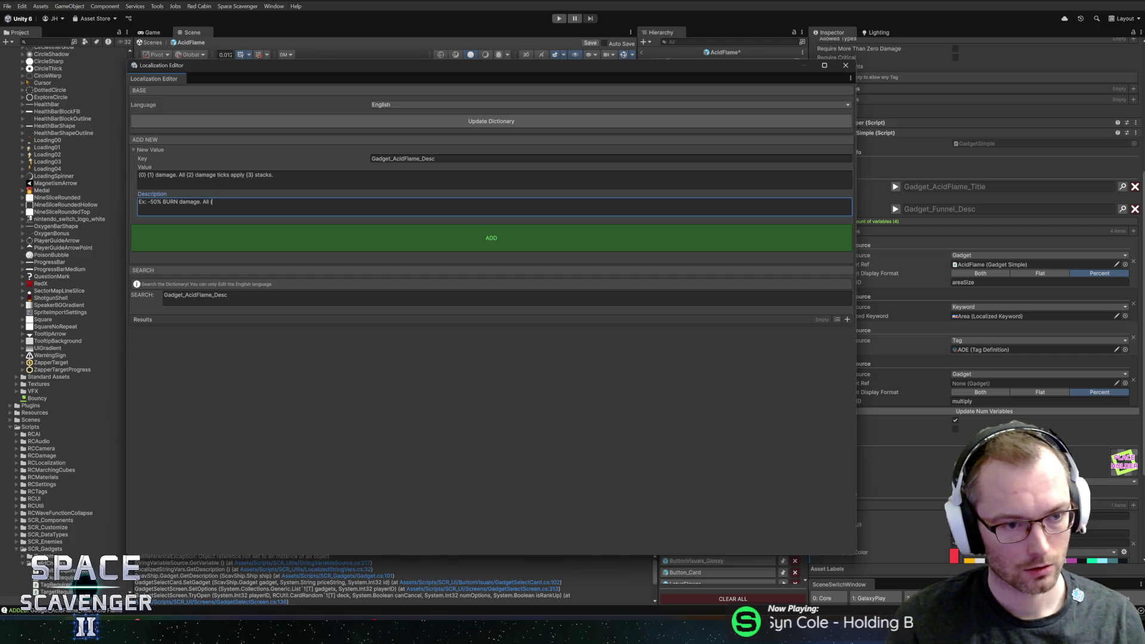
pyautogui.write('BURN damage')
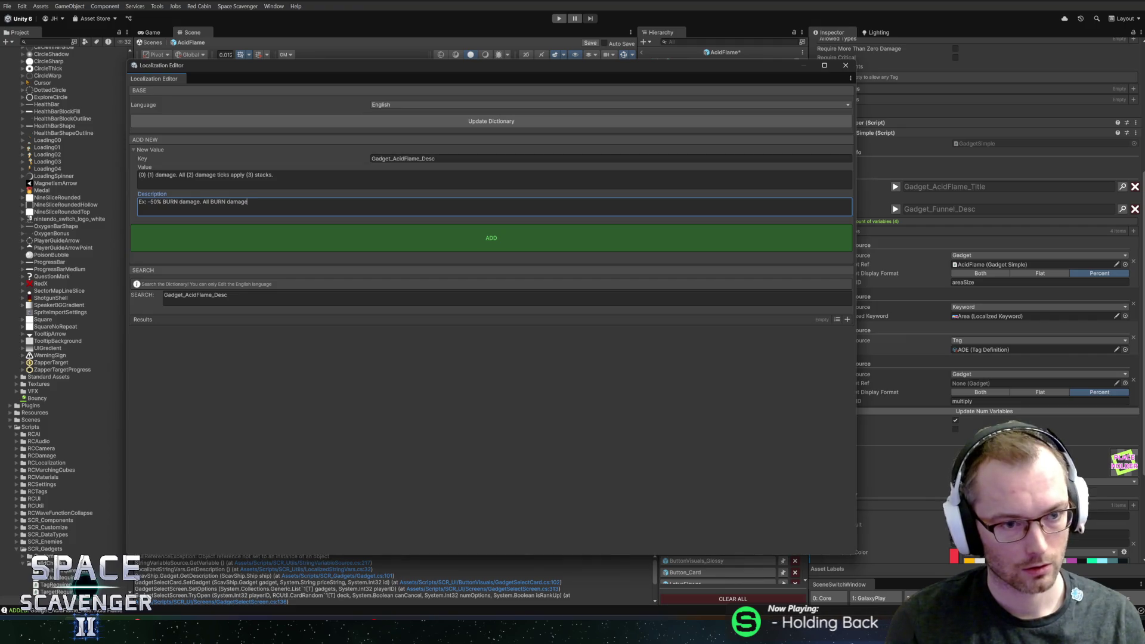
pyautogui.press('BackSpace')
pyautogui.press('BackSpace')
pyautogui.press('BackSpace')
pyautogui.write('icks a')
pyautogui.write('pply P')
pyautogui.write('O')
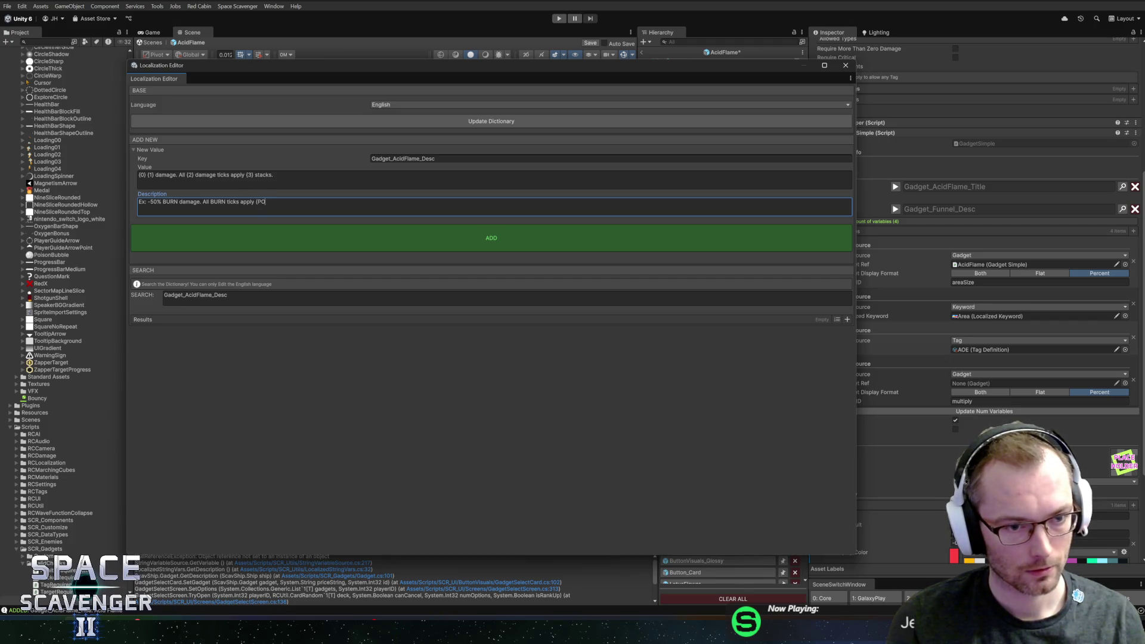
pyautogui.write('ISON stacks.')
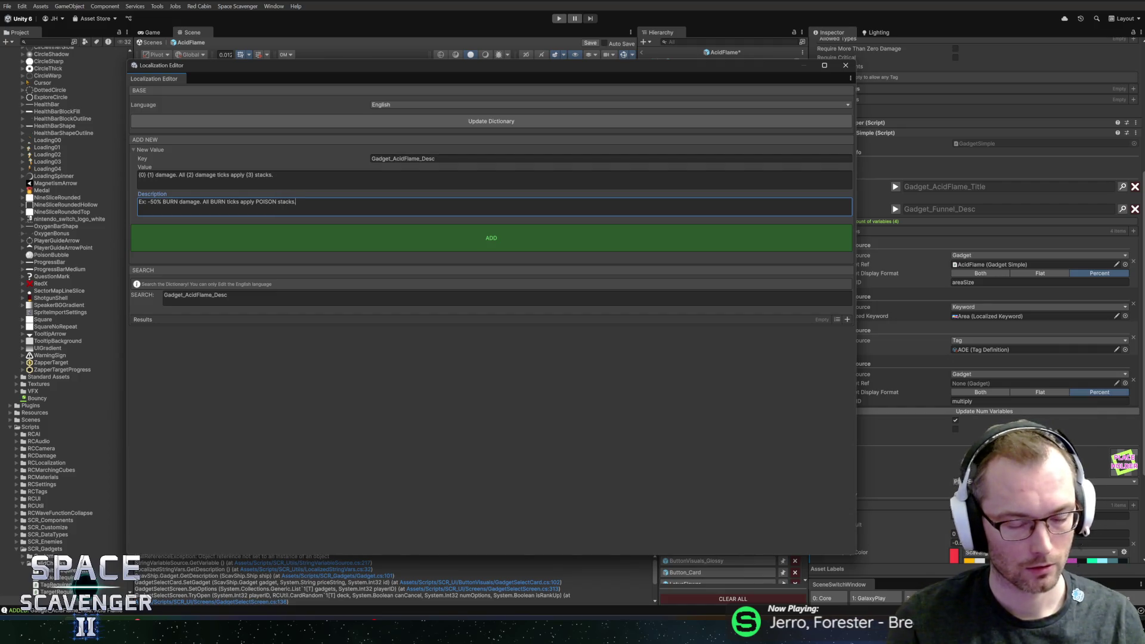
pyautogui.hotkey('shift', 'Tab')
# - Remove the extra word 'damage' from the entry's value text and check it
pyautogui.click(277, 173)
pyautogui.hotkey('ctrl', 'Left')
pyautogui.hotkey('ctrl', 'Left')
pyautogui.hotkey('ctrl', 'Left')
pyautogui.hotkey('ctrl', 'BackSpace')
pyautogui.press('End')
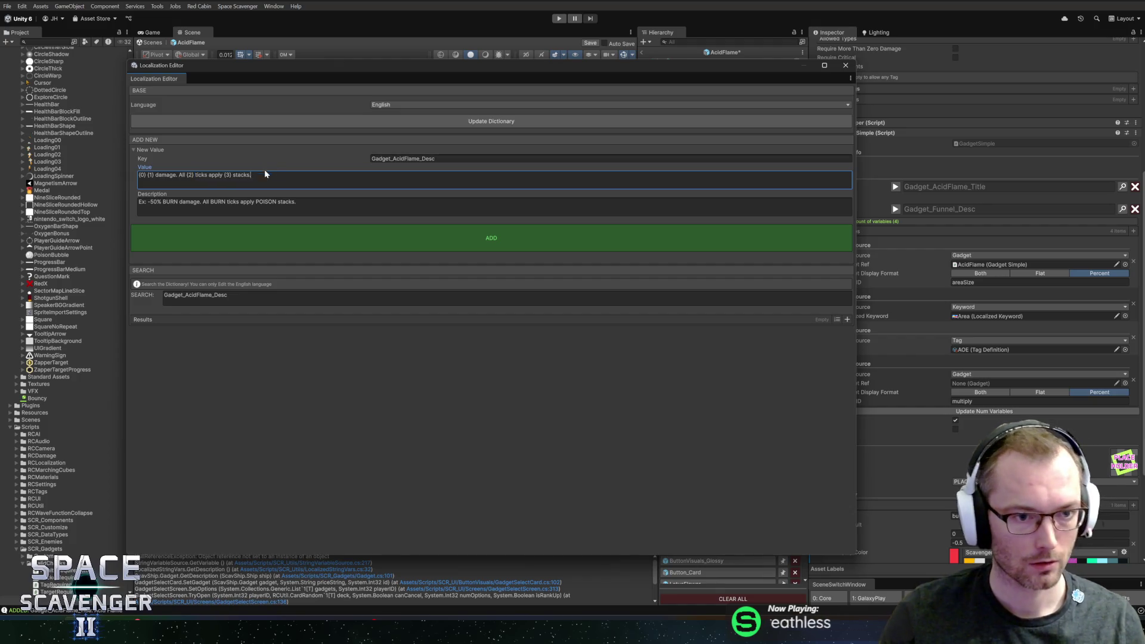
pyautogui.click(391, 245)
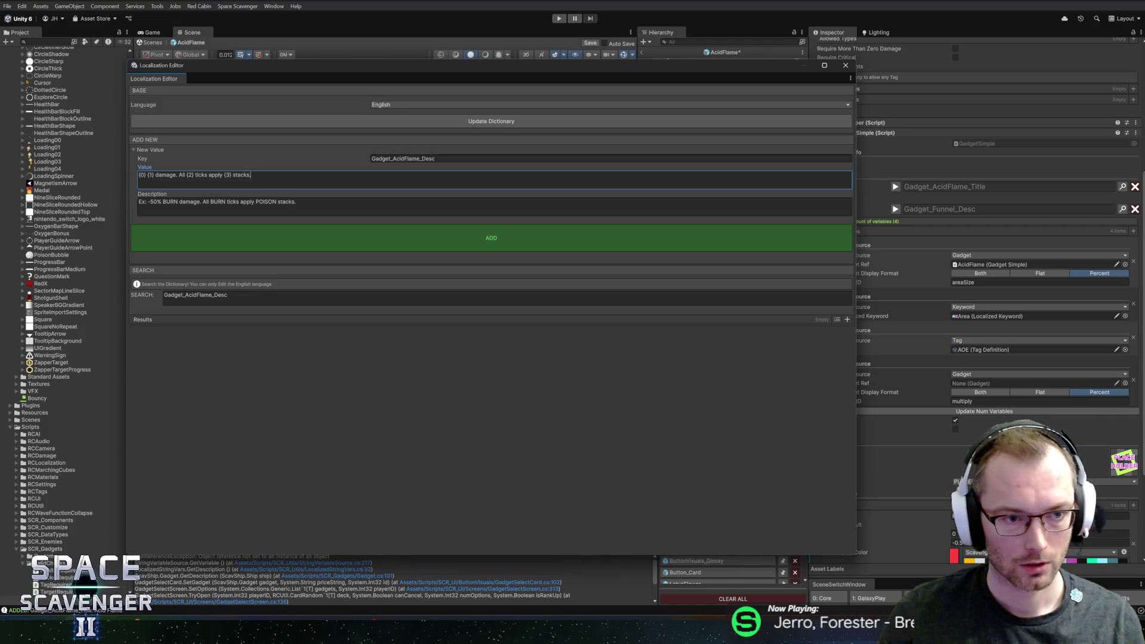
pyautogui.moveTo(276, 177); pyautogui.dragTo(129, 170)
pyautogui.click(295, 202)
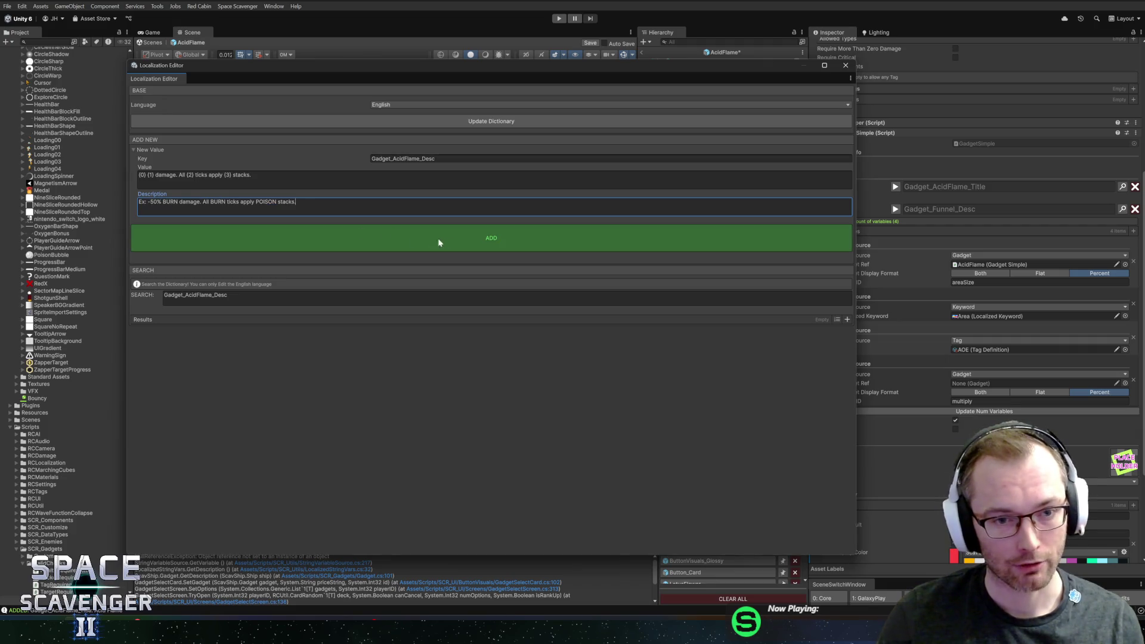
# - Add the Gadget_AcidFlame_Desc entry and assign it as AcidFlame's description
pyautogui.click(461, 241)
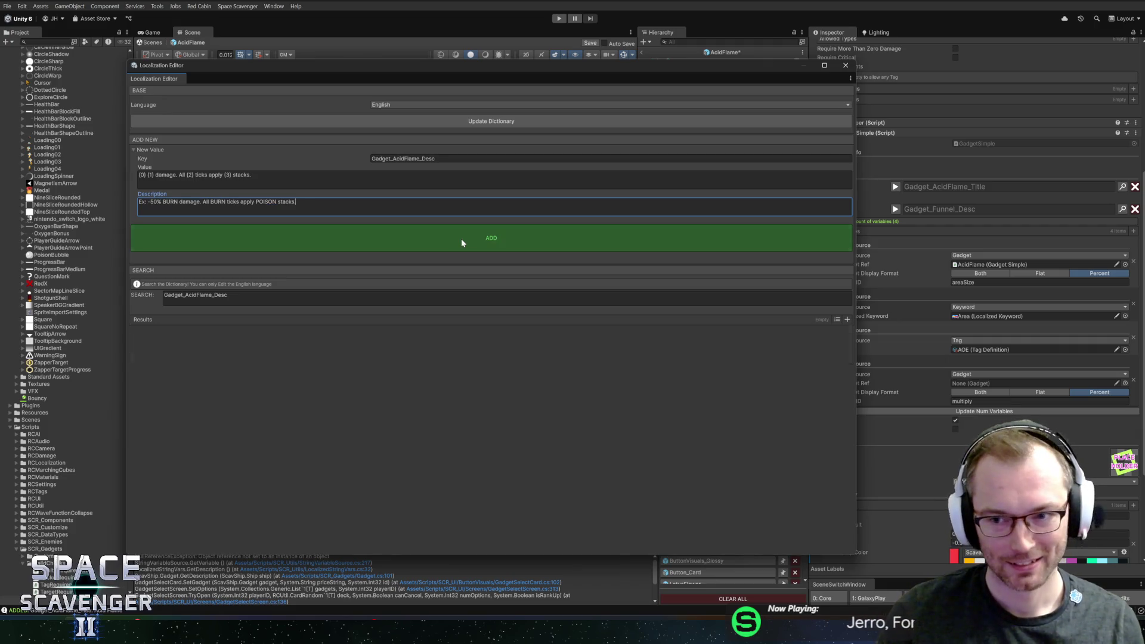
pyautogui.click(669, 357)
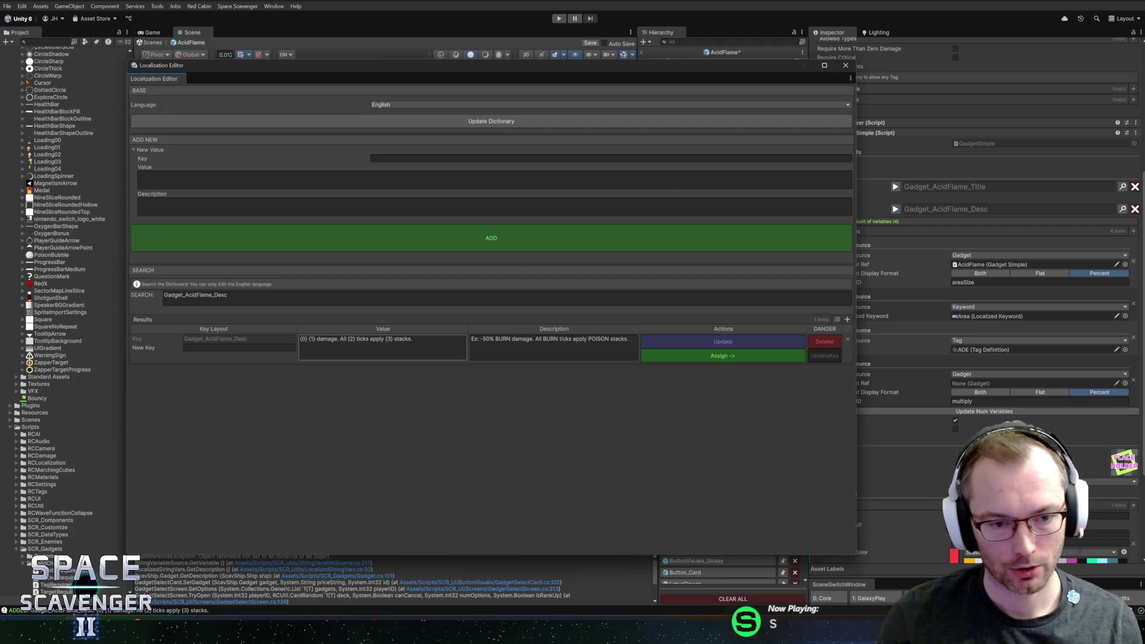
pyautogui.click(845, 65)
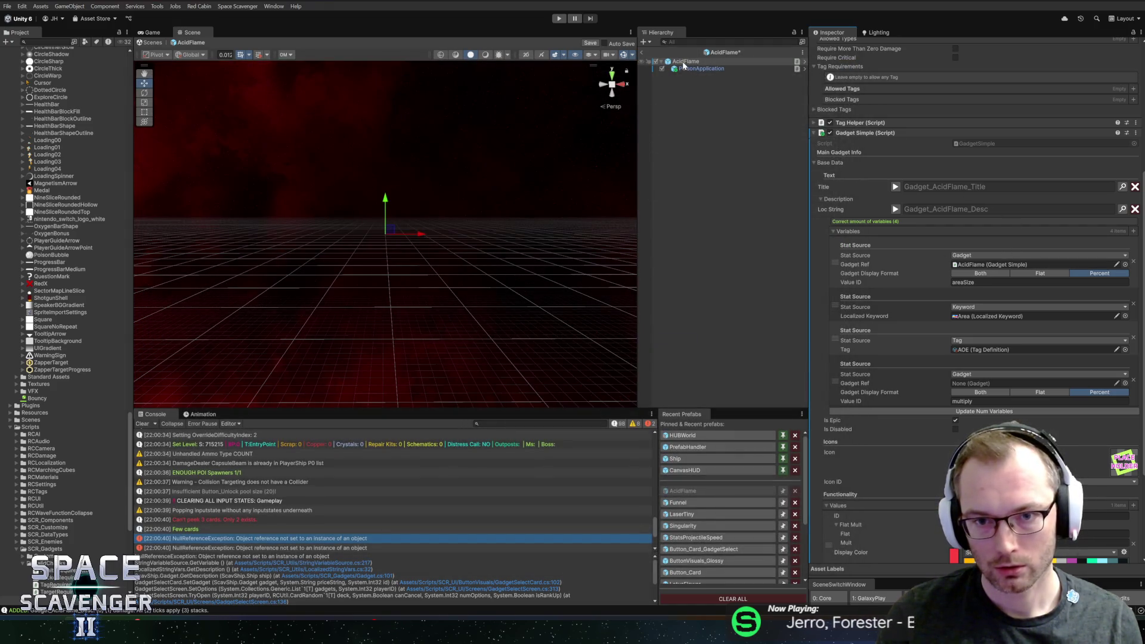
# - Set the first variable's value ID to burnDamage
pyautogui.click(967, 265)
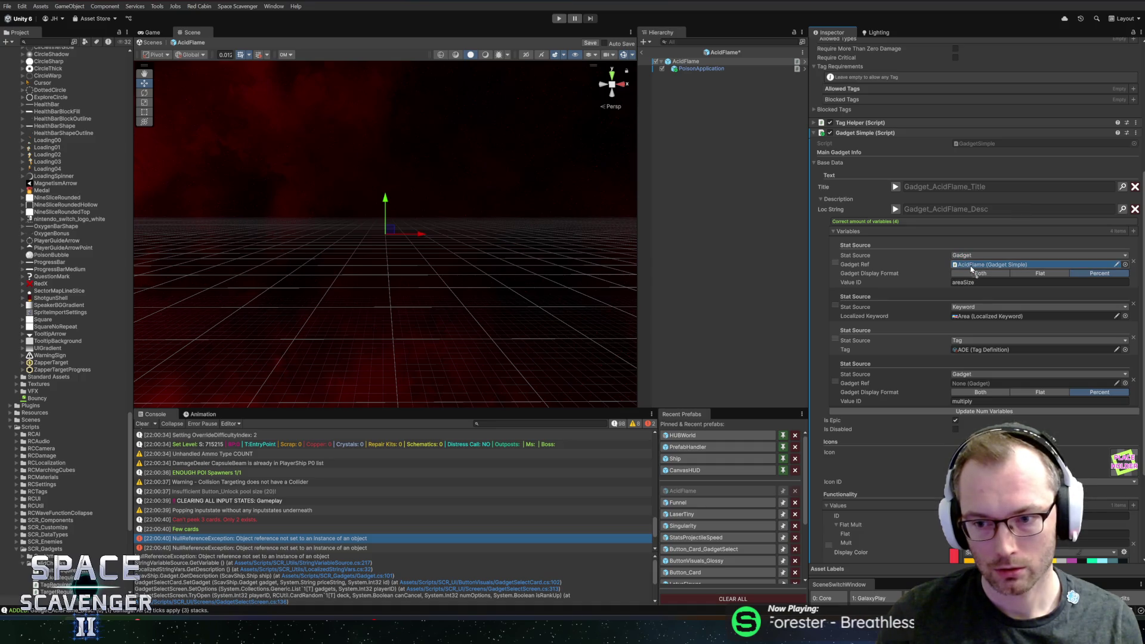
pyautogui.click(1014, 516)
pyautogui.click(980, 283)
pyautogui.write('burnDamage')
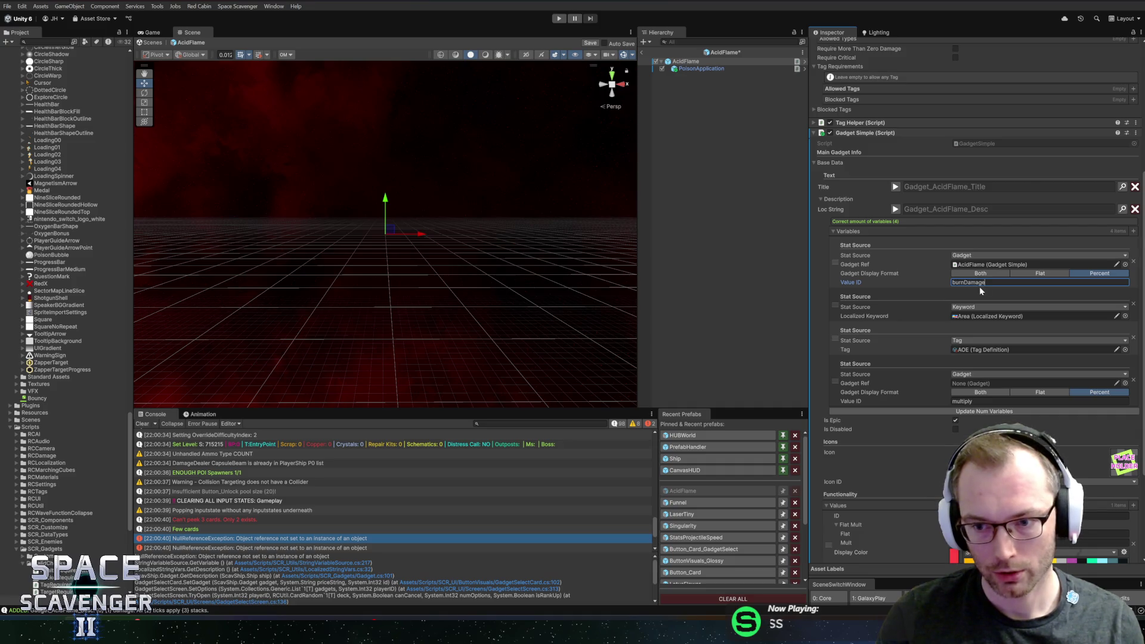
# - Set the second and third variables' keywords to Burn
pyautogui.click(1126, 316)
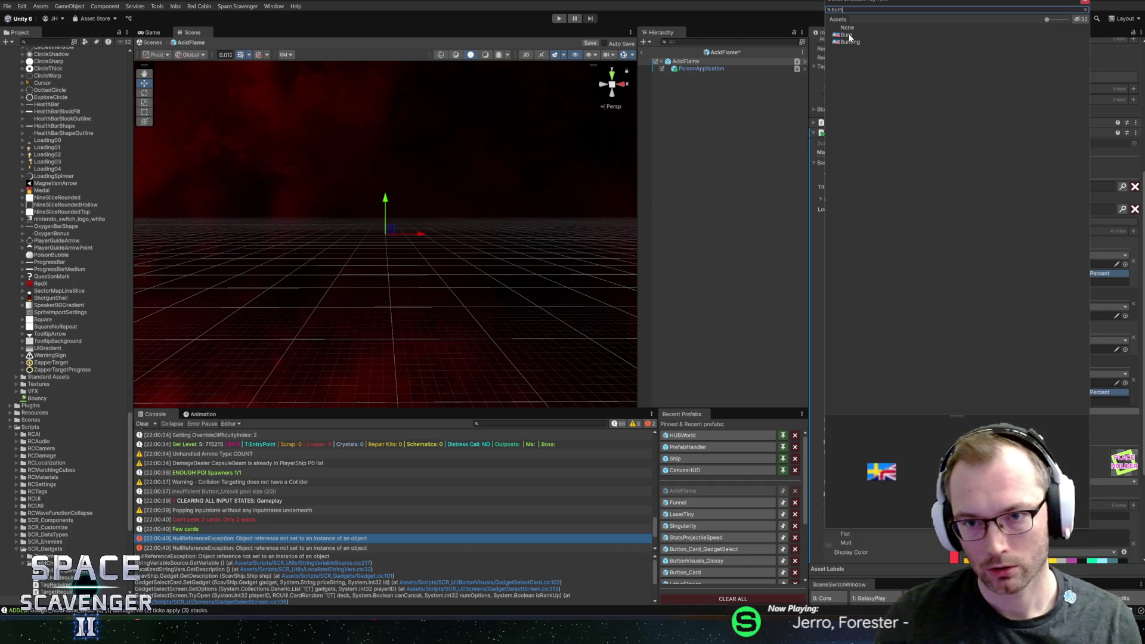
pyautogui.doubleClick(847, 35)
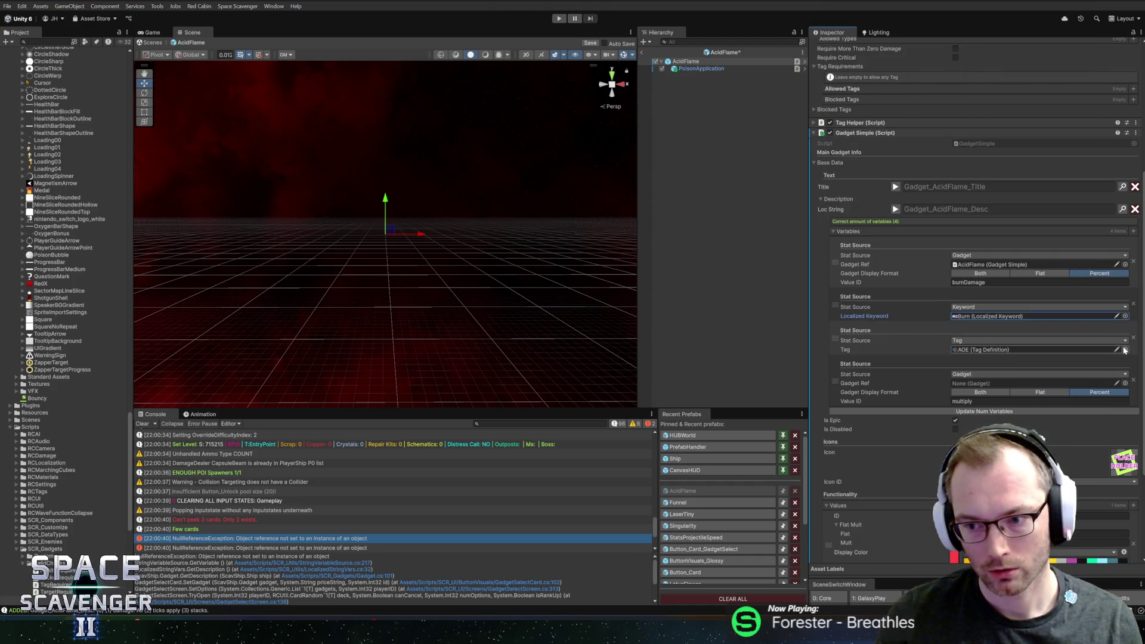
pyautogui.click(1125, 350)
pyautogui.write('b')
pyautogui.press('BackSpace')
pyautogui.click(1040, 341)
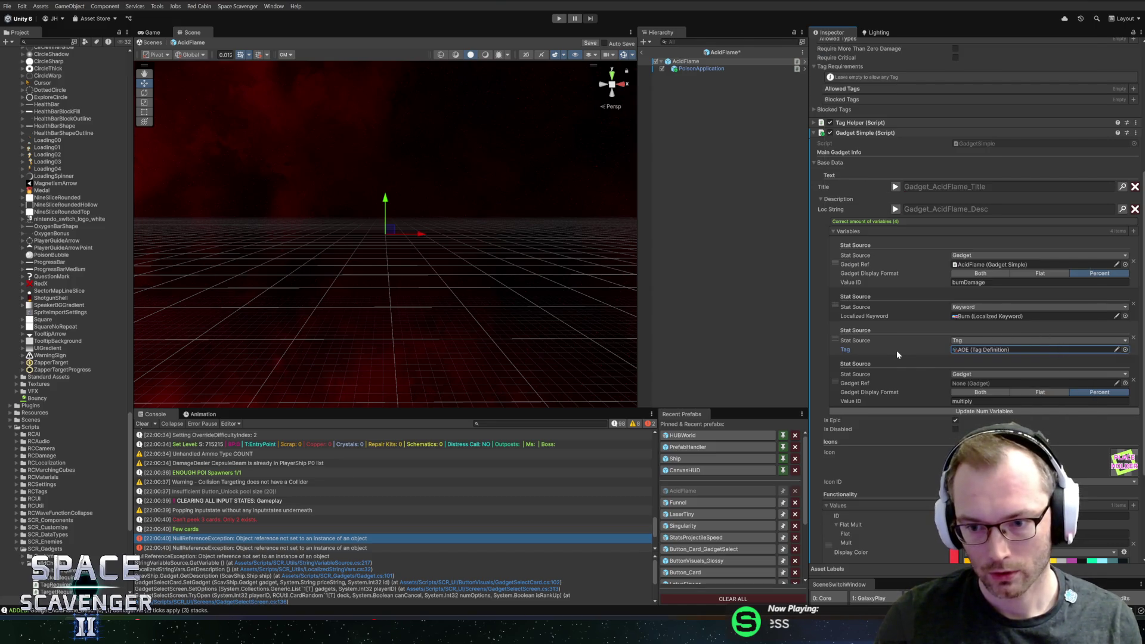
pyautogui.click(977, 350)
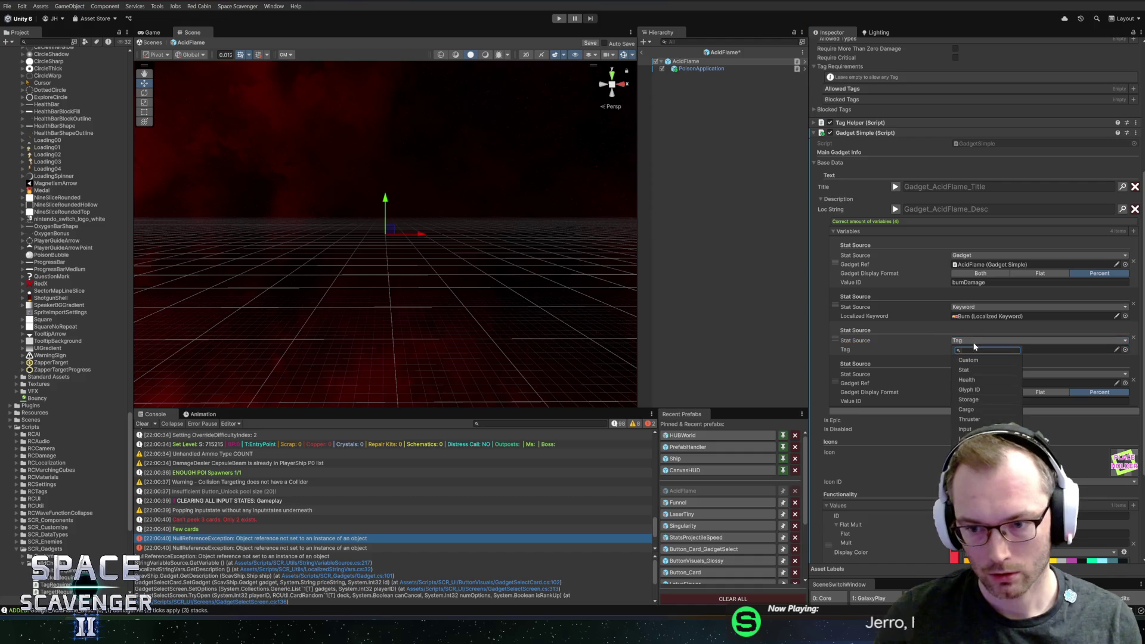
pyautogui.write('keyw')
pyautogui.hotkey('ctrl', 'z')
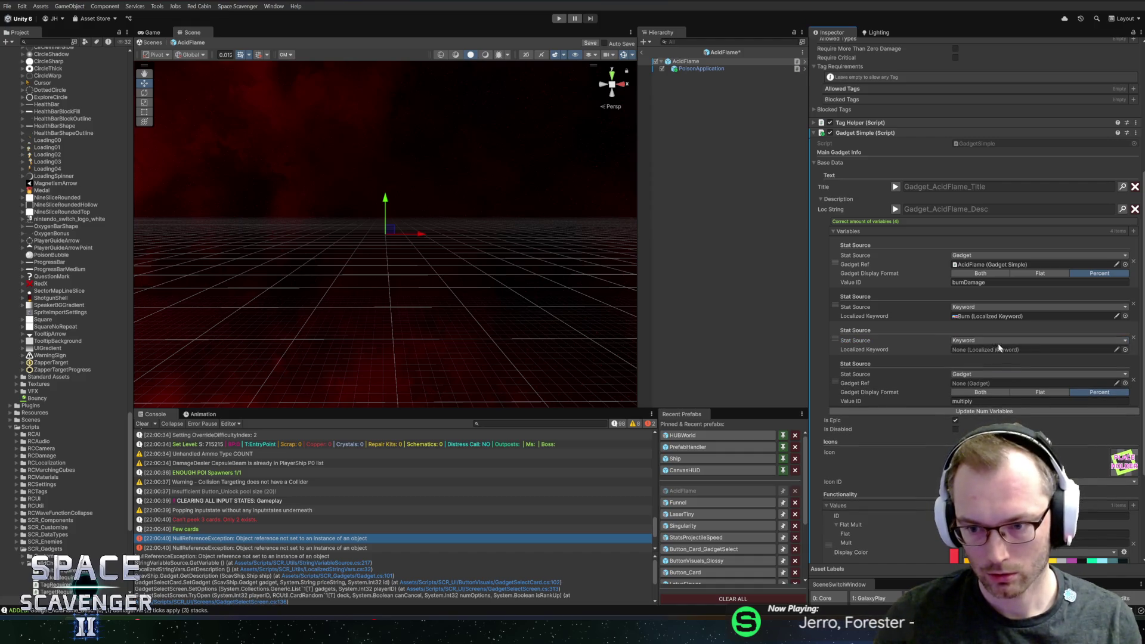
pyautogui.click(1126, 349)
pyautogui.write('burn')
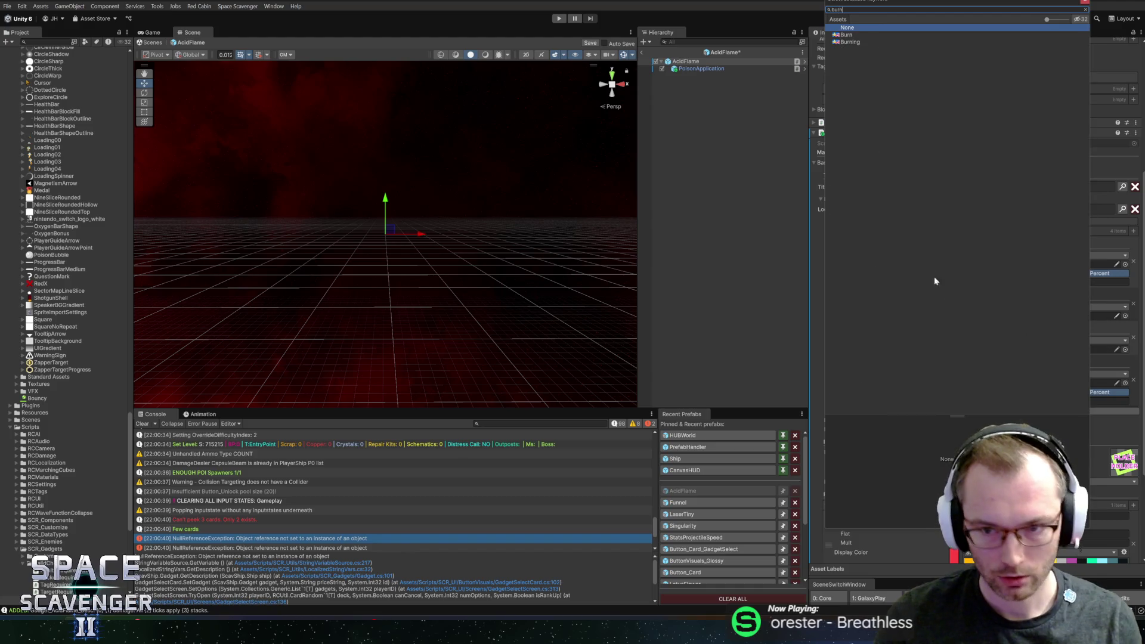
pyautogui.press('Down')
pyautogui.press('Return')
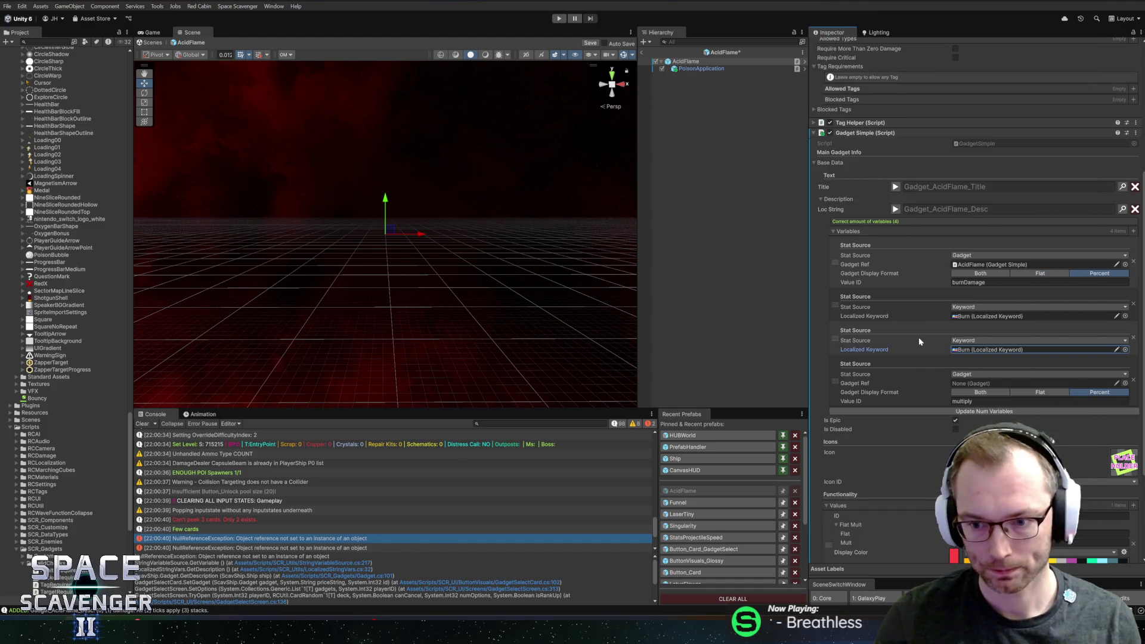
# - Make the fourth variable a Keyword source set to DamageType_Poison
pyautogui.click(968, 374)
pyautogui.write('keyw')
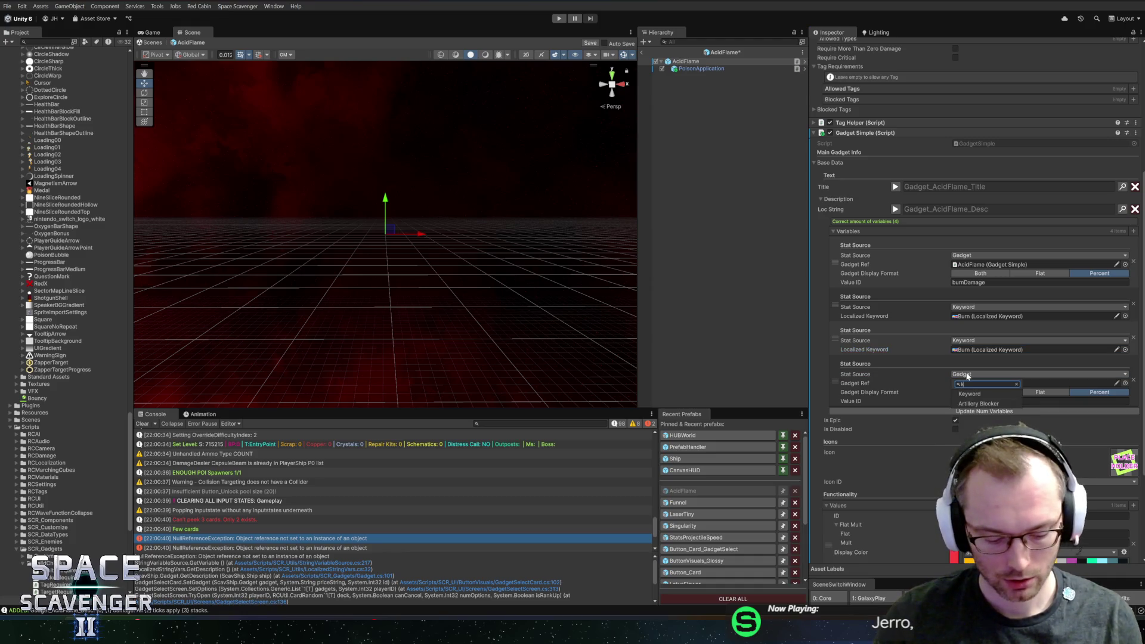
pyautogui.click(977, 395)
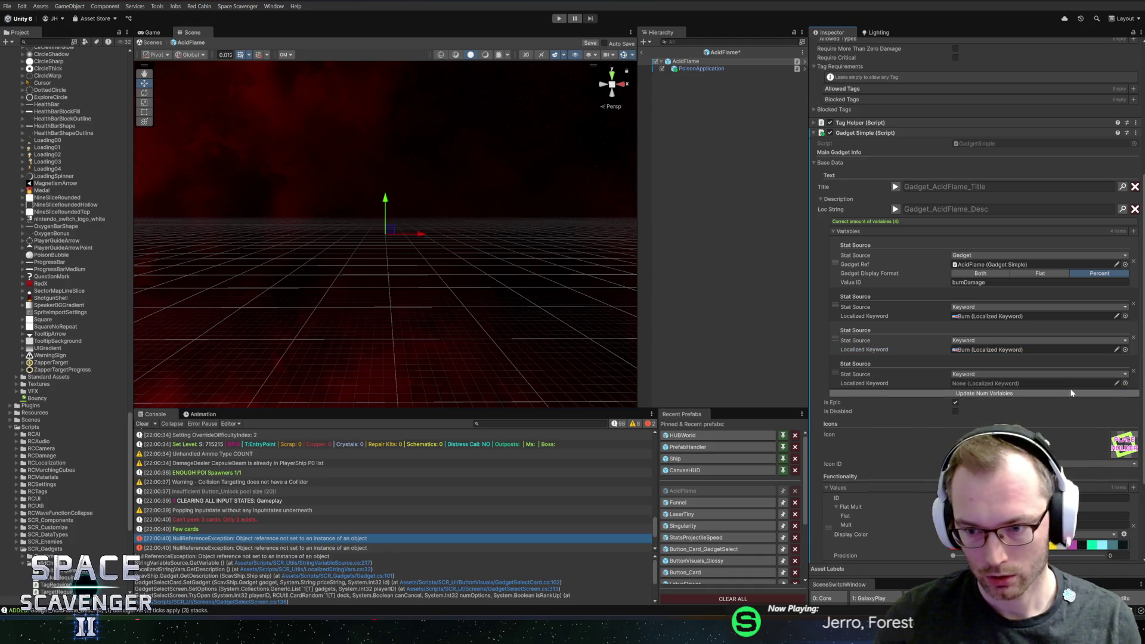
pyautogui.click(1126, 384)
pyautogui.write('poi')
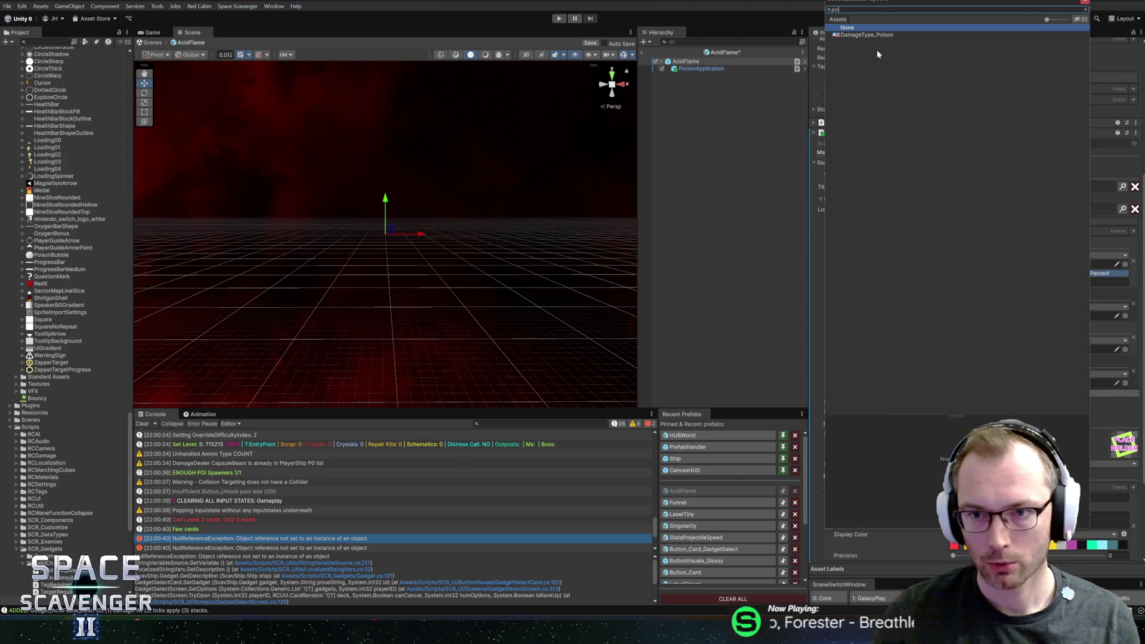
pyautogui.doubleClick(869, 43)
# - Save the scene and enter play mode to test the gadget
pyautogui.hotkey('ctrl', 's')
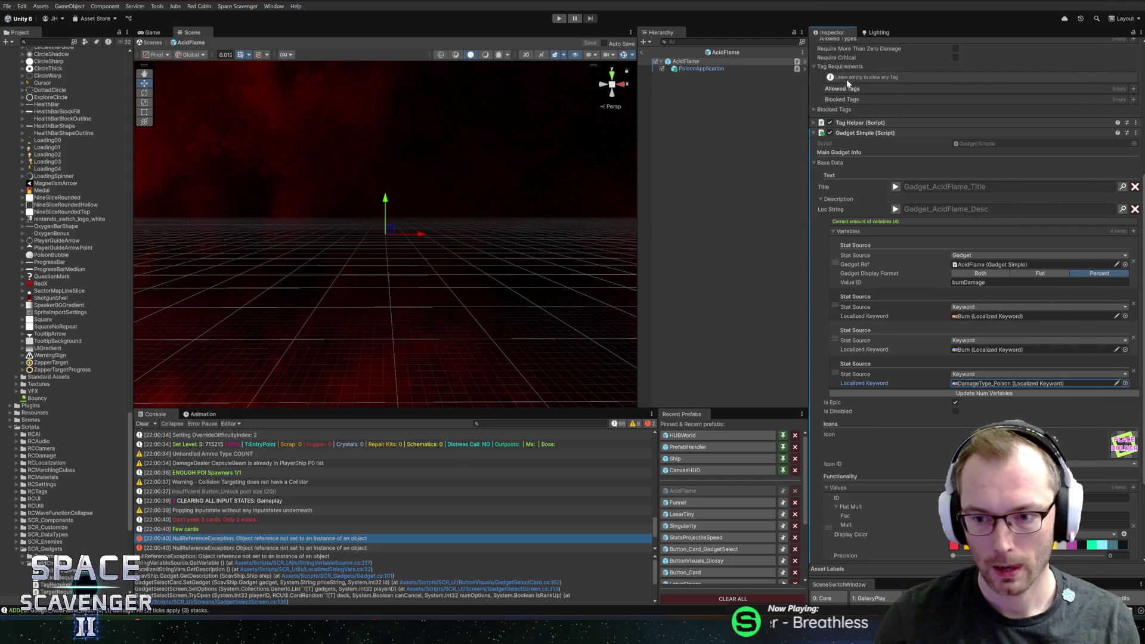
pyautogui.scroll(-4, 908, 367)
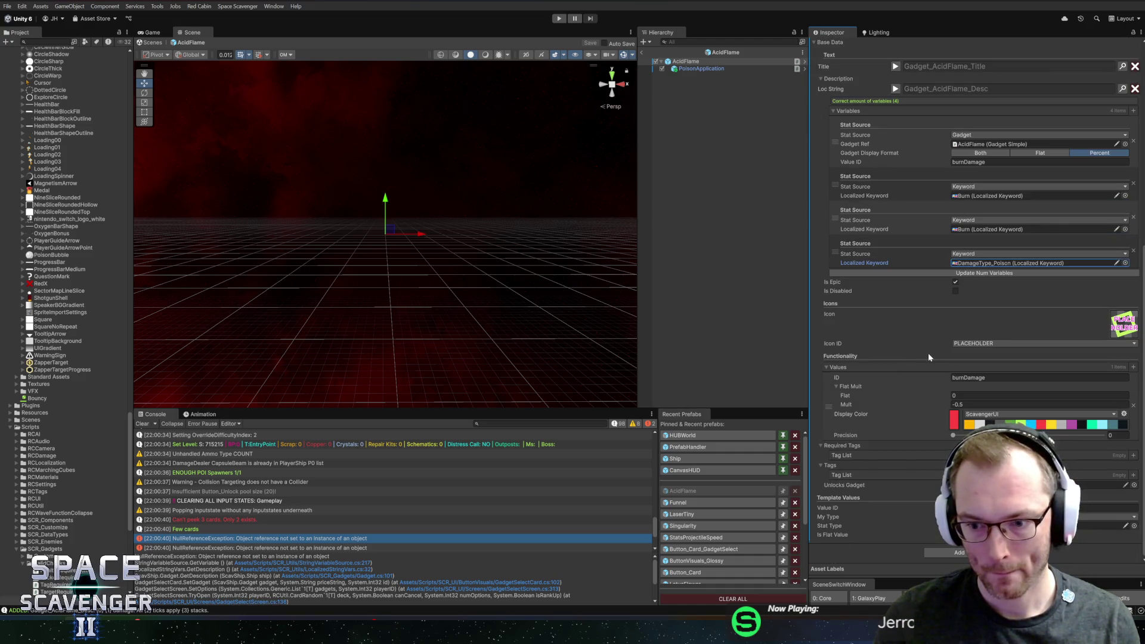
pyautogui.click(559, 19)
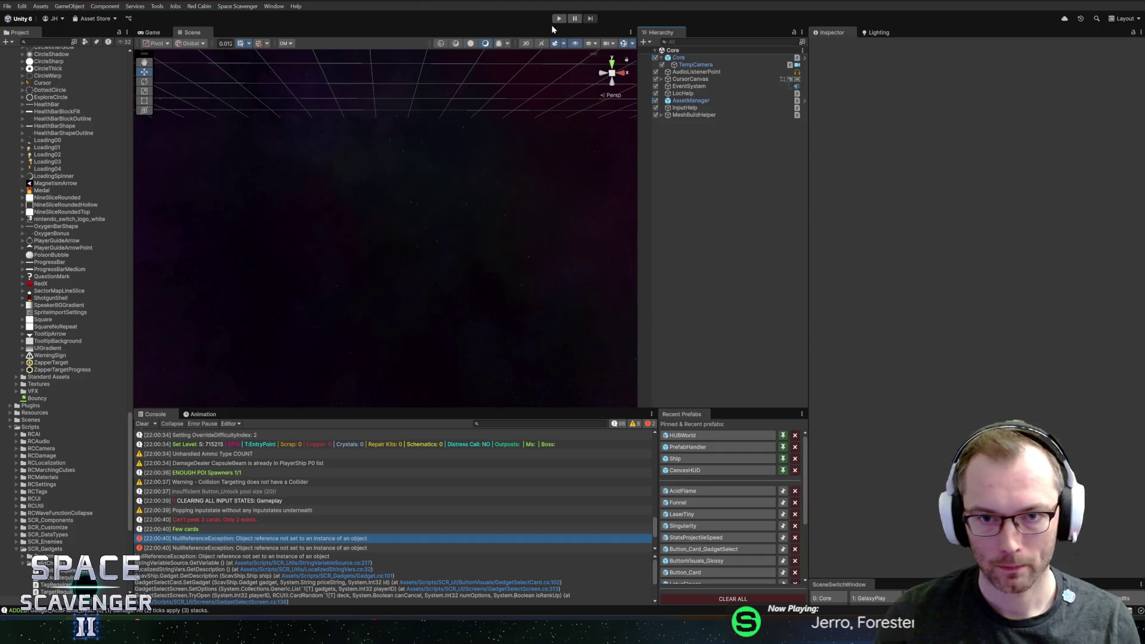
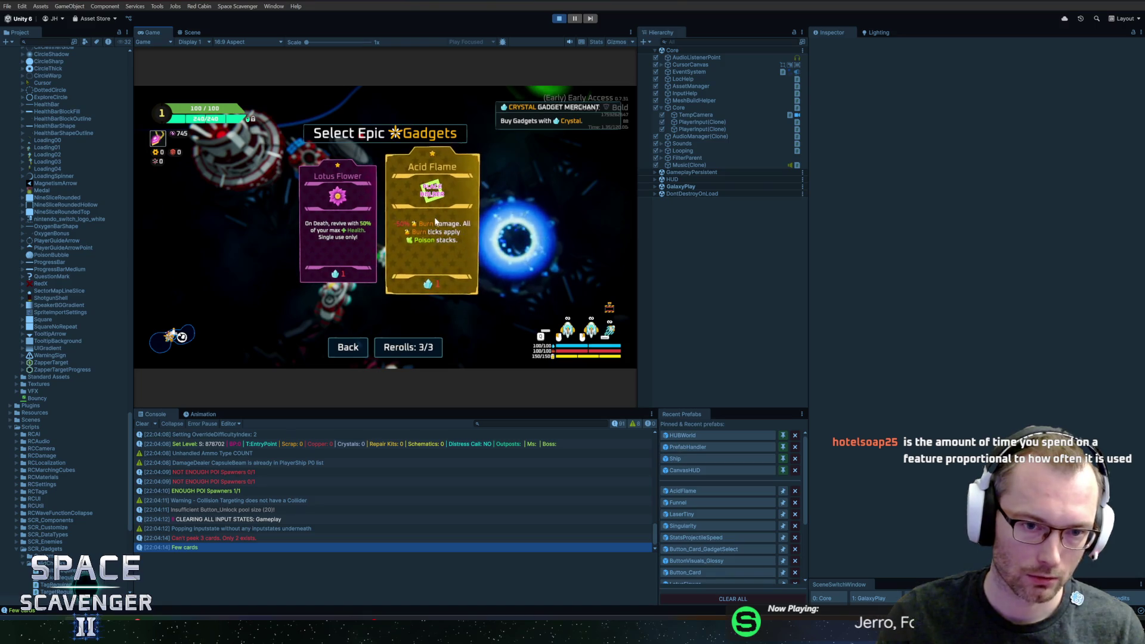
# - Stop the playtest, open the AcidFlame prefab, and open its description's localization entry
pyautogui.press('Escape')
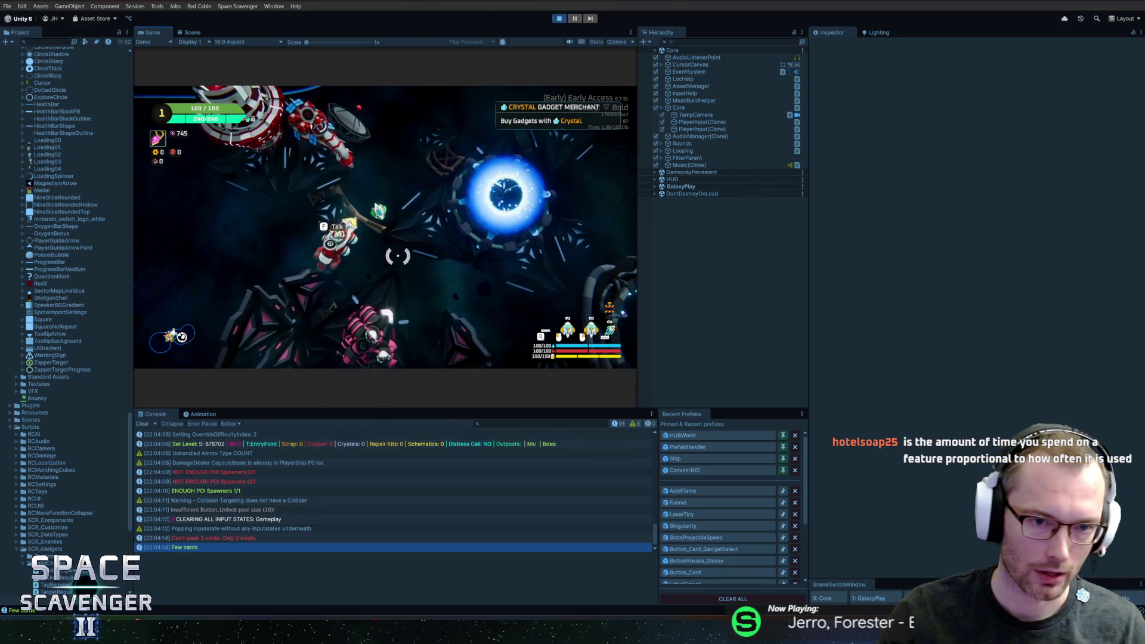
pyautogui.click(683, 491)
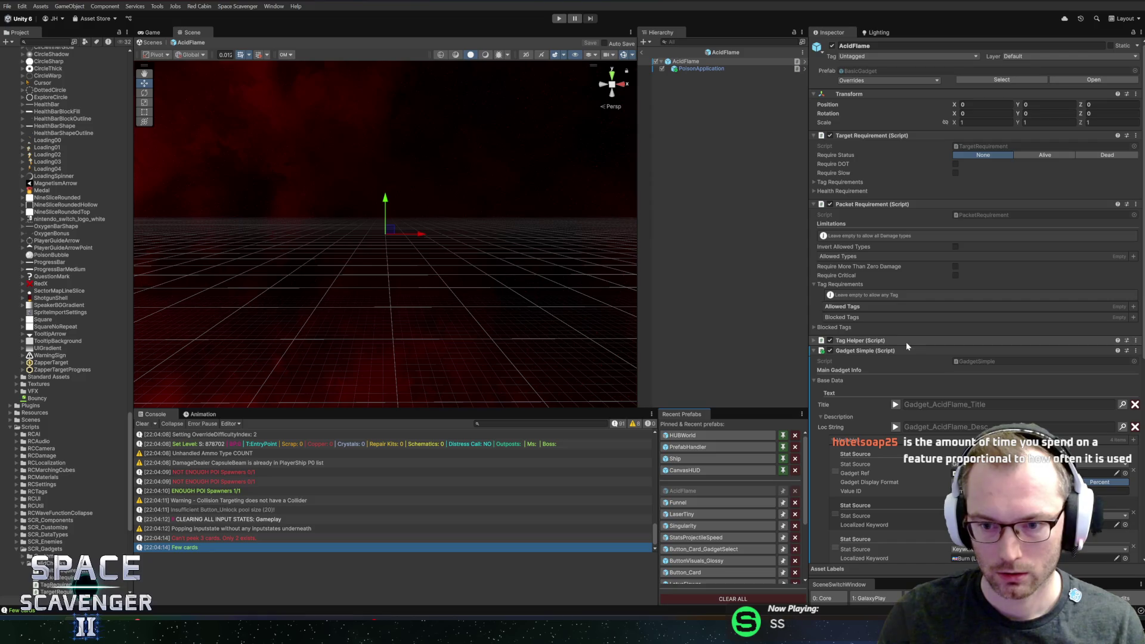
pyautogui.scroll(-3, 954, 352)
pyautogui.click(1123, 330)
# - Filter entries by 'acidfl' and move the '{0} {1} damage.' sentence after 'stacks.'
pyautogui.write('acidfl')
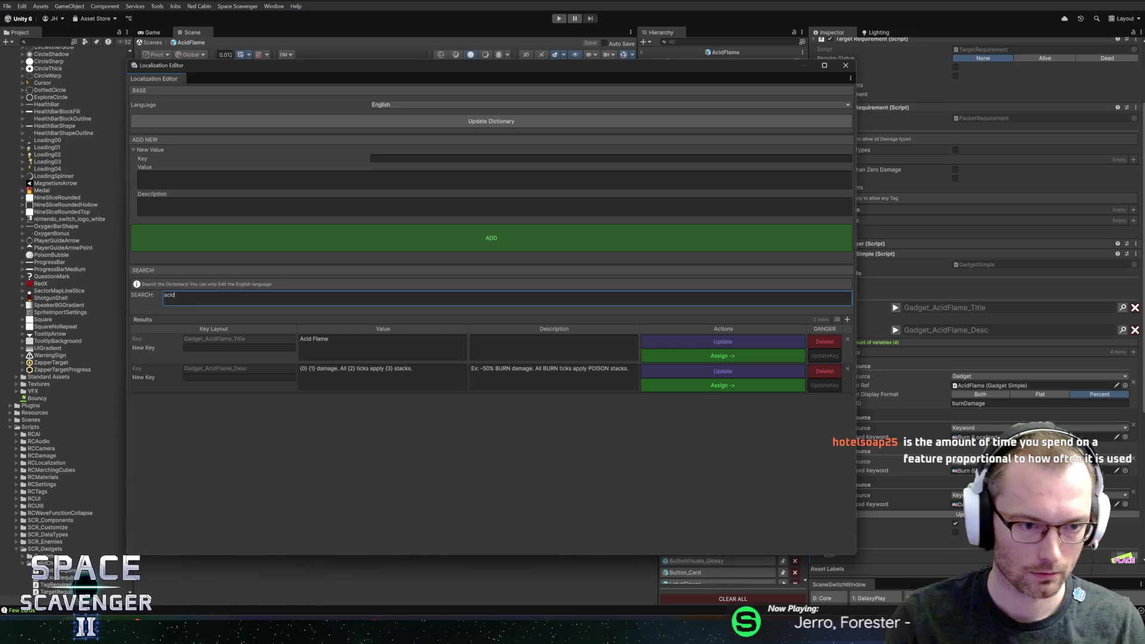
pyautogui.click(382, 376)
pyautogui.press('Left')
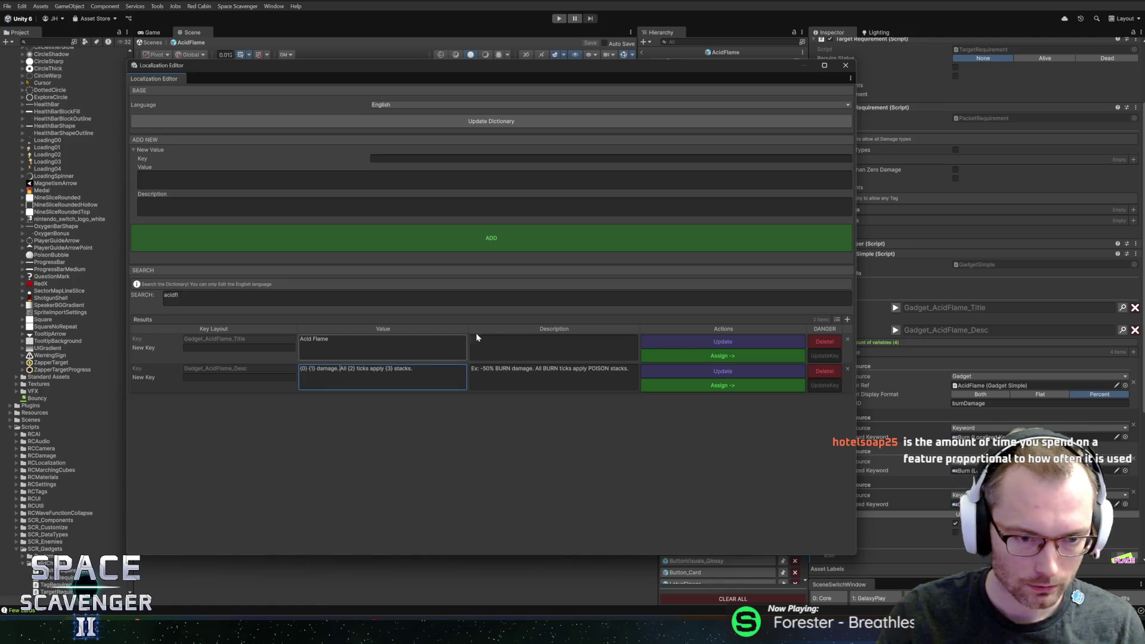
pyautogui.hotkey('ctrl', 'shift', 'Right')
pyautogui.hotkey('ctrl', 'shift', 'Right')
pyautogui.hotkey('ctrl', 'shift', 'Right')
pyautogui.press('BackSpace')
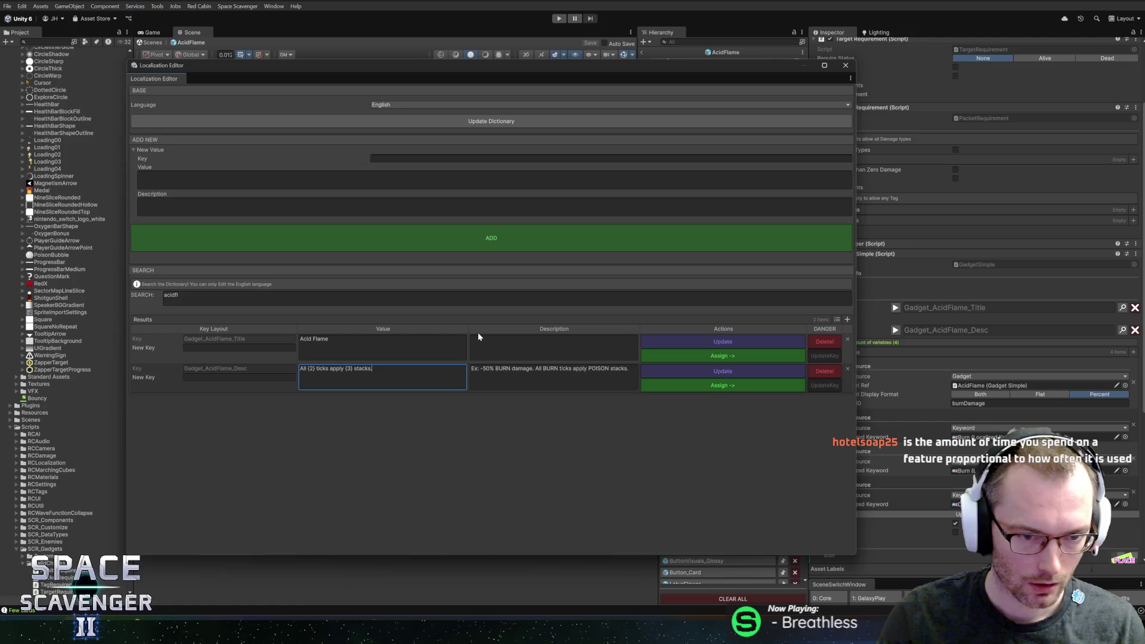
pyautogui.write('{0} {1} damage')
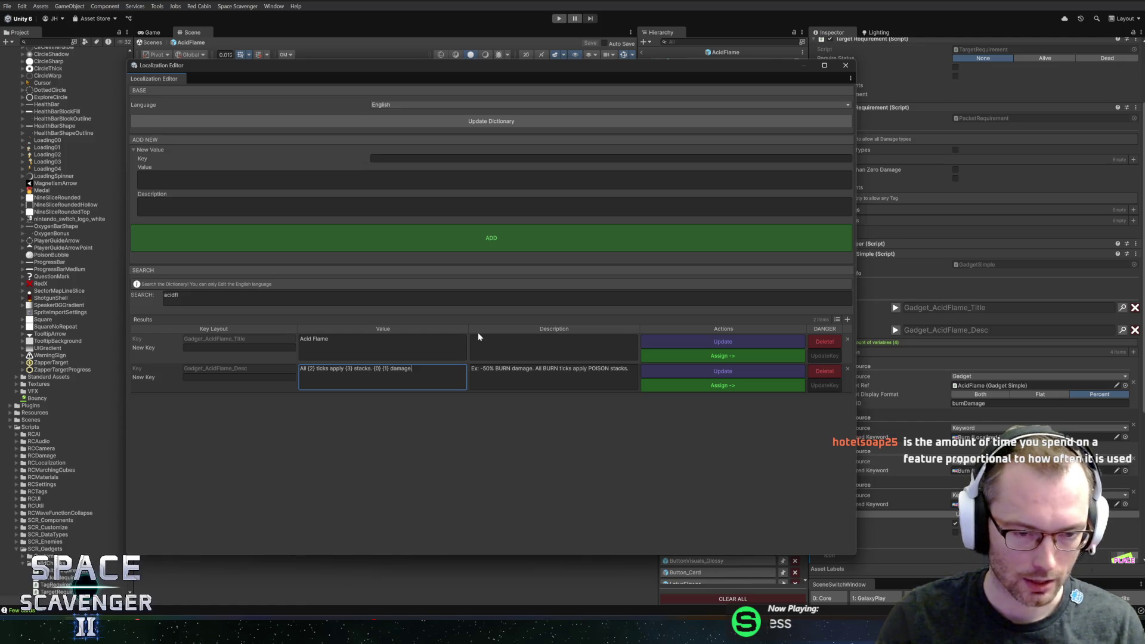
pyautogui.write('.')
pyautogui.press('Left')
pyautogui.press('Left')
pyautogui.press('Left')
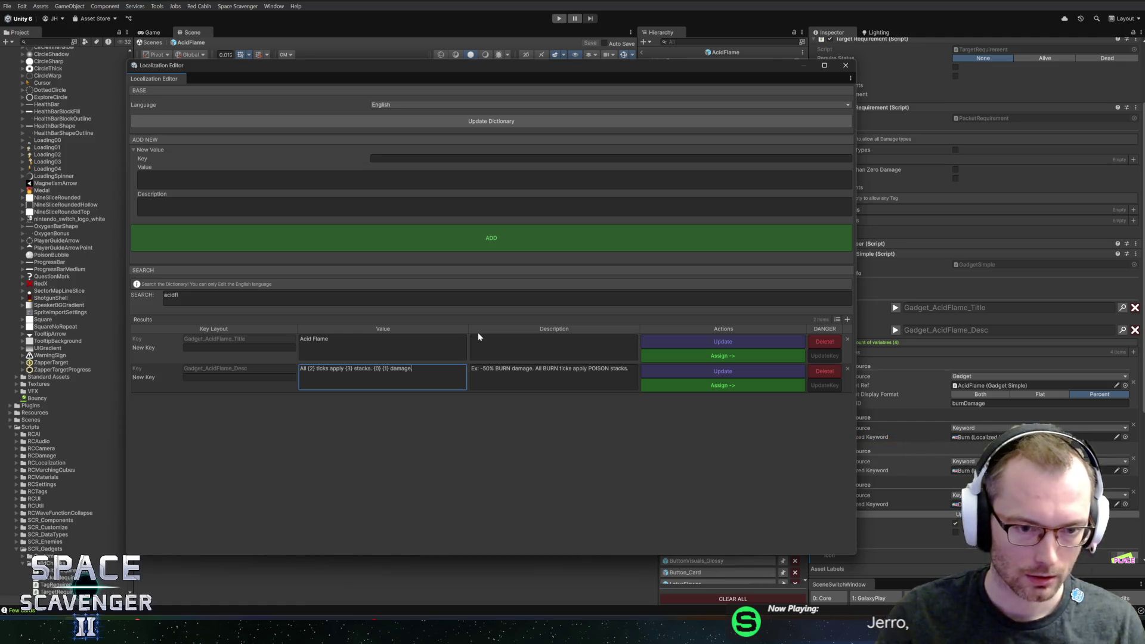
# - Reorder the example description text to match, then Update the value and close the editor
pyautogui.click(482, 369)
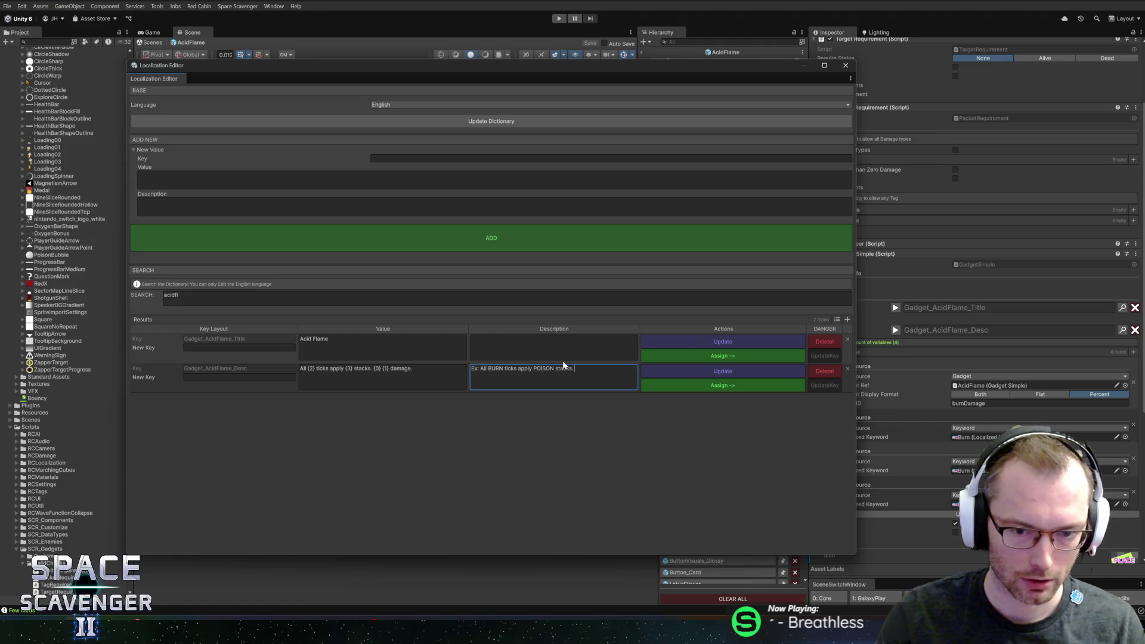
pyautogui.hotkey('shift', 'Tab')
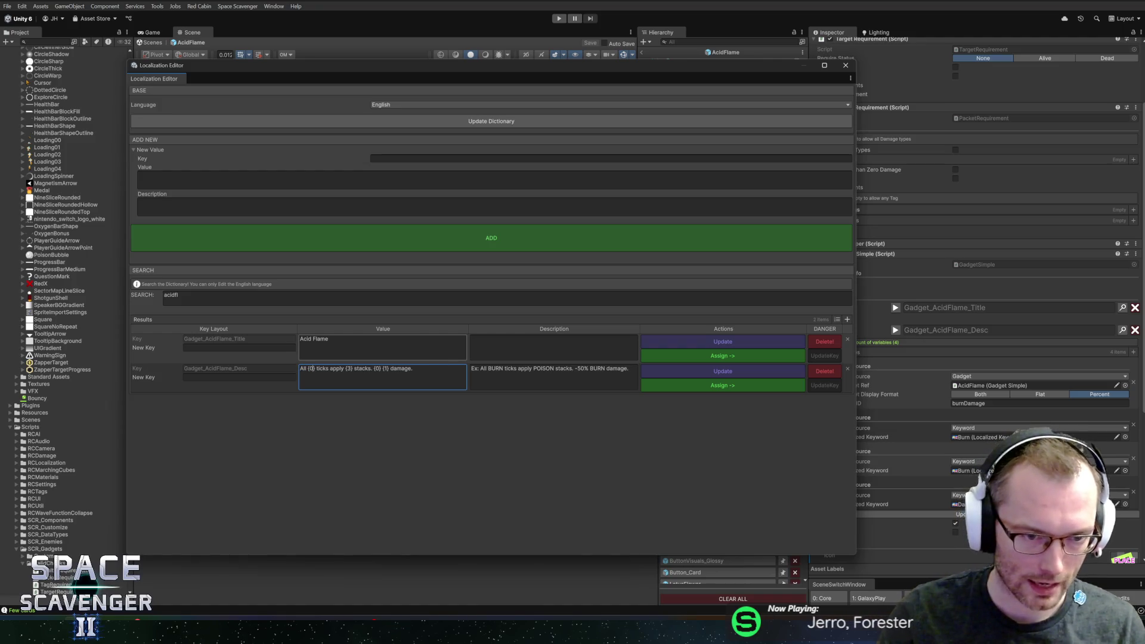
pyautogui.click(701, 371)
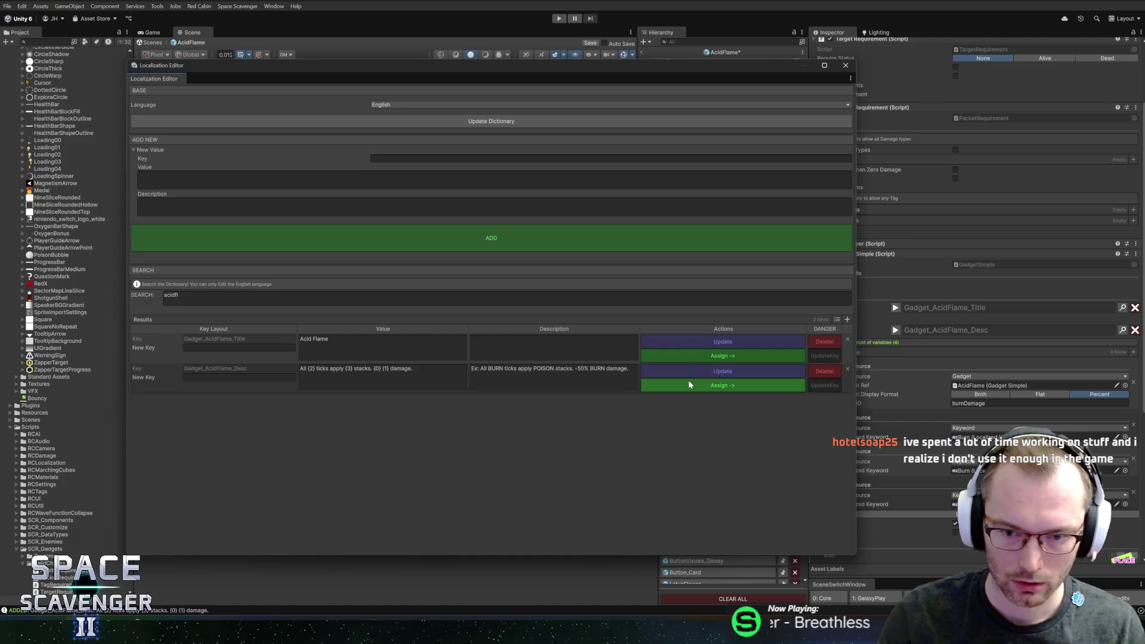
pyautogui.click(846, 65)
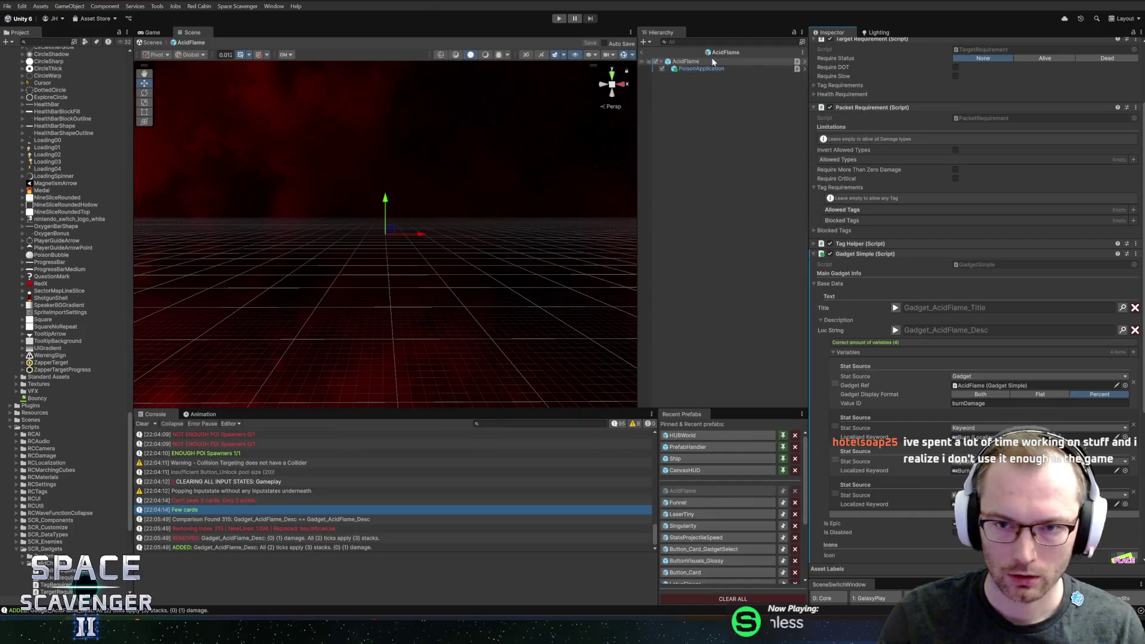
# - Playtest at the gadget merchant to confirm the Acid Flame card's reordered description, then stop
pyautogui.click(558, 20)
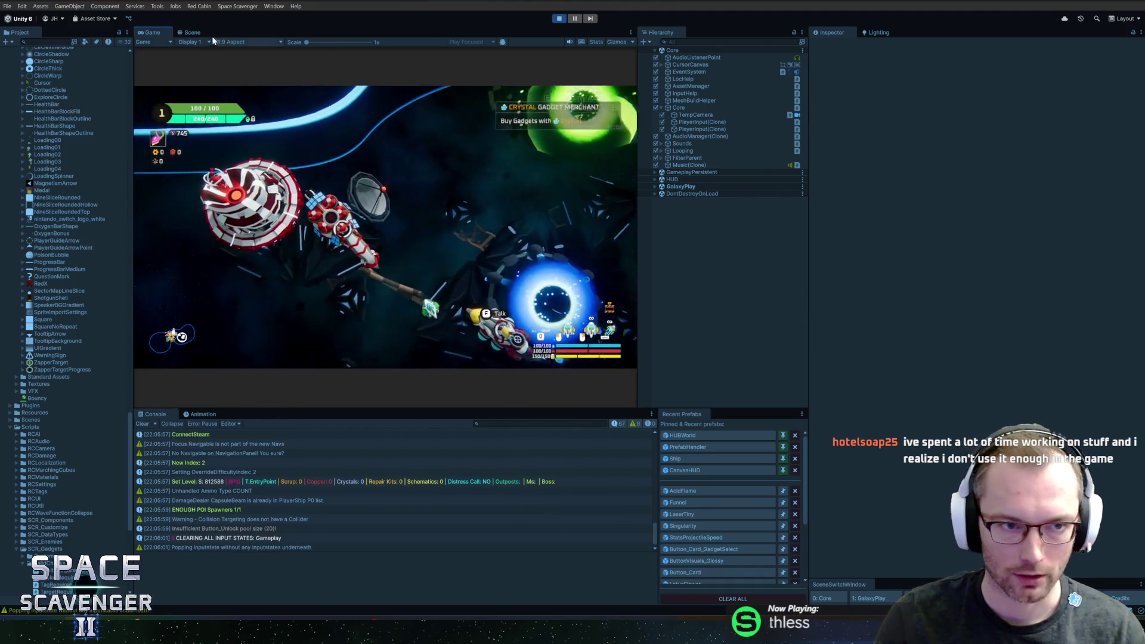
pyautogui.hotkey('shift', 'space')
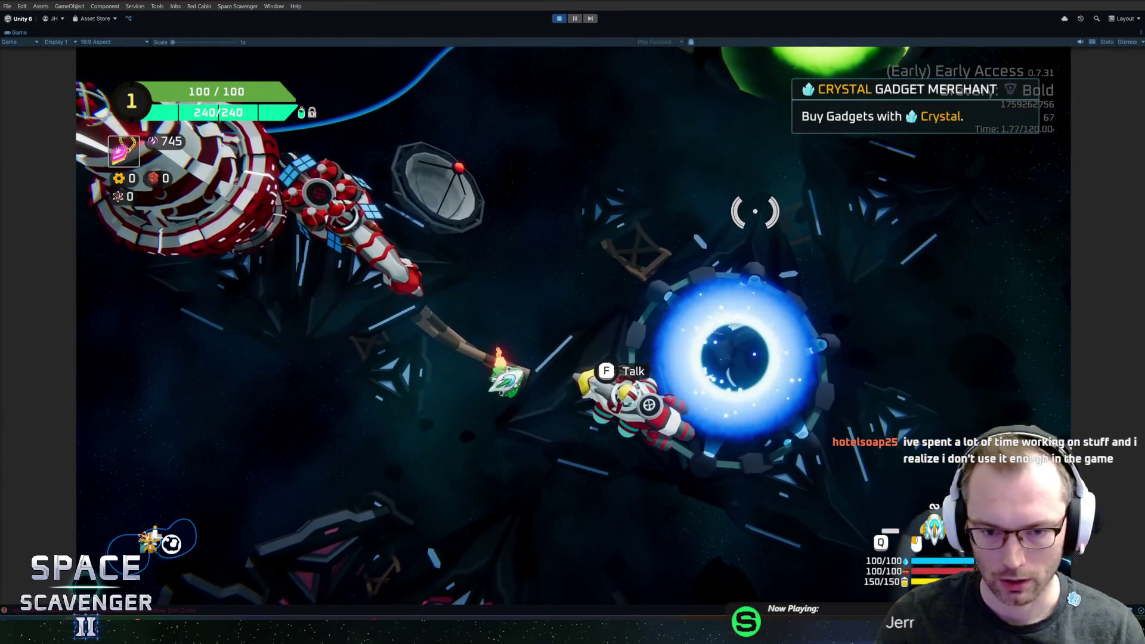
pyautogui.press('f')
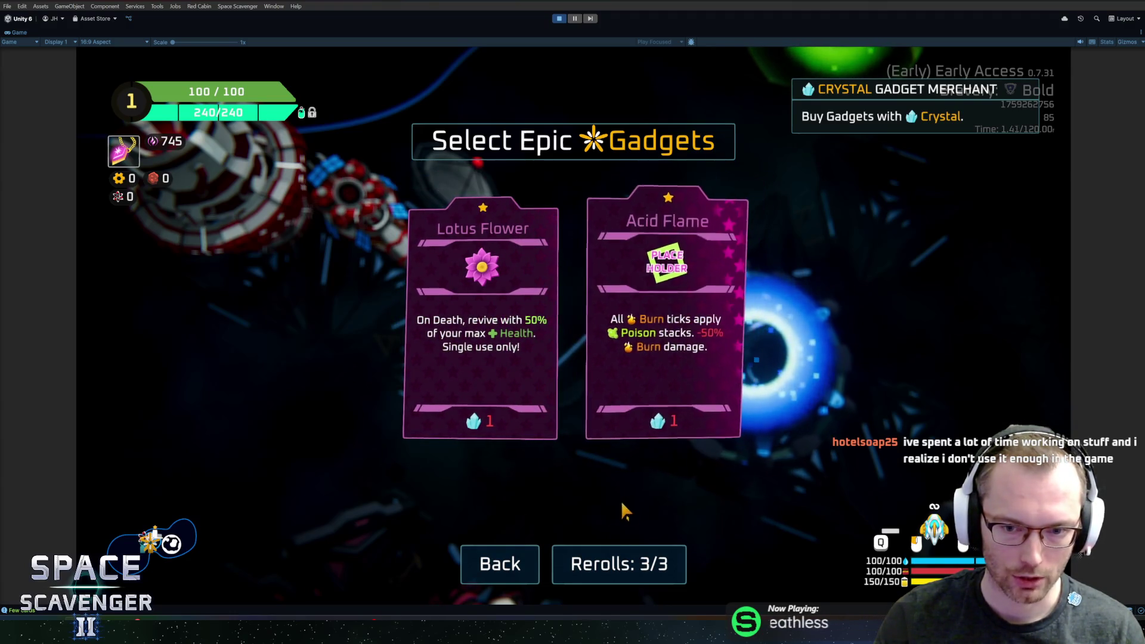
pyautogui.click(487, 576)
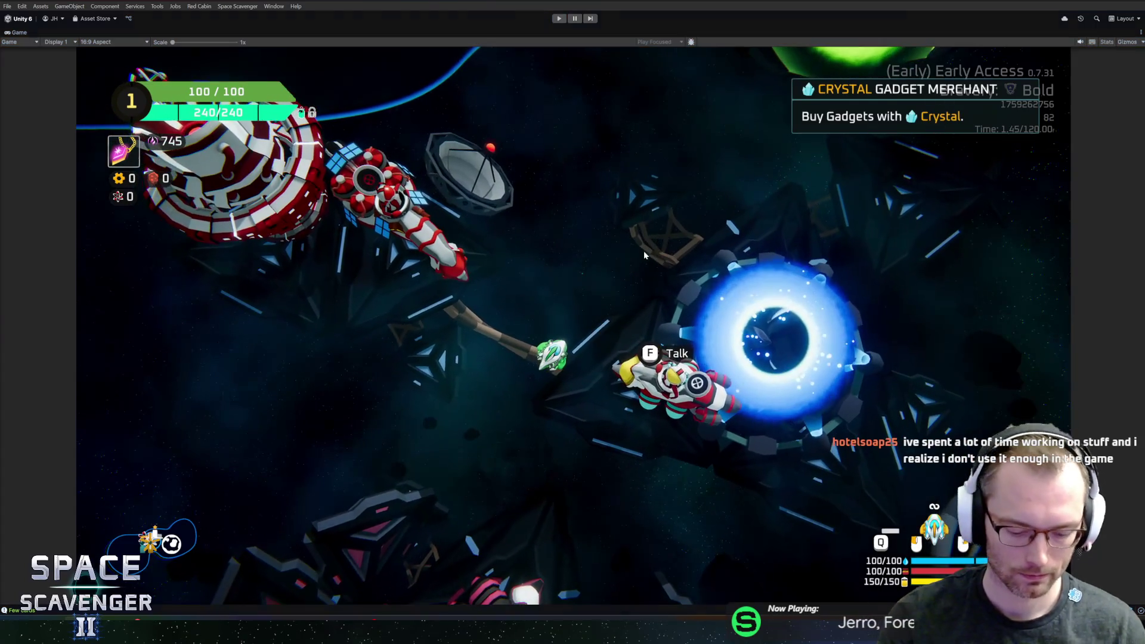
pyautogui.hotkey('ctrl', 'p')
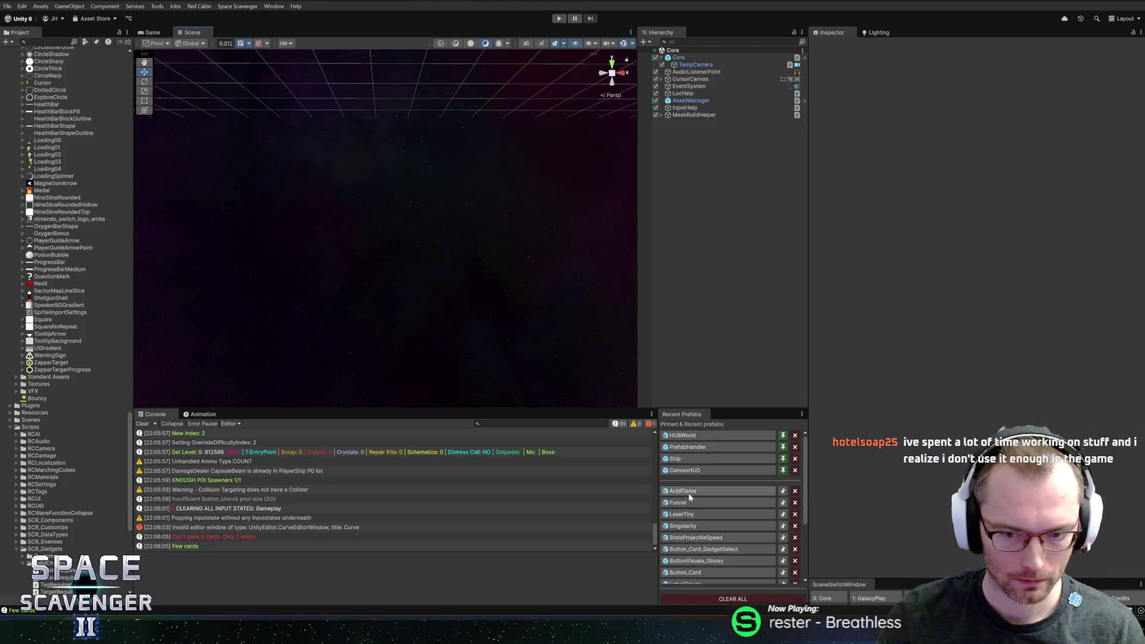
# - Reopen the AcidFlame prefab and filter its description's localization entry by 'acid'
pyautogui.click(689, 493)
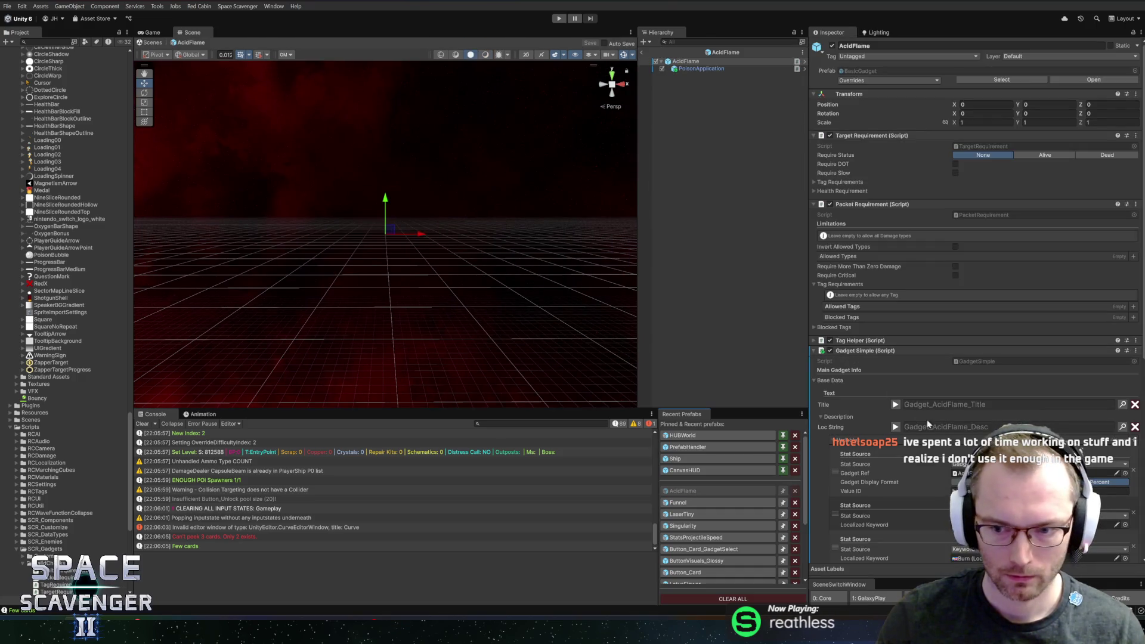
pyautogui.scroll(-3, 895, 440)
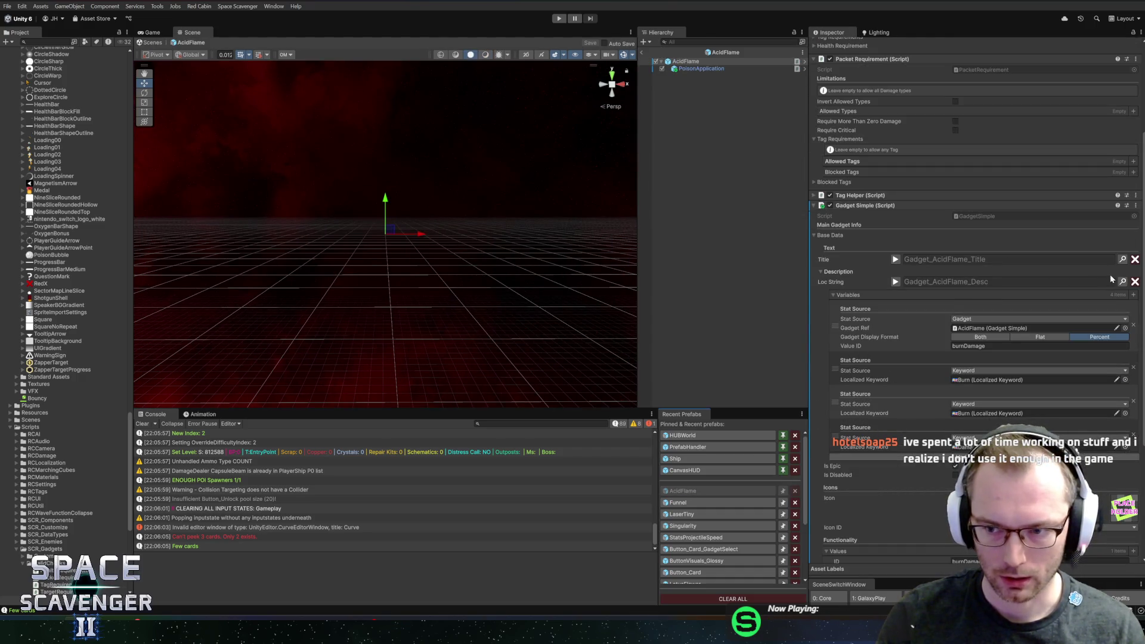
pyautogui.click(1122, 281)
pyautogui.write('acidflame')
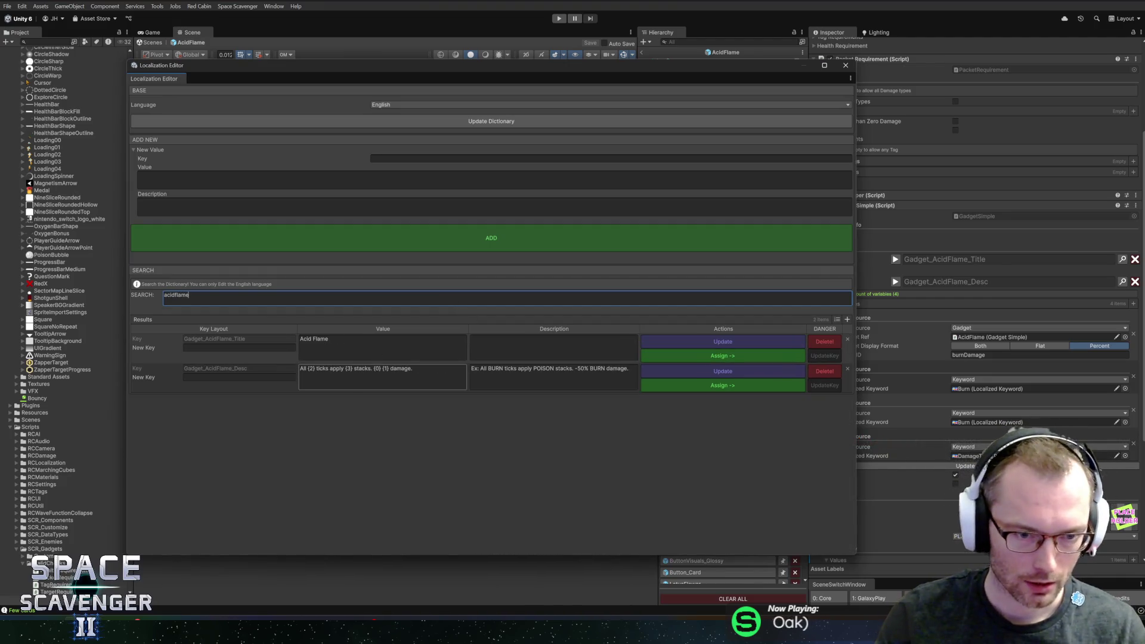
# - Change the value to 'All {0} ticks apply {1} stacks.\n{2} {3} damage.' and Update it
pyautogui.click(309, 369)
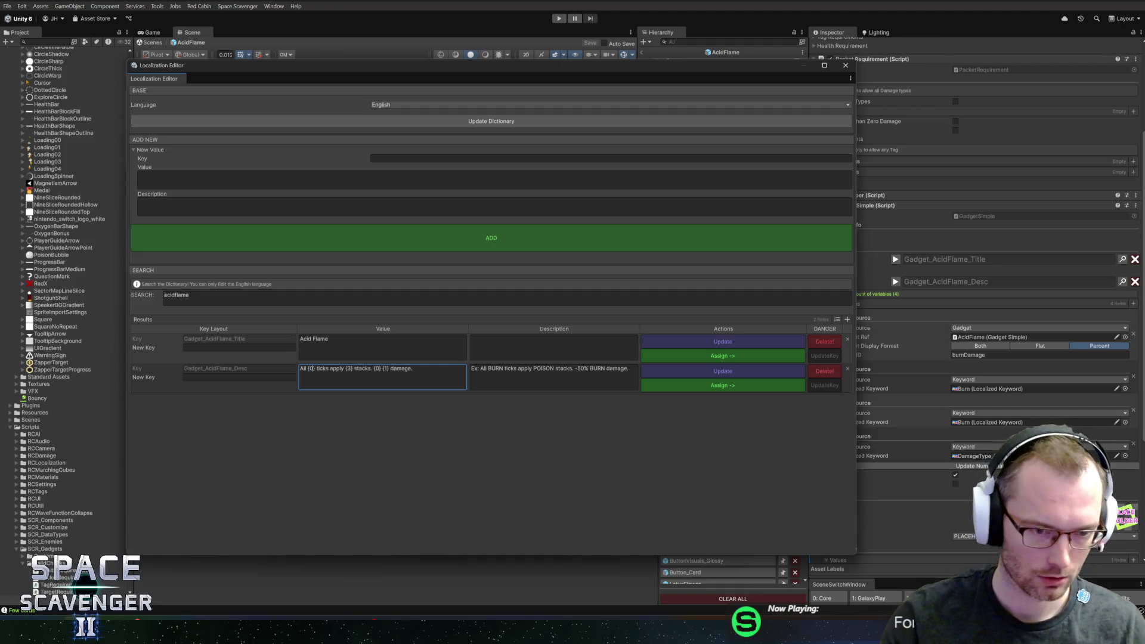
pyautogui.doubleClick(349, 369)
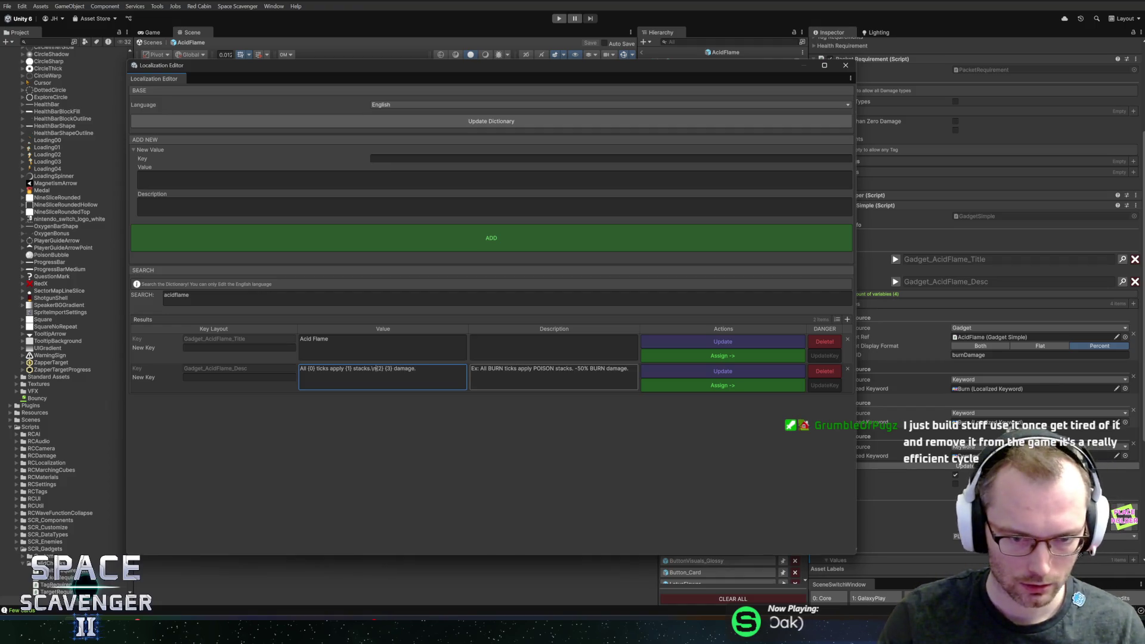
pyautogui.click(485, 369)
pyautogui.click(483, 369)
pyautogui.write('\\n')
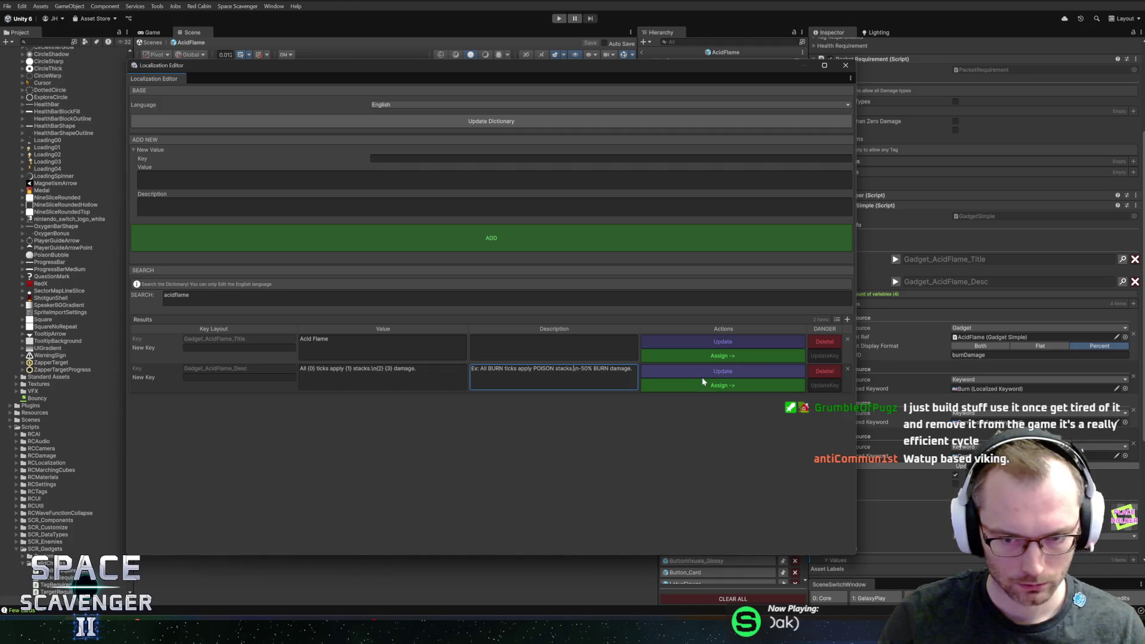
pyautogui.click(382, 369)
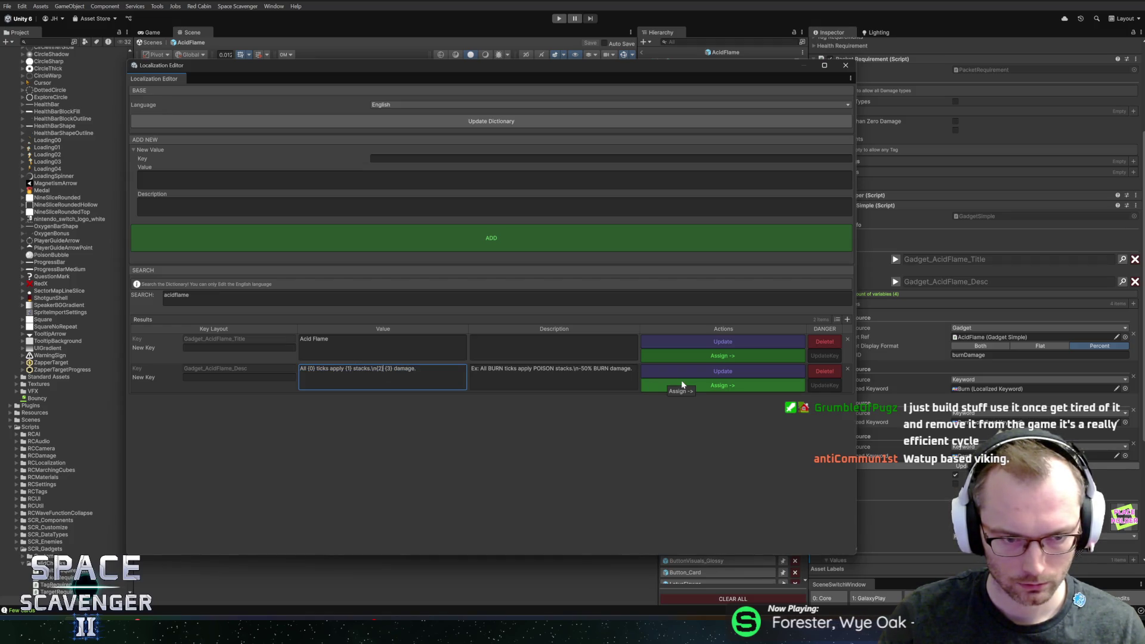
pyautogui.click(713, 371)
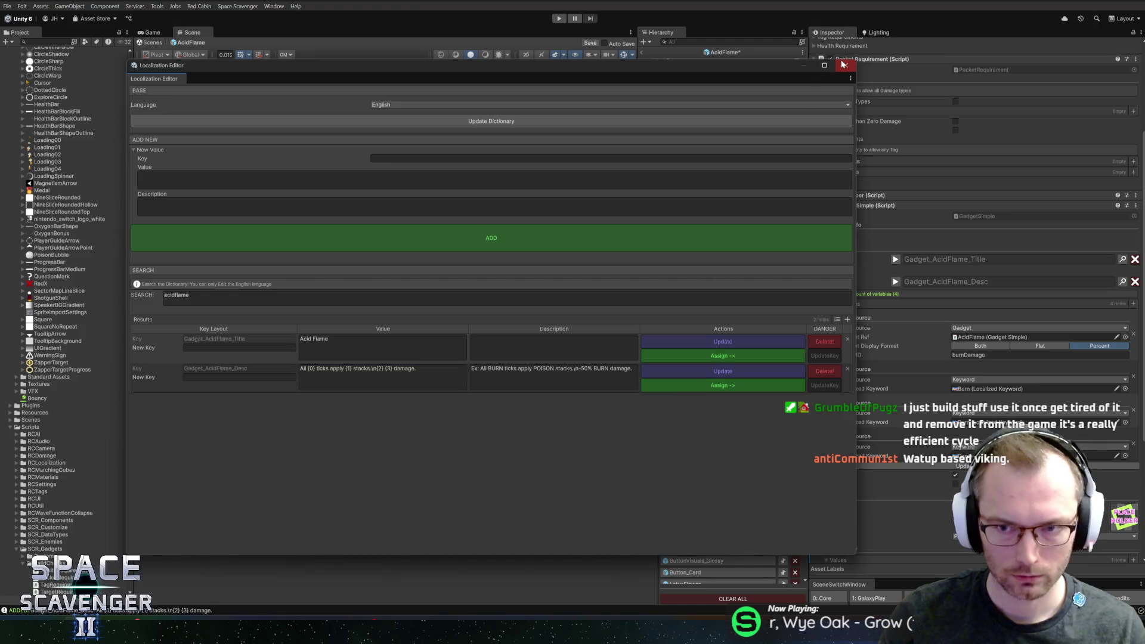
pyautogui.click(846, 66)
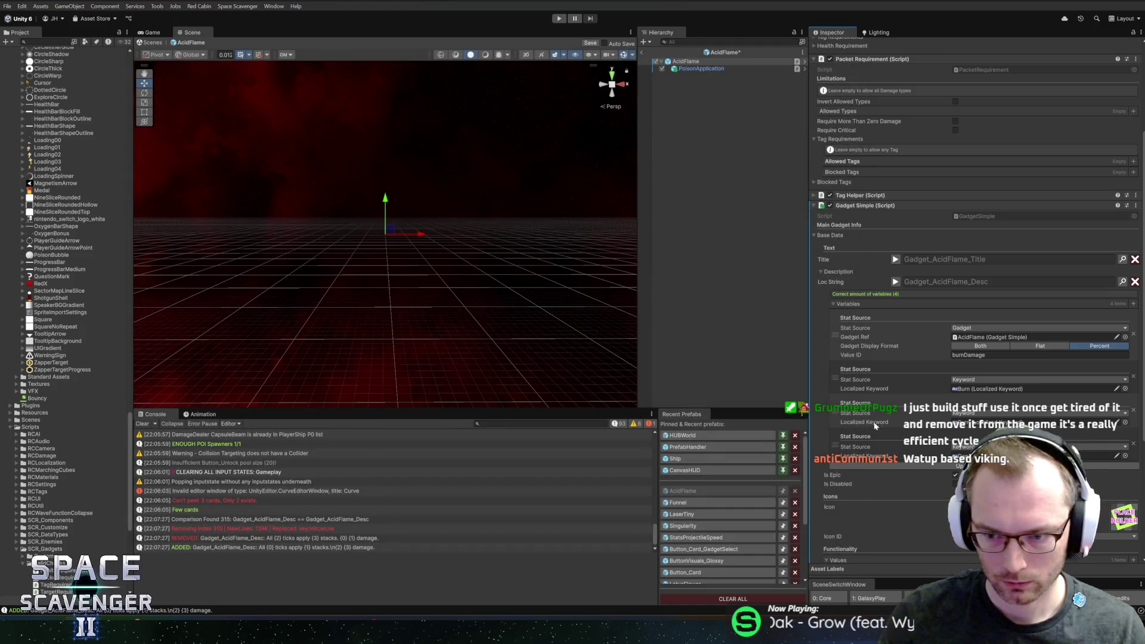
# - Move the Burn and Poison keyword variables above the Gadget variable, exit Prefab Mode, and play
pyautogui.moveTo(831, 412); pyautogui.dragTo(834, 327)
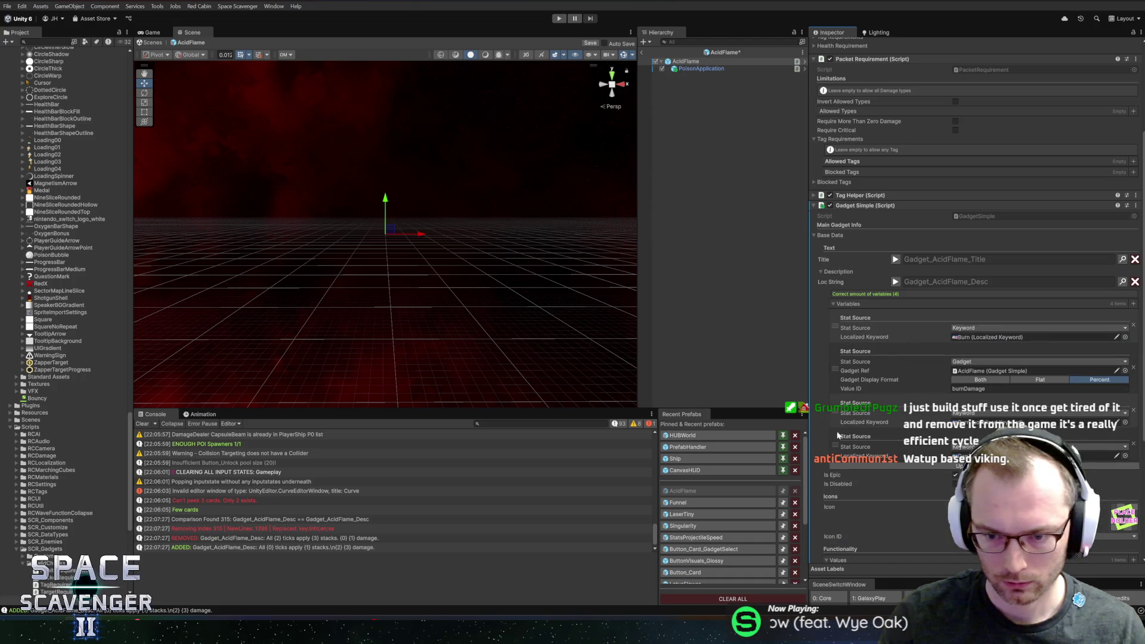
pyautogui.moveTo(834, 446); pyautogui.dragTo(836, 363)
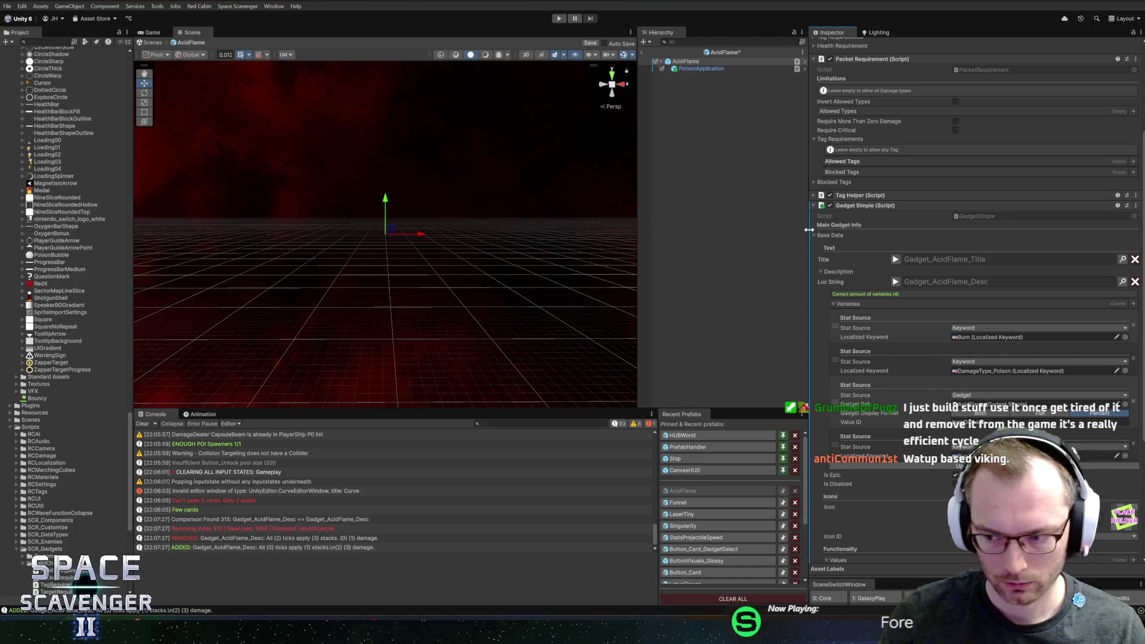
pyautogui.click(642, 52)
pyautogui.click(560, 18)
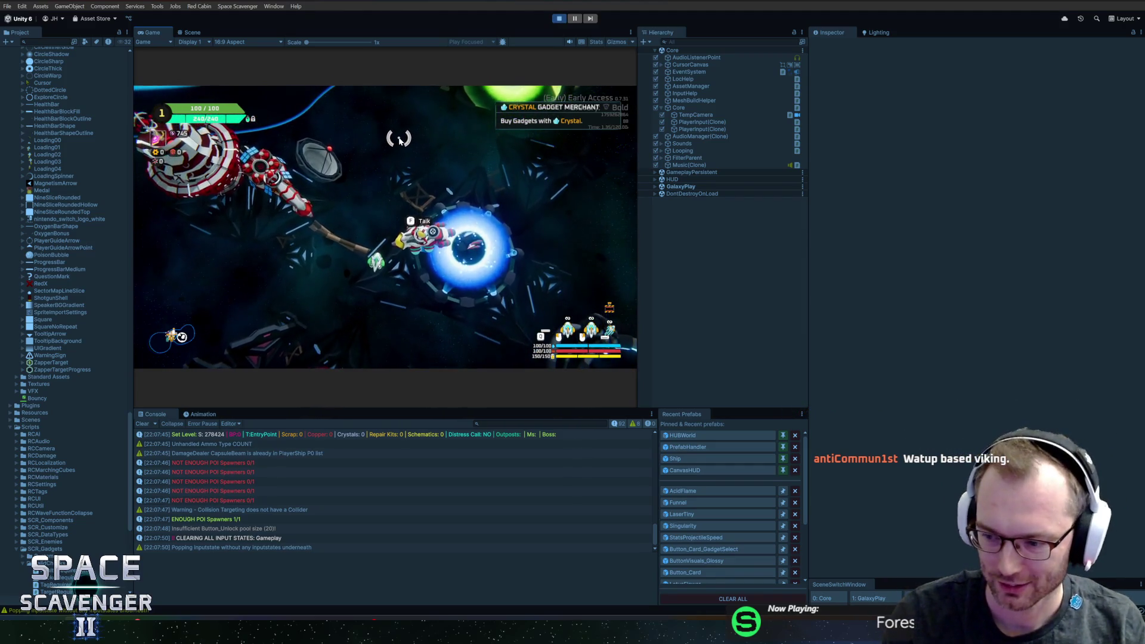
# - Pick the Acid Flame gadget card at the merchant and resume gameplay
pyautogui.press('f')
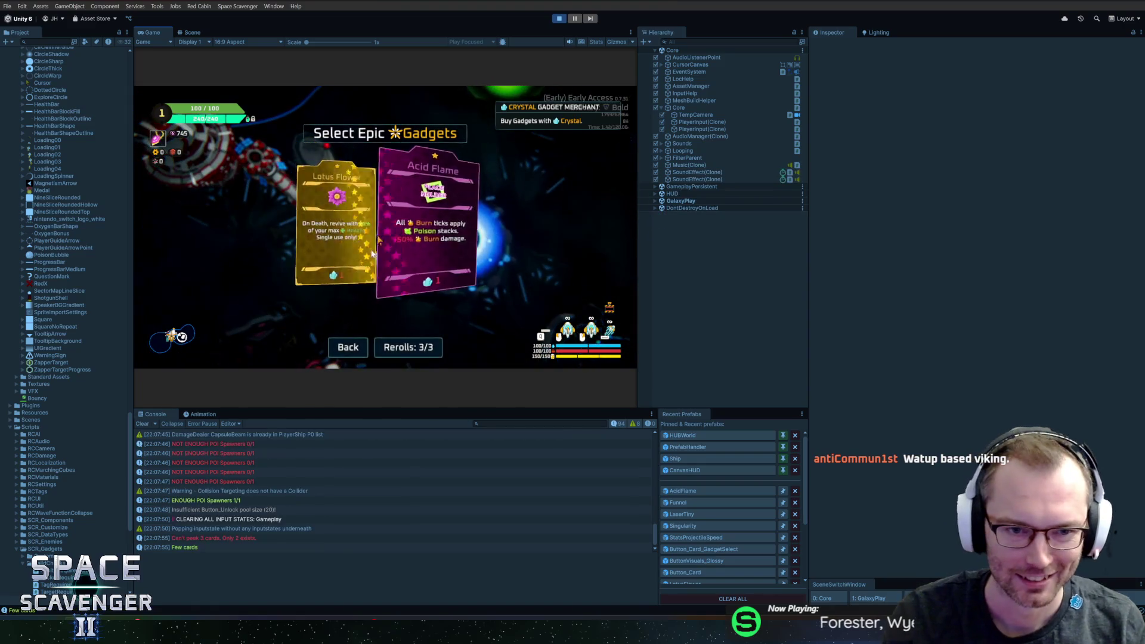
pyautogui.click(429, 216)
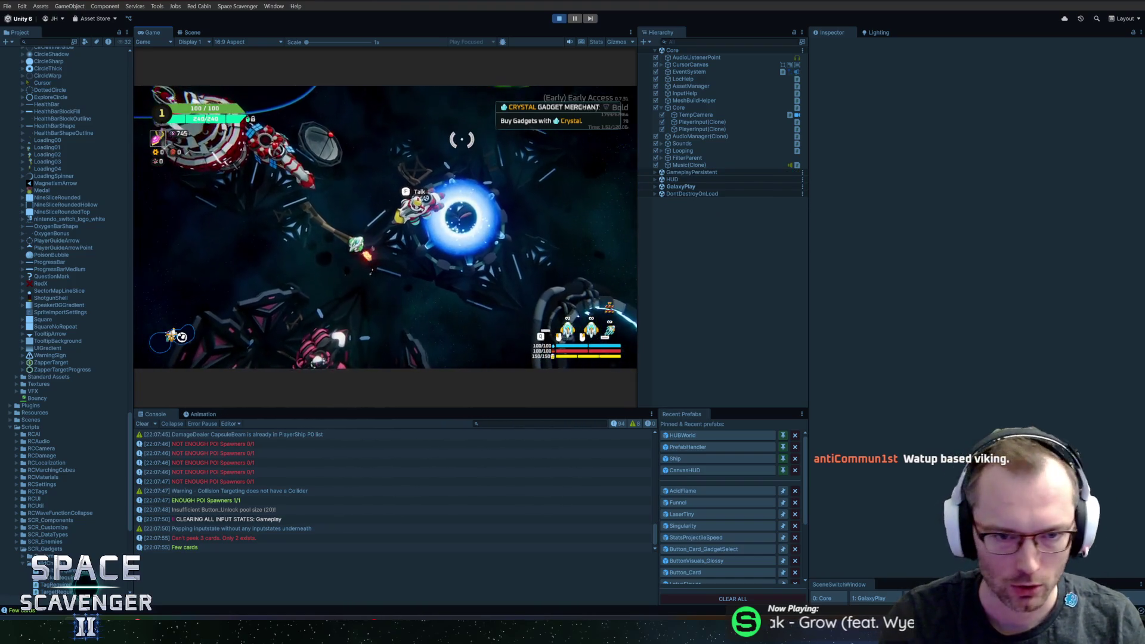
pyautogui.press('f')
pyautogui.click(430, 235)
pyautogui.press('Escape')
pyautogui.press('Escape')
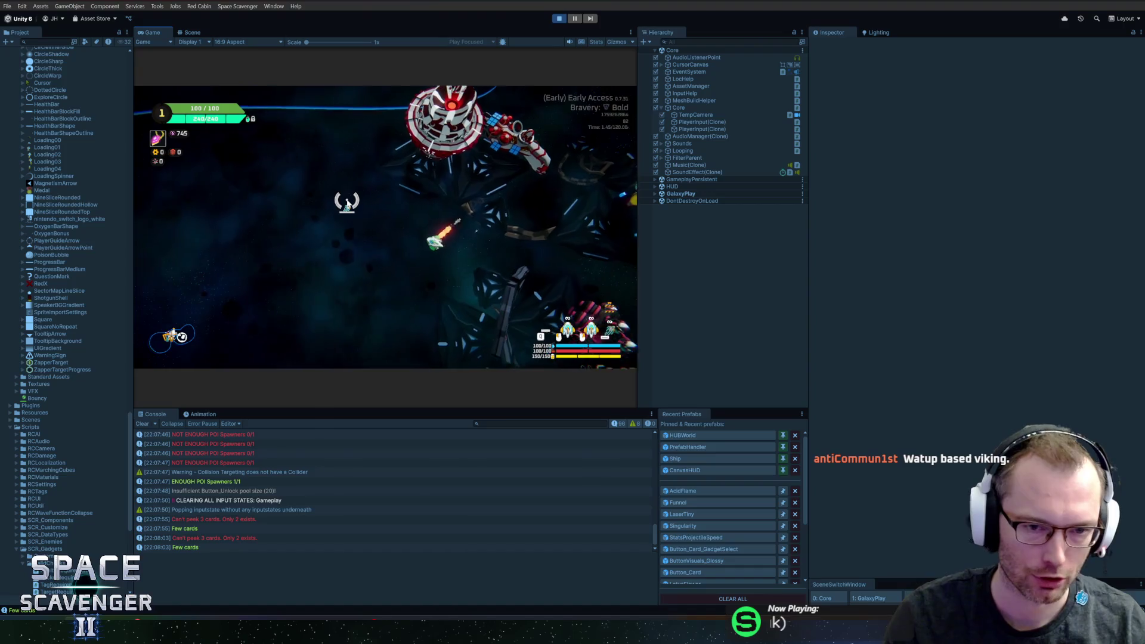
# - Run 'spawn Fire', 'spawn' and 'ship save' in the in-game debug console
pyautogui.press('`')
pyautogui.write('spawn ')
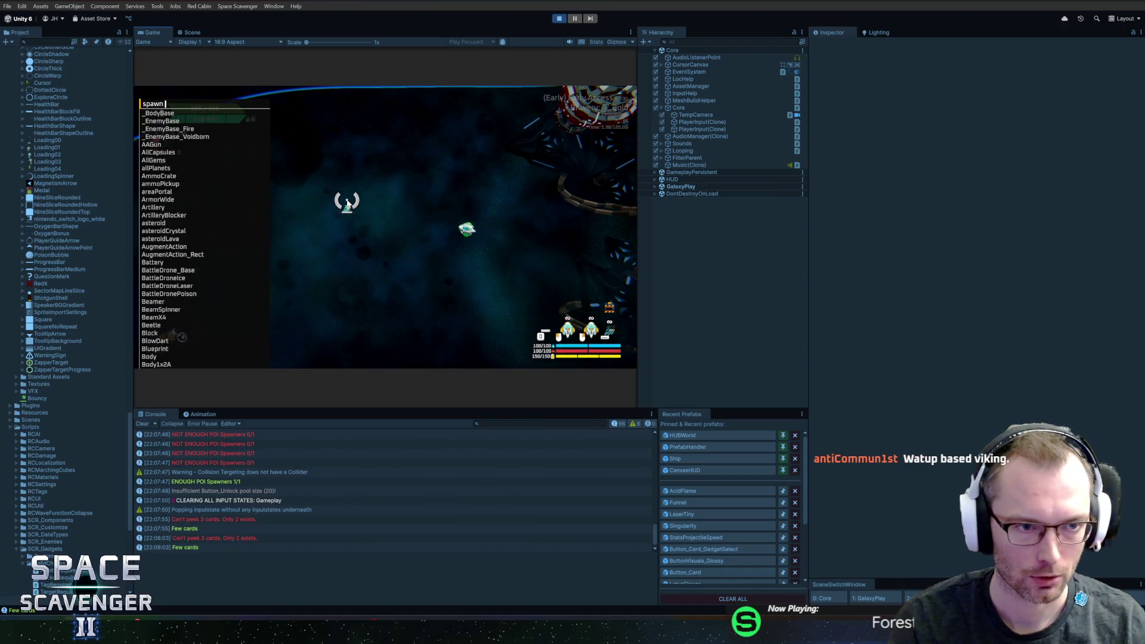
pyautogui.write('Fire')
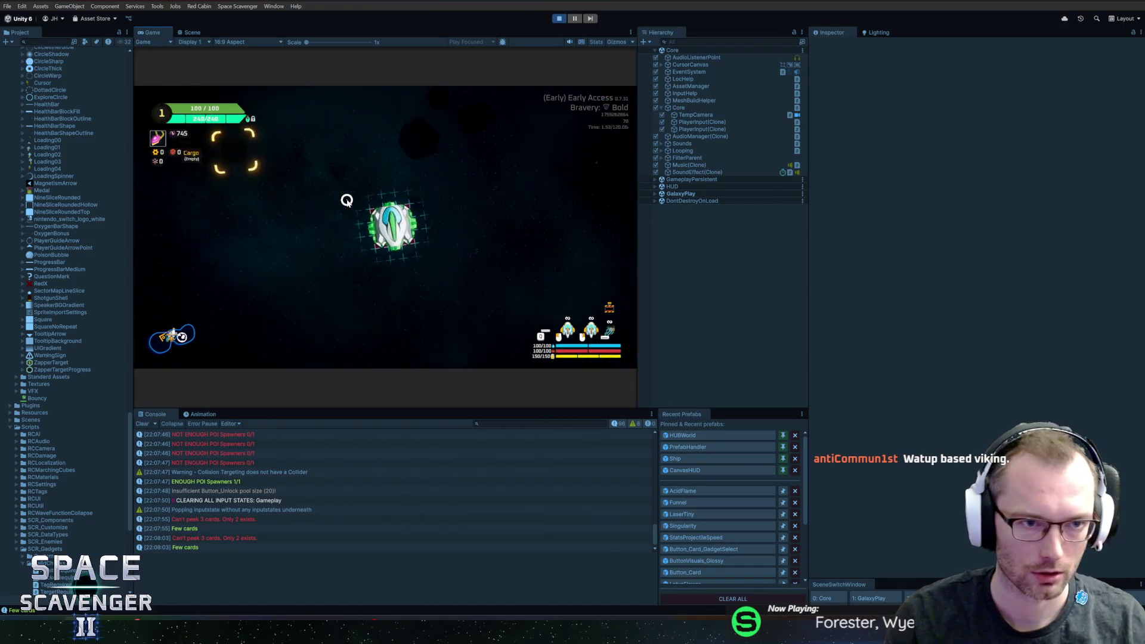
pyautogui.press('Return')
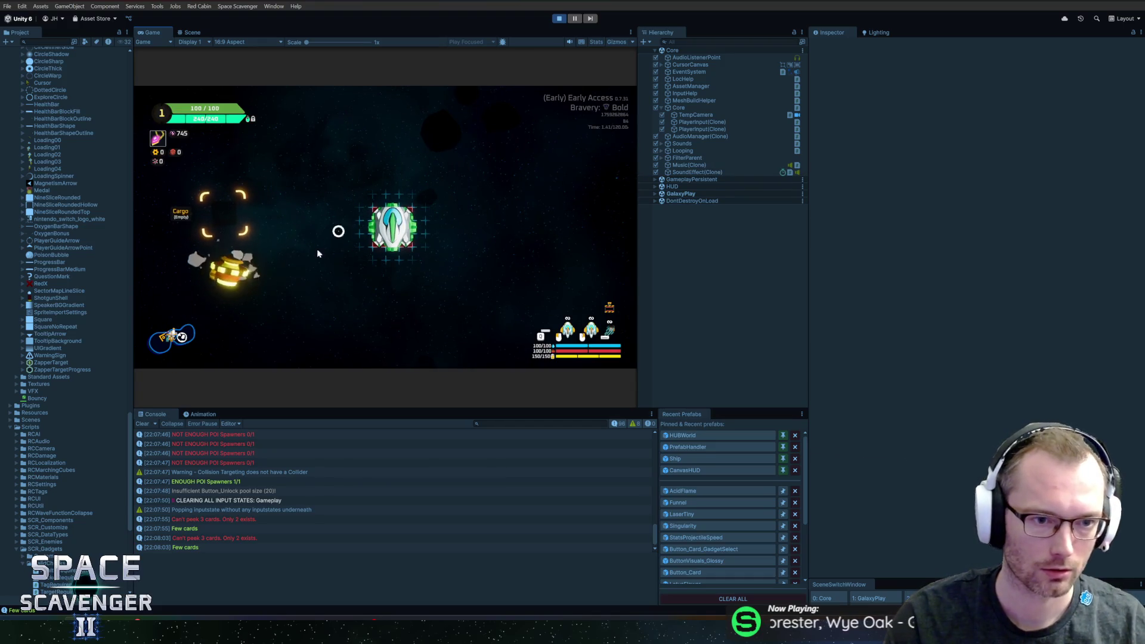
pyautogui.press('`')
pyautogui.write('spawn')
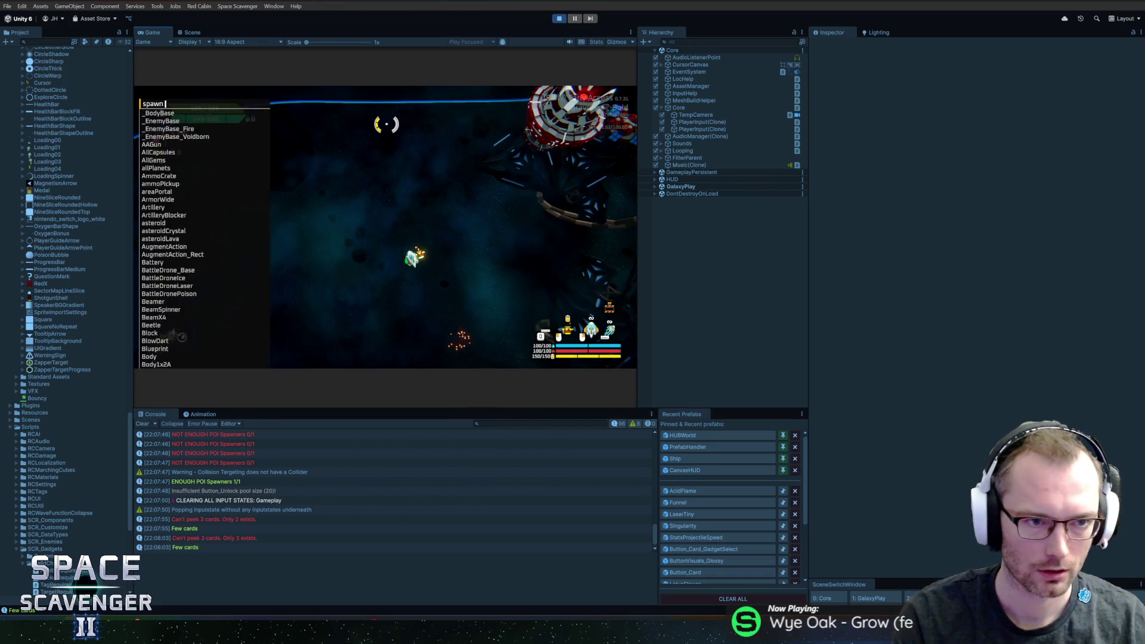
pyautogui.press('Return')
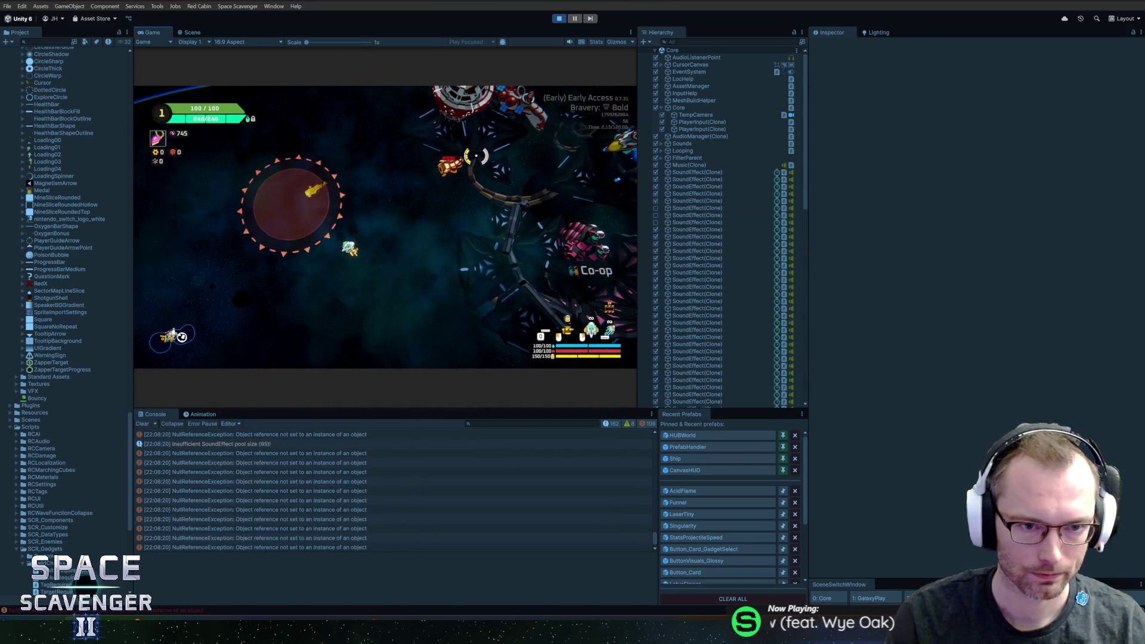
pyautogui.press('`')
pyautogui.write('ship')
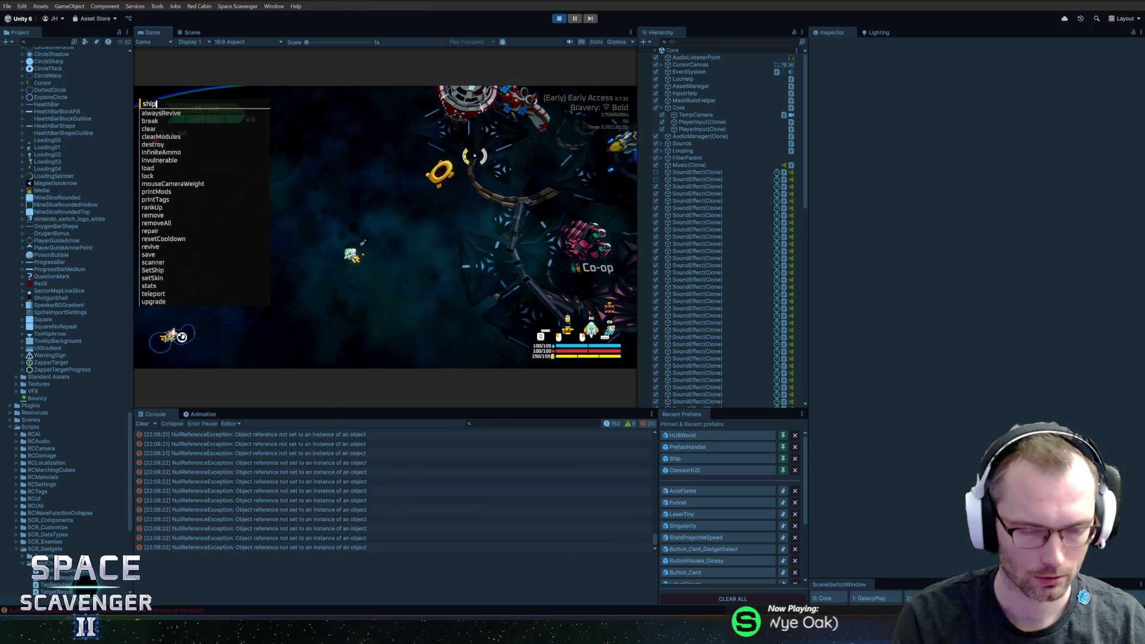
pyautogui.write(' save')
pyautogui.press('Return')
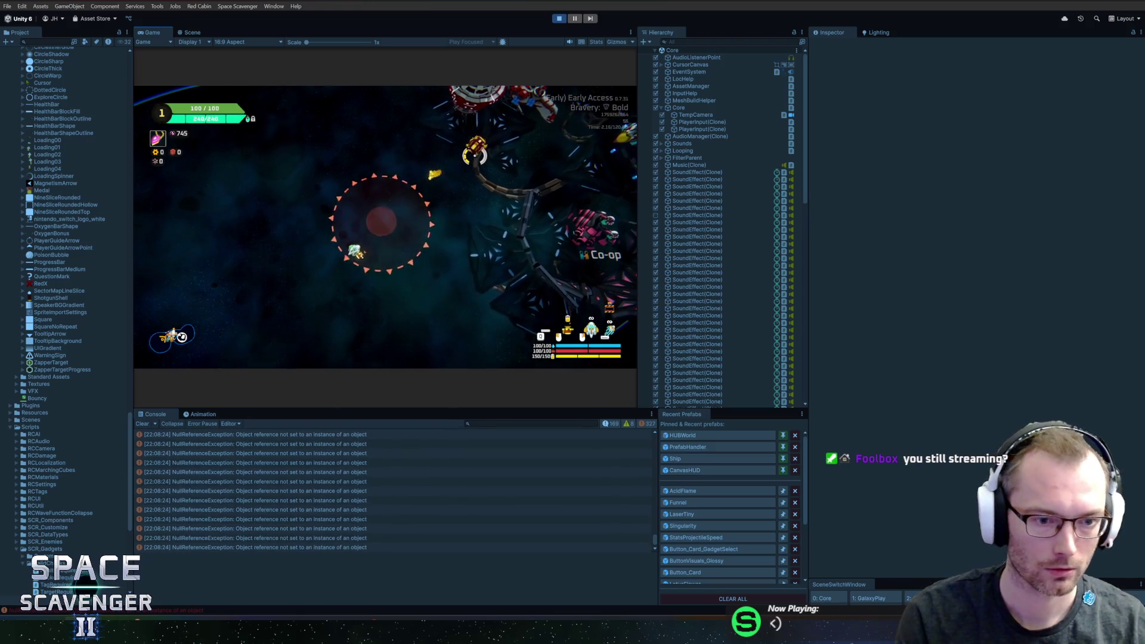
# - Pause, trace the NullReferenceException to Ship.cs, stop play, and open the Ship prefab
pyautogui.hotkey('ctrl', 'shift', 'p')
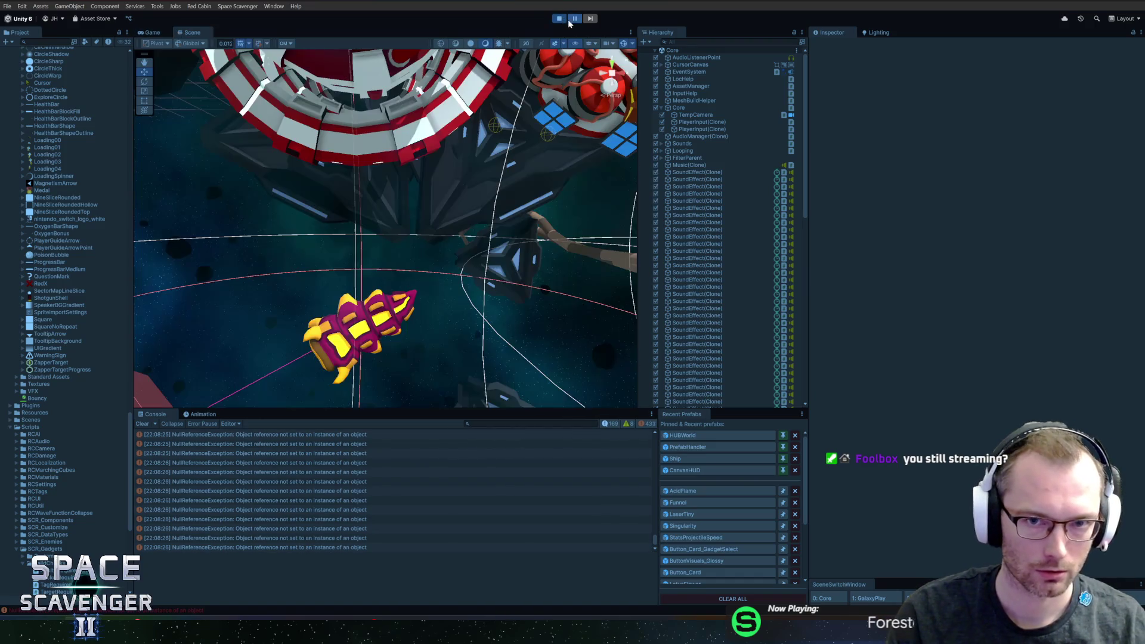
pyautogui.moveTo(655, 543); pyautogui.dragTo(653, 448)
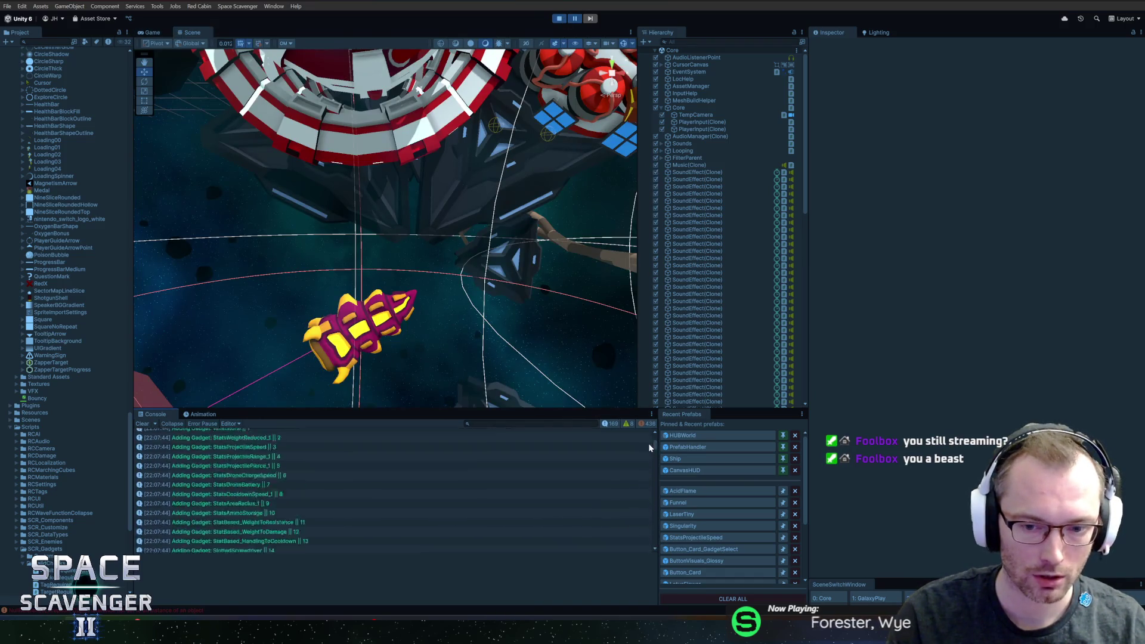
pyautogui.scroll(-5, 243, 497)
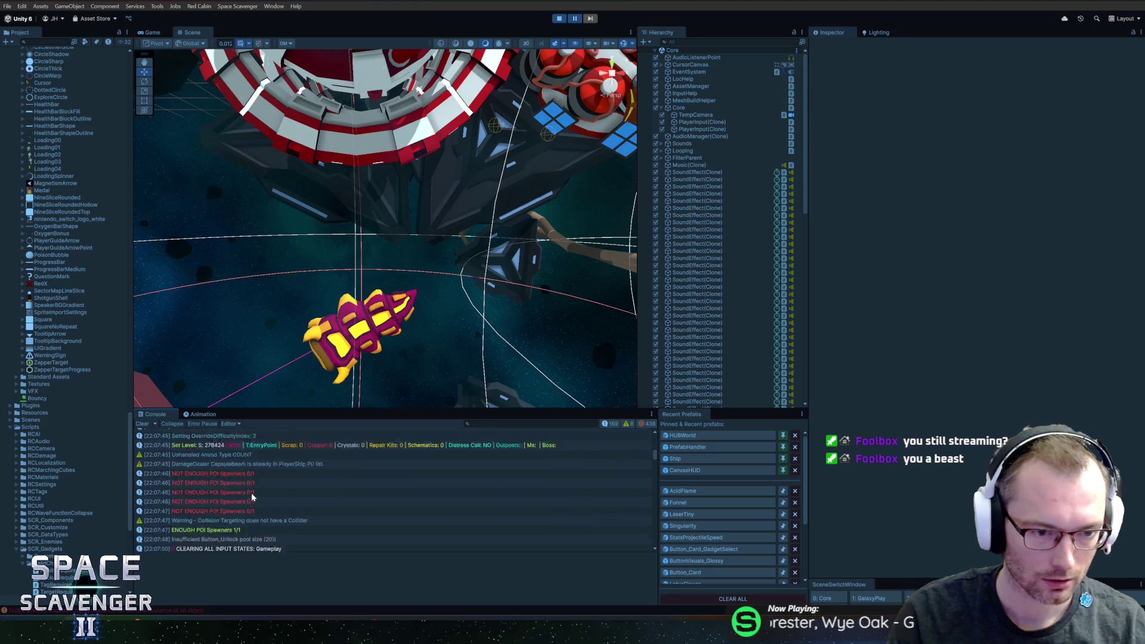
pyautogui.click(241, 506)
pyautogui.click(241, 498)
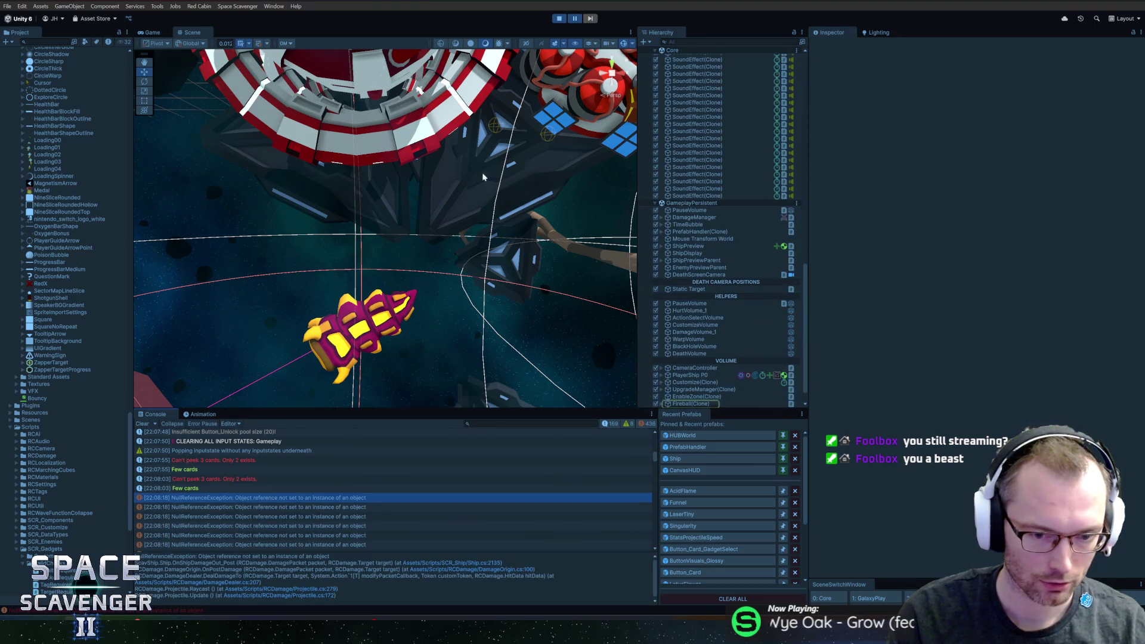
pyautogui.click(488, 561)
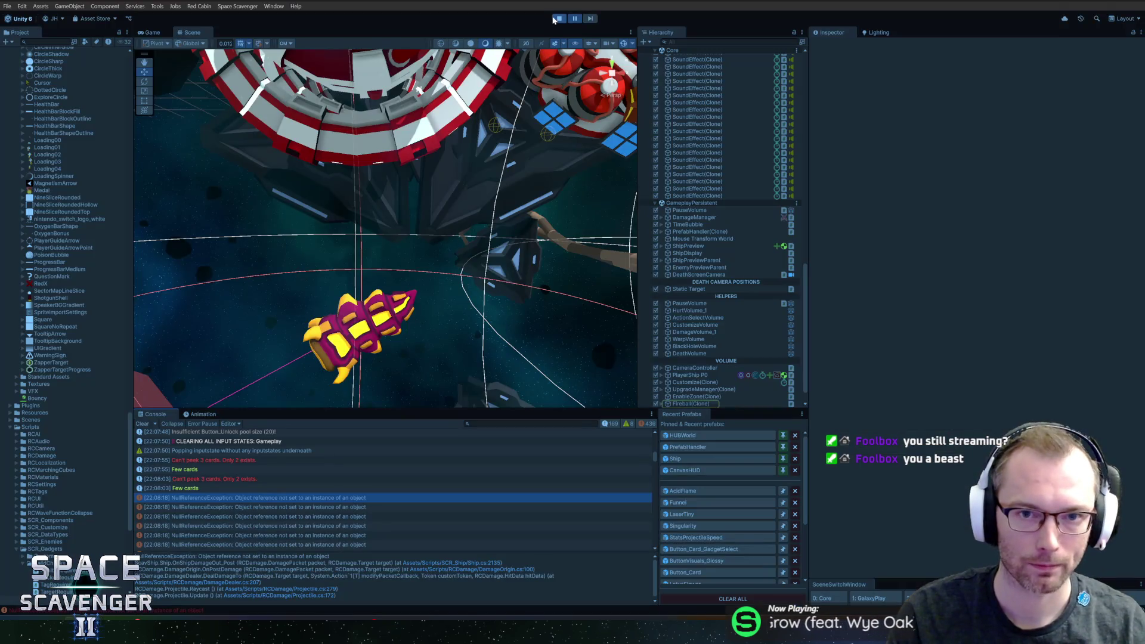
pyautogui.click(559, 19)
pyautogui.click(692, 459)
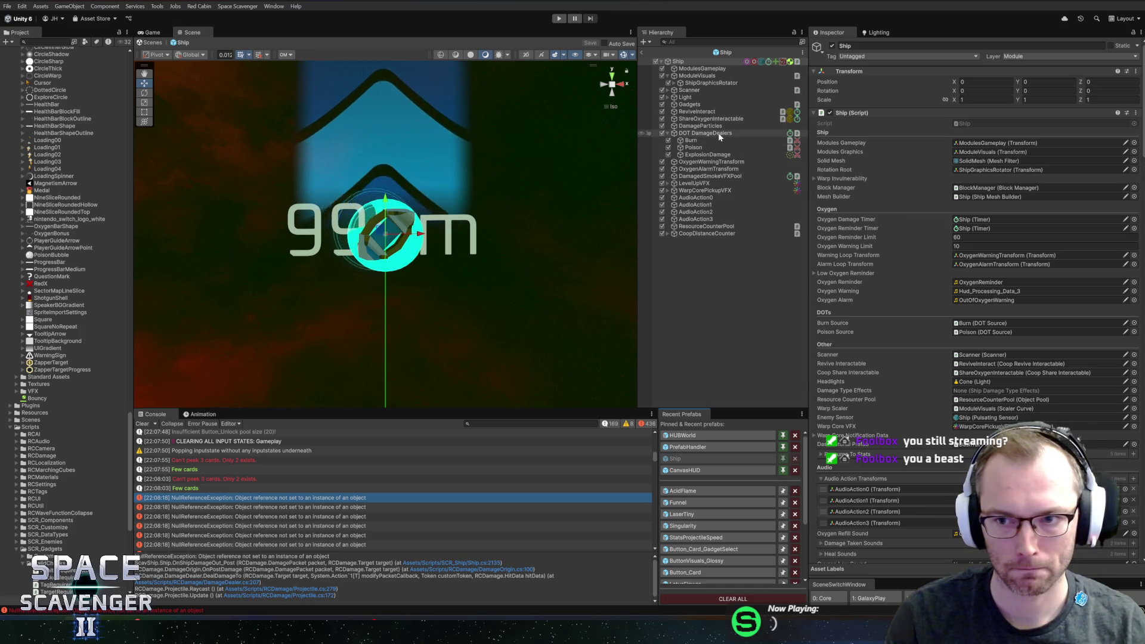
# - Assign DOT DamageDealers to the Ship prefab's Damage Type Effects slot, save, and press Play
pyautogui.moveTo(723, 136); pyautogui.dragTo(984, 395)
pyautogui.hotkey('ctrl', 's')
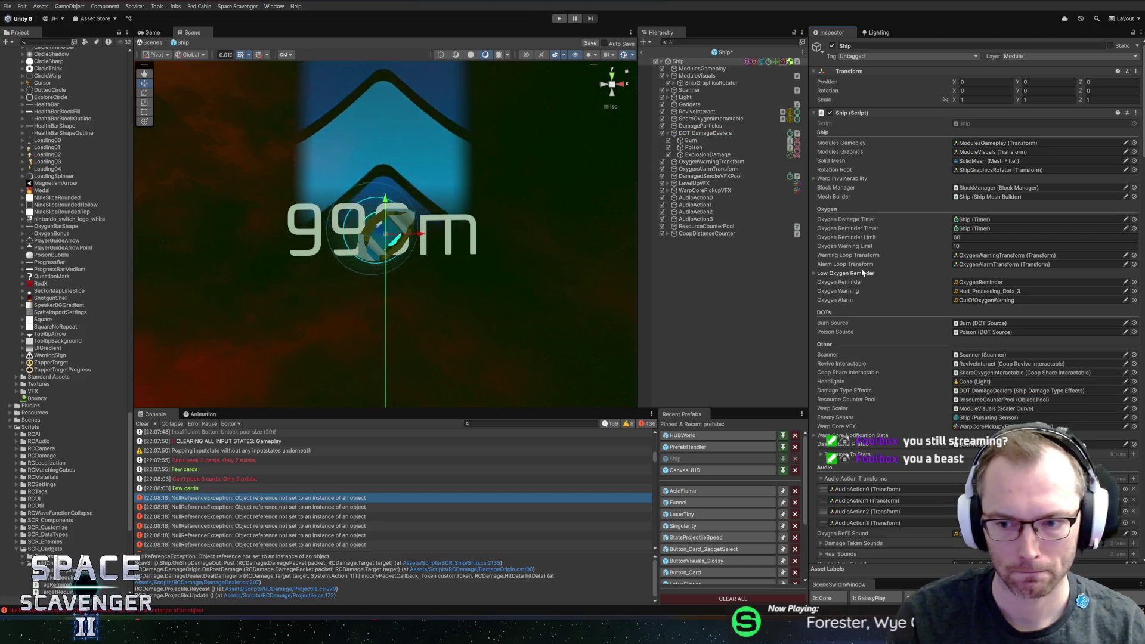
pyautogui.click(557, 20)
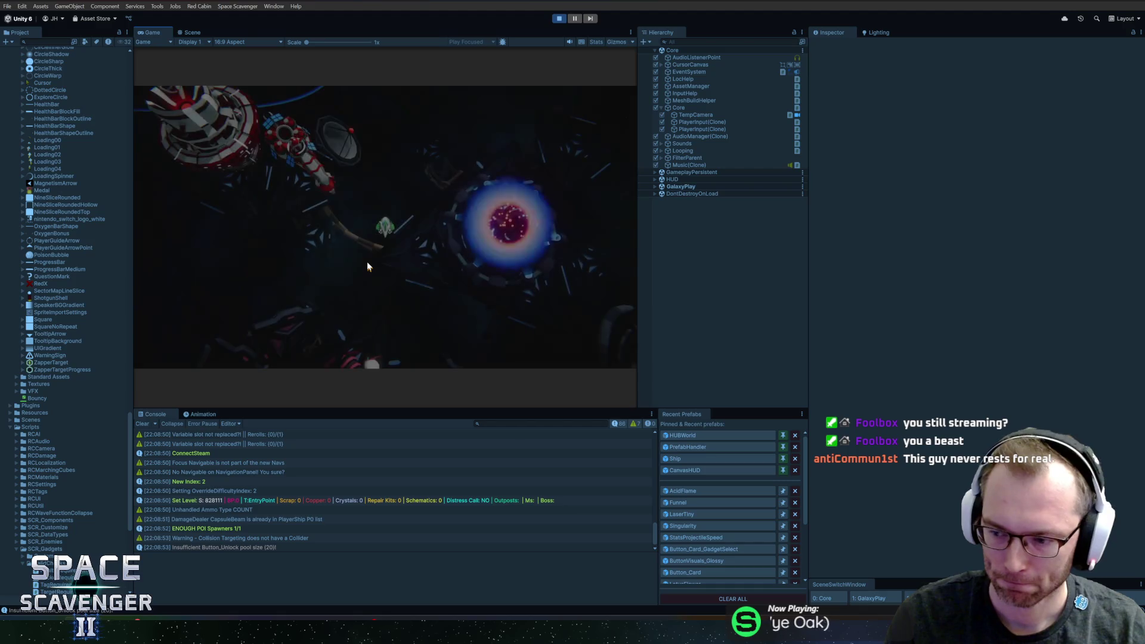
# - Maximize the Game view, spawn the Fireballs gadget via the console, and attach it to the ship
pyautogui.doubleClick(153, 32)
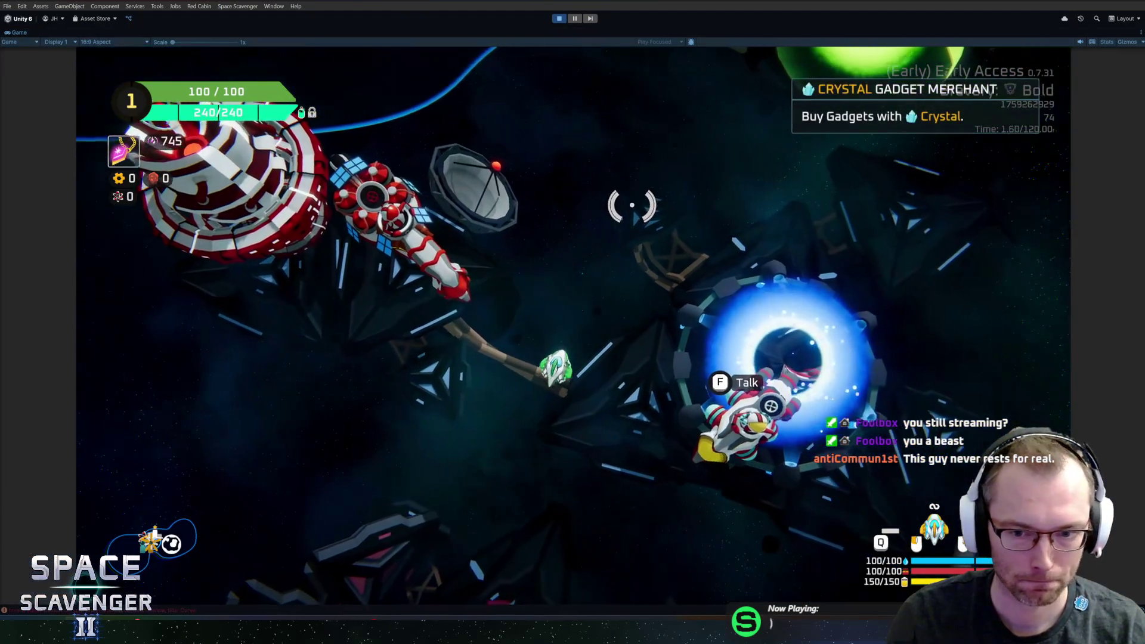
pyautogui.press('`')
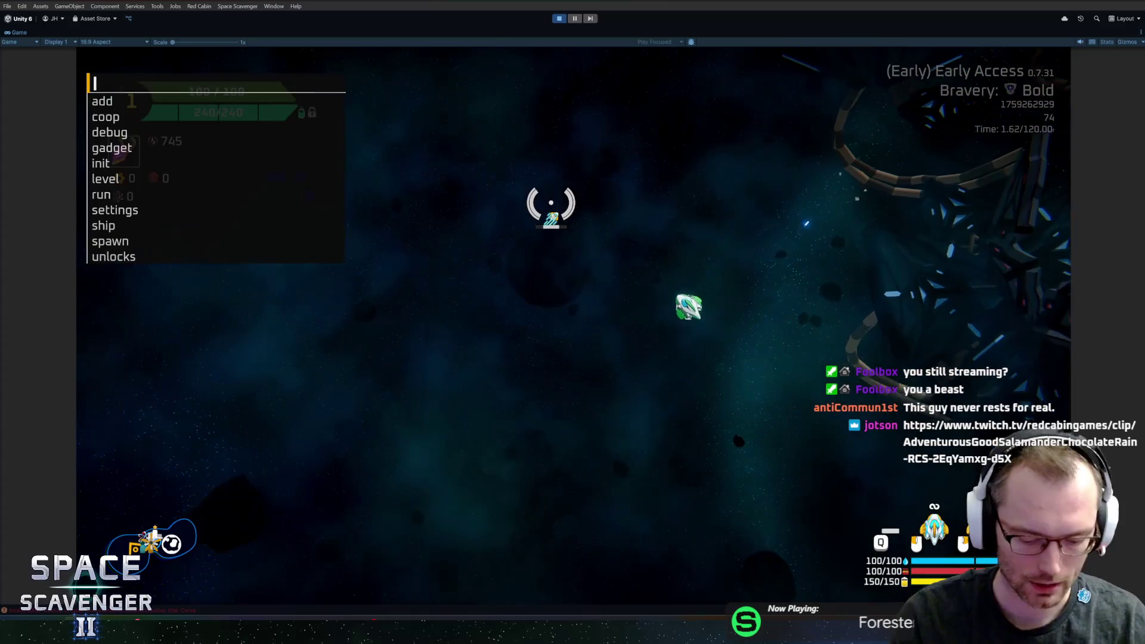
pyautogui.write('sp')
pyautogui.press('Tab')
pyautogui.write('fi')
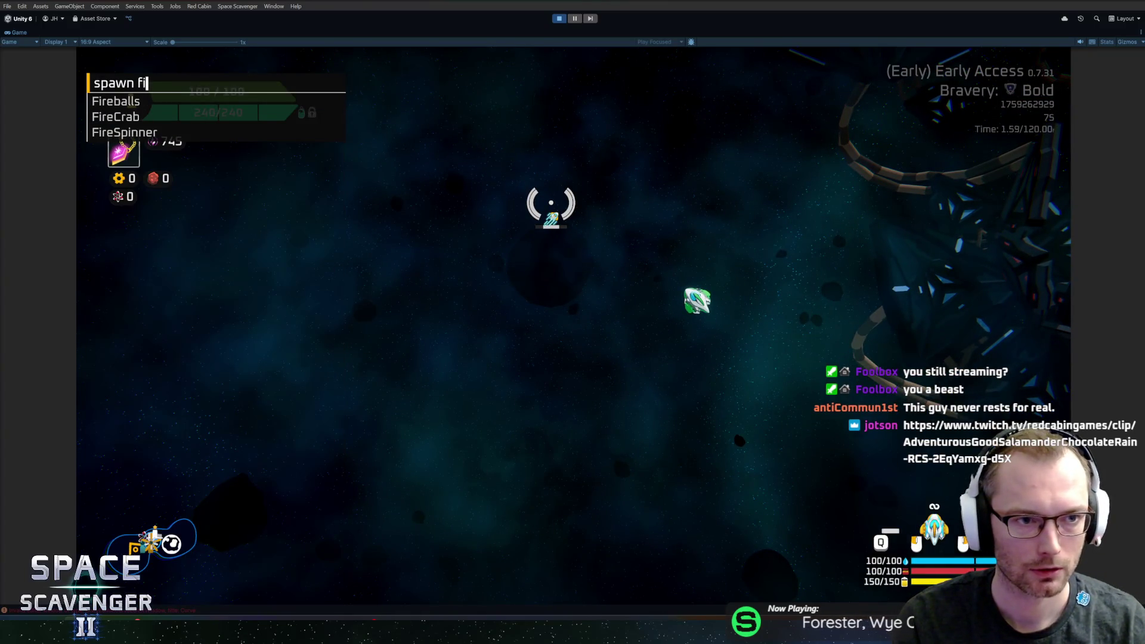
pyautogui.write('reb')
pyautogui.press('Return')
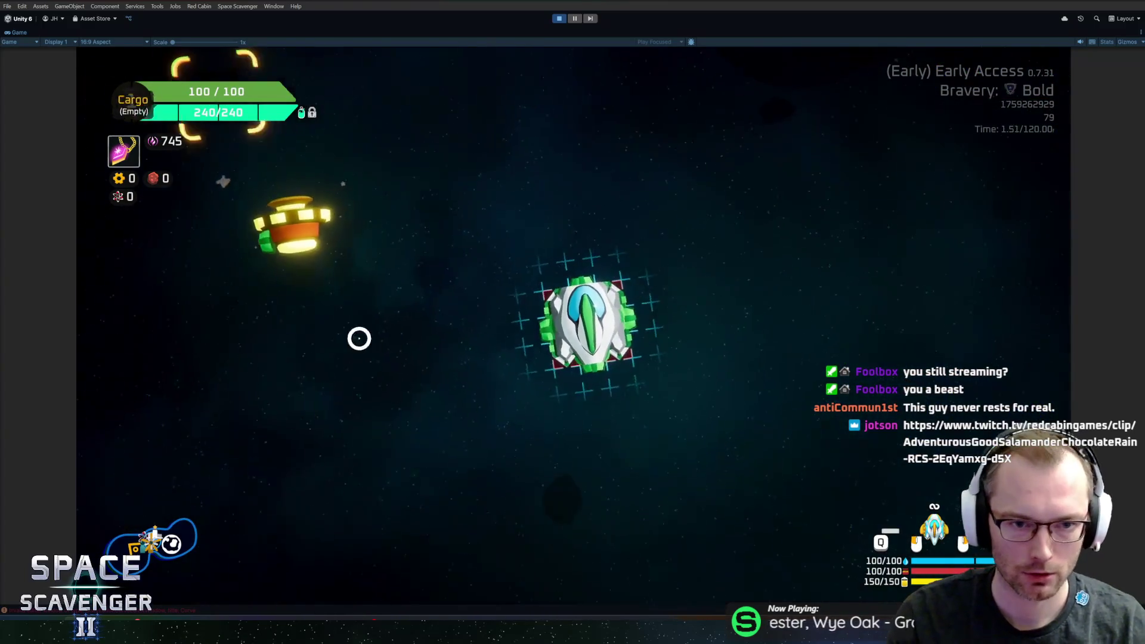
pyautogui.click(637, 297)
# - Spawn a Grub with 'spawn gr', attack it, then stop play and return to Ship.cs
pyautogui.press('`')
pyautogui.write('spawn gr')
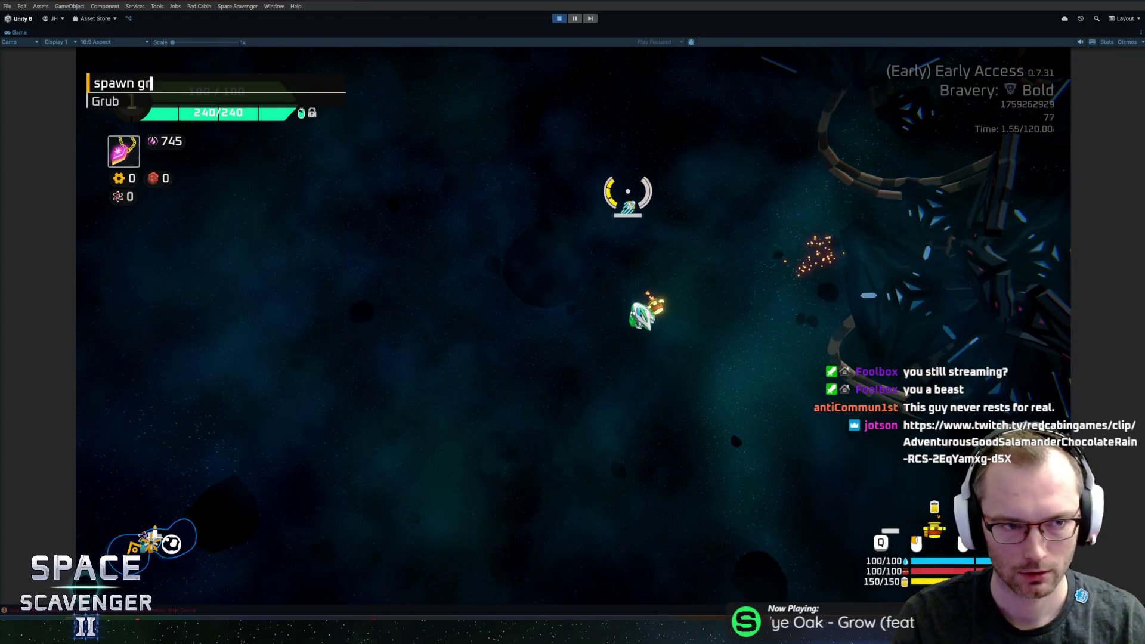
pyautogui.press('Return')
pyautogui.press('a')
pyautogui.press('s')
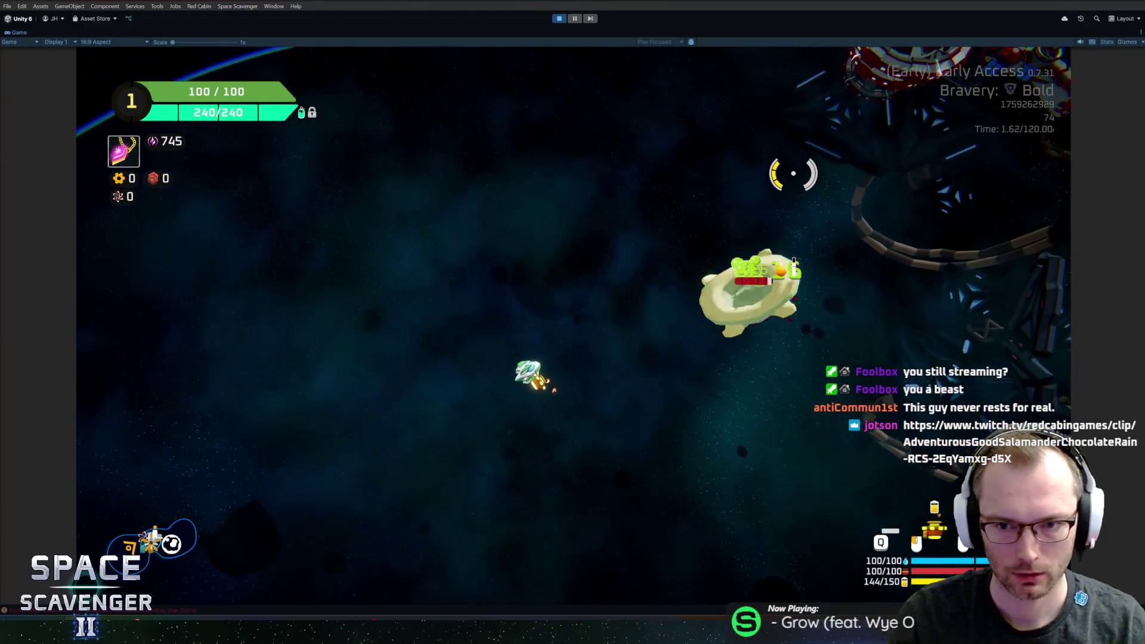
pyautogui.click(559, 18)
pyautogui.hotkey('alt', 'Tab')
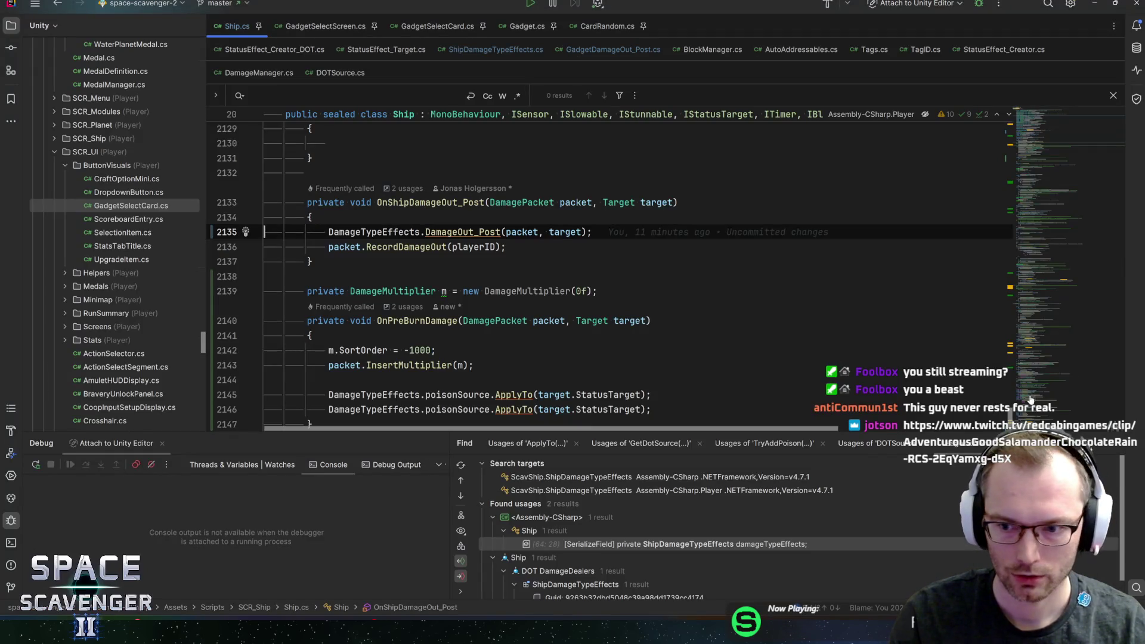
# - Delete the OnPreBurnDamage method and its DamageMultiplier field from Ship.cs
pyautogui.scroll(-4, 466, 314)
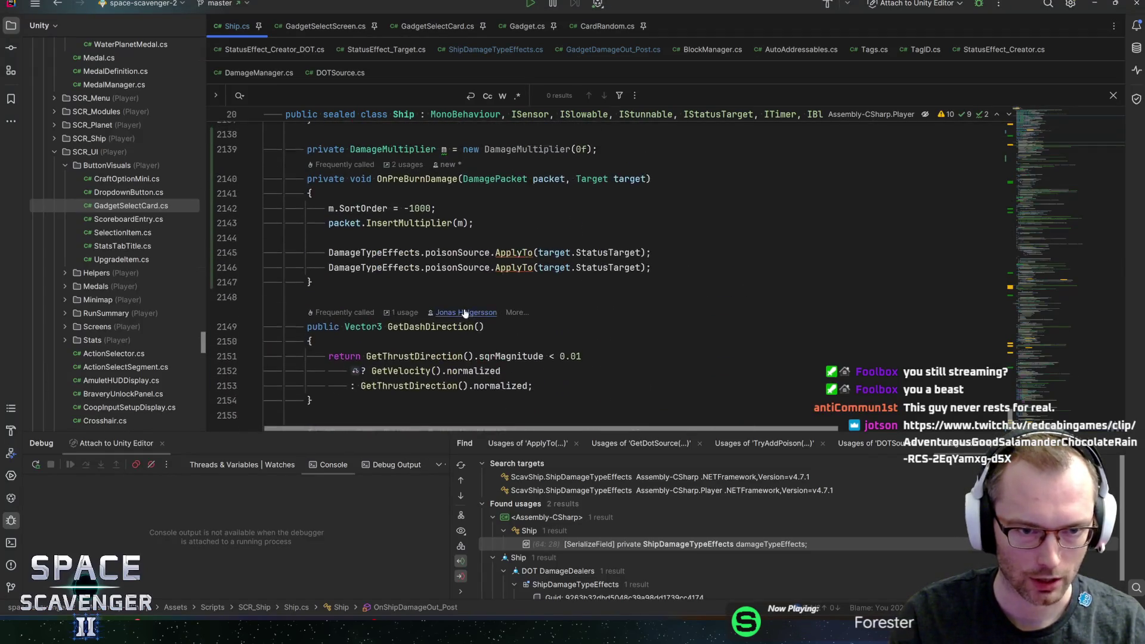
pyautogui.scroll(5, 465, 314)
pyautogui.scroll(-3, 466, 314)
pyautogui.moveTo(313, 372); pyautogui.dragTo(250, 233)
pyautogui.press('Delete')
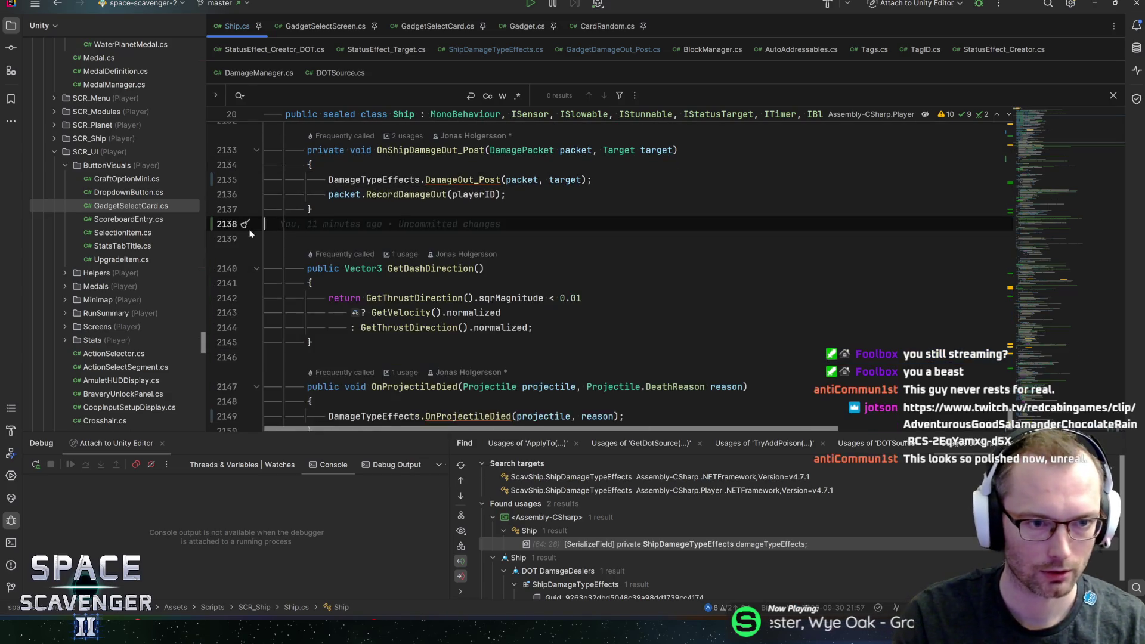
# - Remove the burnSource OnPreDamage subscription lines from OnDisable and OnEnable, then return to Unity
pyautogui.click(1042, 149)
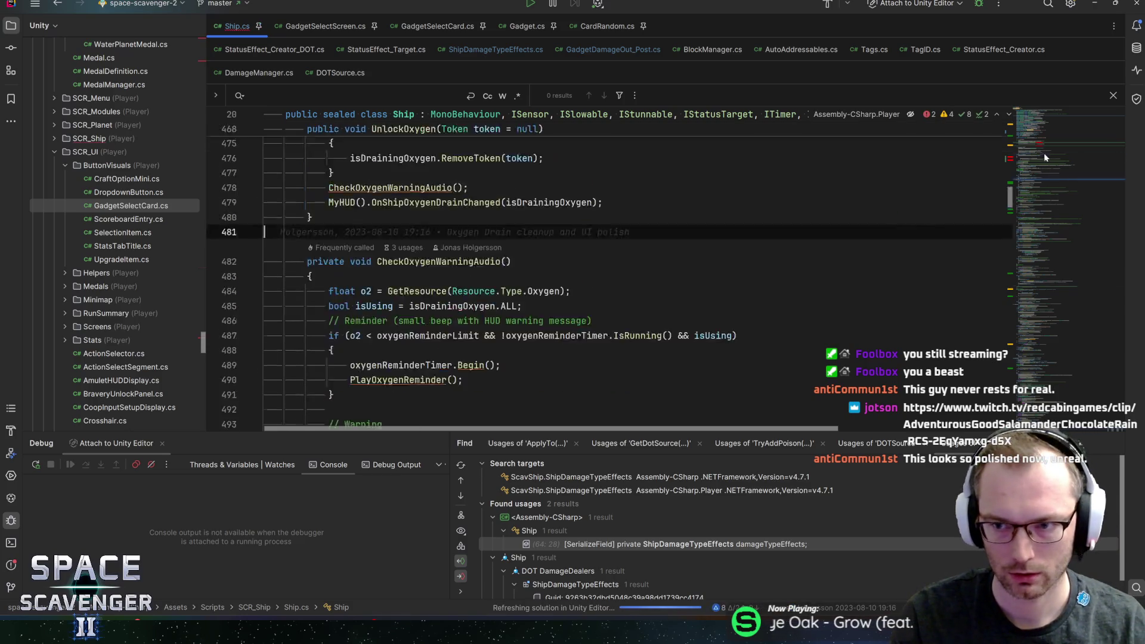
pyautogui.click(624, 229)
pyautogui.hotkey('ctrl', 'x')
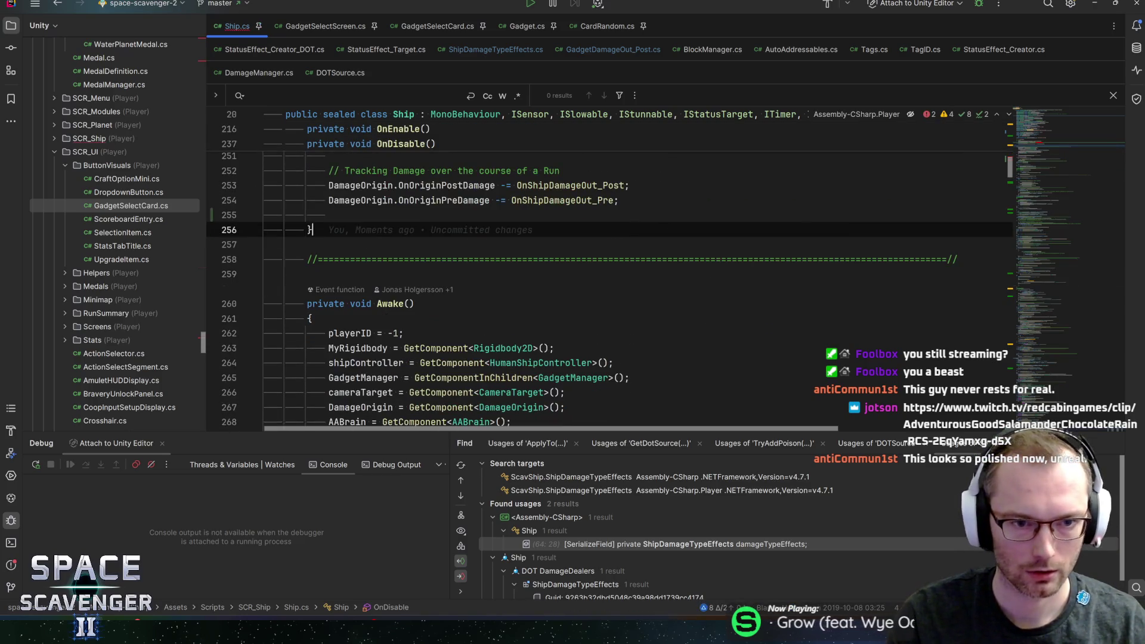
pyautogui.press('BackSpace')
pyautogui.press('BackSpace')
pyautogui.scroll(10, 597, 269)
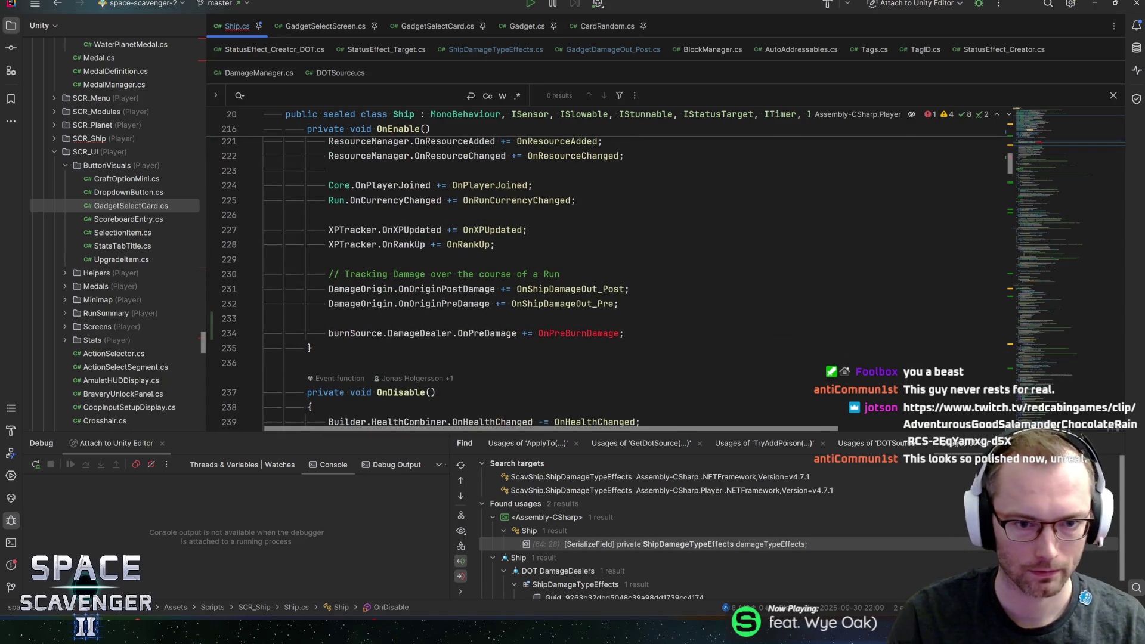
pyautogui.click(274, 318)
pyautogui.hotkey('ctrl', 'x')
pyautogui.hotkey('ctrl', 'x')
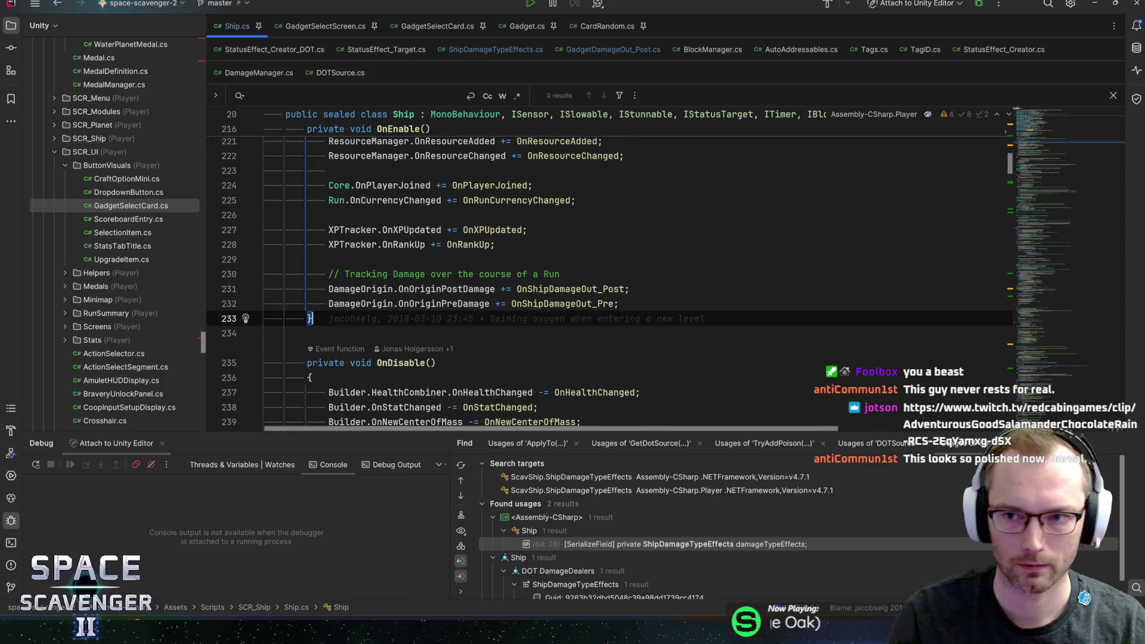
pyautogui.click(265, 334)
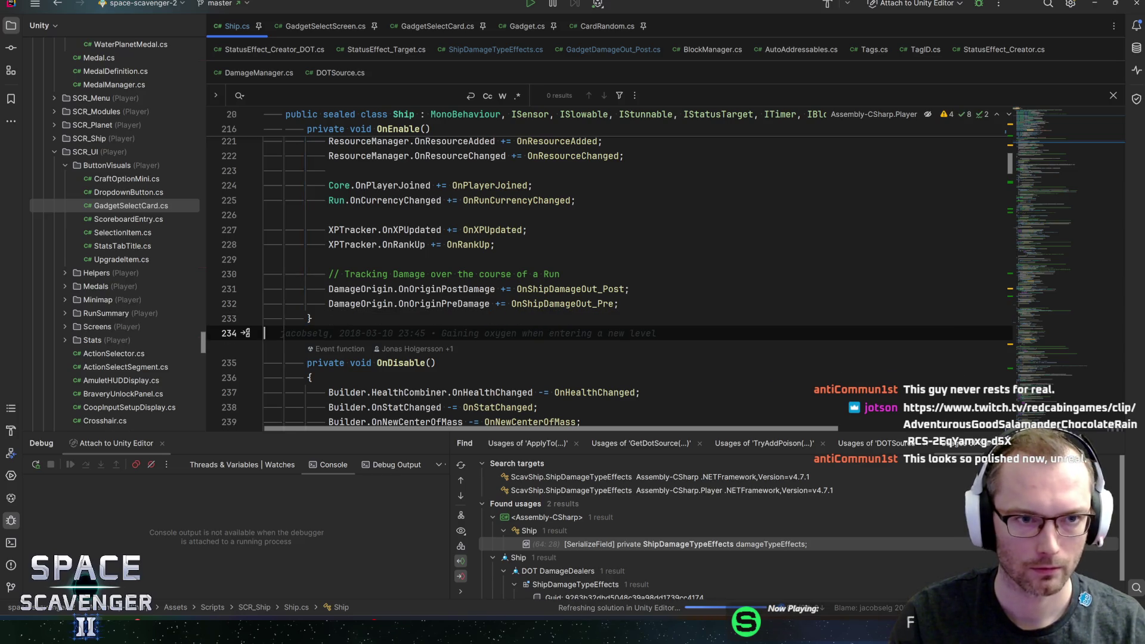
pyautogui.hotkey('alt', 'Tab')
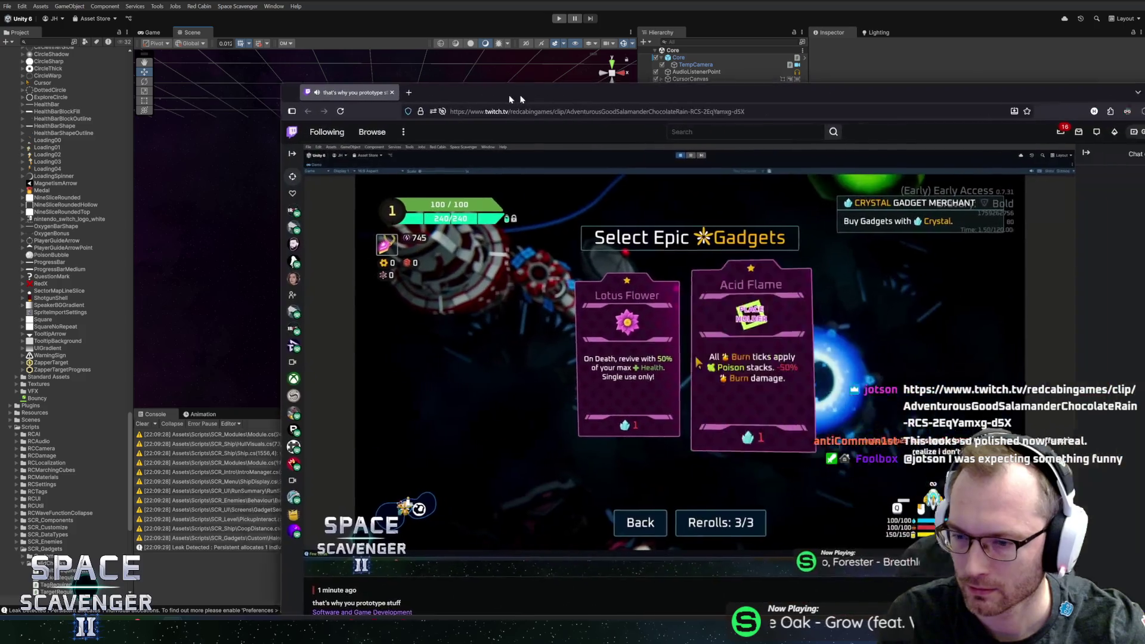
# - Close the Twitch clip window, switch to the Game view, and widen its pane
pyautogui.moveTo(510, 95)
pyautogui.mouseDown()
pyautogui.moveTo(355, 86)
pyautogui.moveTo(377, 63)
pyautogui.mouseUp()
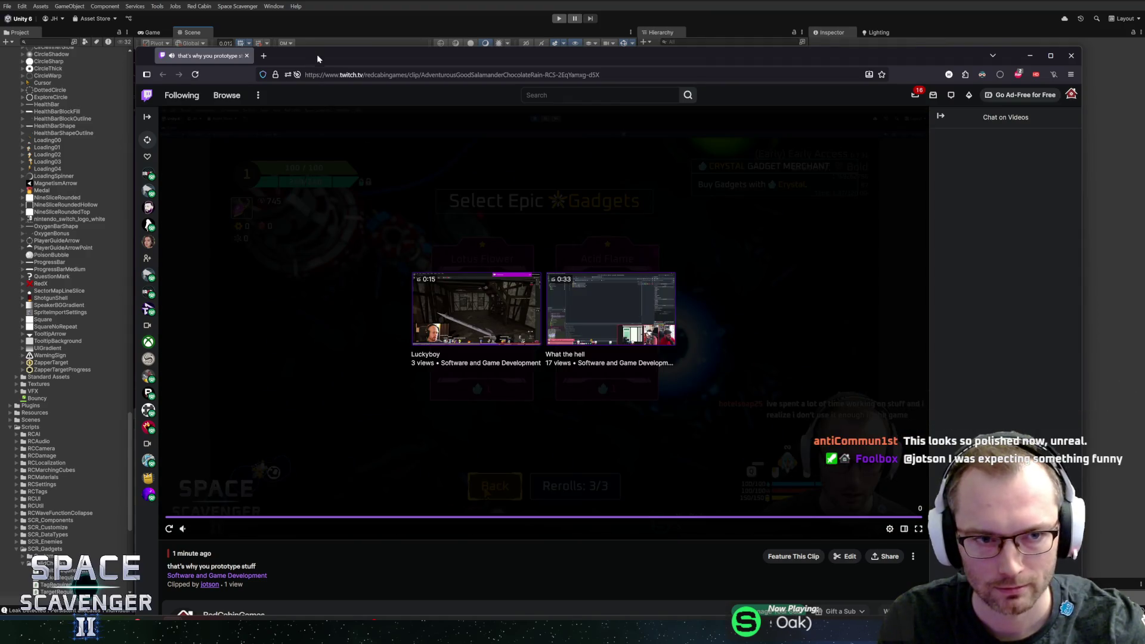
pyautogui.click(313, 47)
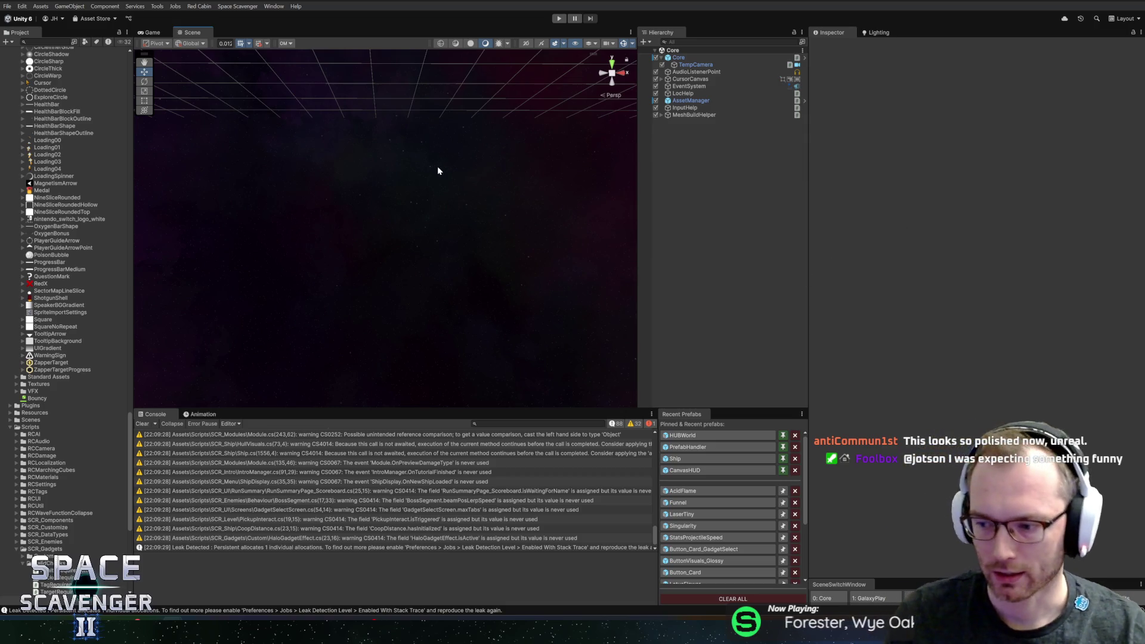
pyautogui.click(154, 33)
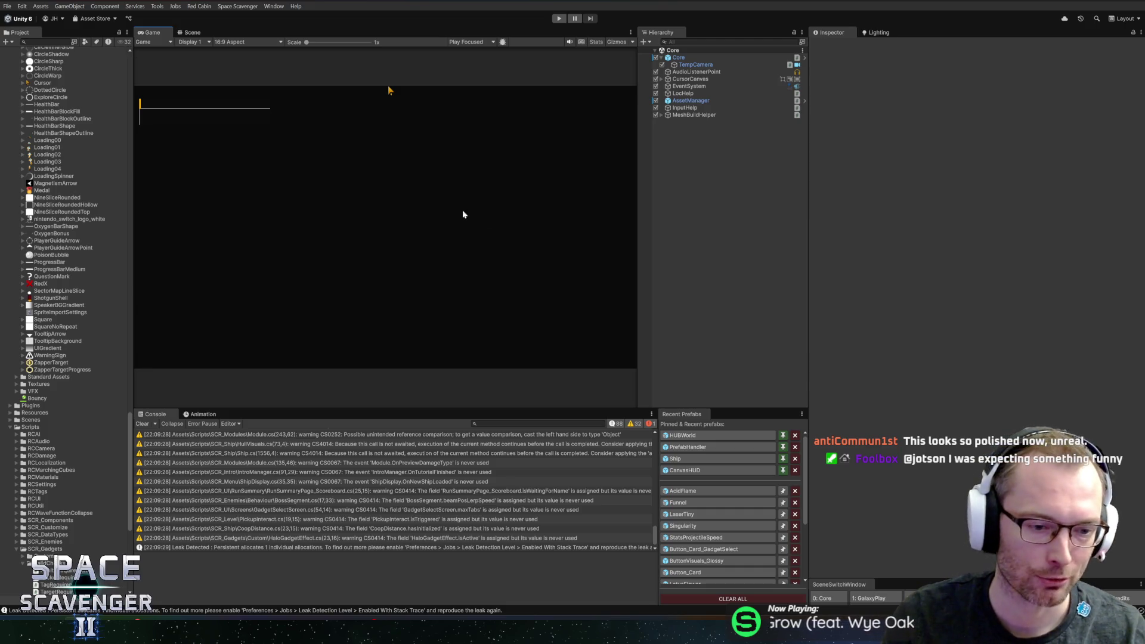
pyautogui.moveTo(807, 303)
pyautogui.mouseDown()
pyautogui.moveTo(916, 314)
pyautogui.moveTo(724, 309)
pyautogui.mouseUp()
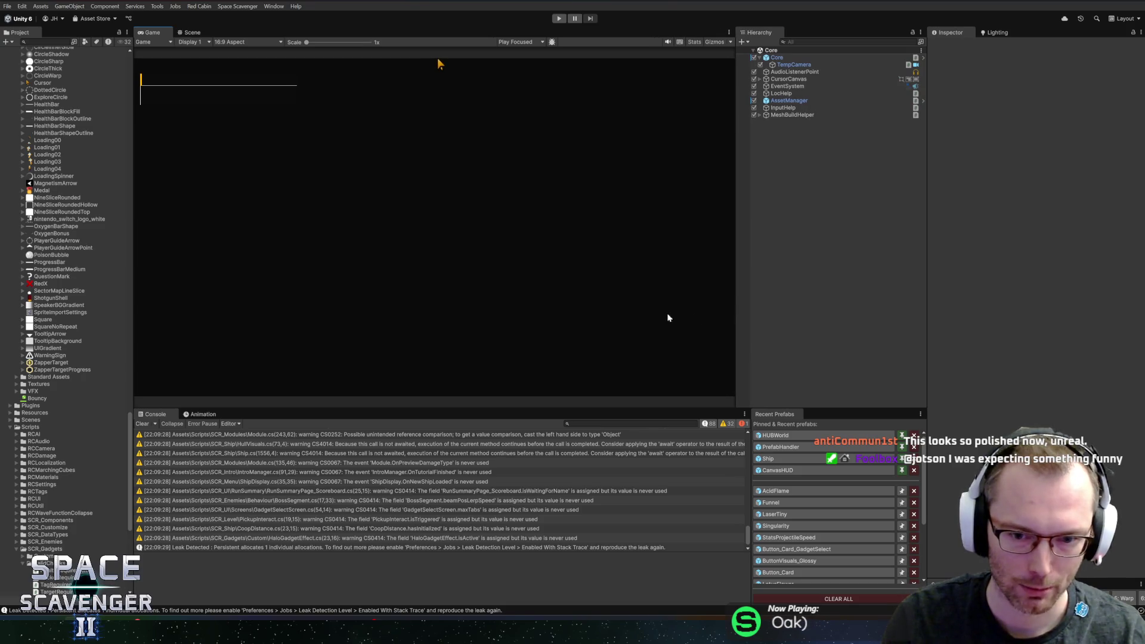
# - Clear all Console messages and start a new playtest
pyautogui.scroll(-1, 202, 467)
pyautogui.click(146, 425)
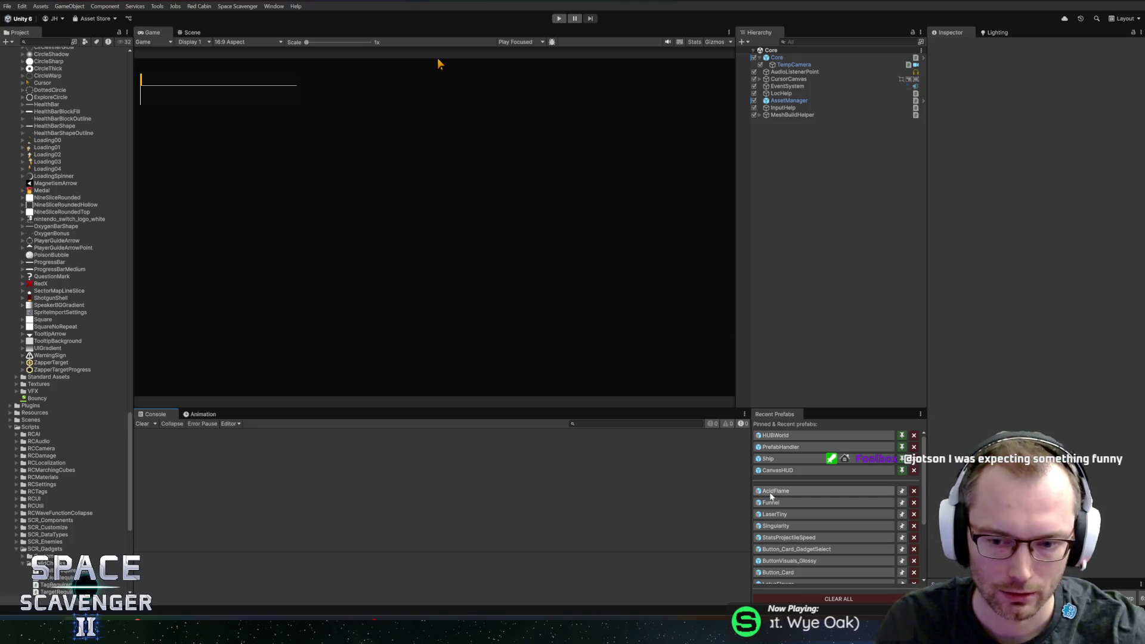
pyautogui.click(560, 19)
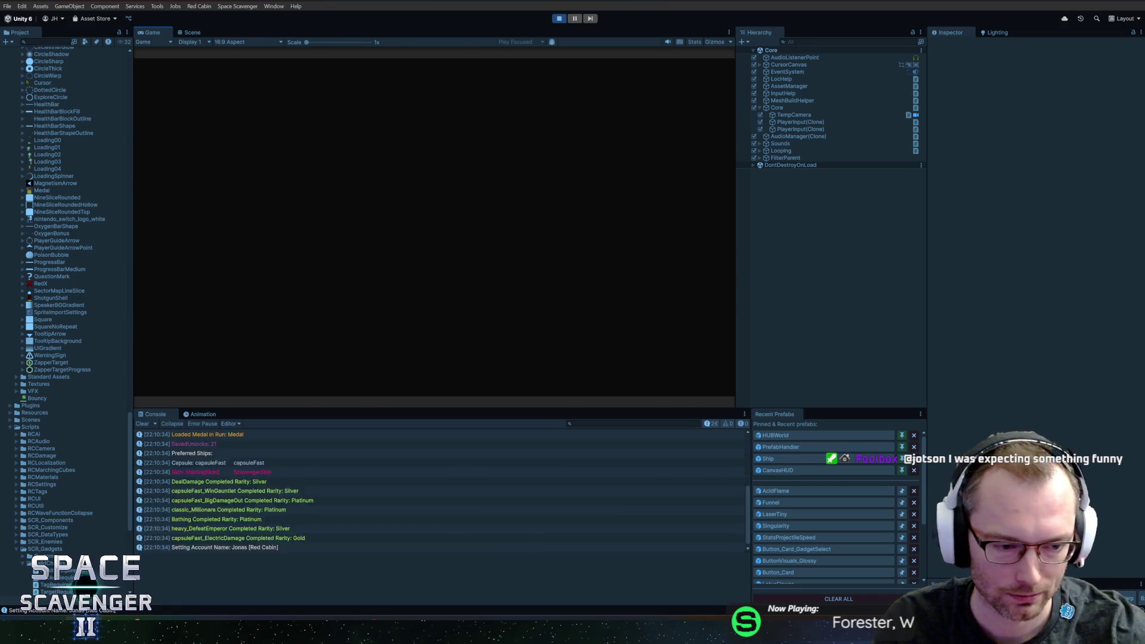
pyautogui.hotkey('alt', 'Tab')
pyautogui.hotkey('alt', 'Tab')
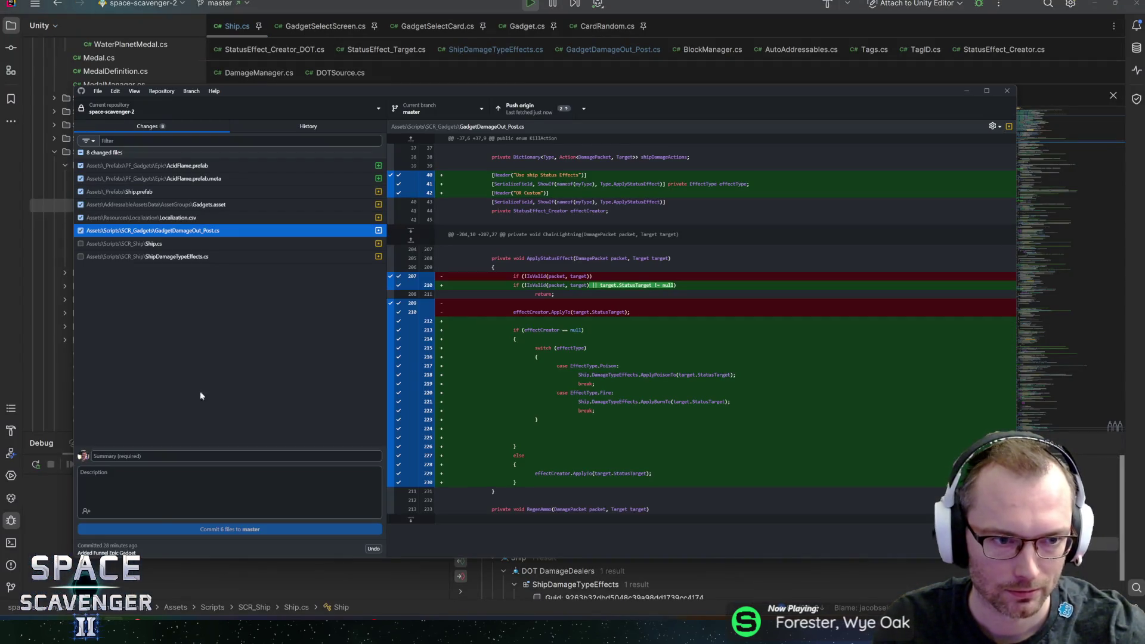
# - Look over the Ship.cs and ShipDamageTypeEffects.cs diffs in GitHub Desktop, then go back to Unity
pyautogui.click(130, 245)
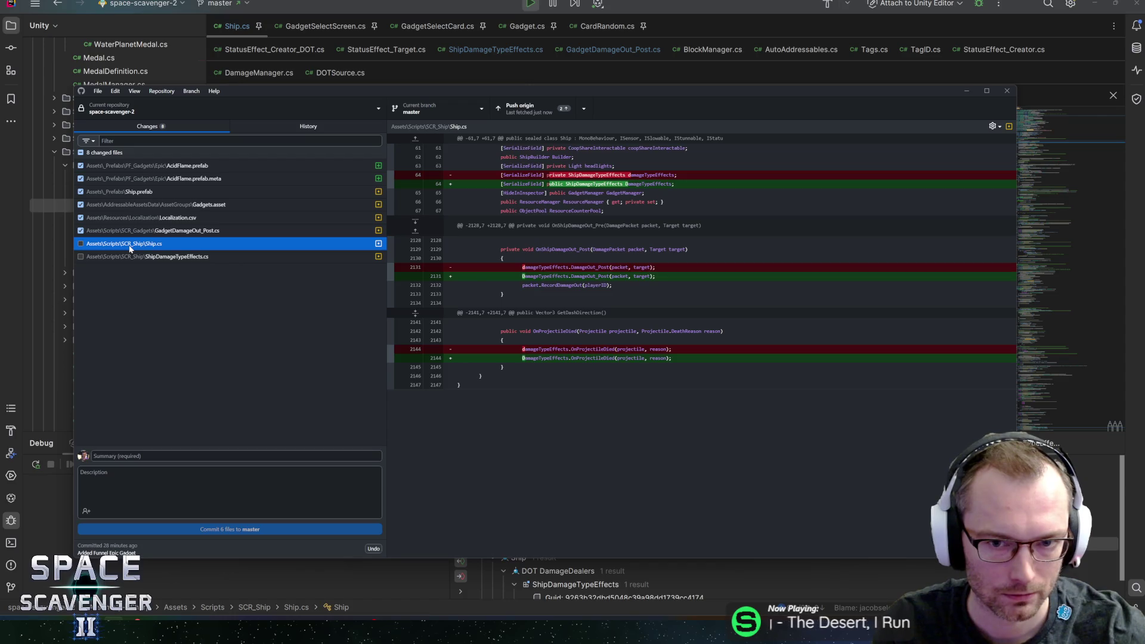
pyautogui.click(133, 257)
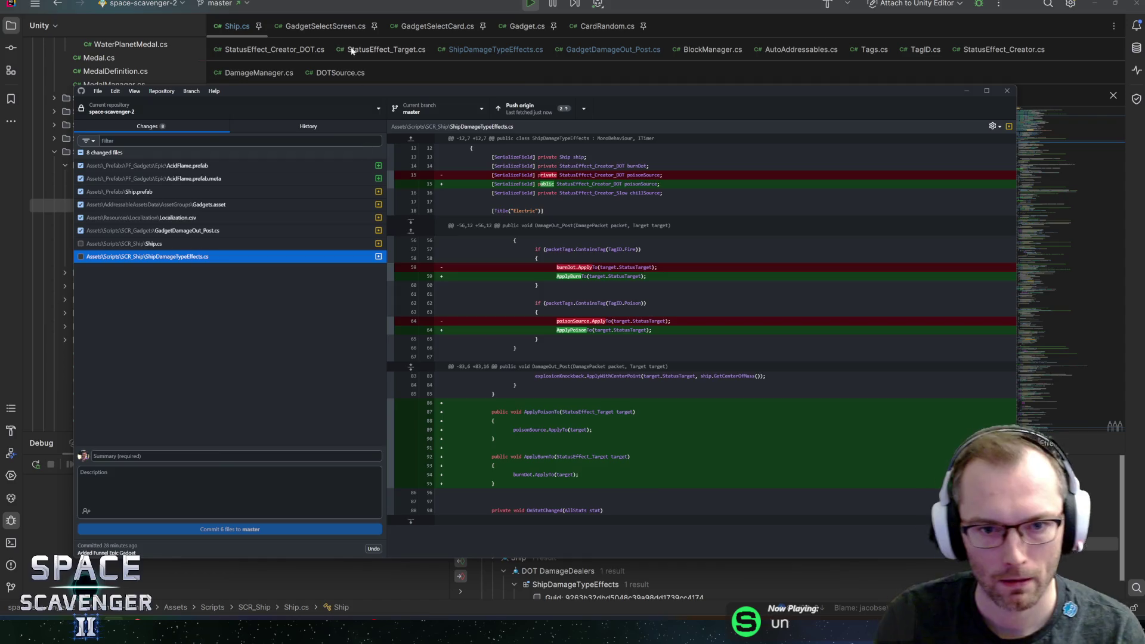
pyautogui.click(358, 82)
pyautogui.hotkey('alt', 'Tab')
pyautogui.hotkey('alt', 'Tab')
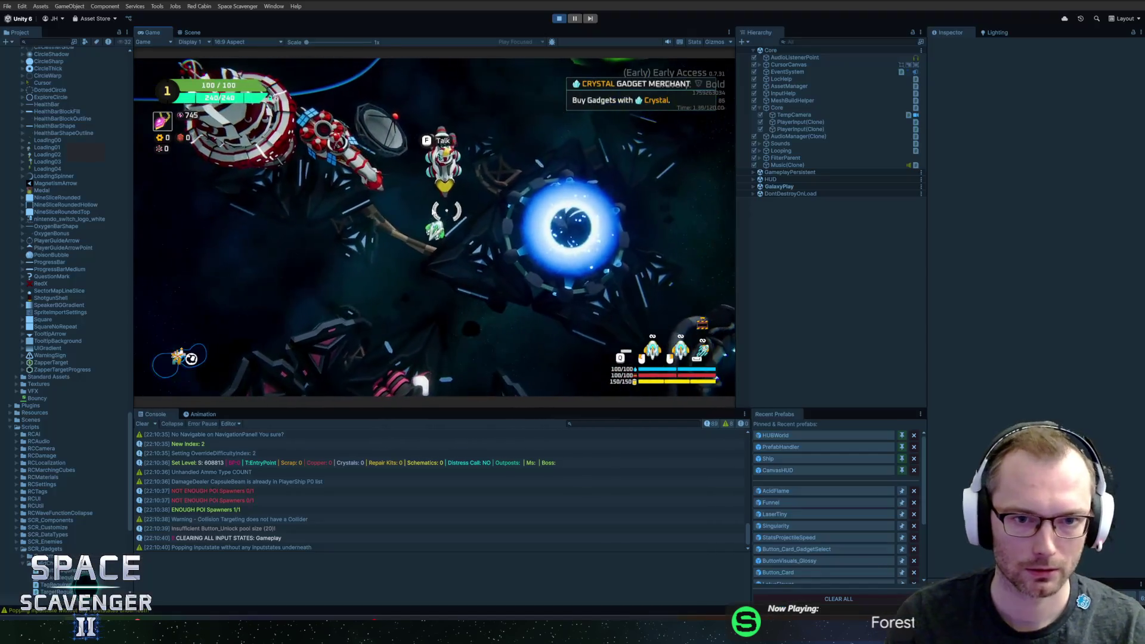
# - Spawn Fireballs with the debug console's spawn command
pyautogui.press('`')
pyautogui.write('spawn f')
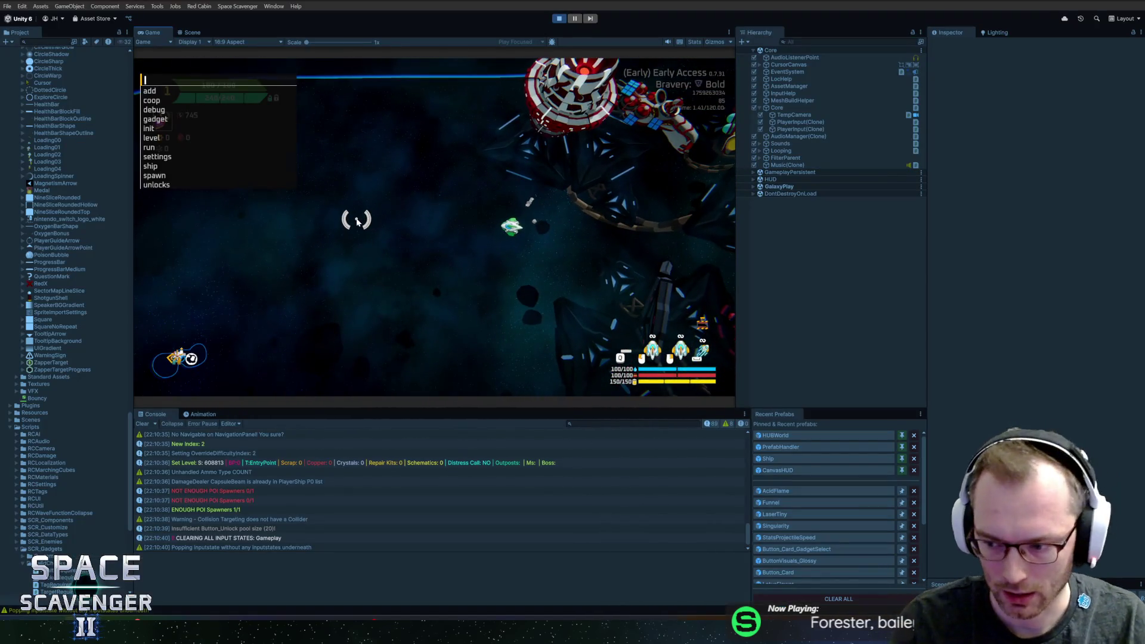
pyautogui.write('i')
pyautogui.press('BackSpace')
pyautogui.press('BackSpace')
pyautogui.write('fi')
pyautogui.press('Return')
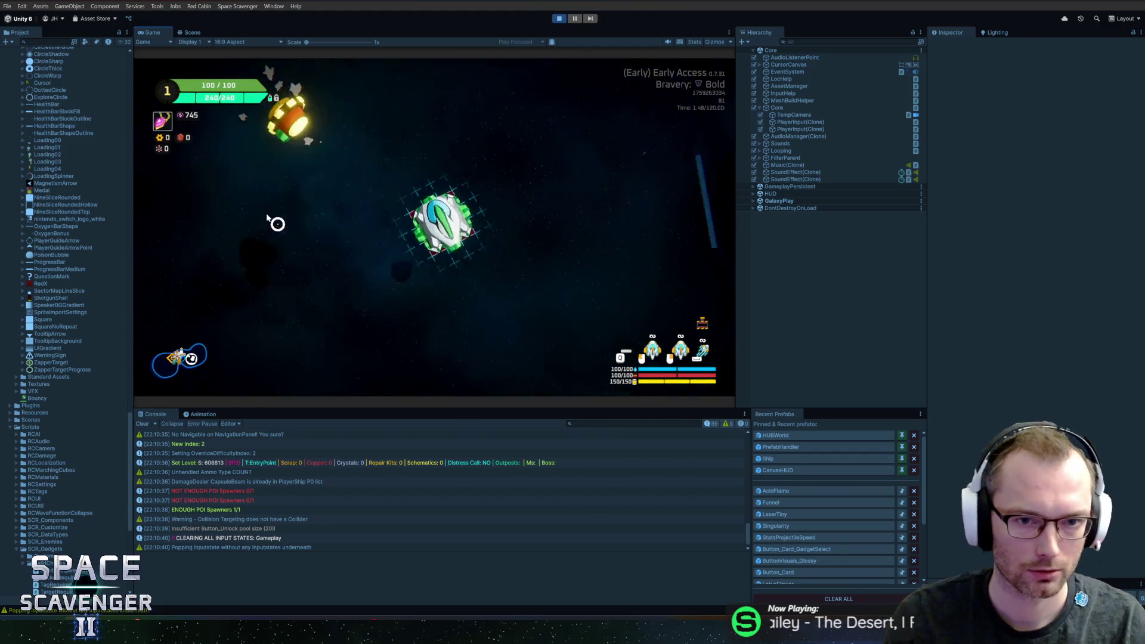
# - Spawn a Grub next to the ship and maximize the Game view
pyautogui.press('`')
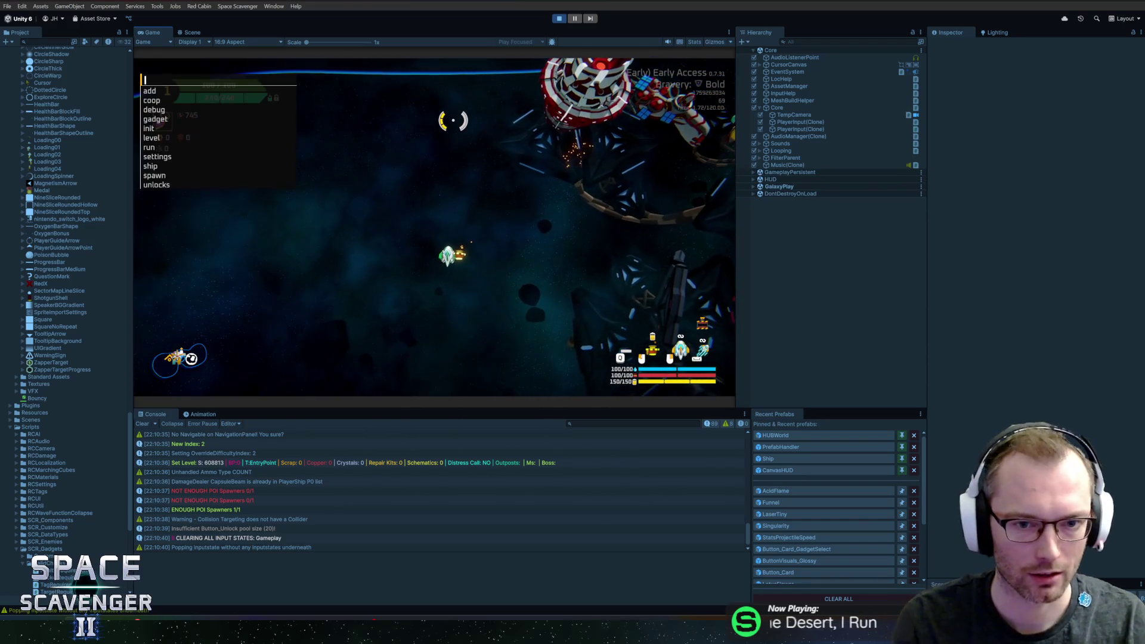
pyautogui.write('spawn ge')
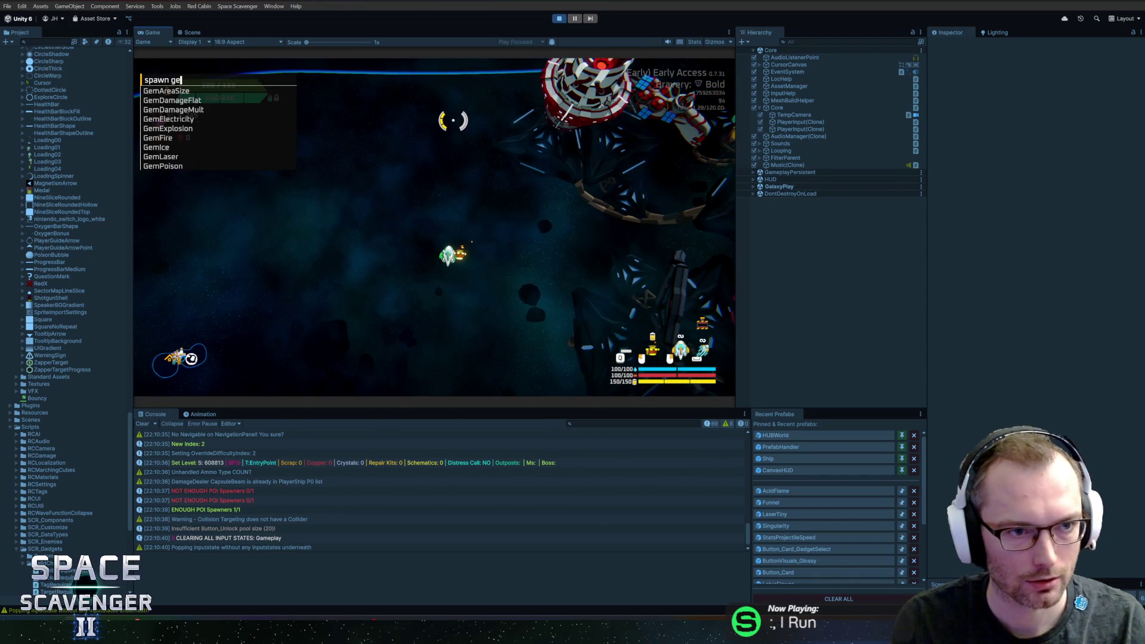
pyautogui.write('rub')
pyautogui.press('Return')
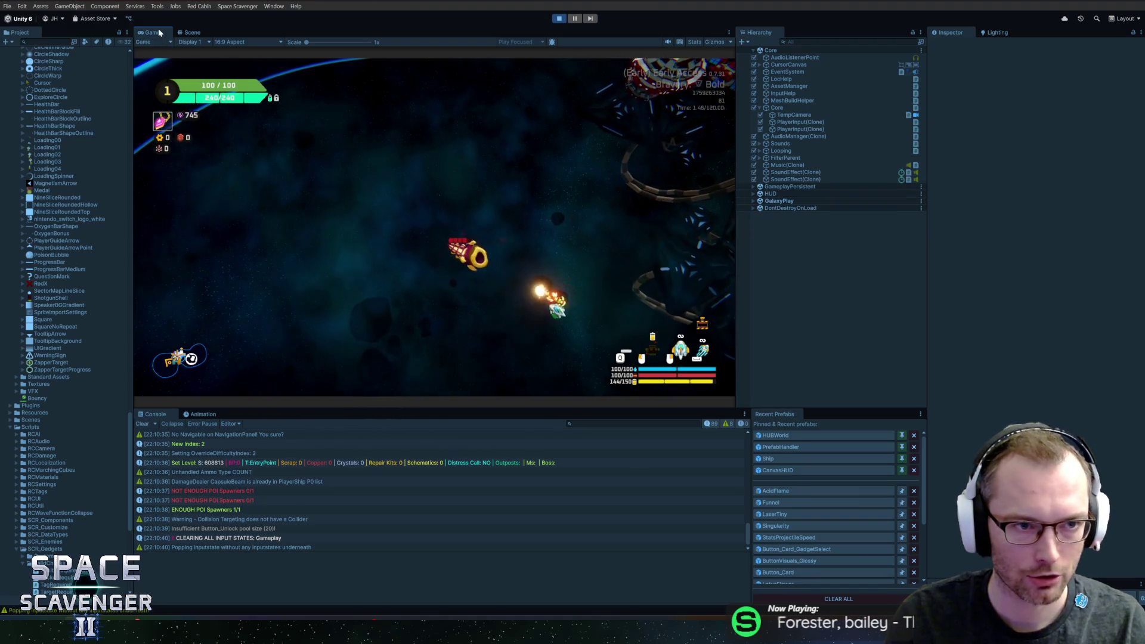
pyautogui.hotkey('shift', 'space')
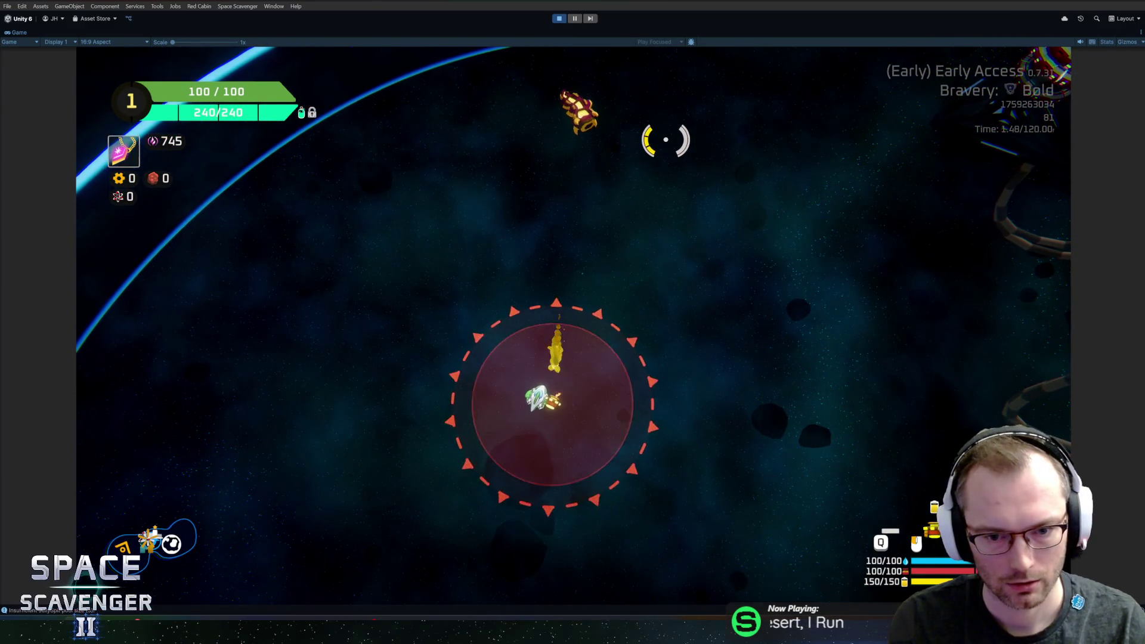
# - Give the ship the AcidFlame gadget with 'gadget add AcidFlame'
pyautogui.press('`')
pyautogui.press('Escape')
pyautogui.press('Escape')
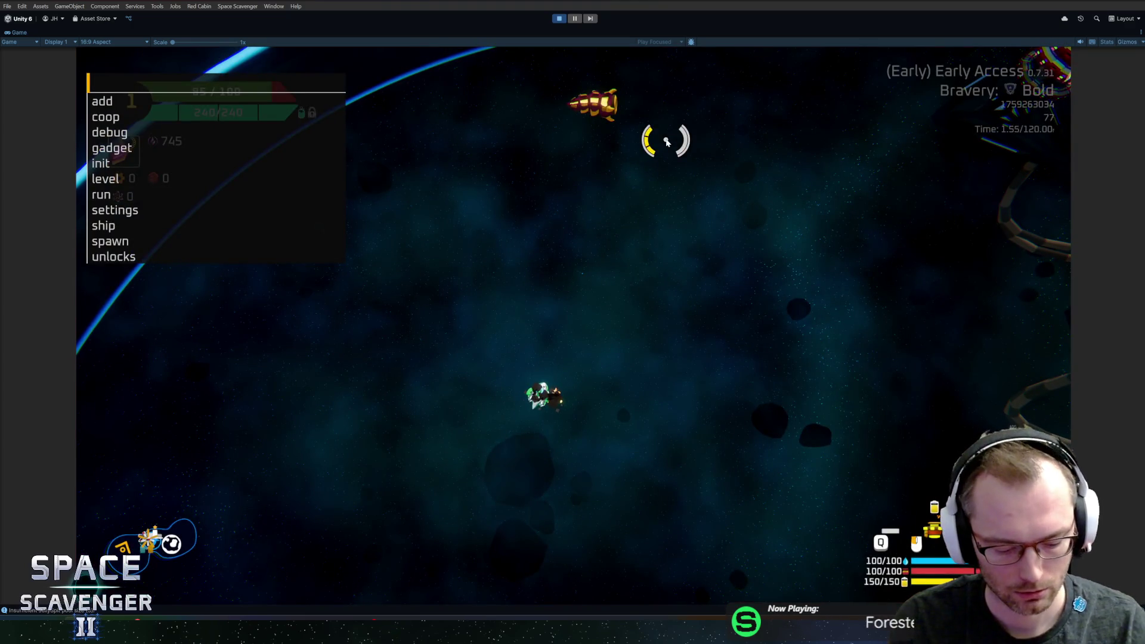
pyautogui.write('gadget add act')
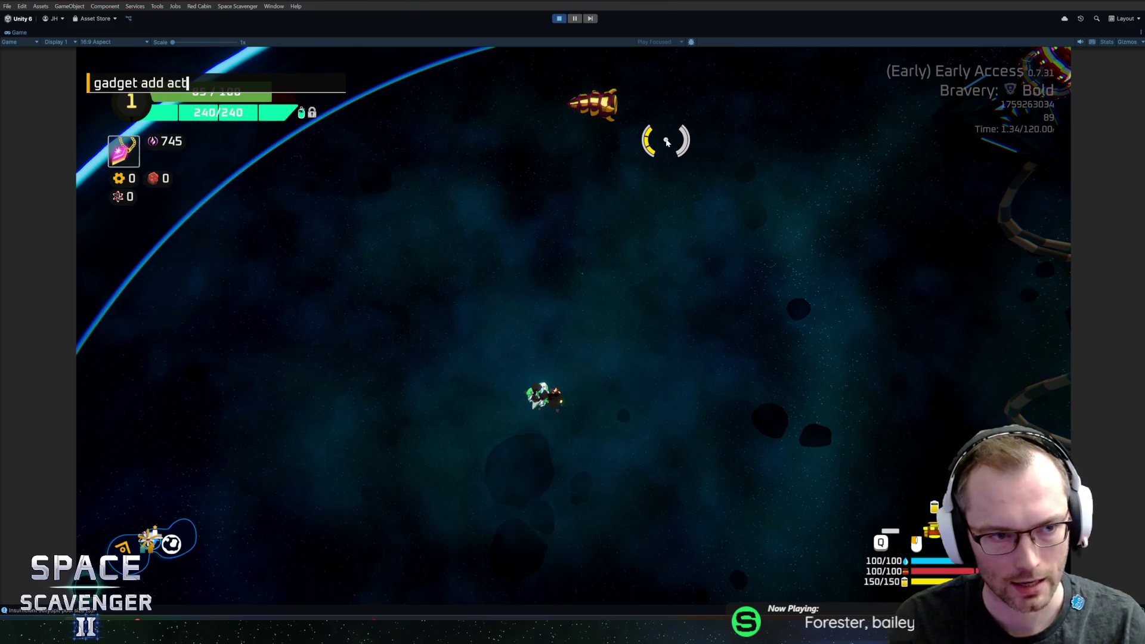
pyautogui.write('d')
pyautogui.press('Tab')
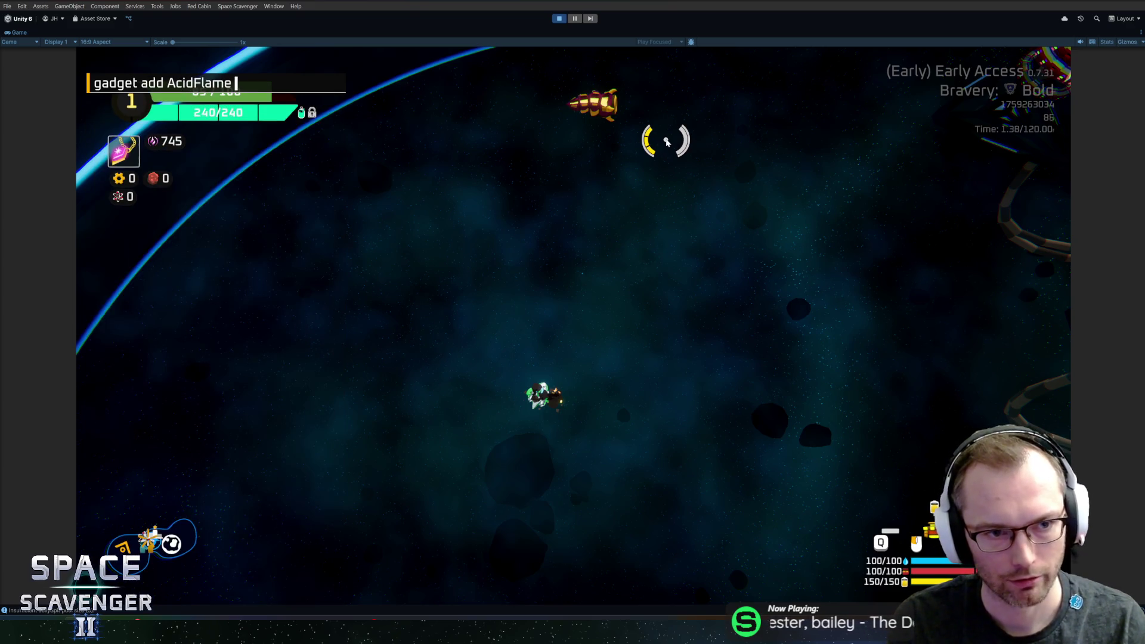
pyautogui.press('Return')
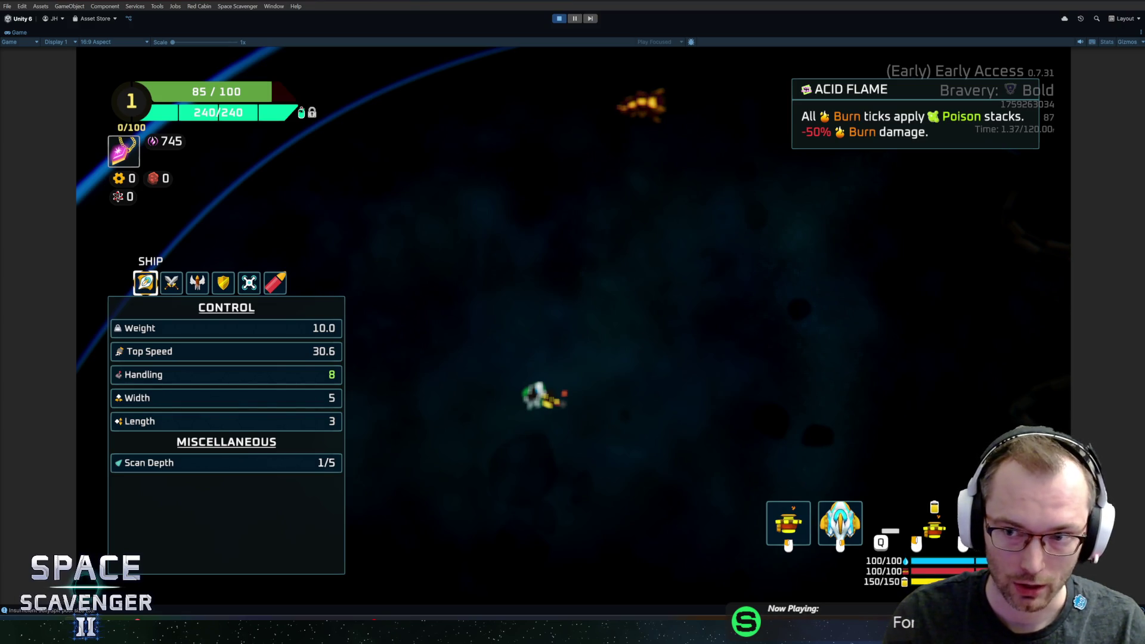
# - Check the ship's Damage and Offense stats for status effects, then resume and pause the game
pyautogui.click(172, 283)
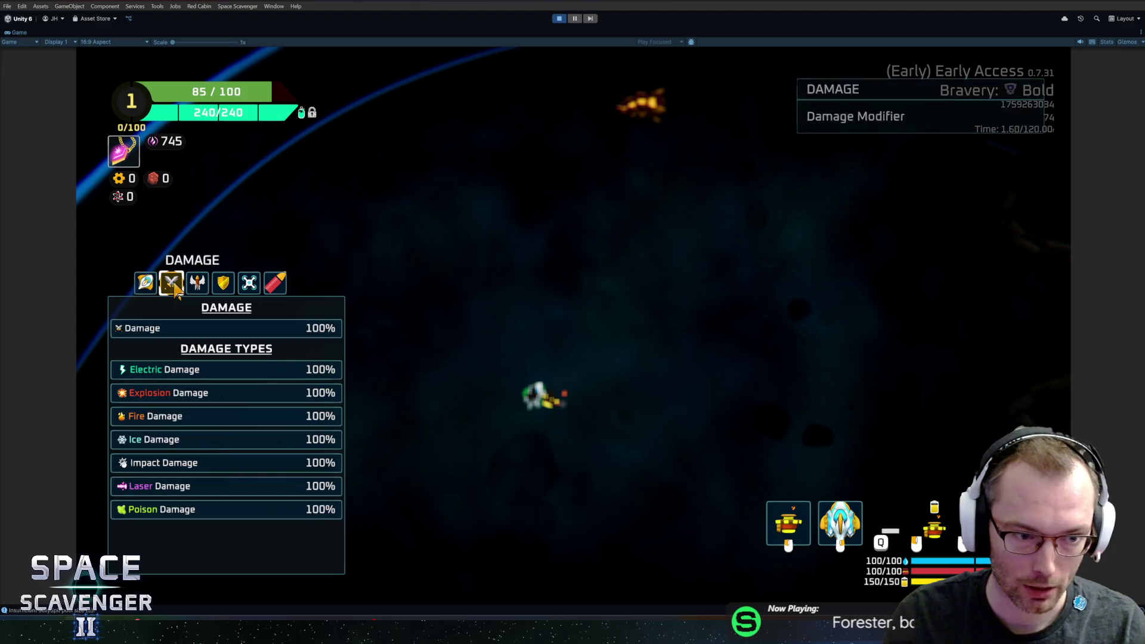
pyautogui.click(196, 284)
pyautogui.scroll(-3, 178, 453)
pyautogui.scroll(2, 179, 465)
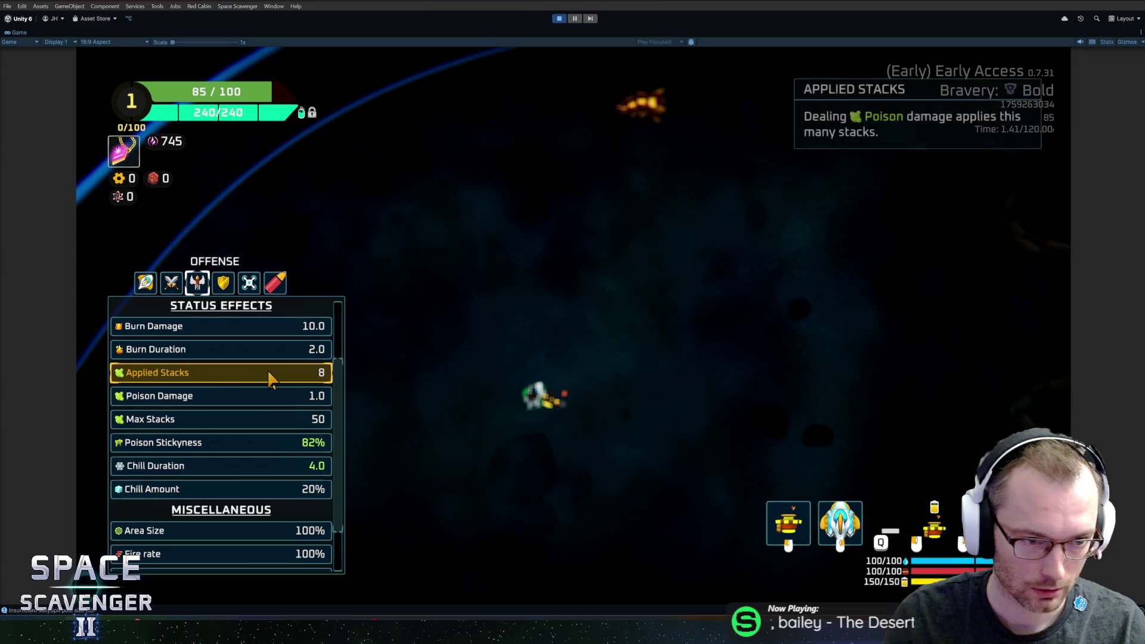
pyautogui.press('Tab')
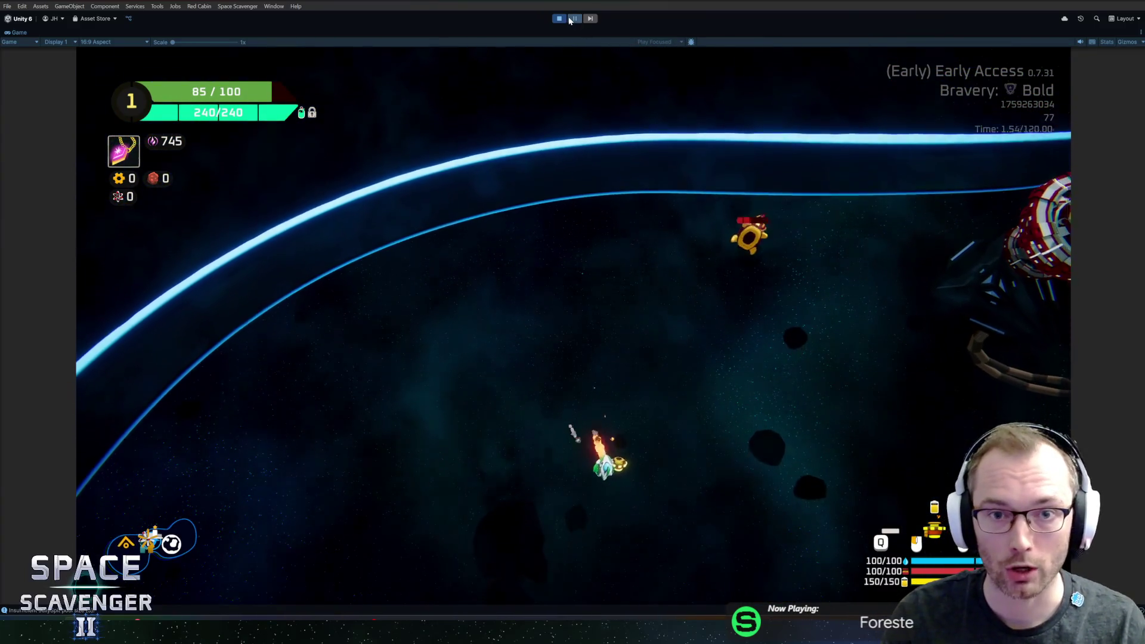
pyautogui.click(569, 19)
# - Stop play mode, leave prefab editing and start a fresh playtest
pyautogui.click(567, 19)
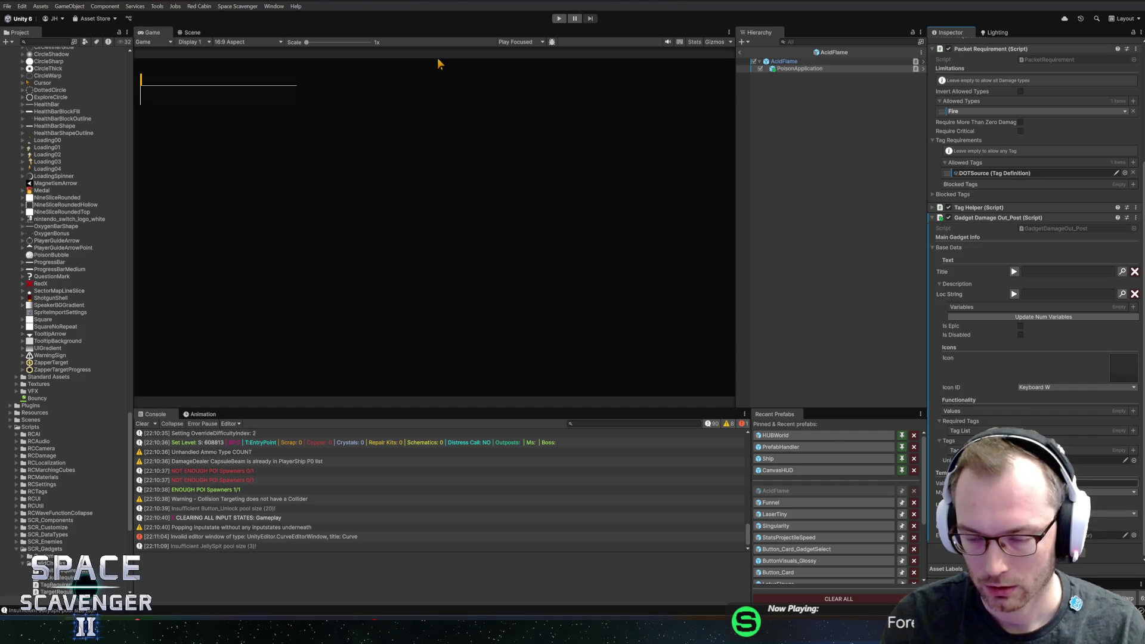
pyautogui.click(746, 54)
pyautogui.hotkey('ctrl', 'p')
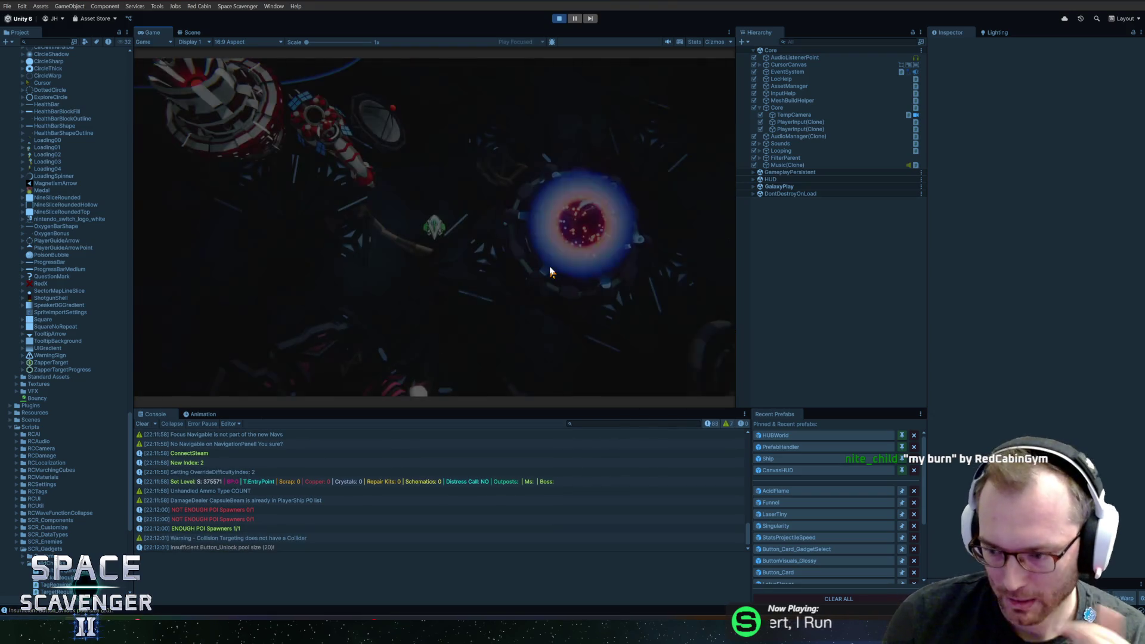
# - Spawn a flamethrower pickup, add the AcidFlame gadget, and save the ship as 'test'
pyautogui.press('`')
pyautogui.press('`')
pyautogui.press('`')
pyautogui.press('`')
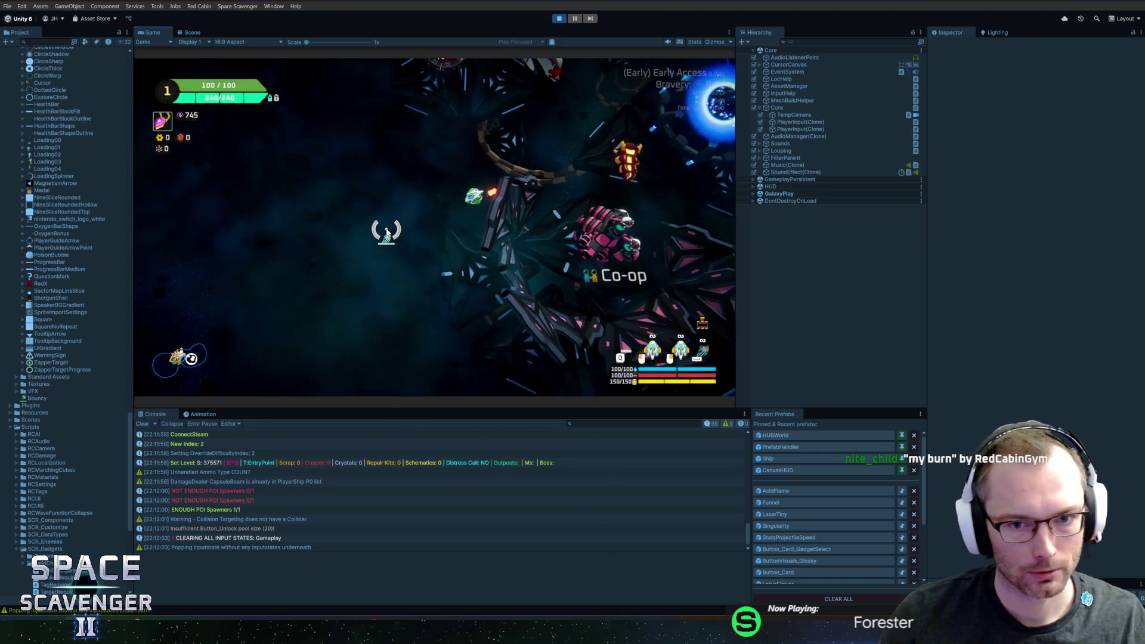
pyautogui.press('`')
pyautogui.write('flame')
pyautogui.press('Return')
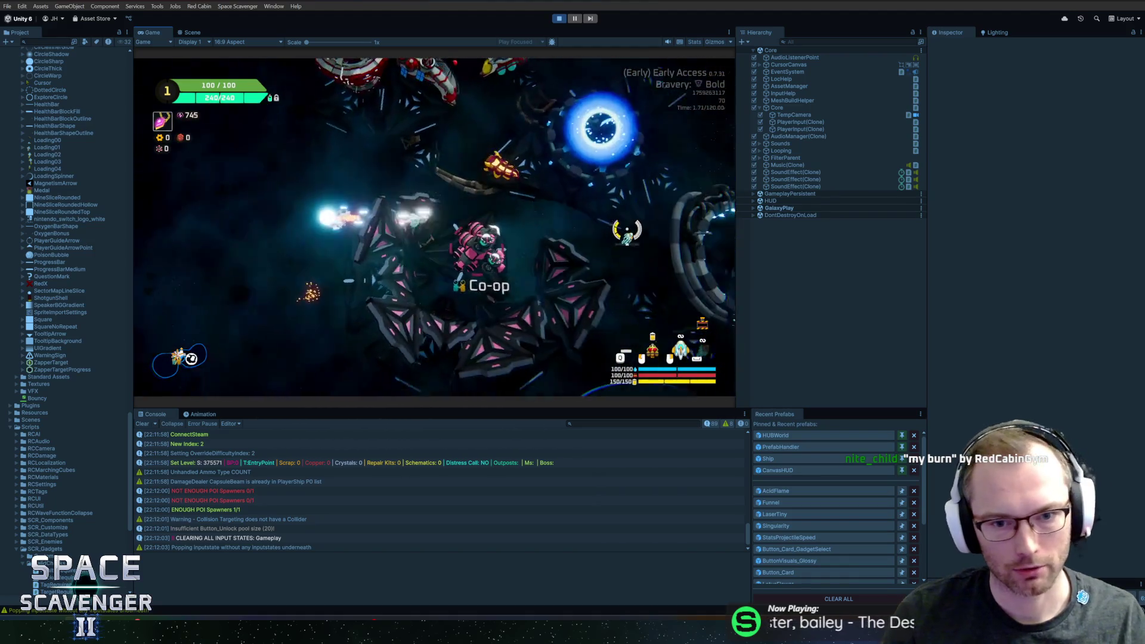
pyautogui.press('`')
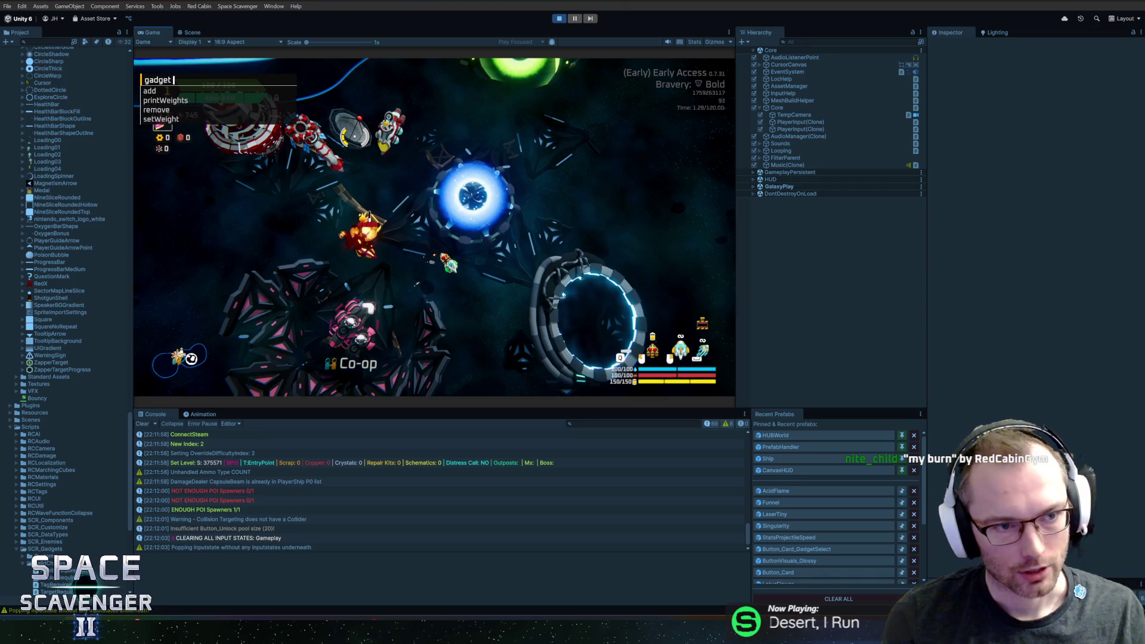
pyautogui.write('add aci')
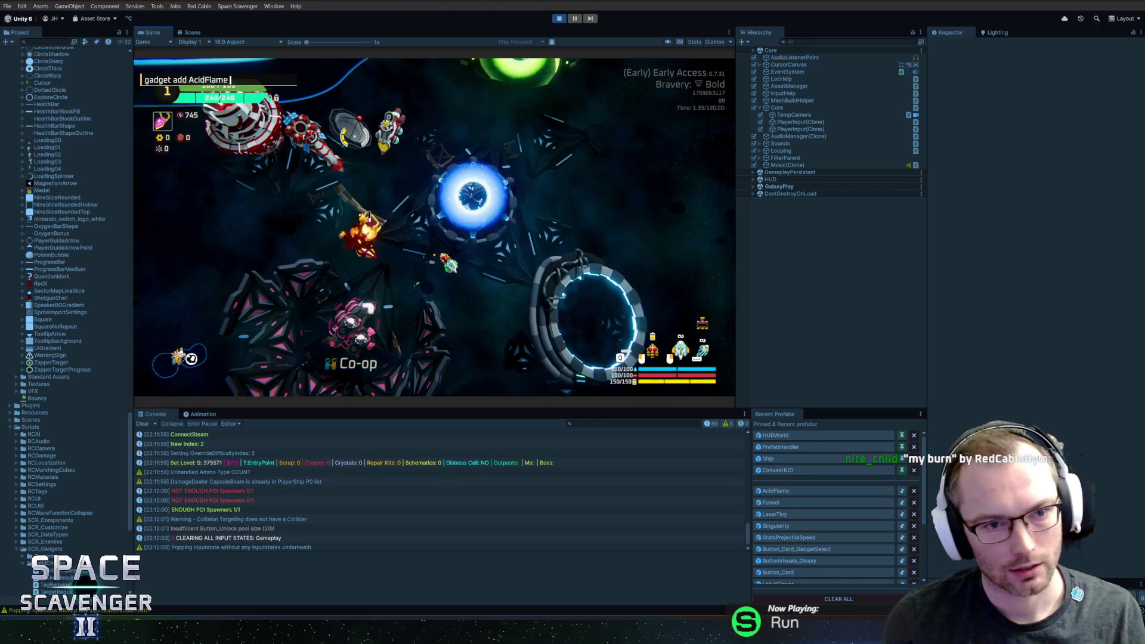
pyautogui.press('Return')
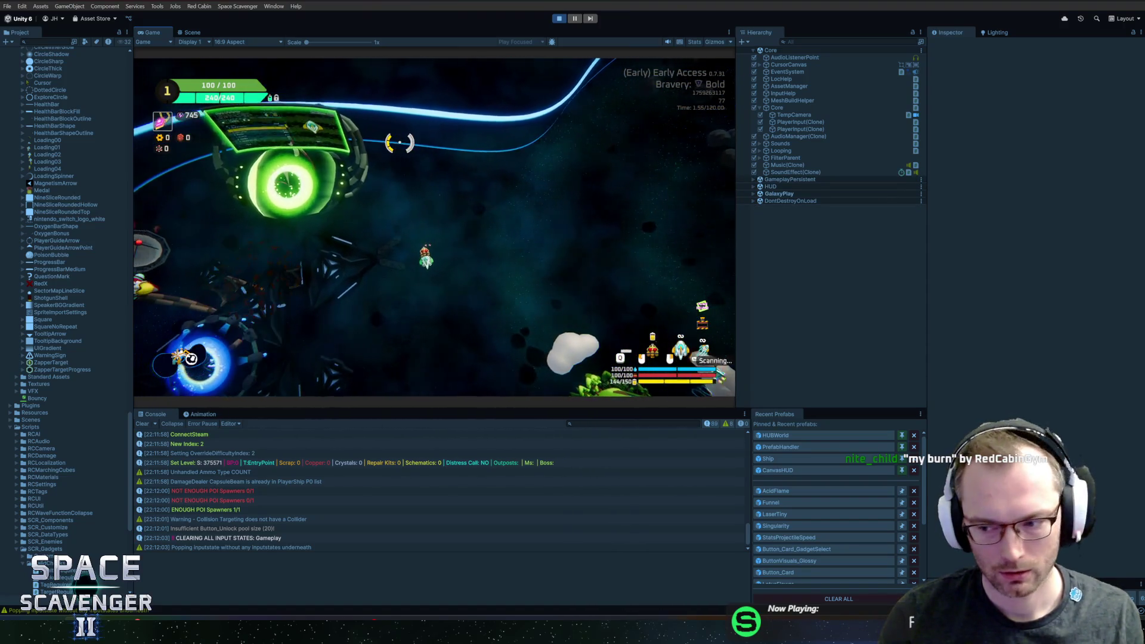
pyautogui.press('`')
pyautogui.press('Return')
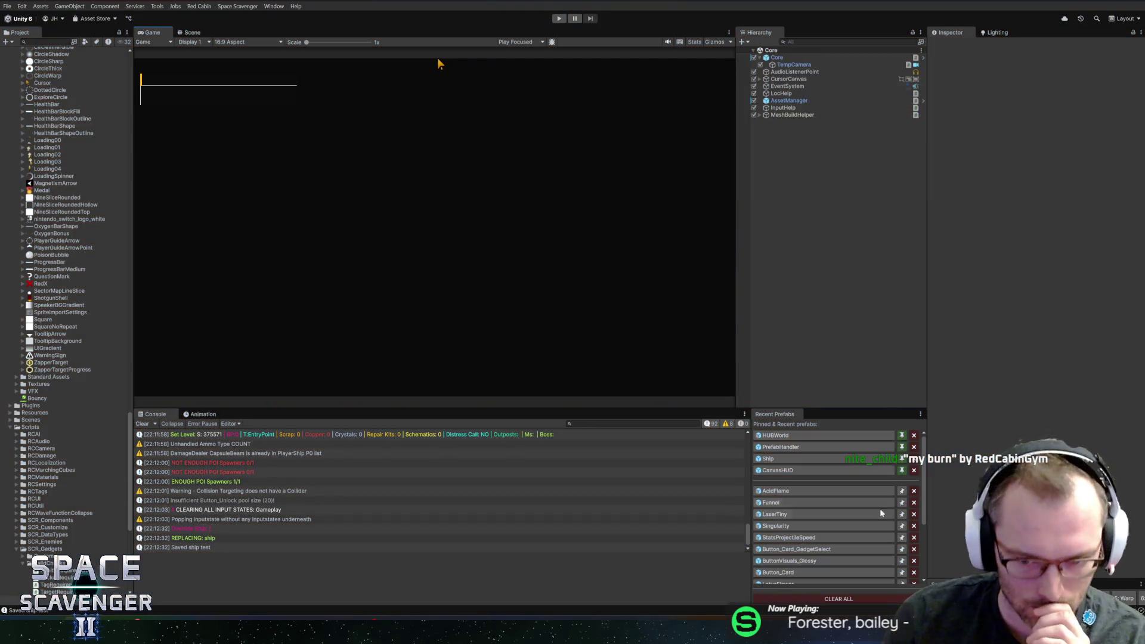
# - Open the AcidFlame prefab, select its PoisonApplication child, and switch to Rider
pyautogui.click(776, 493)
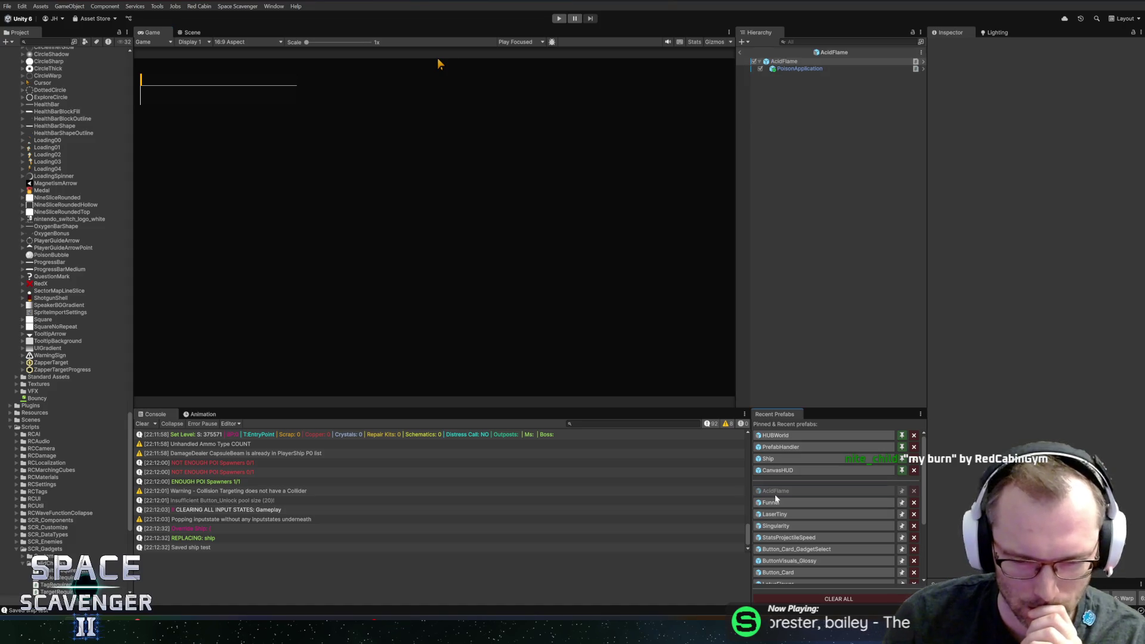
pyautogui.click(800, 69)
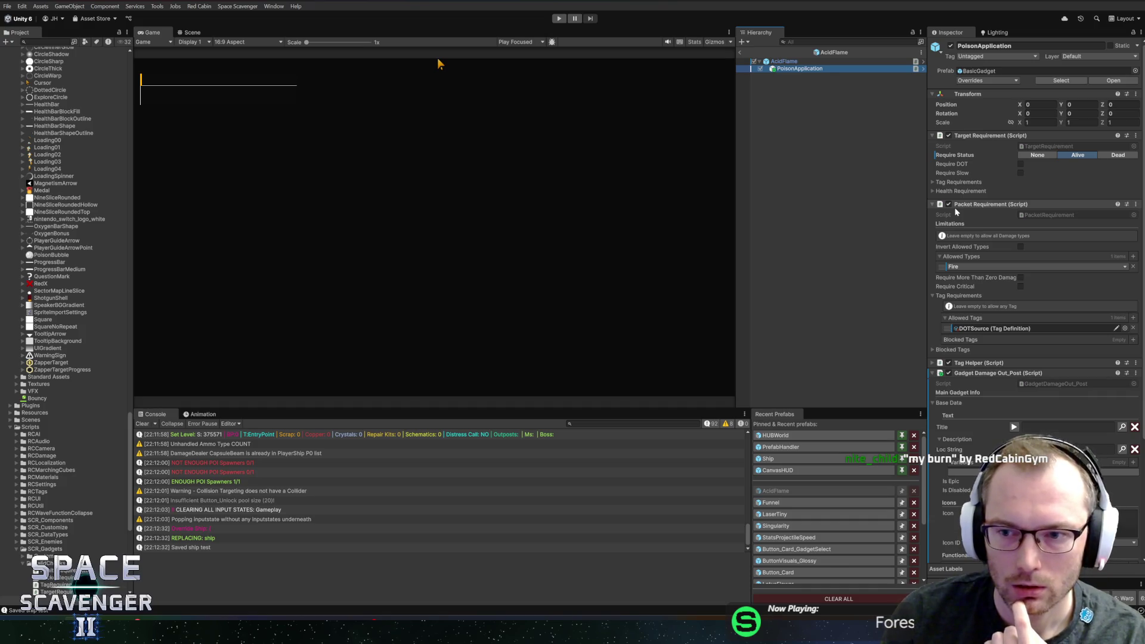
pyautogui.hotkey('alt', 'Tab')
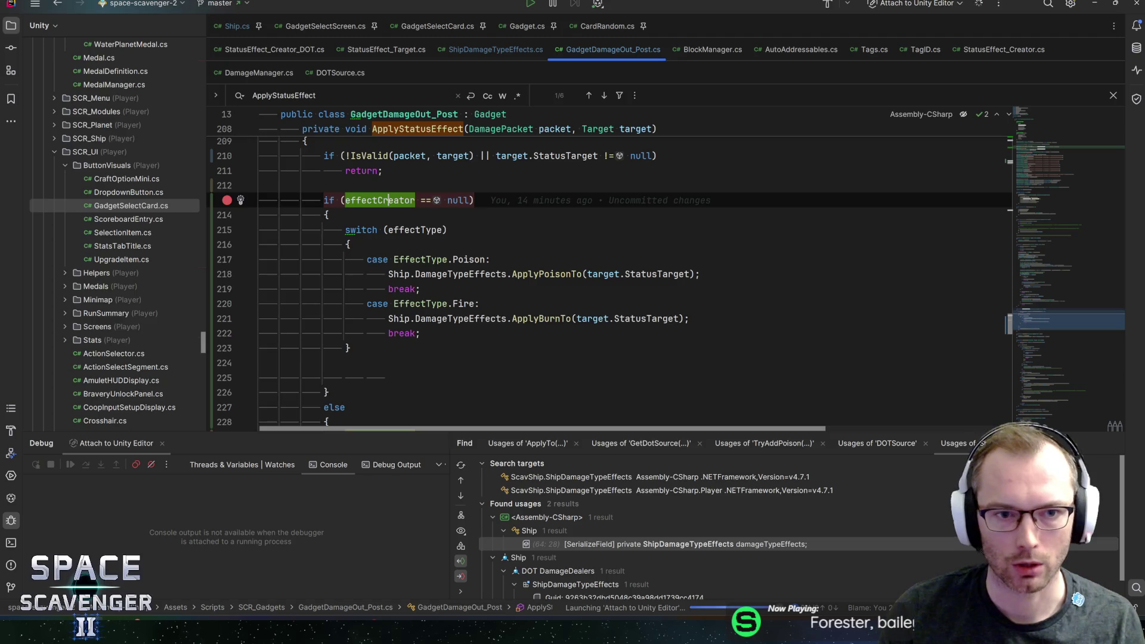
# - Set a breakpoint on the IsValid check at line 210, then return to Unity and press Play
pyautogui.click(361, 156)
pyautogui.hotkey('ctrl', 'F8')
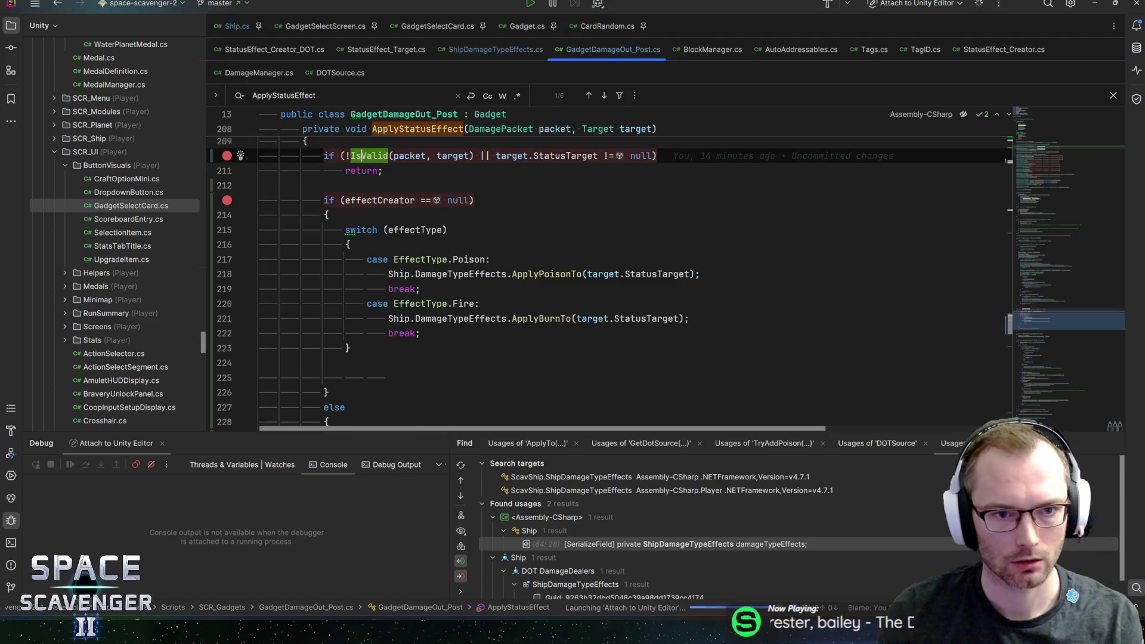
pyautogui.scroll(3, 361, 156)
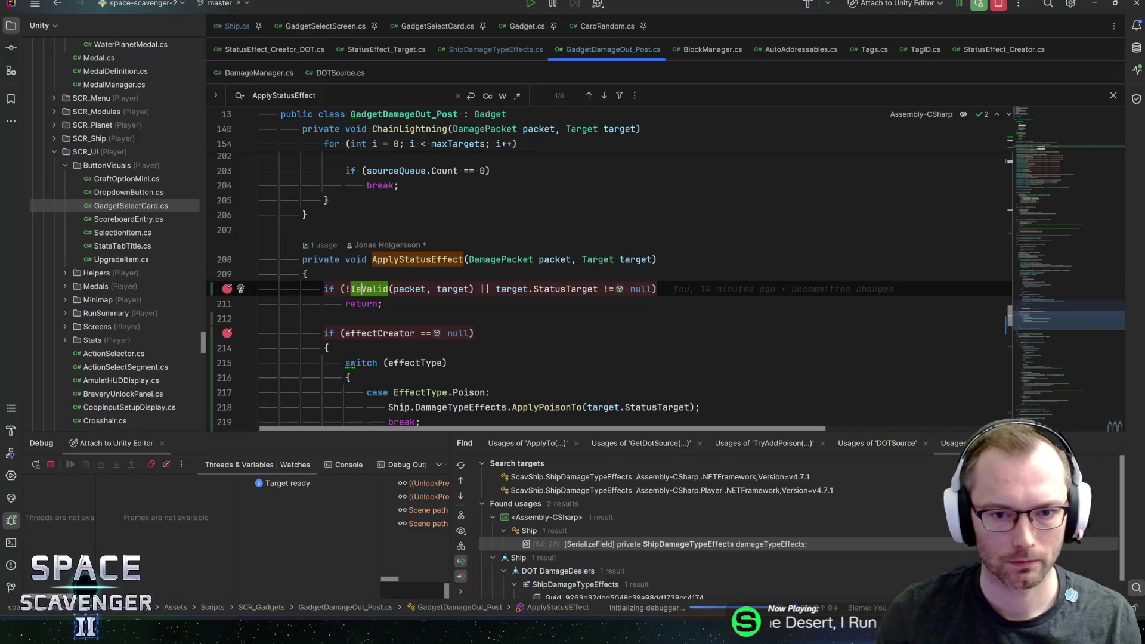
pyautogui.hotkey('alt', 'Tab')
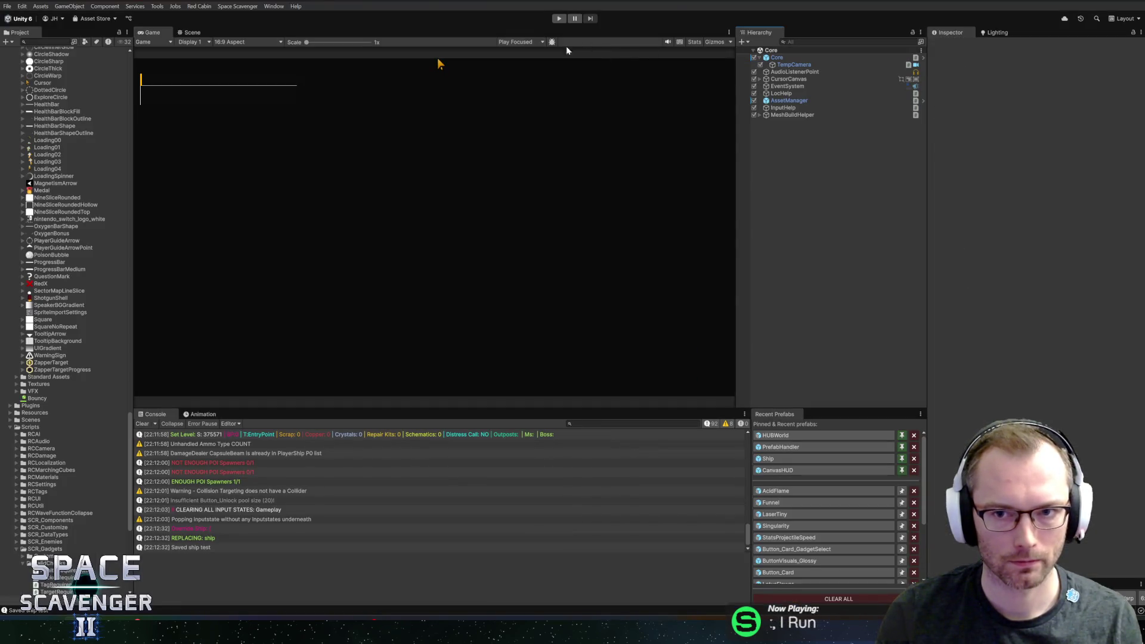
pyautogui.click(559, 18)
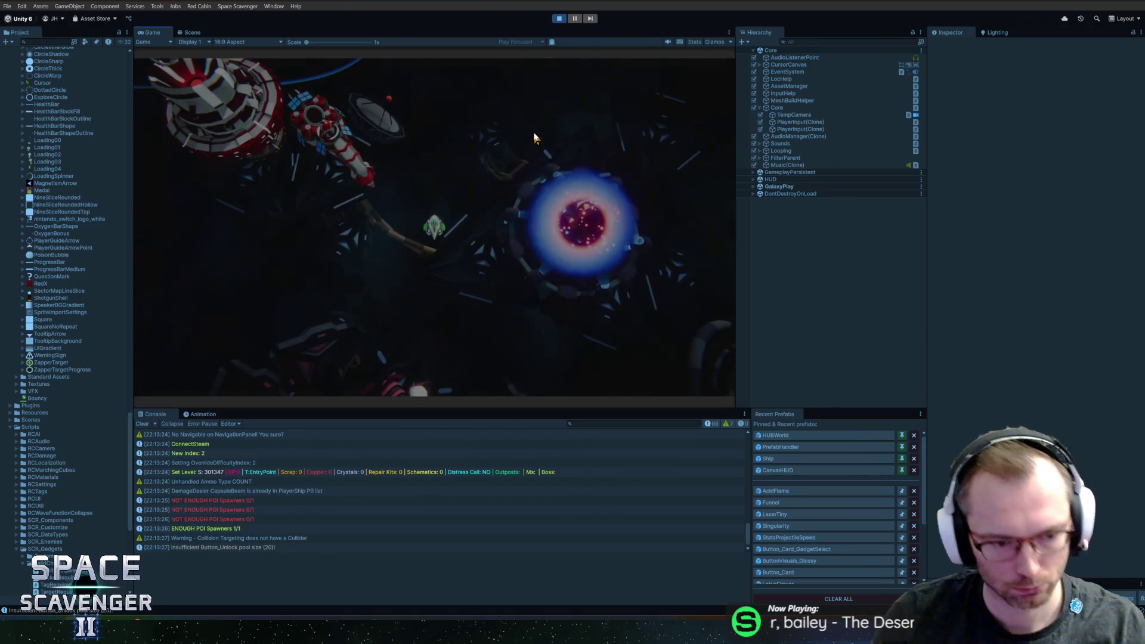
# - Run 'spawn Grub', then 'ship load test' in the debug console
pyautogui.write('spawn gr')
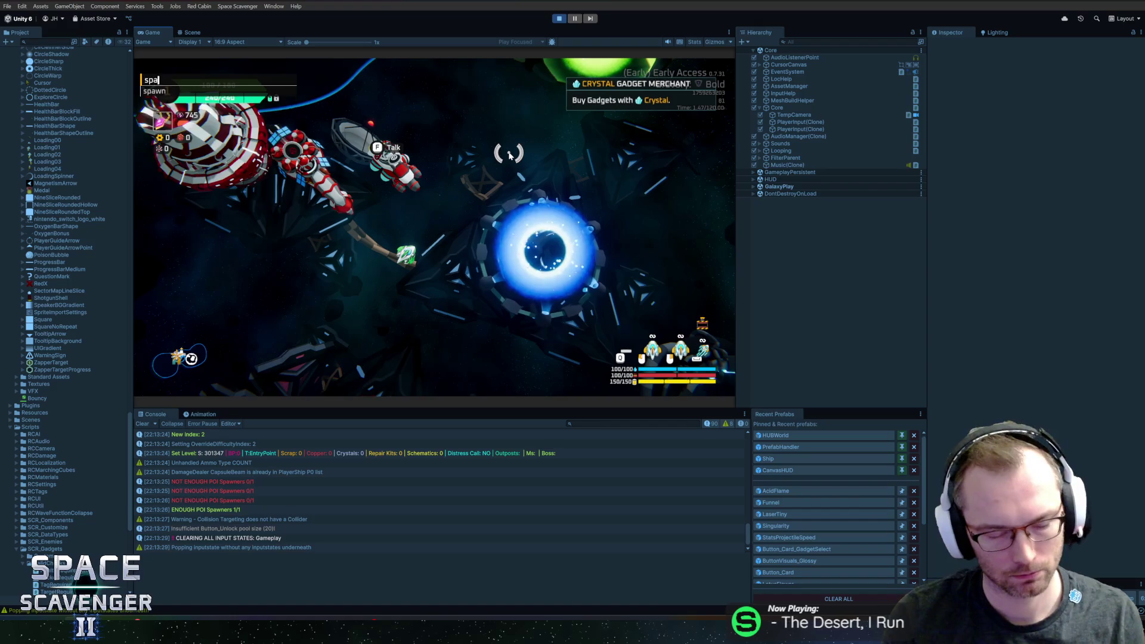
pyautogui.press('Tab')
pyautogui.press('Return')
pyautogui.write('ship load test')
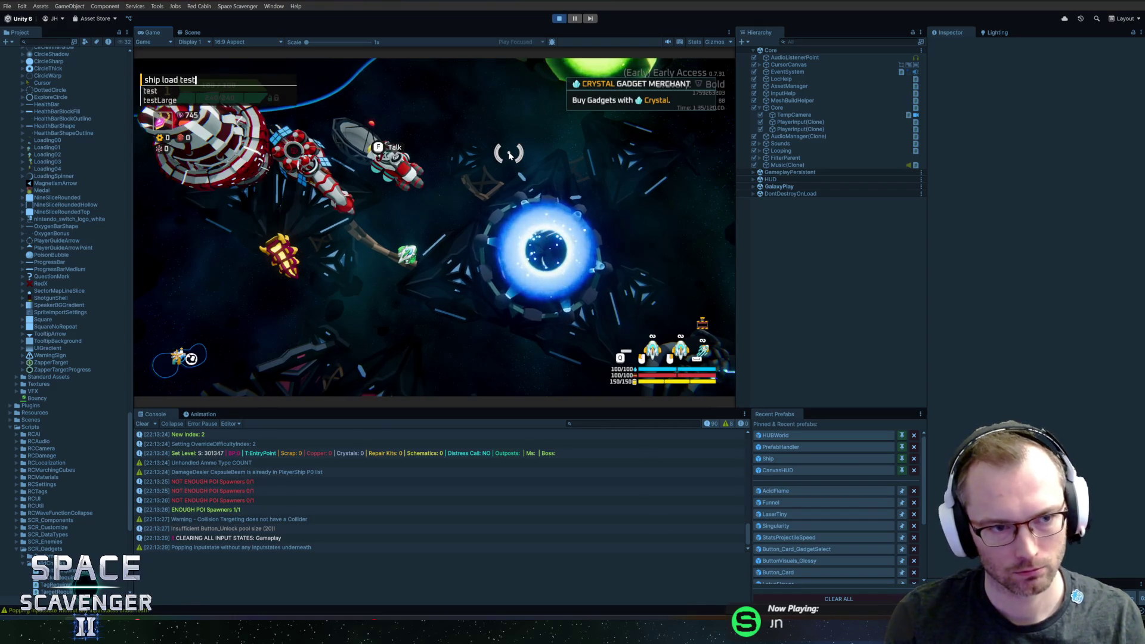
pyautogui.press('Return')
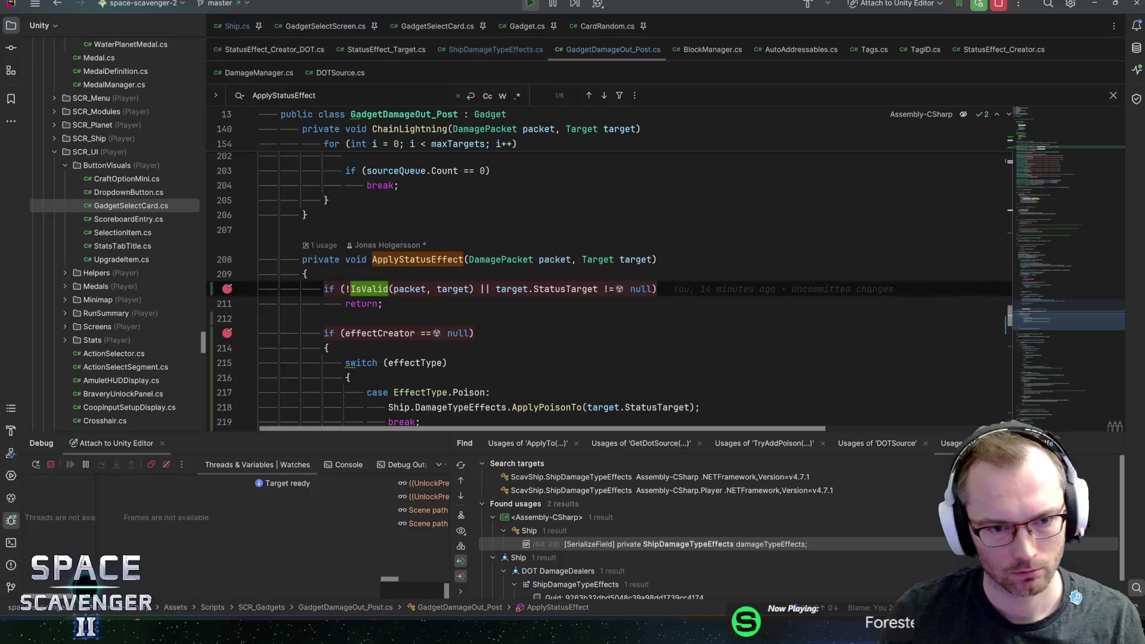
# - Resume to the breakpoint and step into Gadget.IsValid and its target requirement check
pyautogui.moveTo(410, 289)
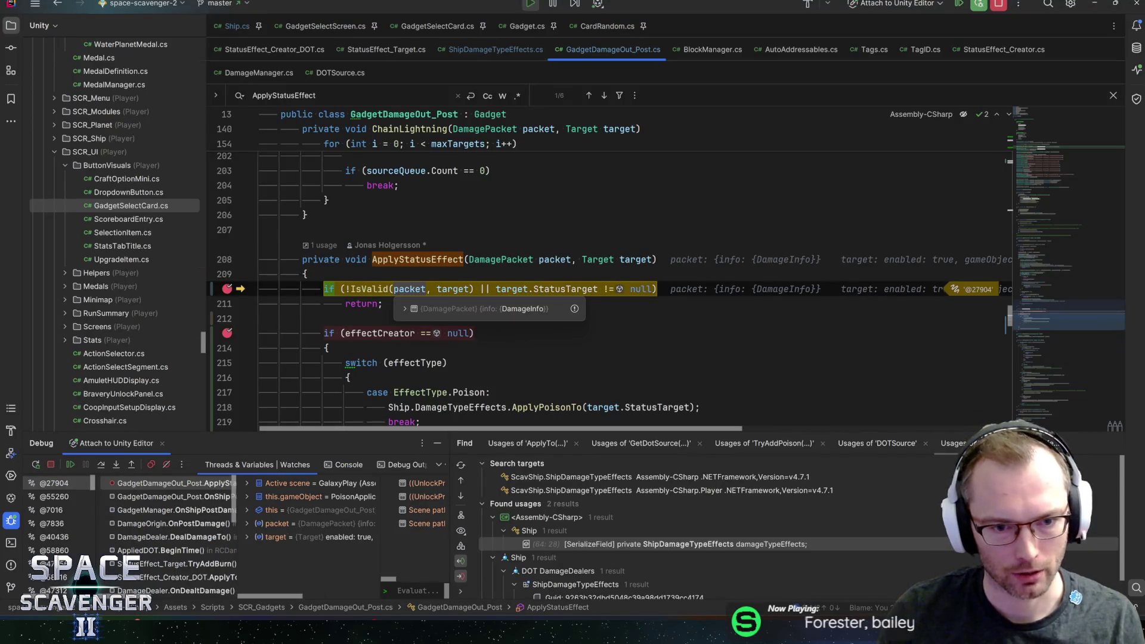
pyautogui.press('F8')
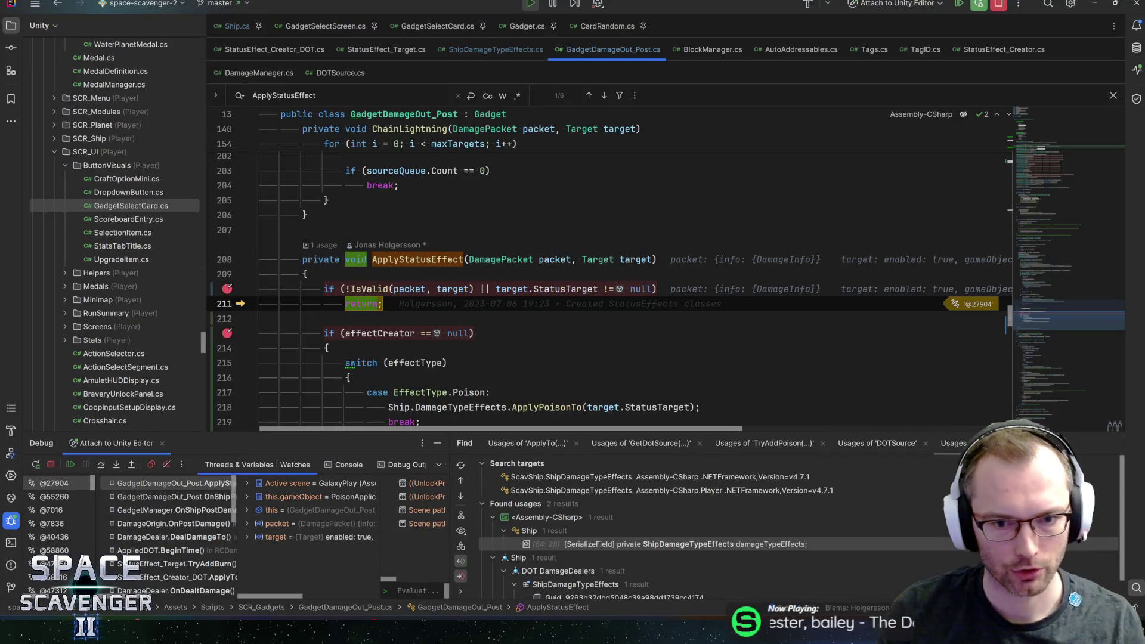
pyautogui.moveTo(564, 289)
pyautogui.moveTo(452, 289)
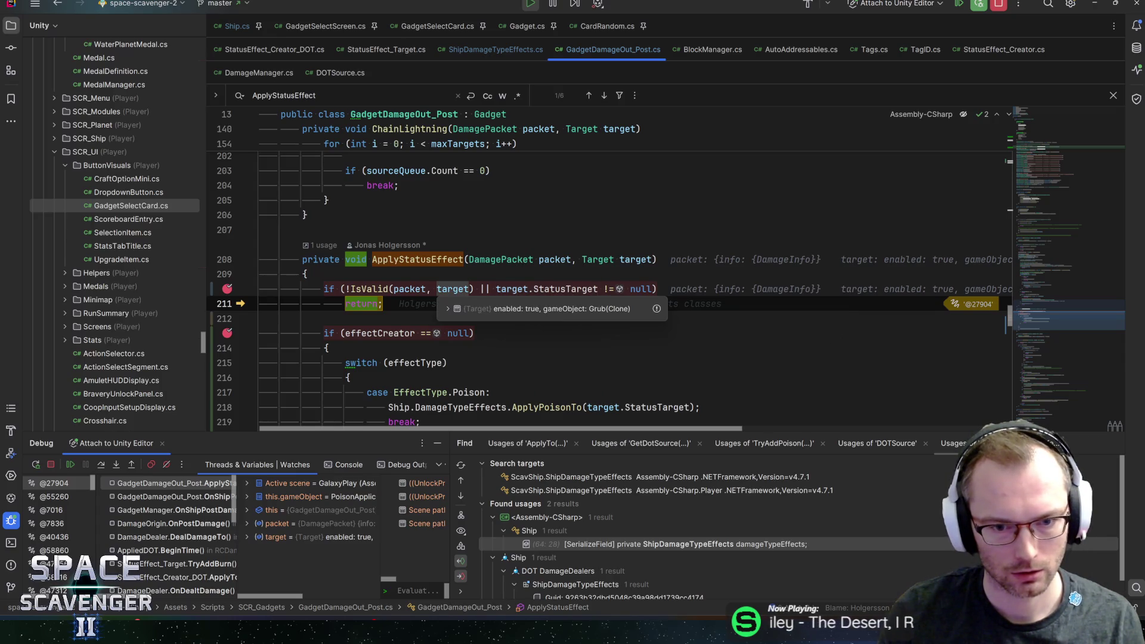
pyautogui.press('F9')
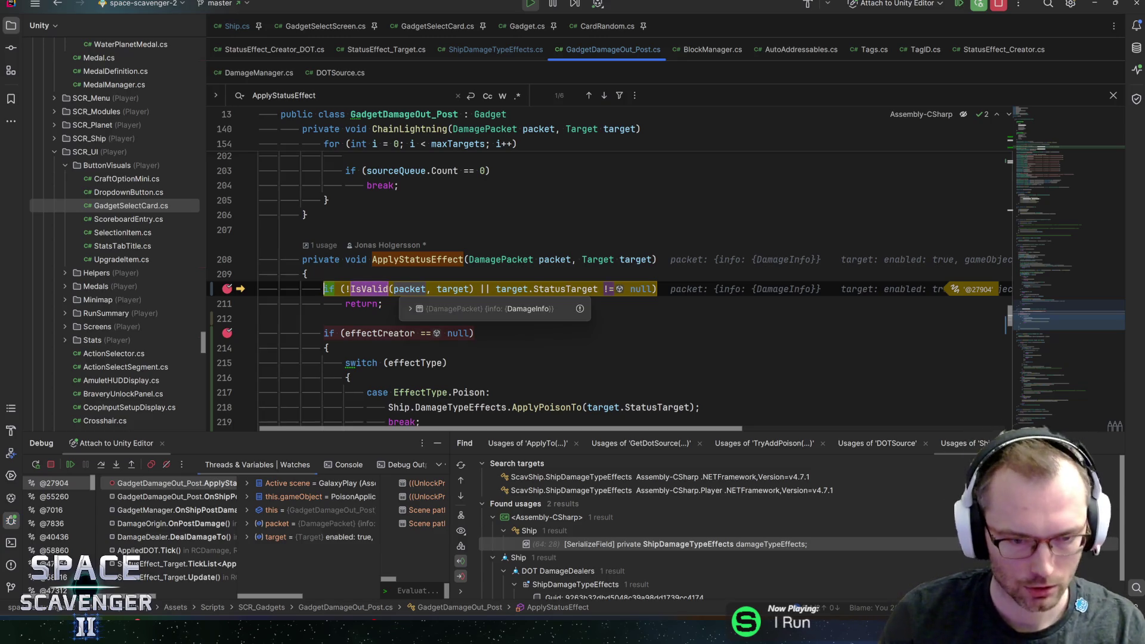
pyautogui.press('F7')
pyautogui.moveTo(407, 222)
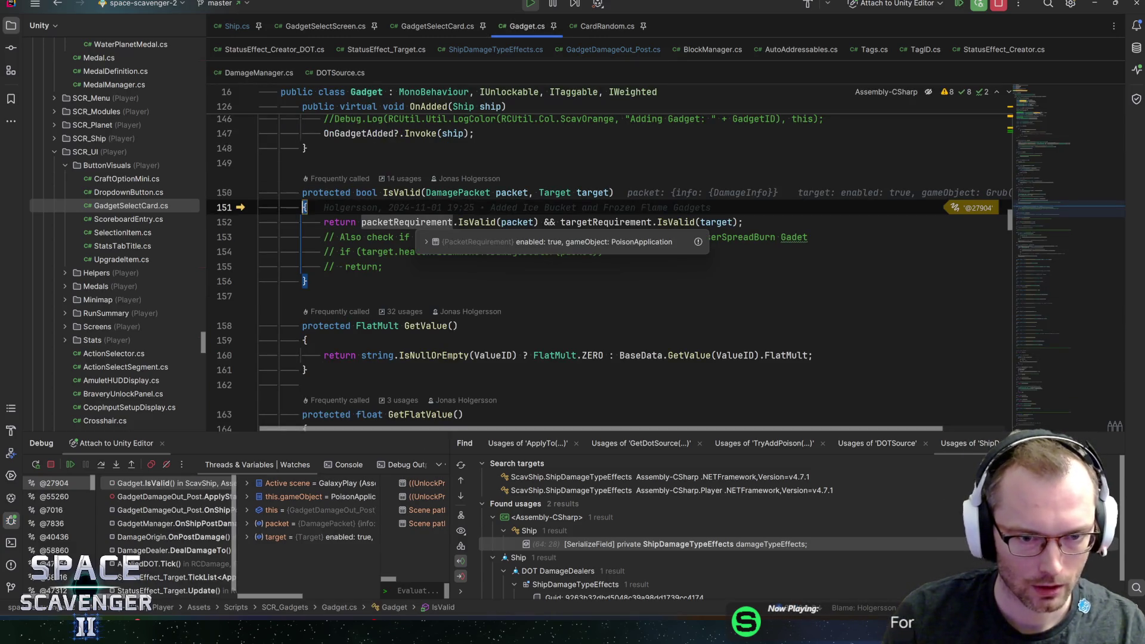
pyautogui.press('F8')
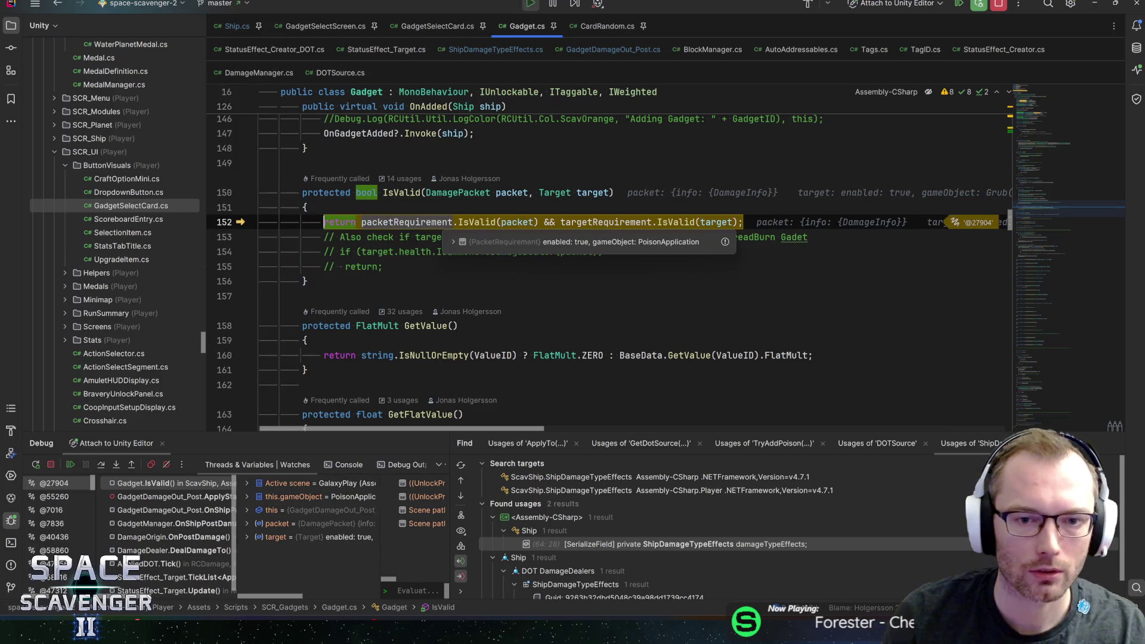
pyautogui.click(667, 227)
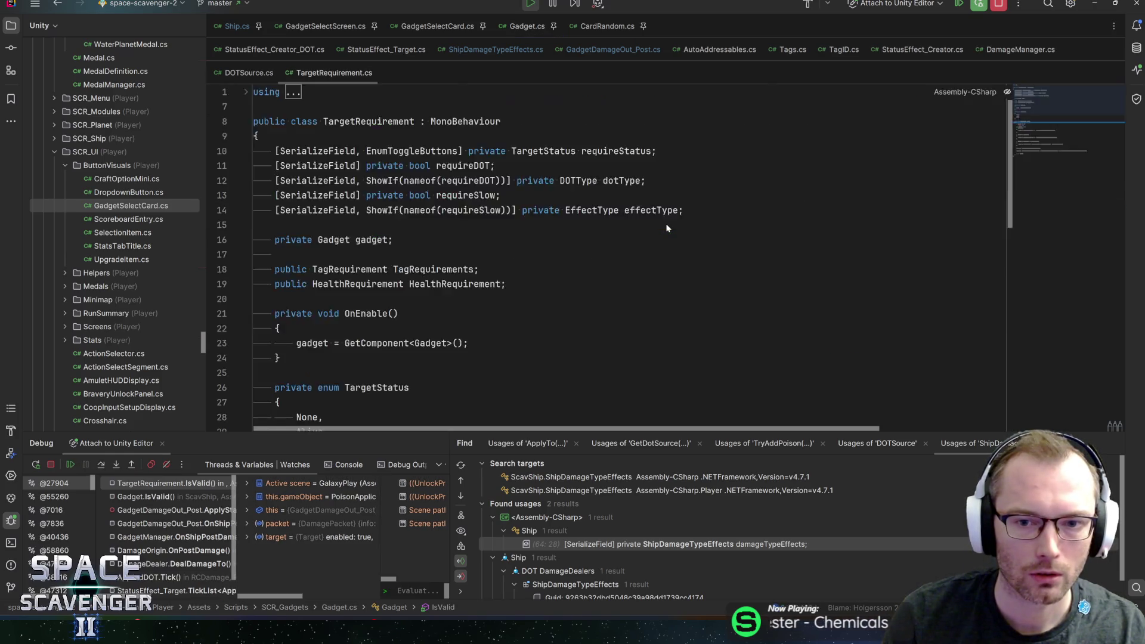
# - Step through TargetRequirement.IsValid's target, slow and alive/dead status checks
pyautogui.moveTo(388, 252)
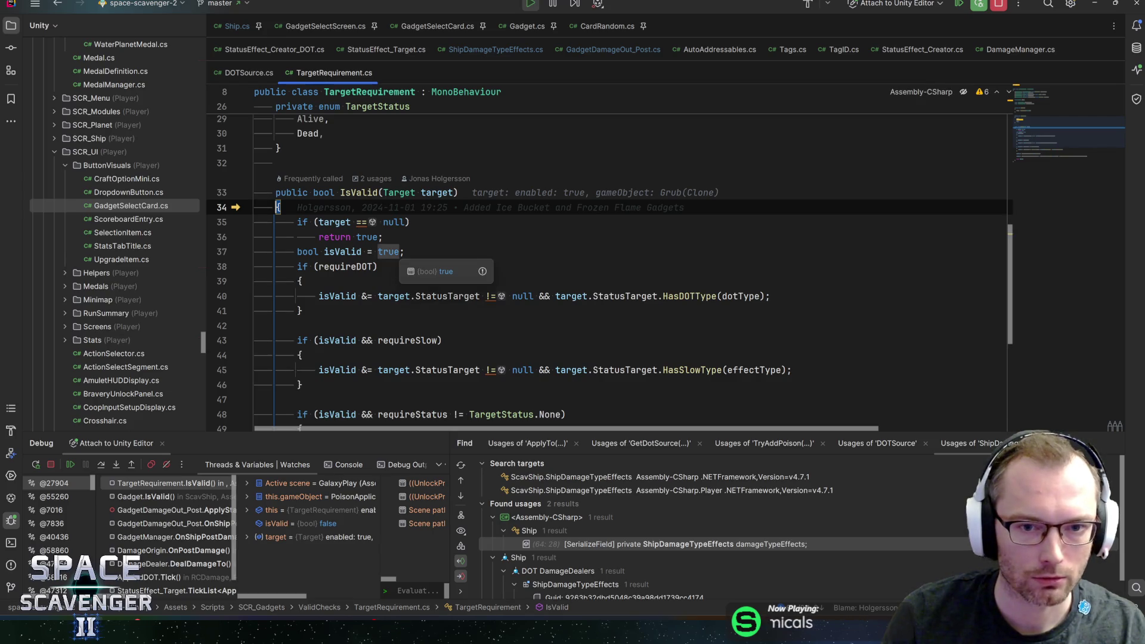
pyautogui.press('F10')
pyautogui.press('F10')
pyautogui.press('F10')
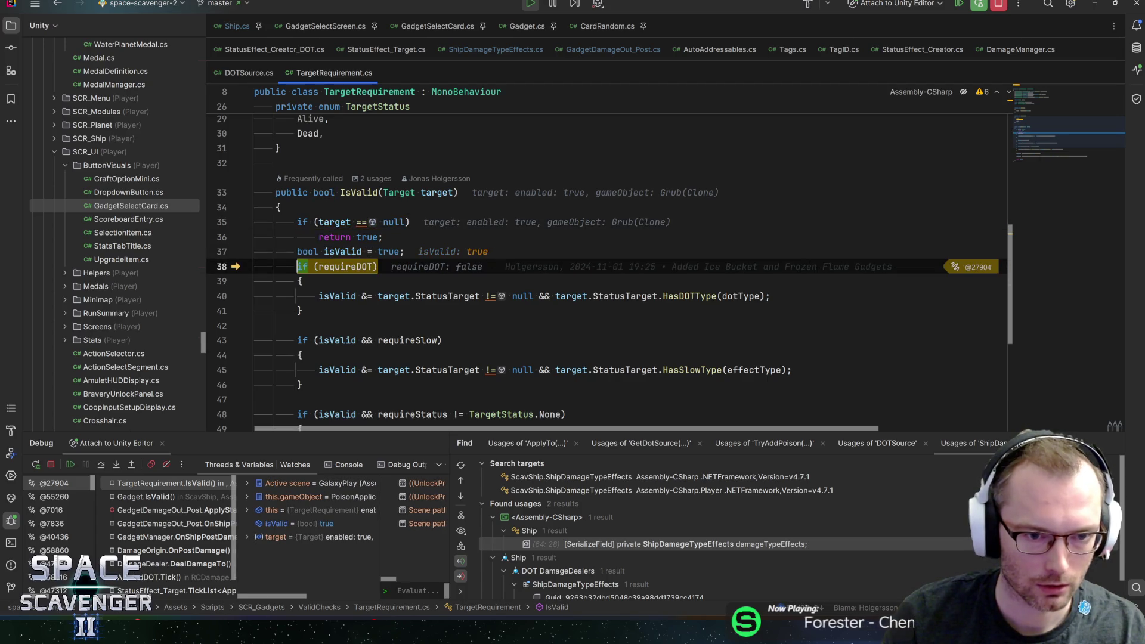
pyautogui.scroll(-3, 607, 274)
pyautogui.press('F10')
pyautogui.scroll(-1, 607, 274)
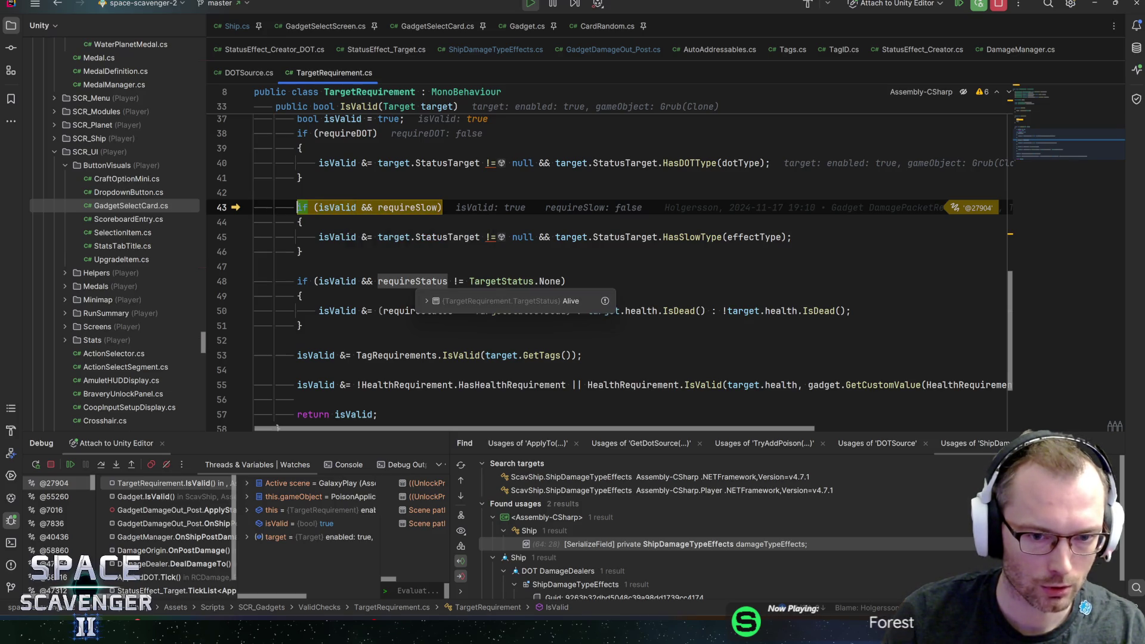
pyautogui.press('F10')
pyautogui.press('F10')
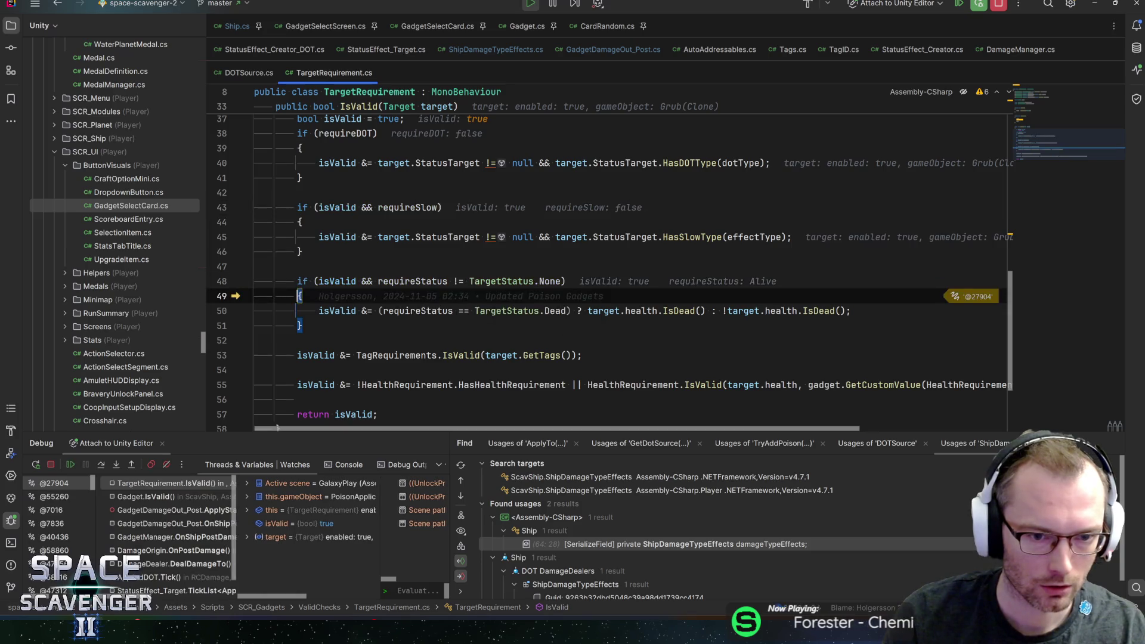
pyautogui.press('F10')
pyautogui.press('F10')
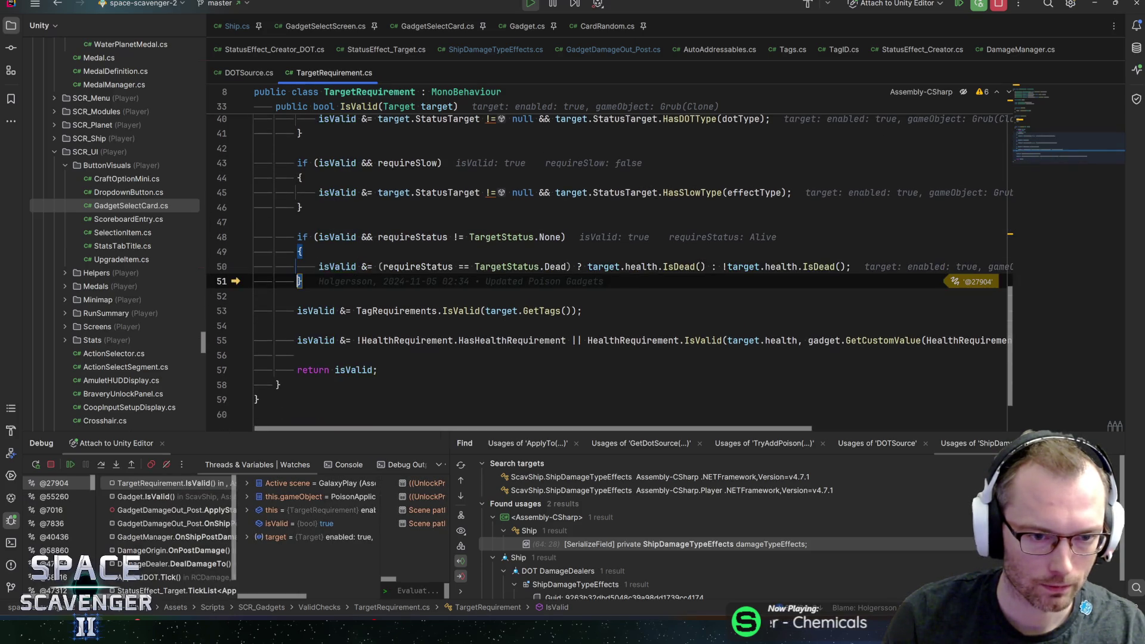
# - Step past the tag and health checks, back out through Gadget.IsValid to ApplyStatusEffect
pyautogui.moveTo(337, 269)
pyautogui.press('F10')
pyautogui.moveTo(396, 311)
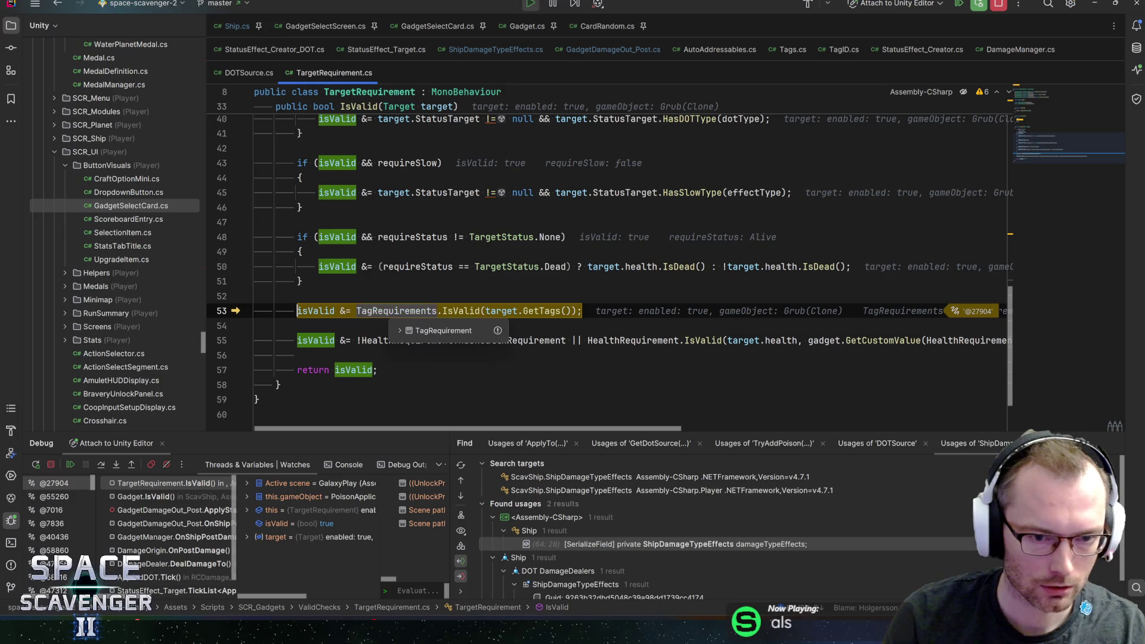
pyautogui.press('F10')
pyautogui.moveTo(316, 312)
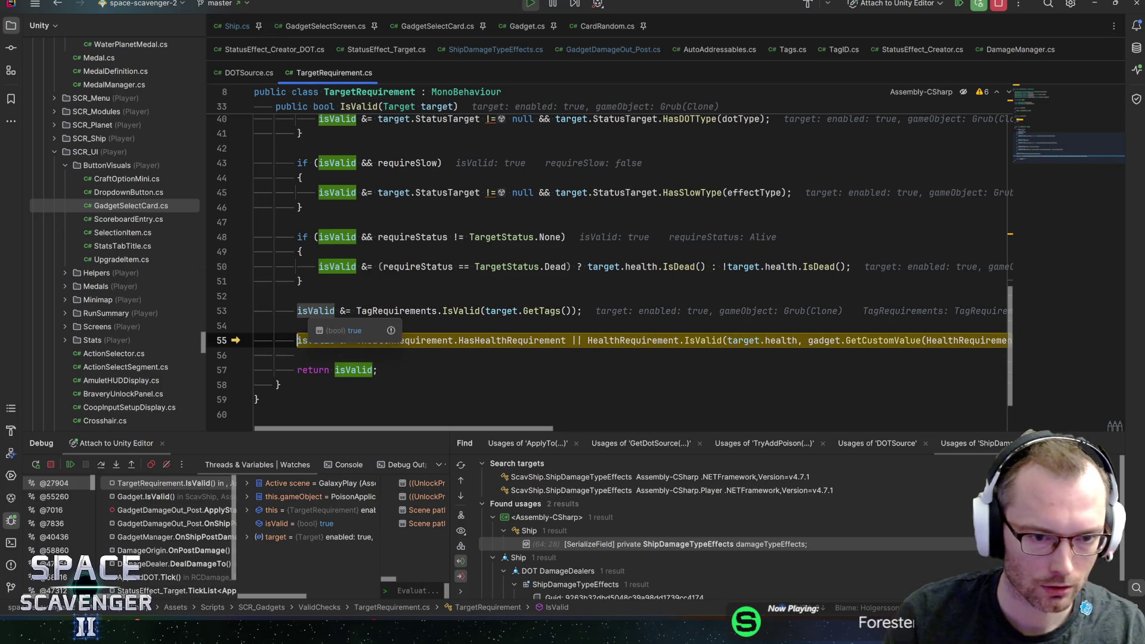
pyautogui.scroll(-1, 317, 312)
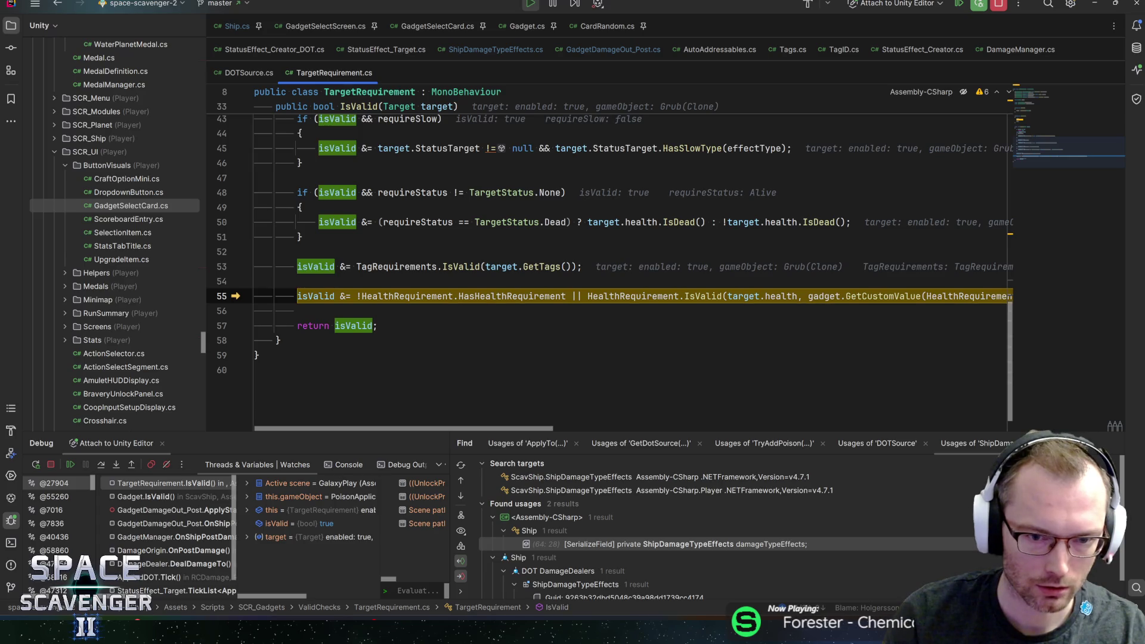
pyautogui.press('F10')
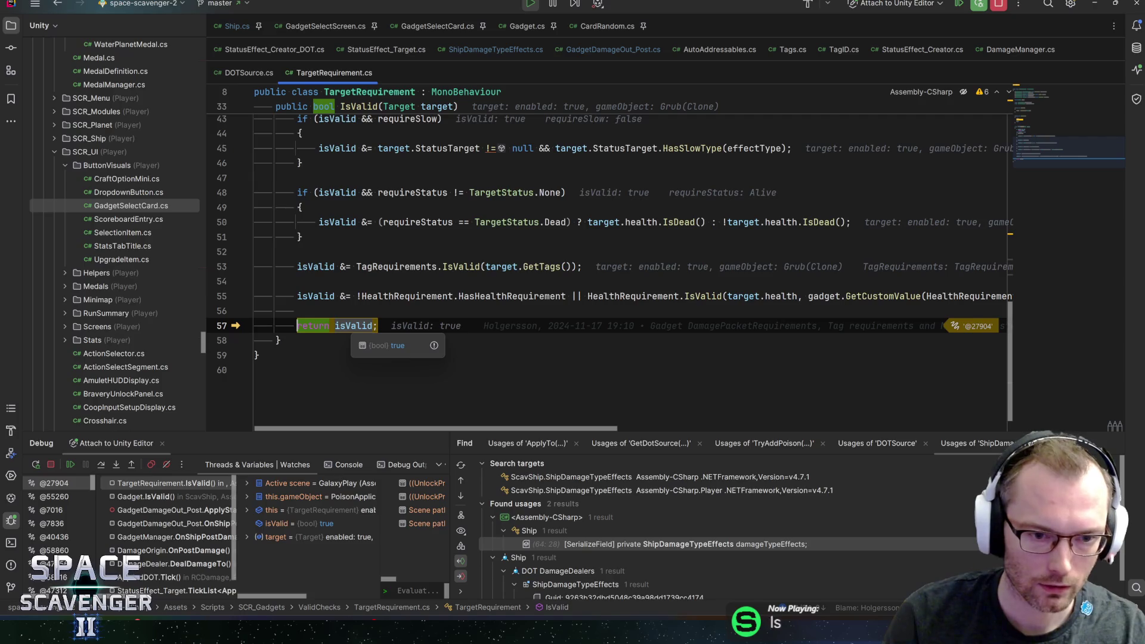
pyautogui.press('F10')
pyautogui.press('F10')
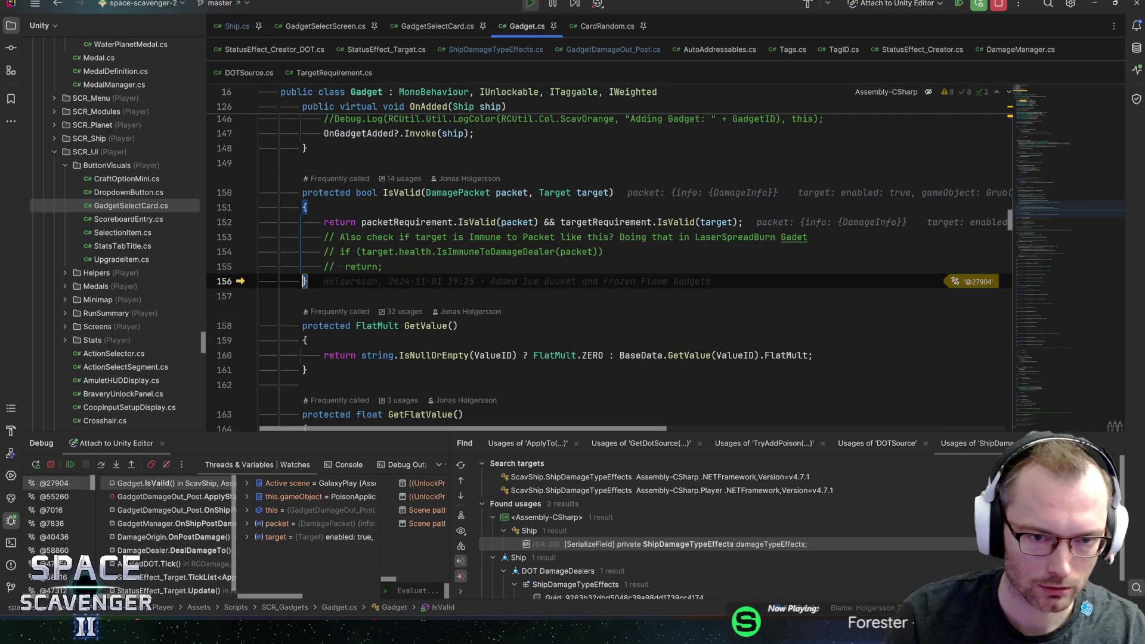
pyautogui.moveTo(407, 223)
pyautogui.press('F10')
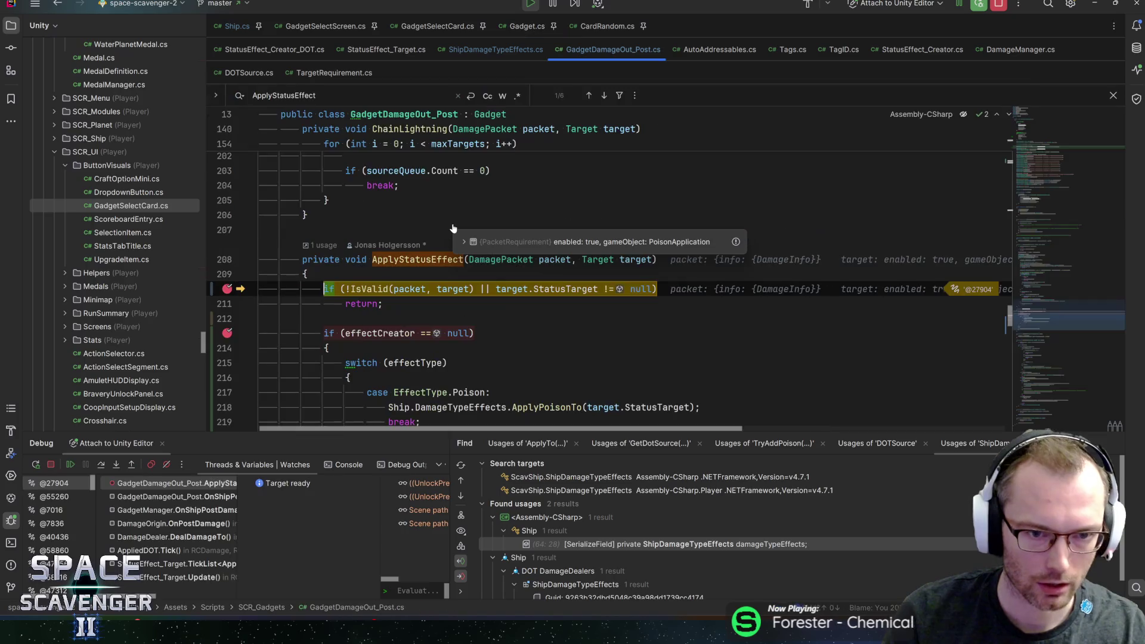
# - Re-enter the gadget validity check and step into PacketRequirement.IsValid
pyautogui.press('F11')
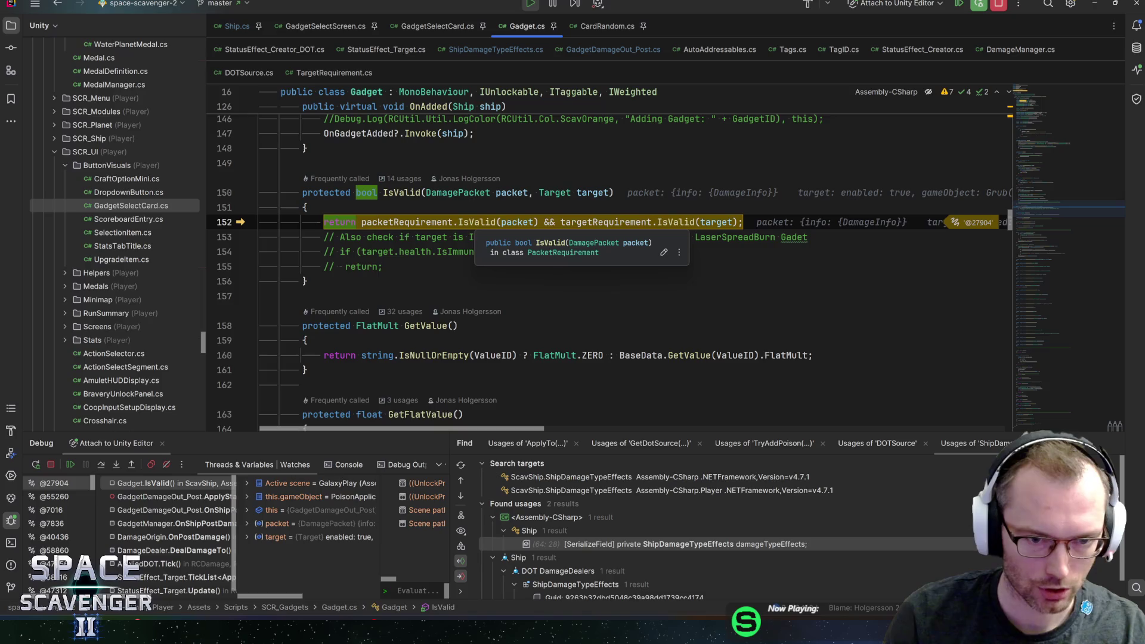
pyautogui.click(474, 222)
pyautogui.press('F11')
pyautogui.press('Return')
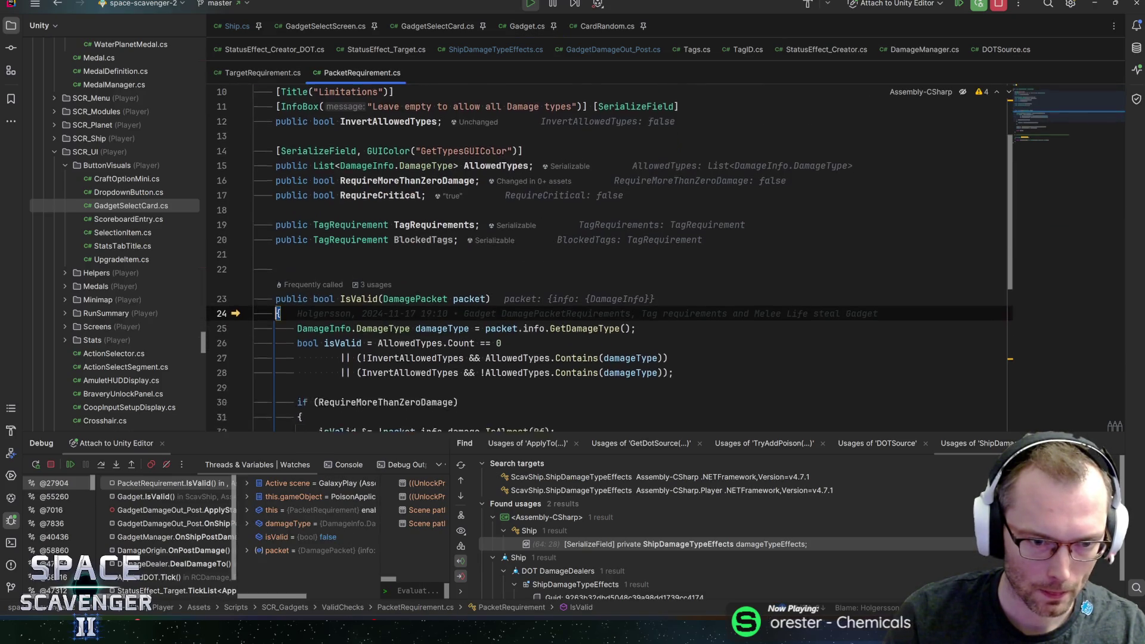
pyautogui.scroll(-2, 597, 256)
# - Step past the damage type and allowed damage types checks into TagRequirement.IsValid
pyautogui.press('F10')
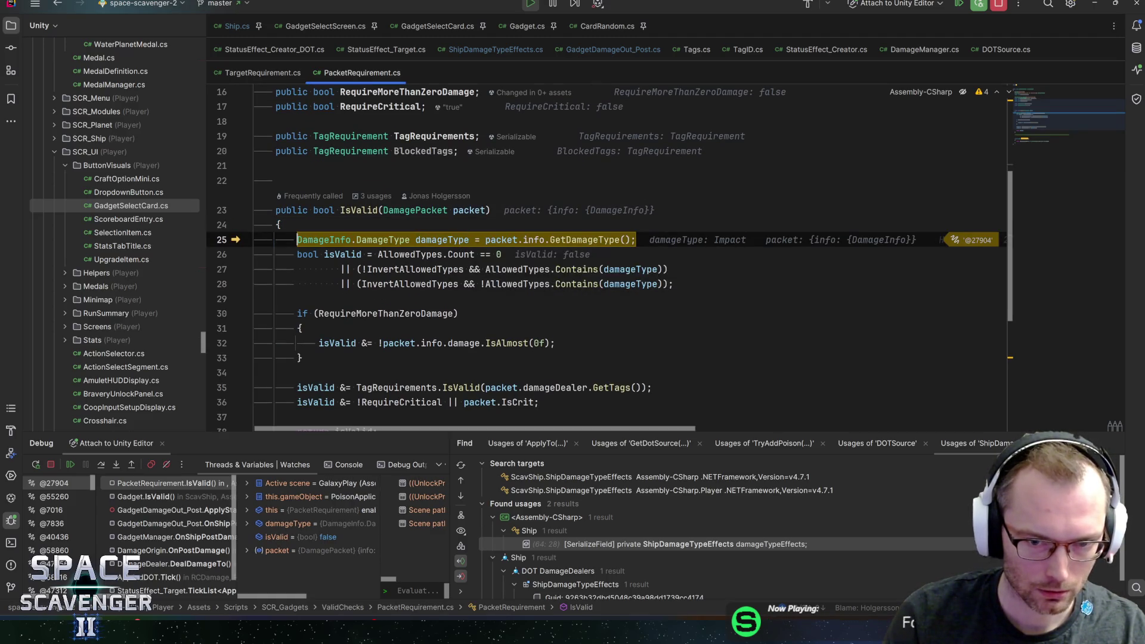
pyautogui.press('F10')
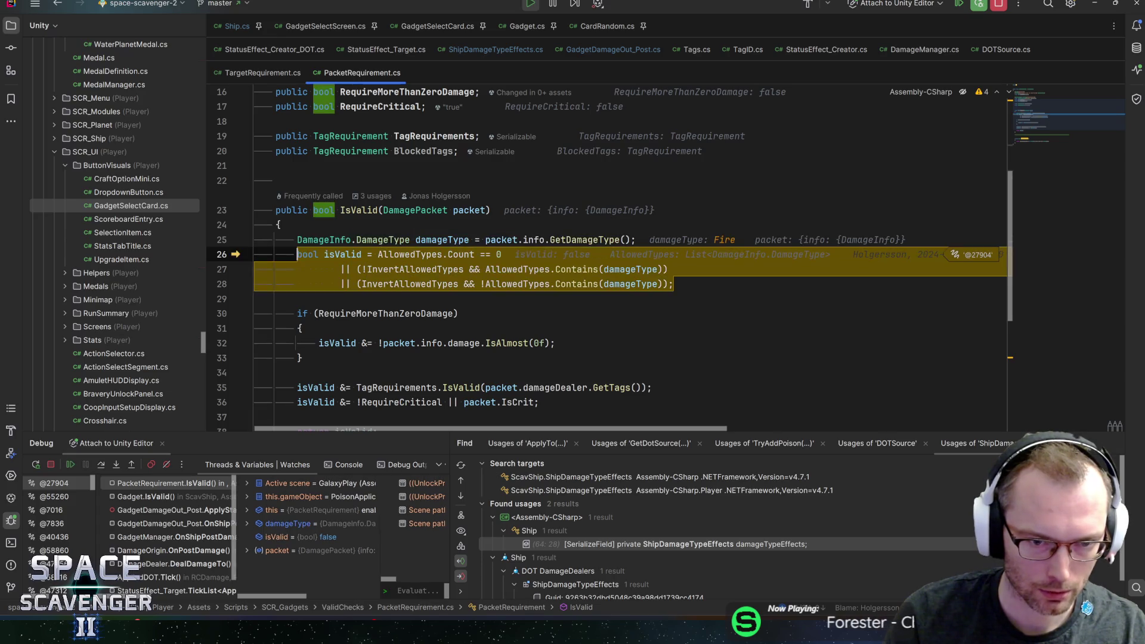
pyautogui.moveTo(343, 255)
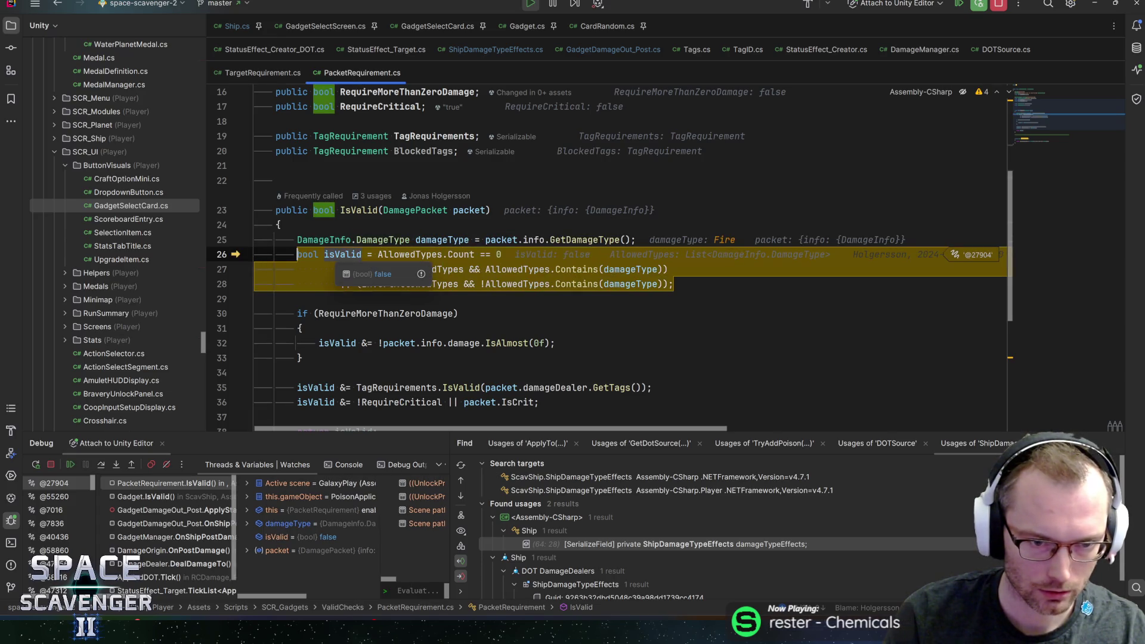
pyautogui.press('F10')
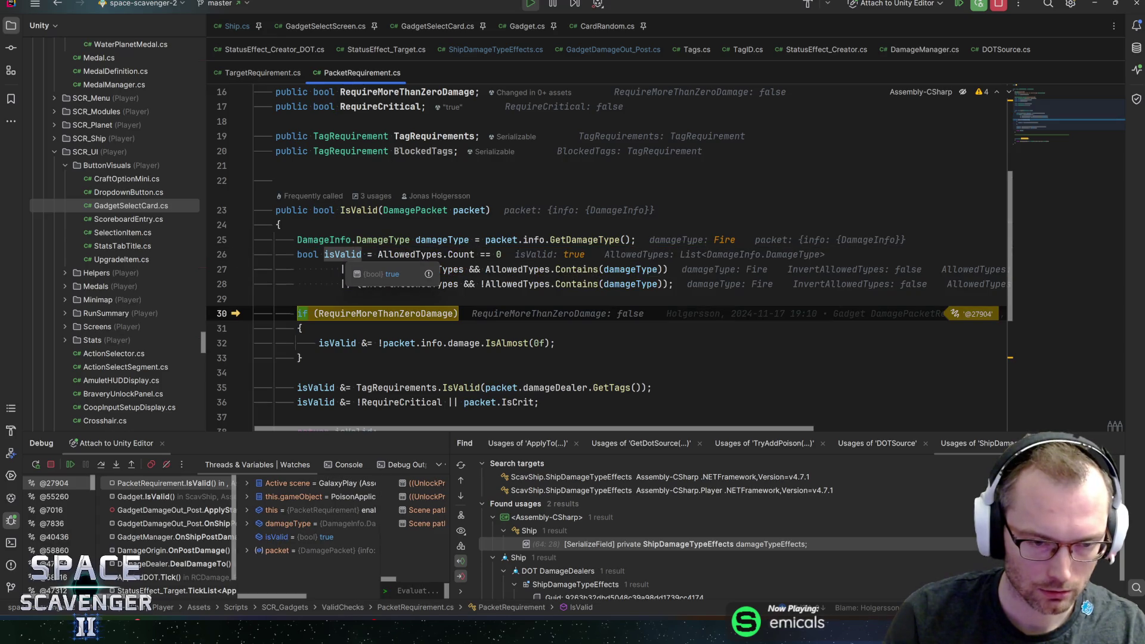
pyautogui.scroll(-2, 343, 255)
pyautogui.press('F10')
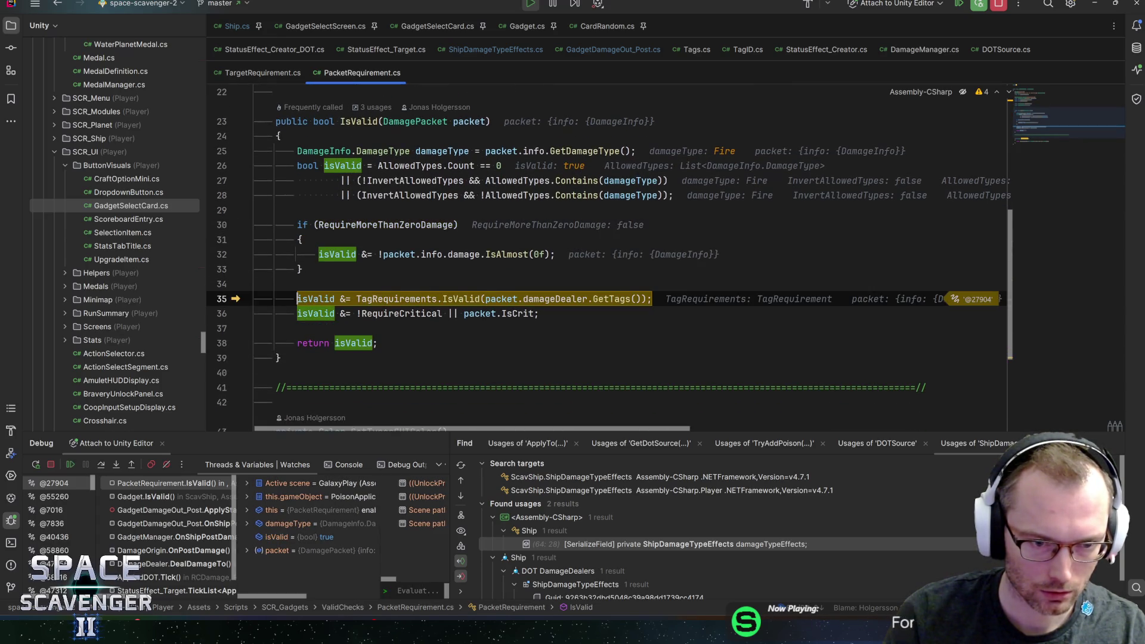
pyautogui.moveTo(555, 254)
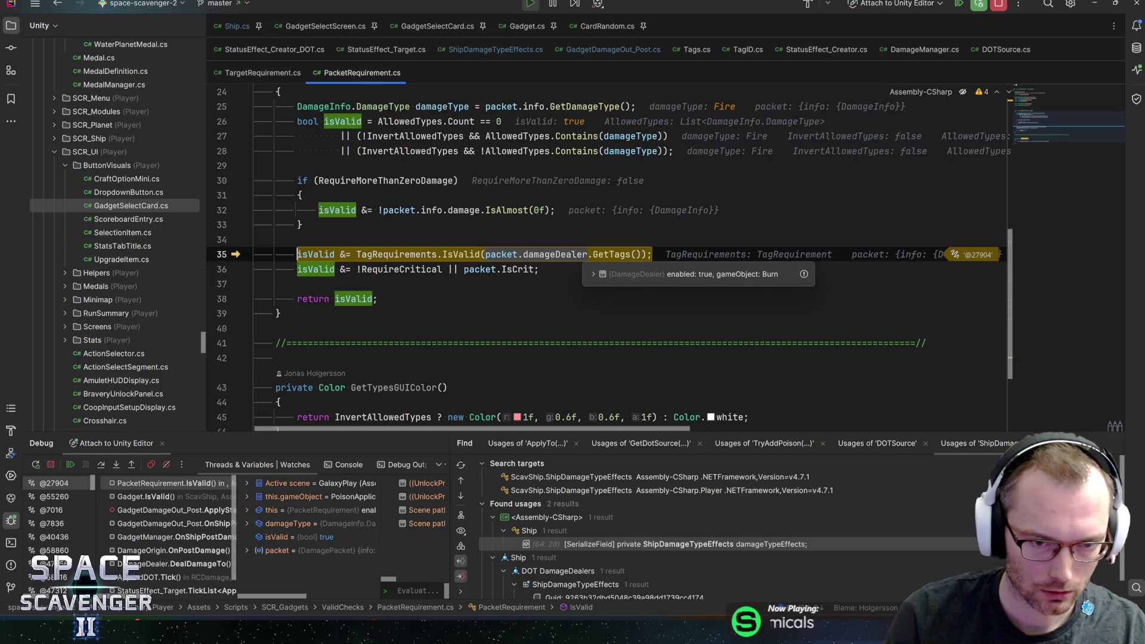
pyautogui.moveTo(463, 255)
pyautogui.press('F11')
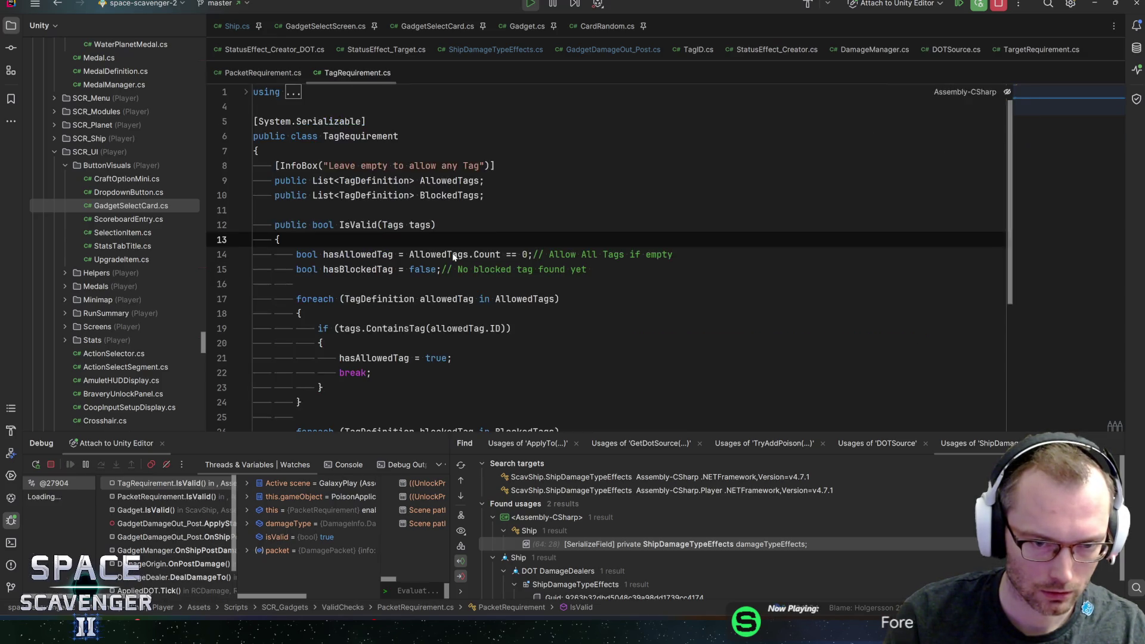
# - Inspect the incoming damage tags and the DOTSource entry in AllowedTags
pyautogui.press('F10')
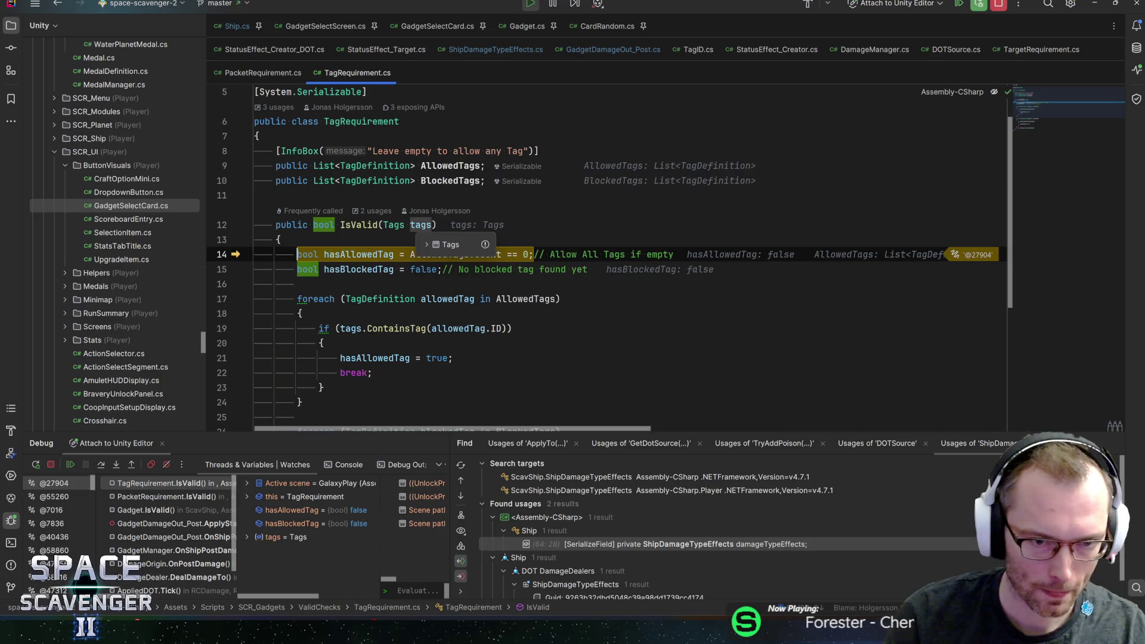
pyautogui.click(422, 244)
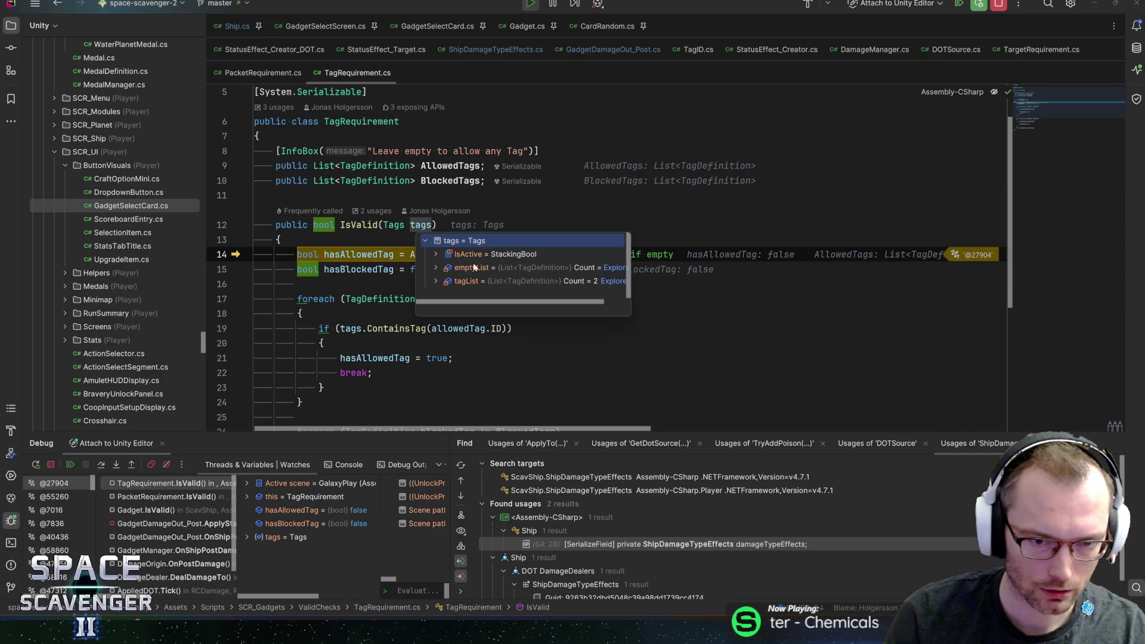
pyautogui.click(436, 281)
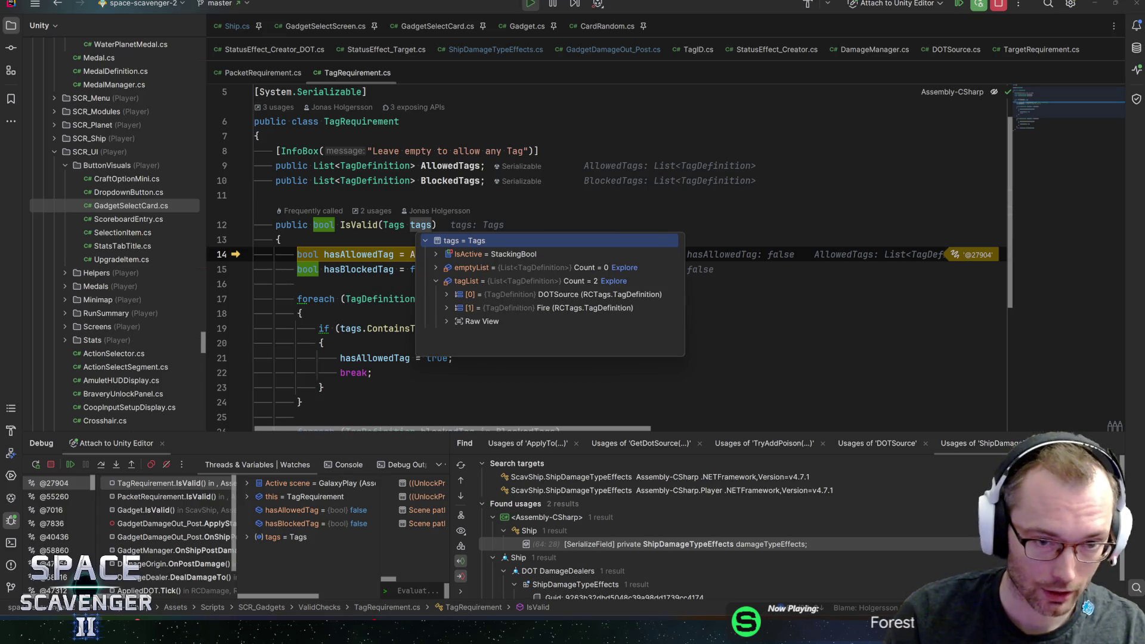
pyautogui.click(428, 224)
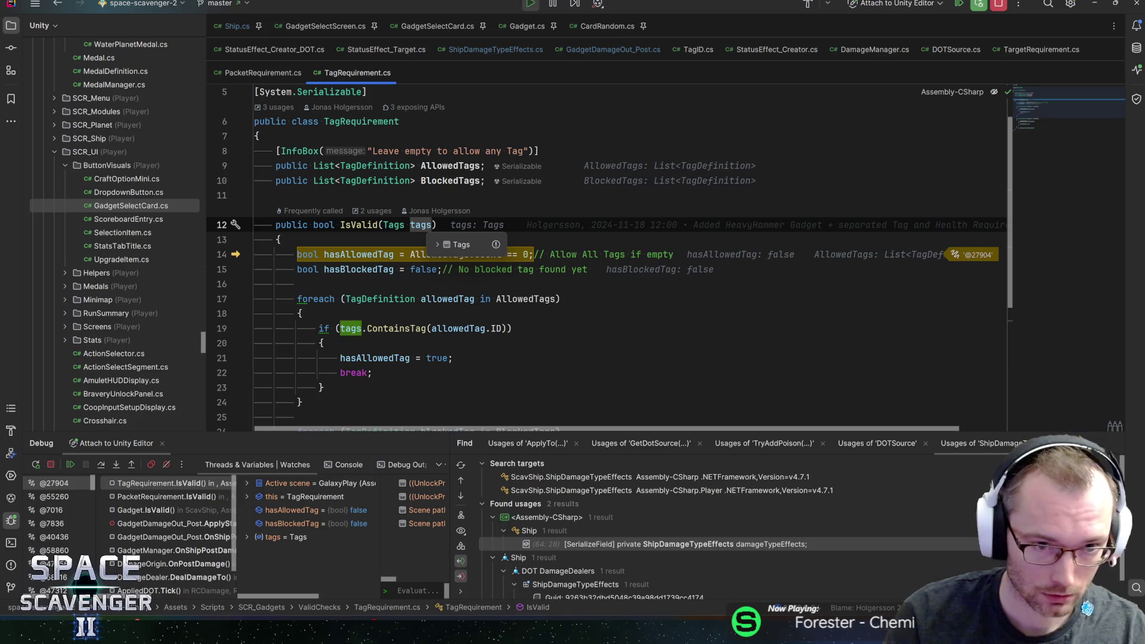
pyautogui.moveTo(439, 255)
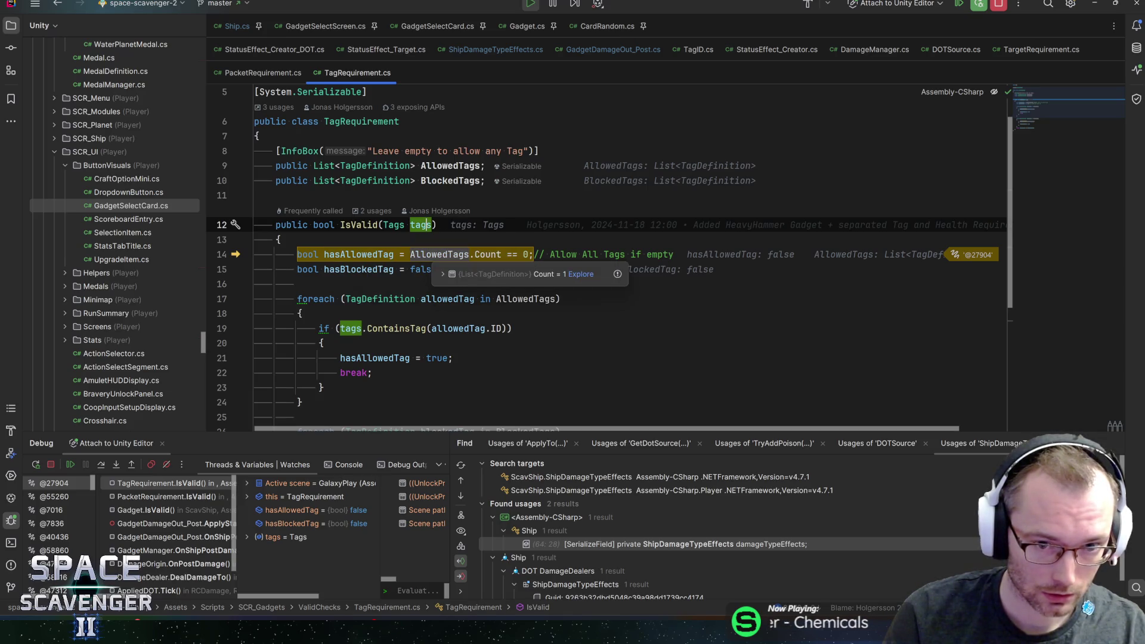
pyautogui.click(442, 275)
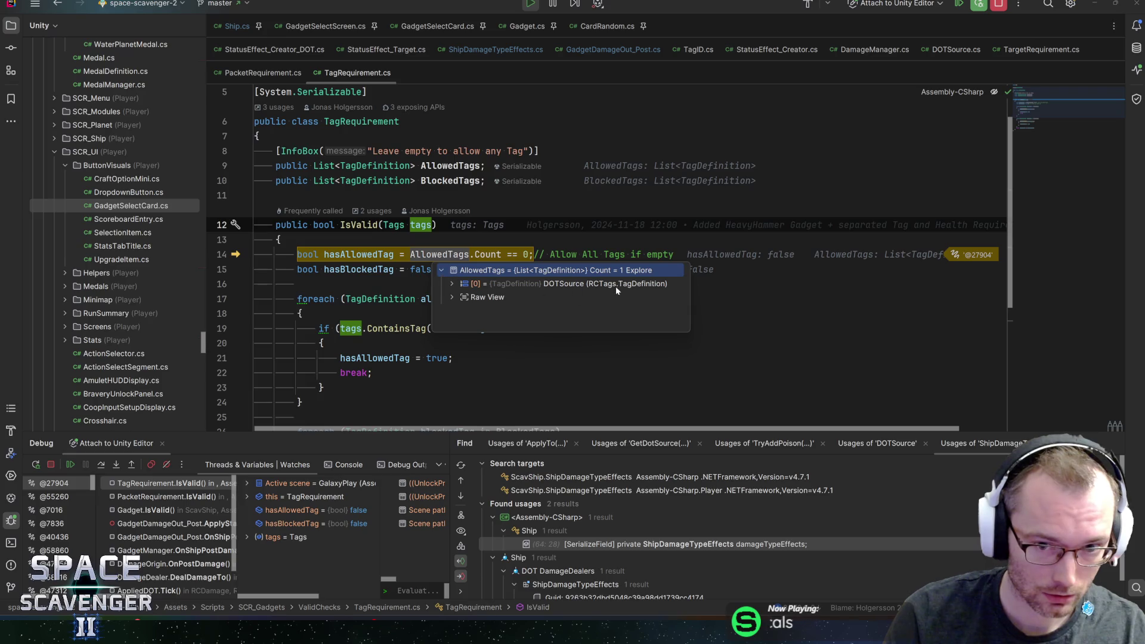
pyautogui.click(452, 284)
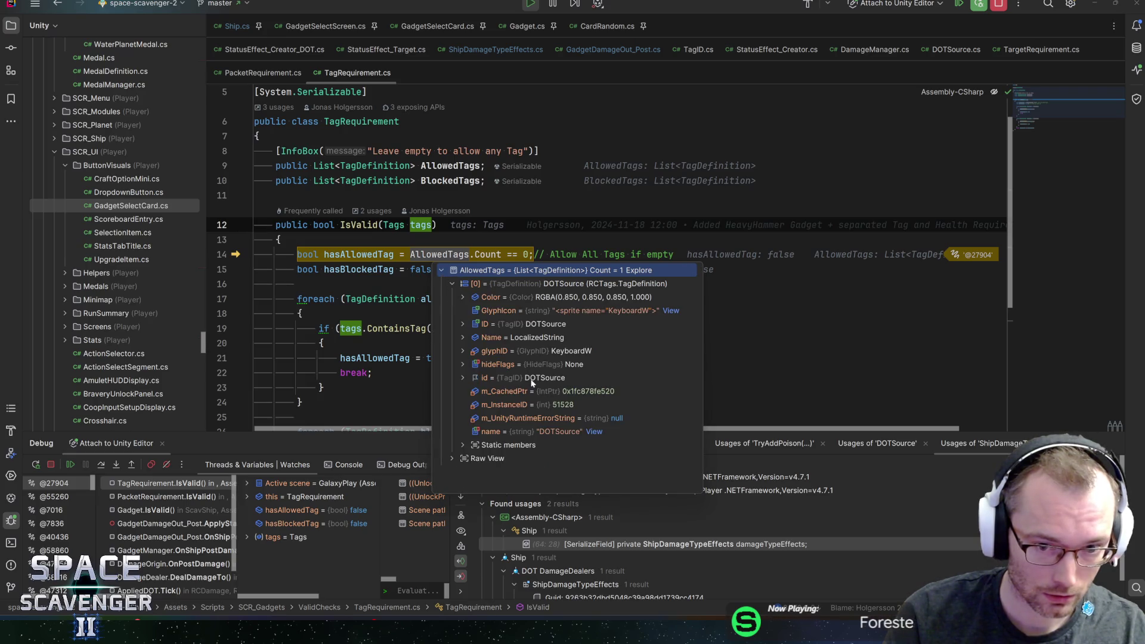
pyautogui.click(431, 225)
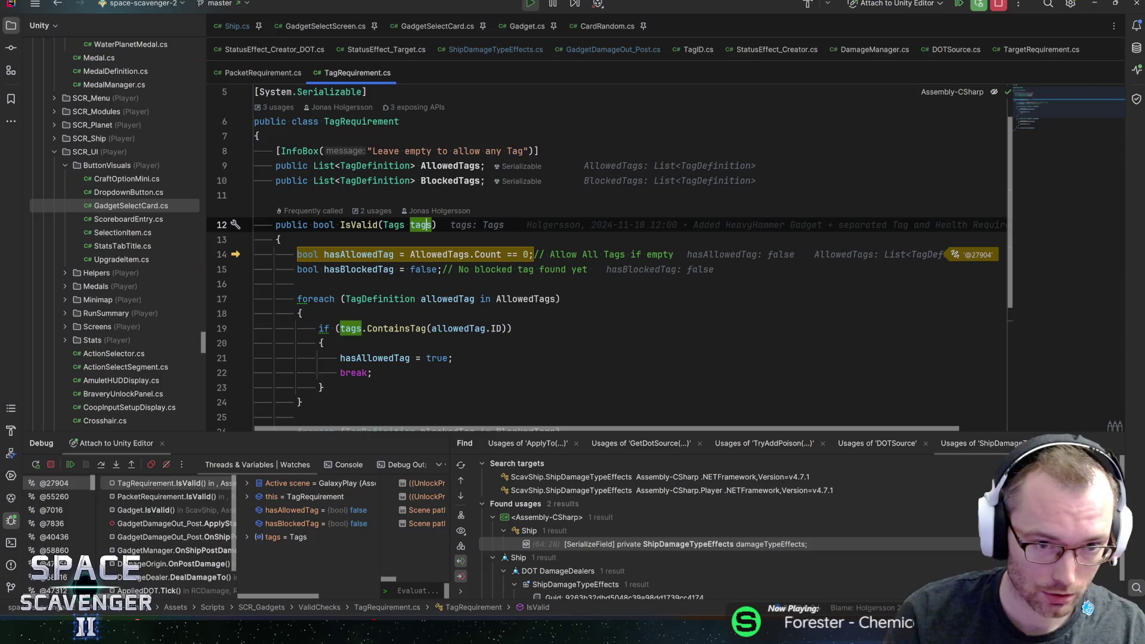
# - Step into the allowed tags loop and list the incoming damage tags again
pyautogui.press('F8')
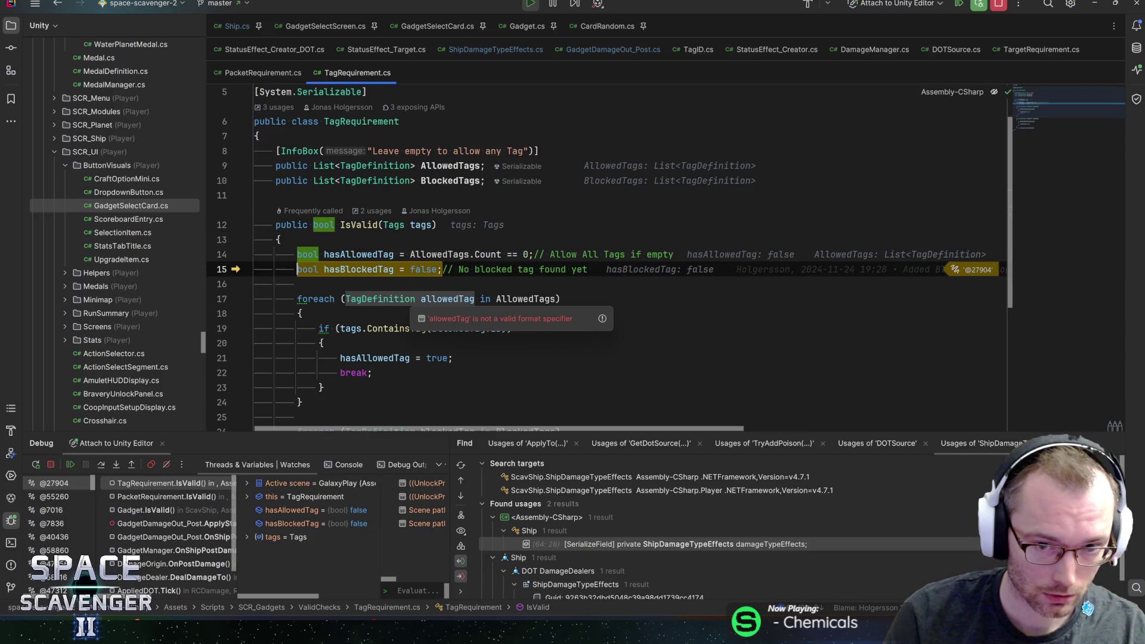
pyautogui.moveTo(358, 269)
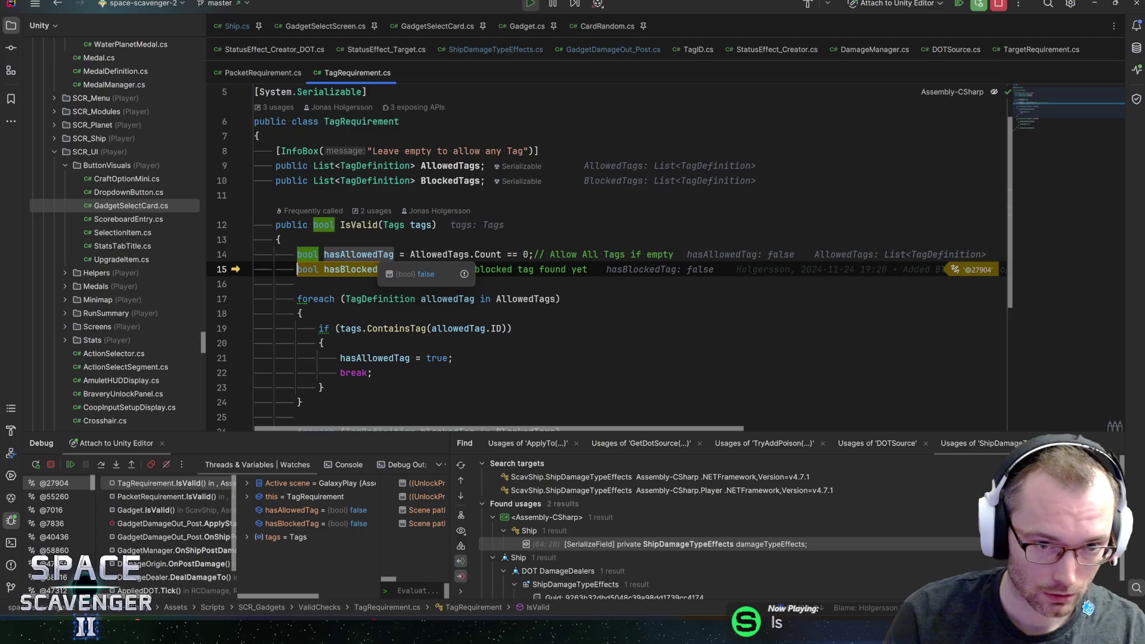
pyautogui.moveTo(439, 254)
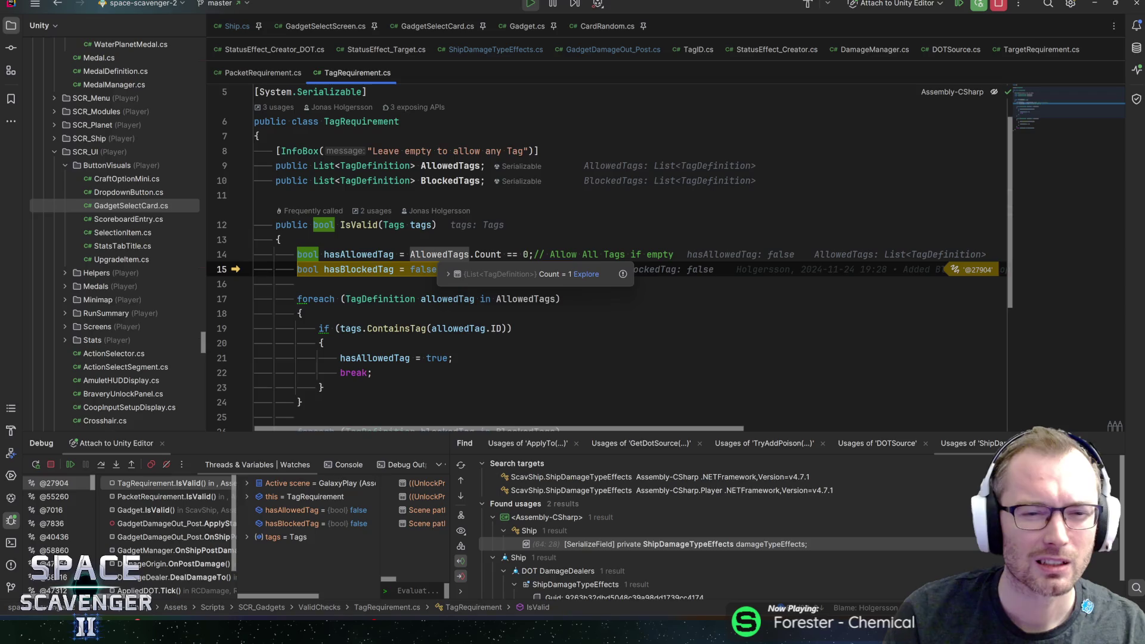
pyautogui.press('F8')
pyautogui.scroll(-1, 439, 254)
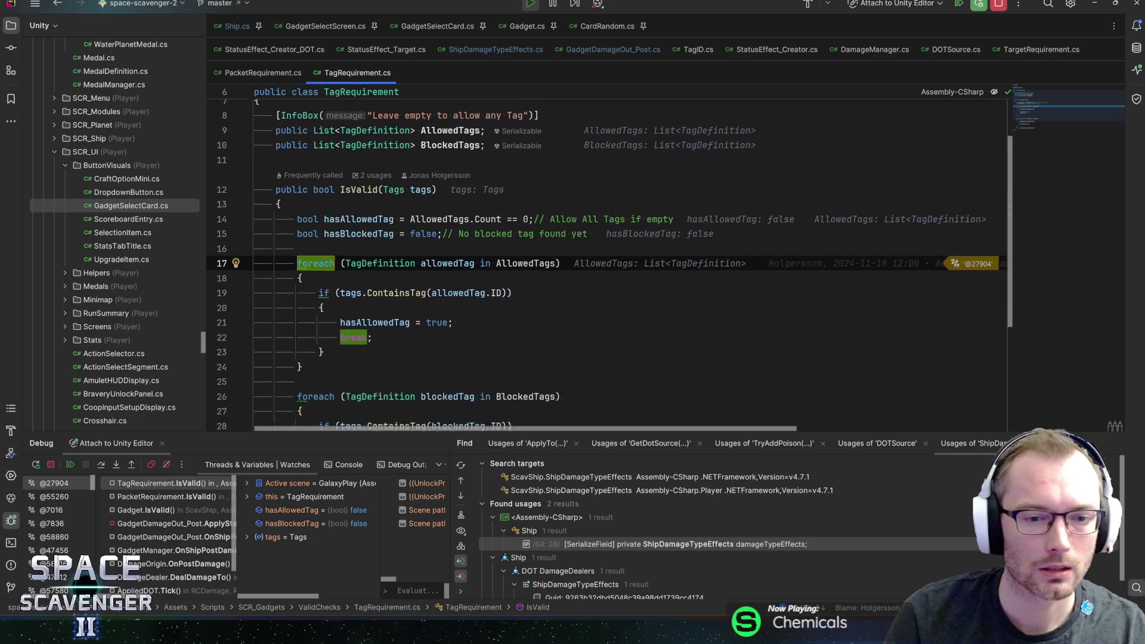
pyautogui.press('F8')
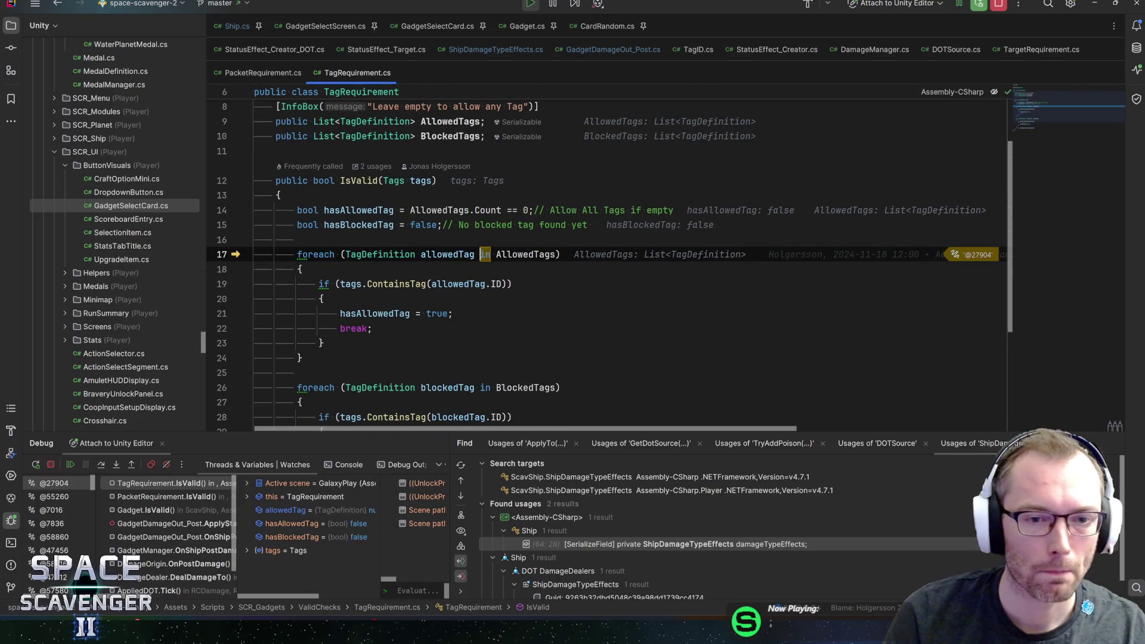
pyautogui.click(352, 304)
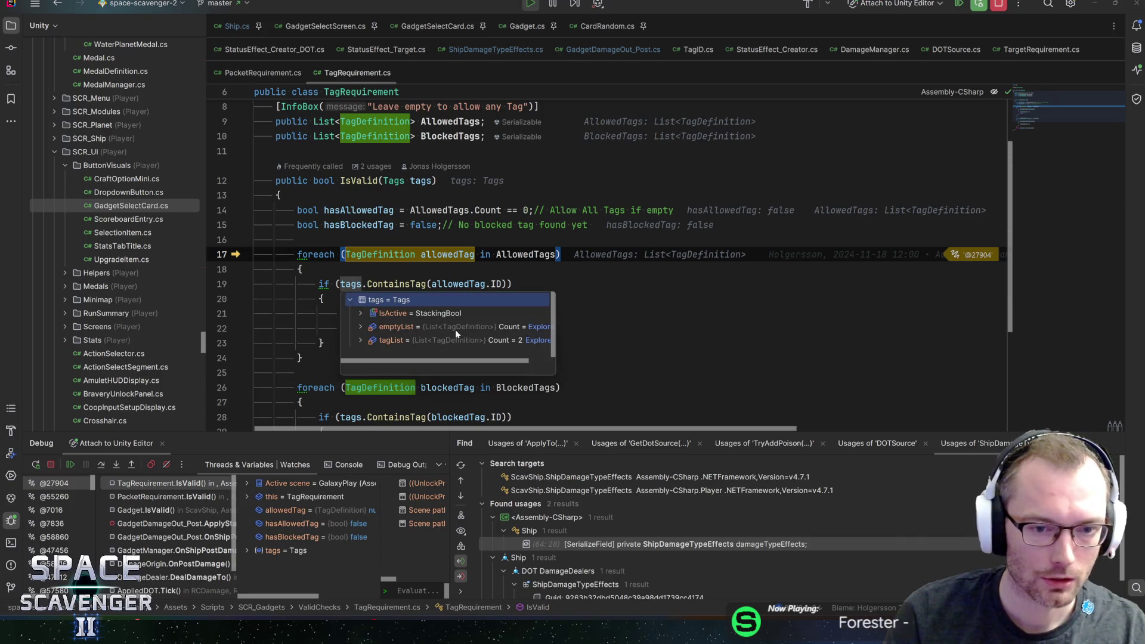
pyautogui.click(360, 340)
# - Step through the matching-tag branch and blocked tags loop, returning true to PacketRequirement.IsValid
pyautogui.press('F10')
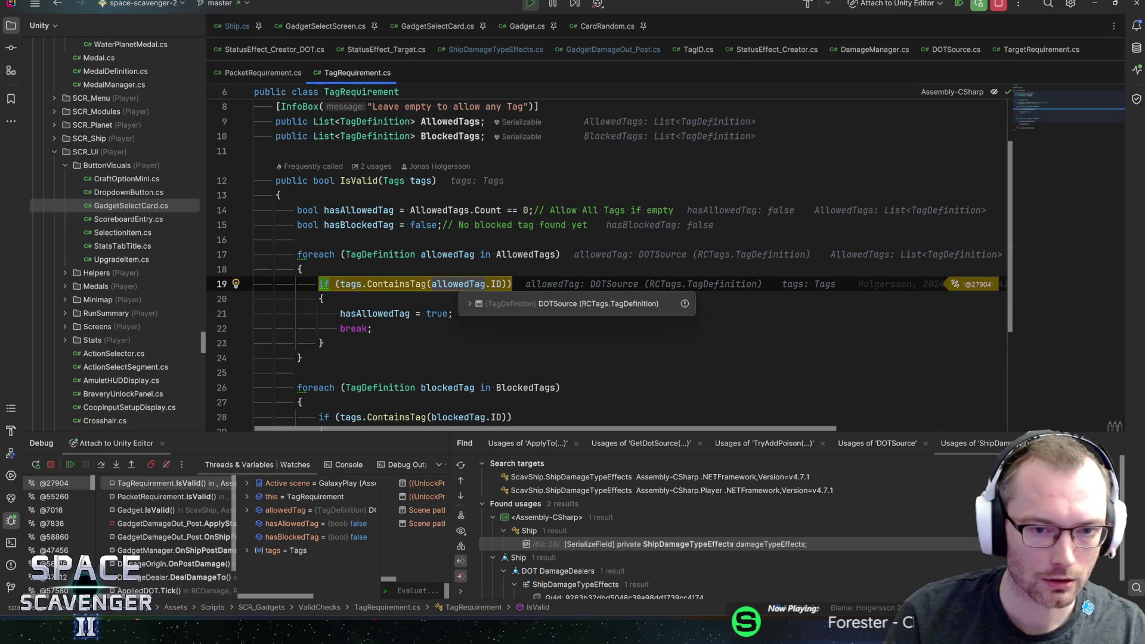
pyautogui.moveTo(496, 284)
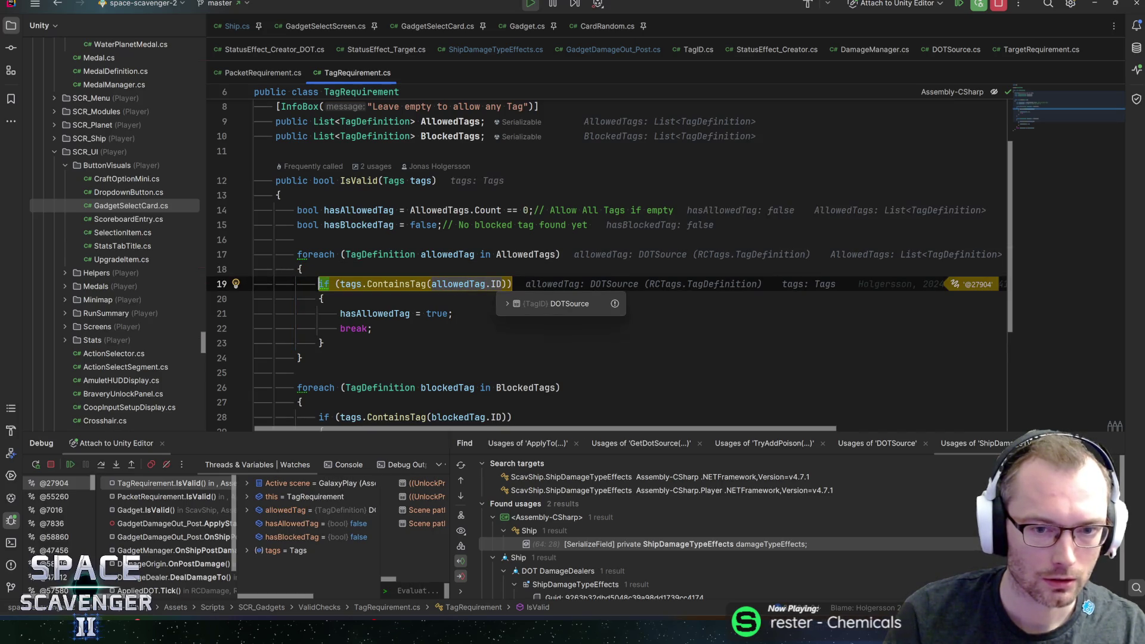
pyautogui.press('F10')
pyautogui.moveTo(400, 314)
pyautogui.press('F10')
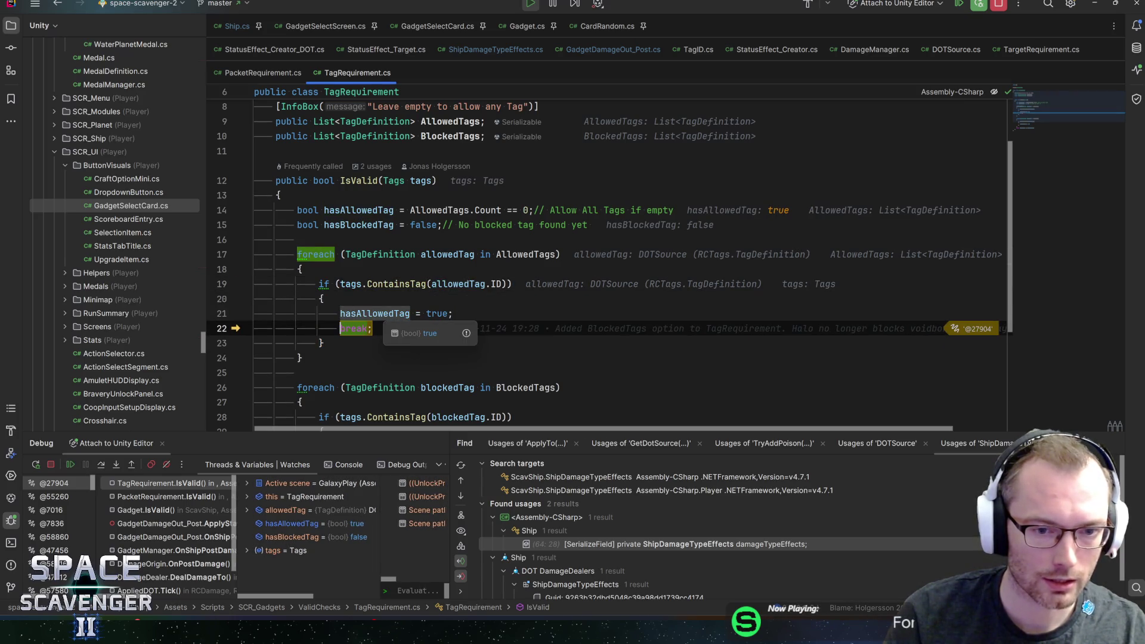
pyautogui.press('F10')
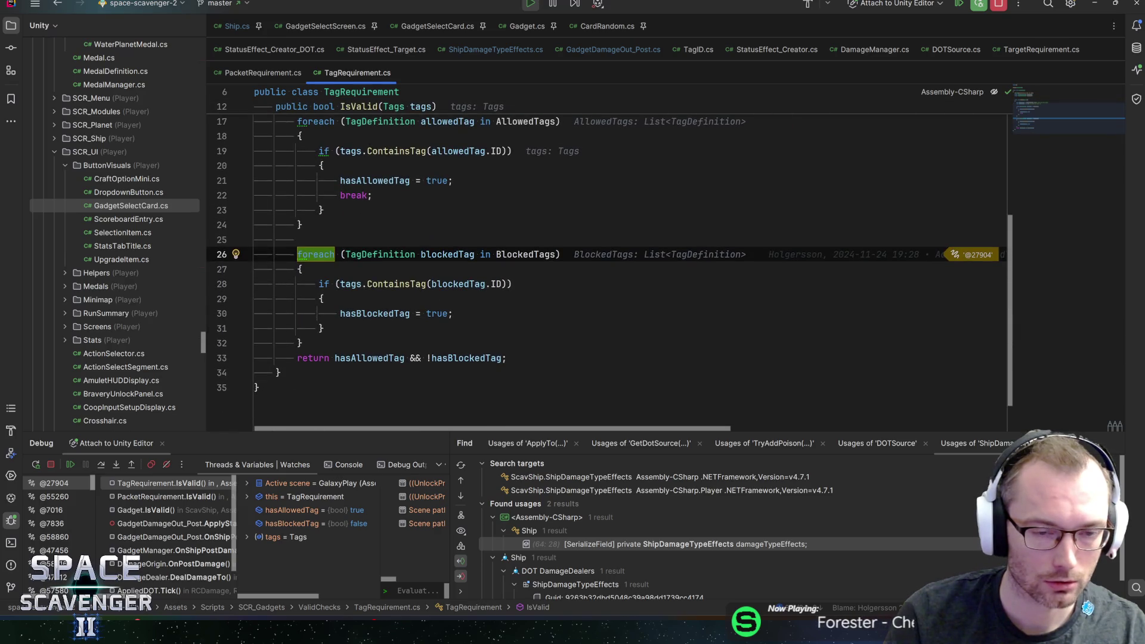
pyautogui.press('F10')
pyautogui.press('F10')
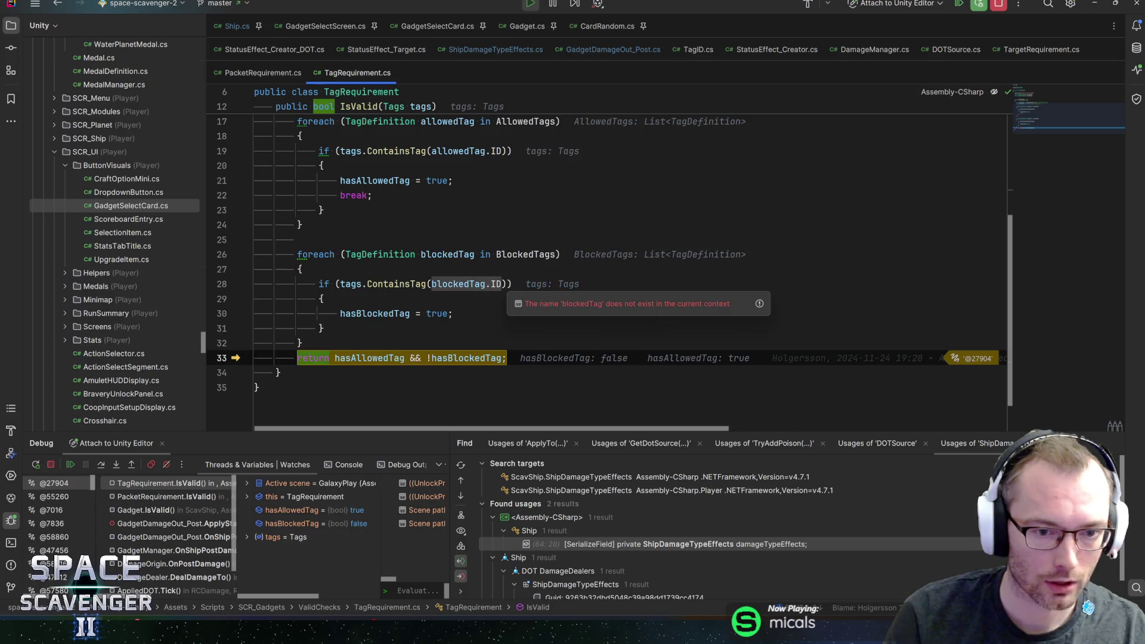
pyautogui.moveTo(370, 358)
pyautogui.moveTo(460, 358)
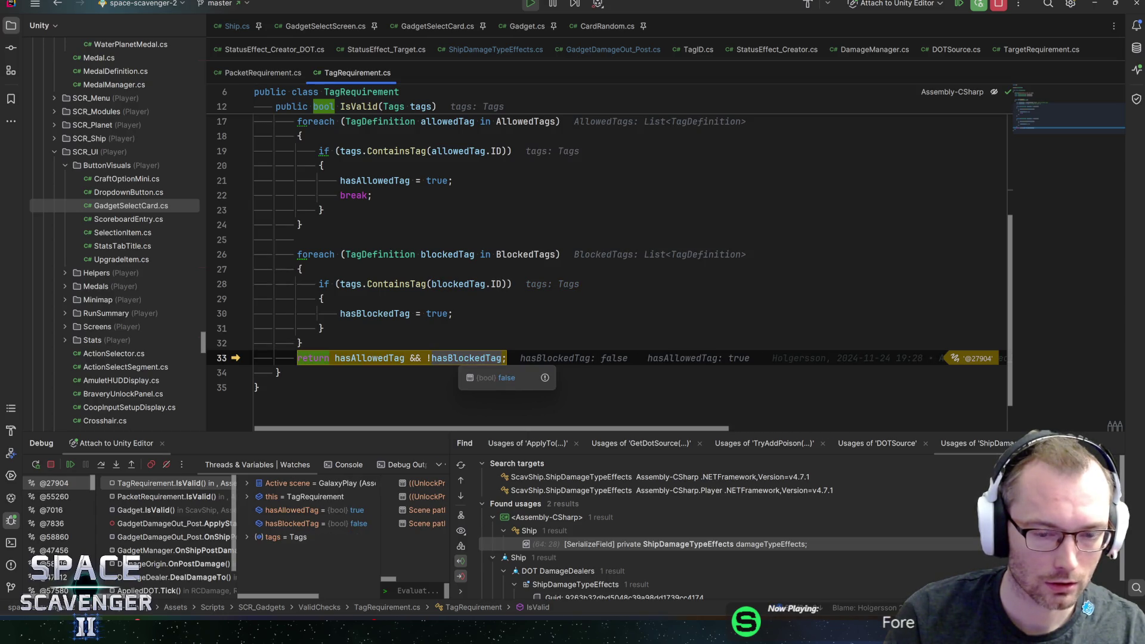
pyautogui.press('F10')
pyautogui.press('F10')
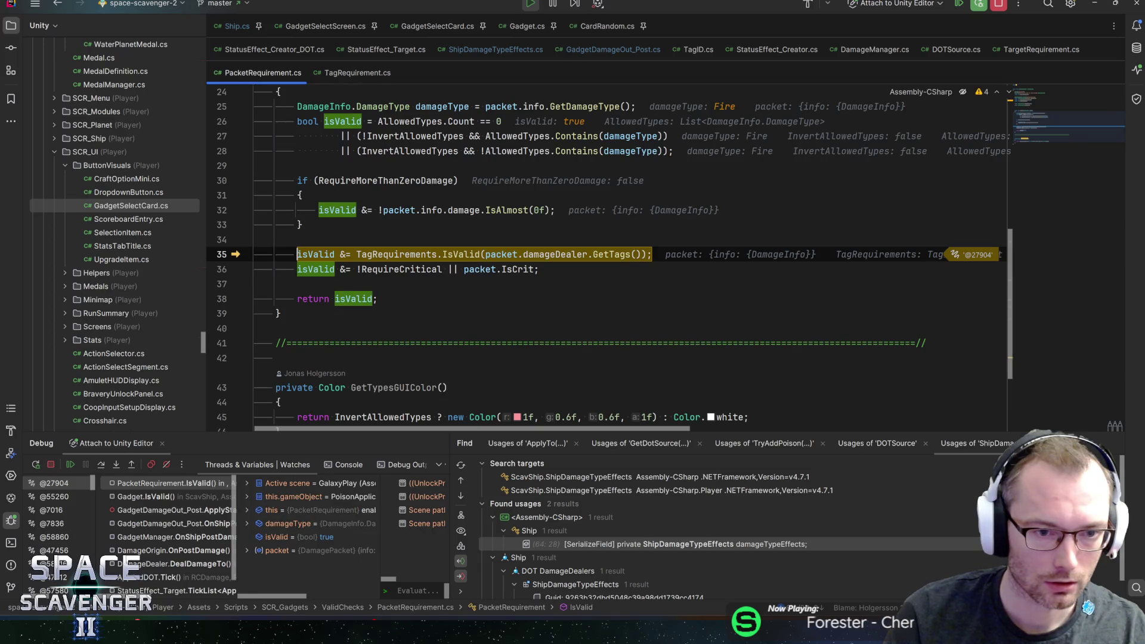
pyautogui.press('F10')
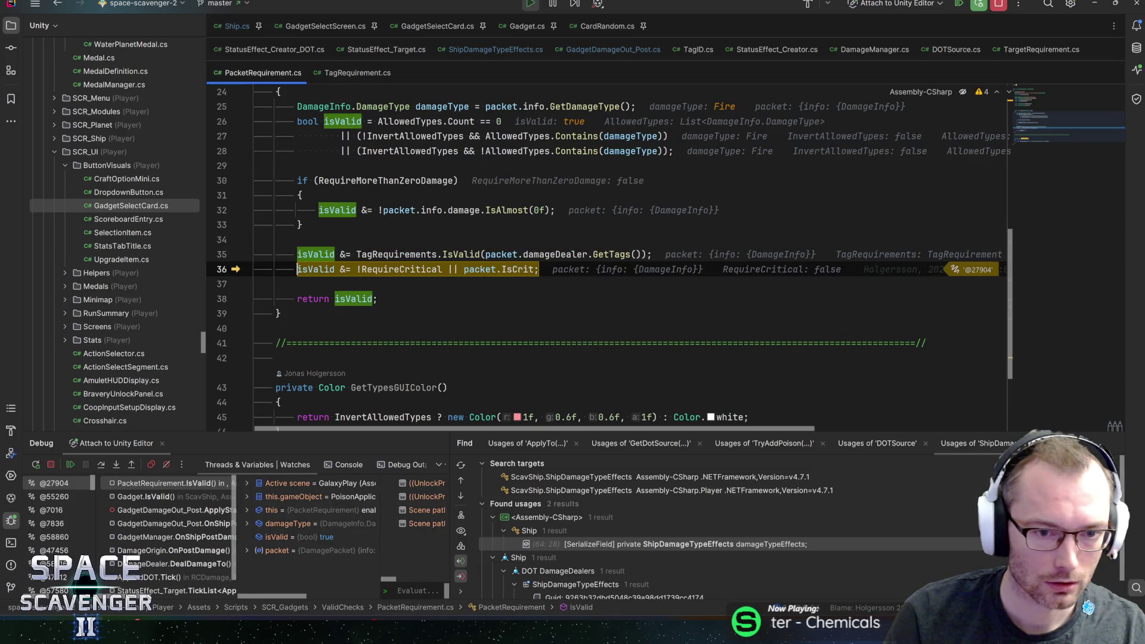
# - Check RequireCritical and isValid, then step out to ApplyStatusEffect's early return on line 211
pyautogui.moveTo(401, 269)
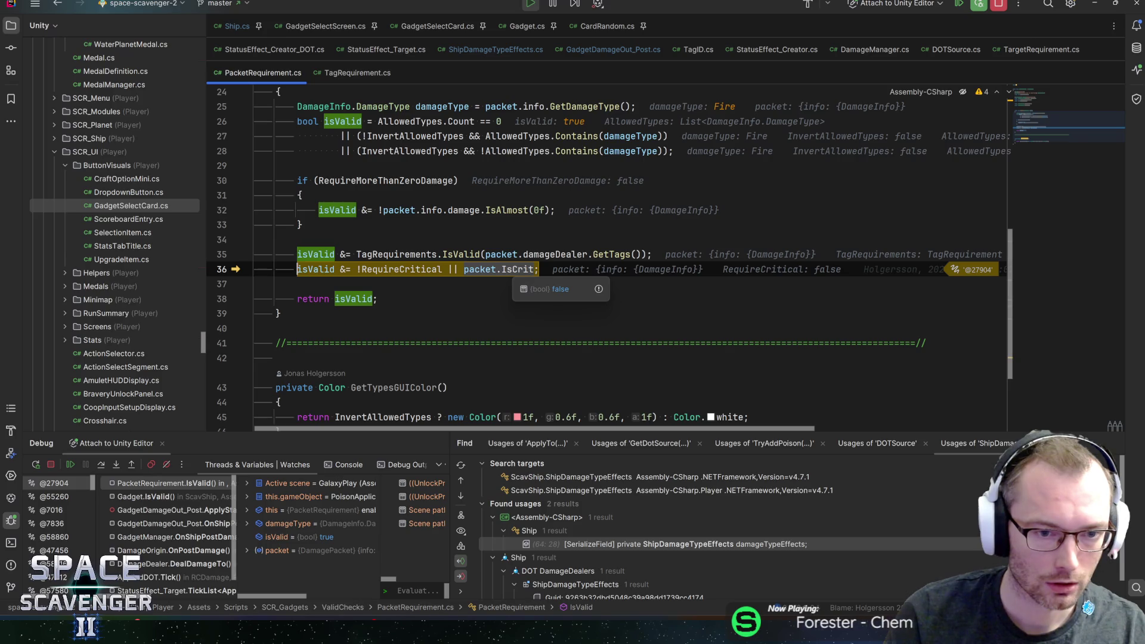
pyautogui.moveTo(316, 270)
pyautogui.press('F10')
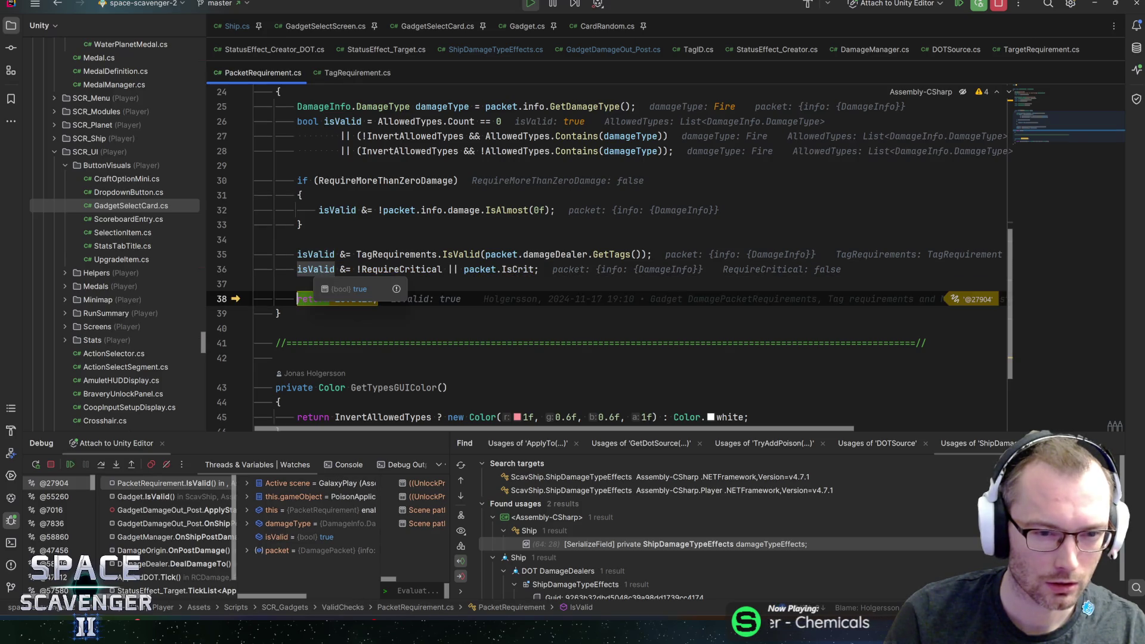
pyautogui.press('F10')
pyautogui.press('F10')
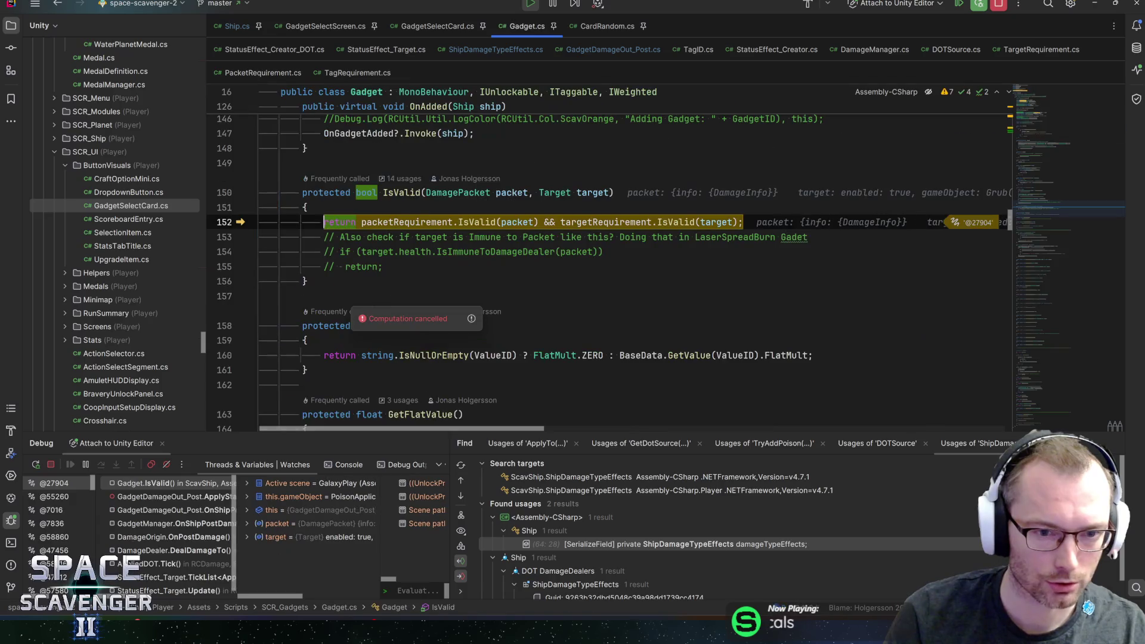
pyautogui.moveTo(605, 223)
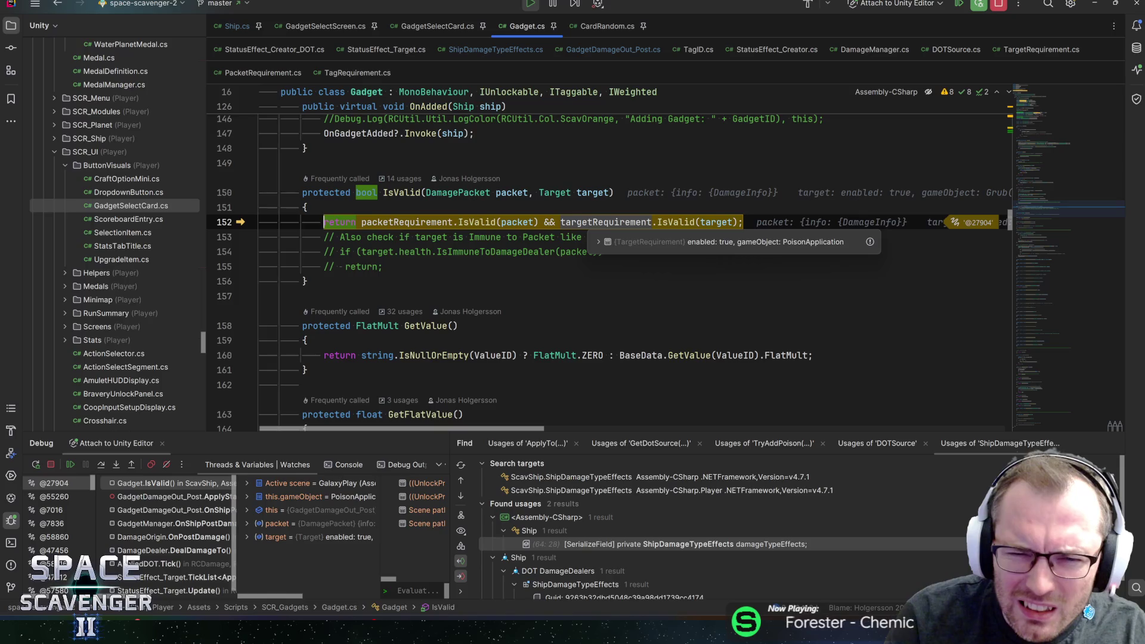
pyautogui.press('F10')
pyautogui.press('F10')
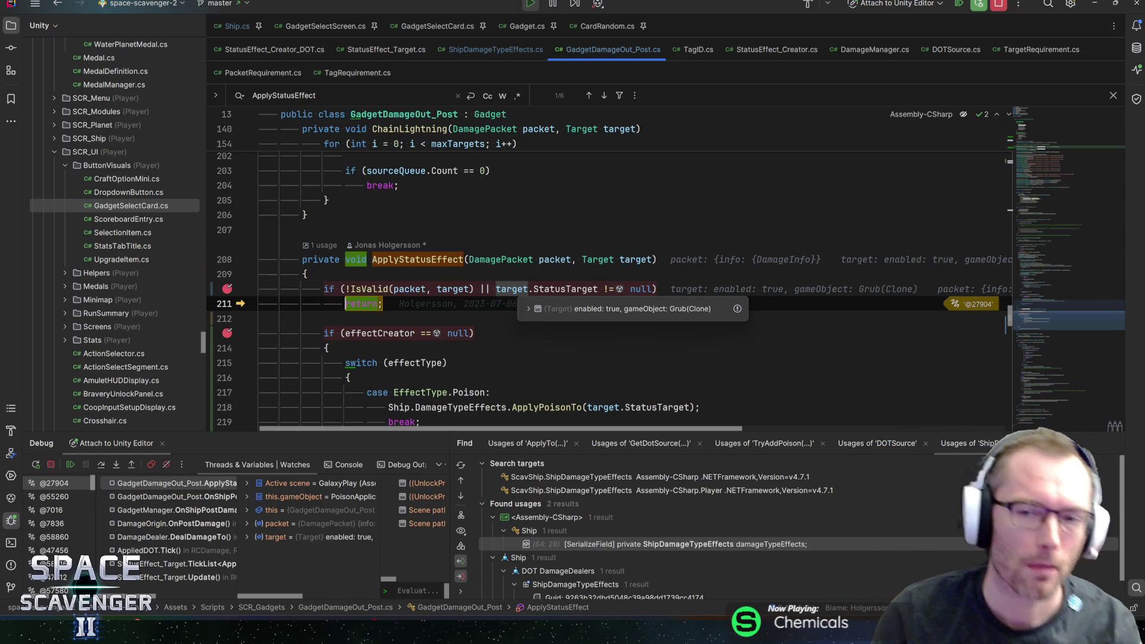
# - Change '!=' to '==' in line 210's StatusTarget null check
pyautogui.click(610, 289)
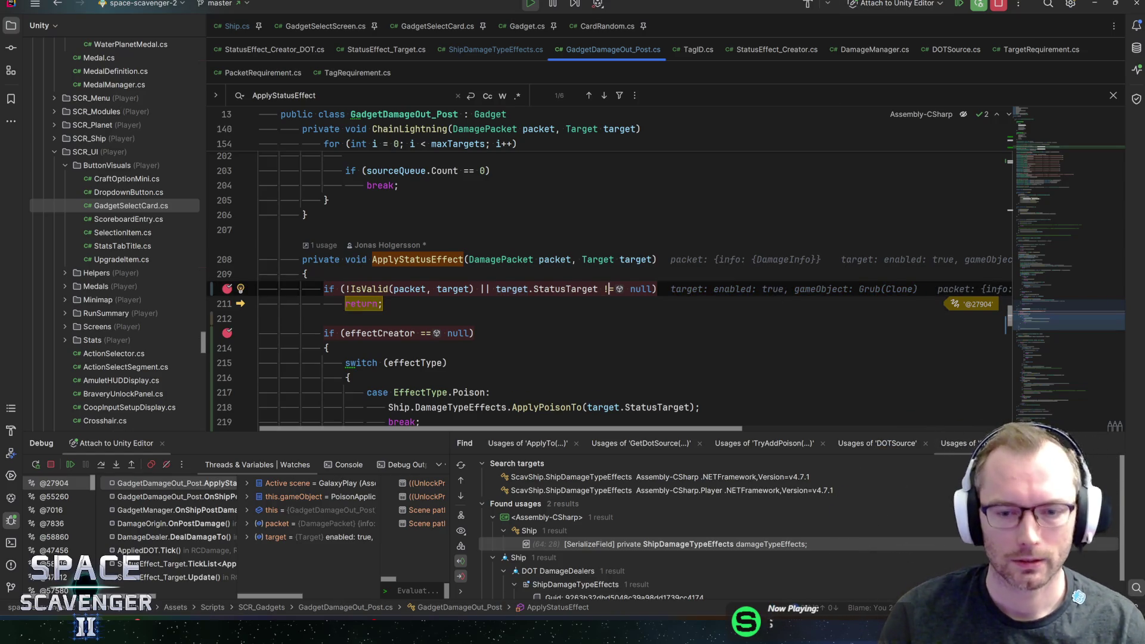
pyautogui.press('BackSpace')
pyautogui.write('=')
pyautogui.press('End')
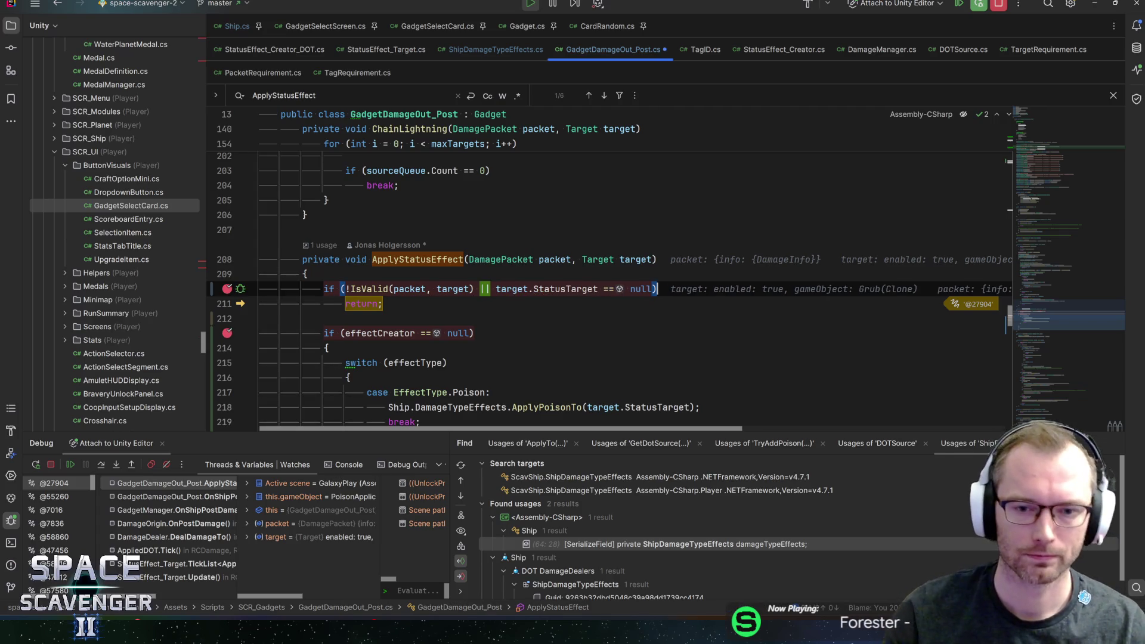
pyautogui.press('Down')
# - Stop the debug session, remove the breakpoints on lines 210 and 213, and switch to Unity
pyautogui.click(1001, 6)
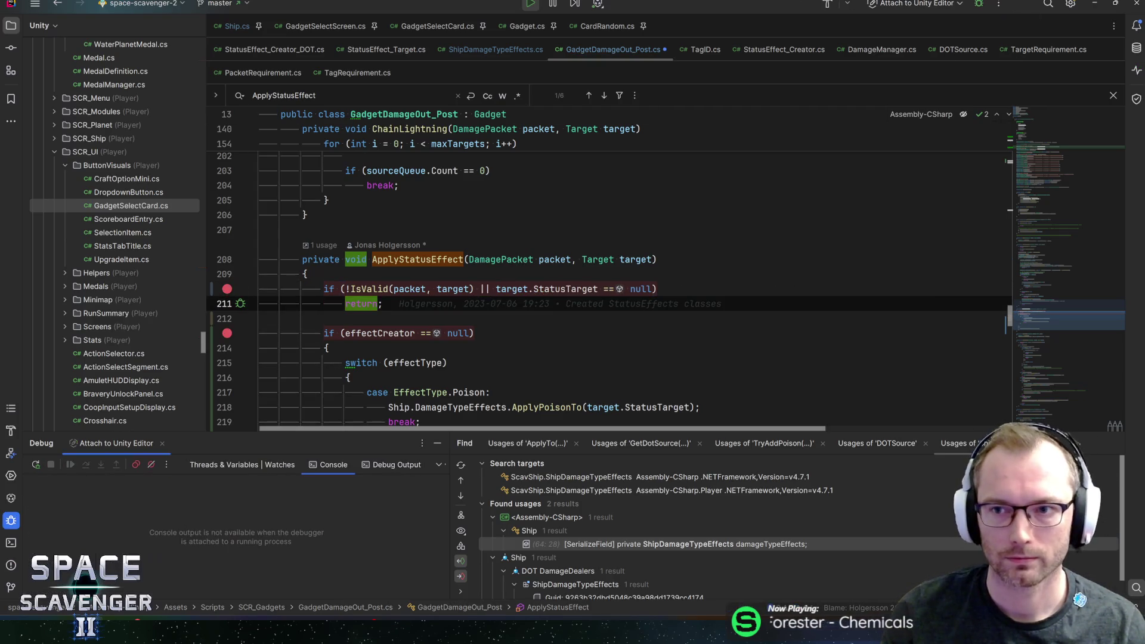
pyautogui.click(328, 201)
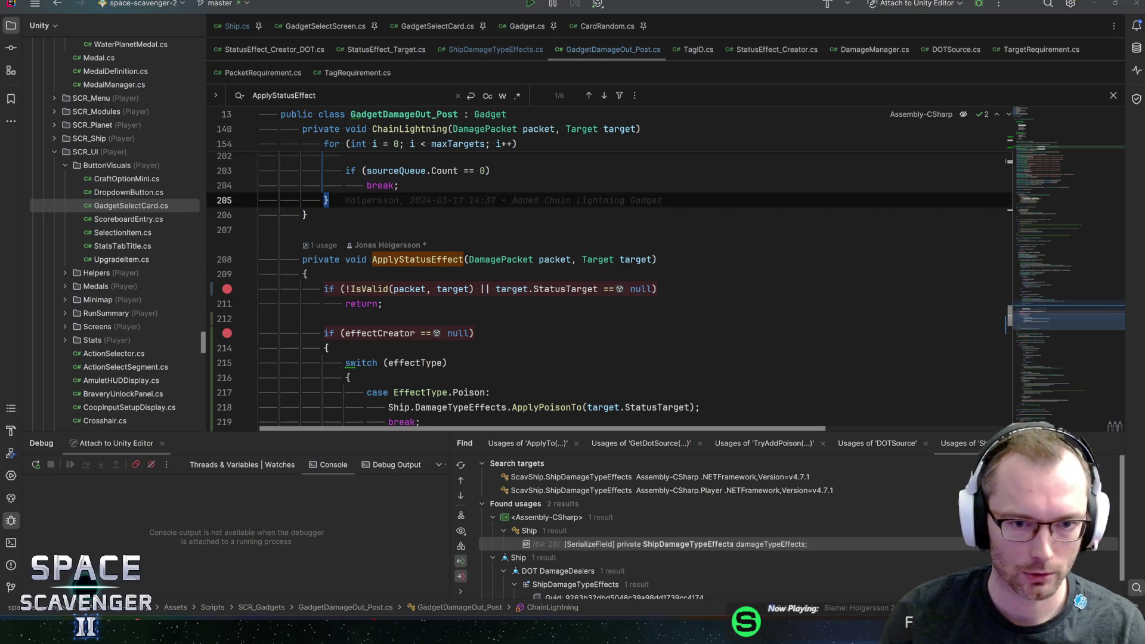
pyautogui.click(388, 289)
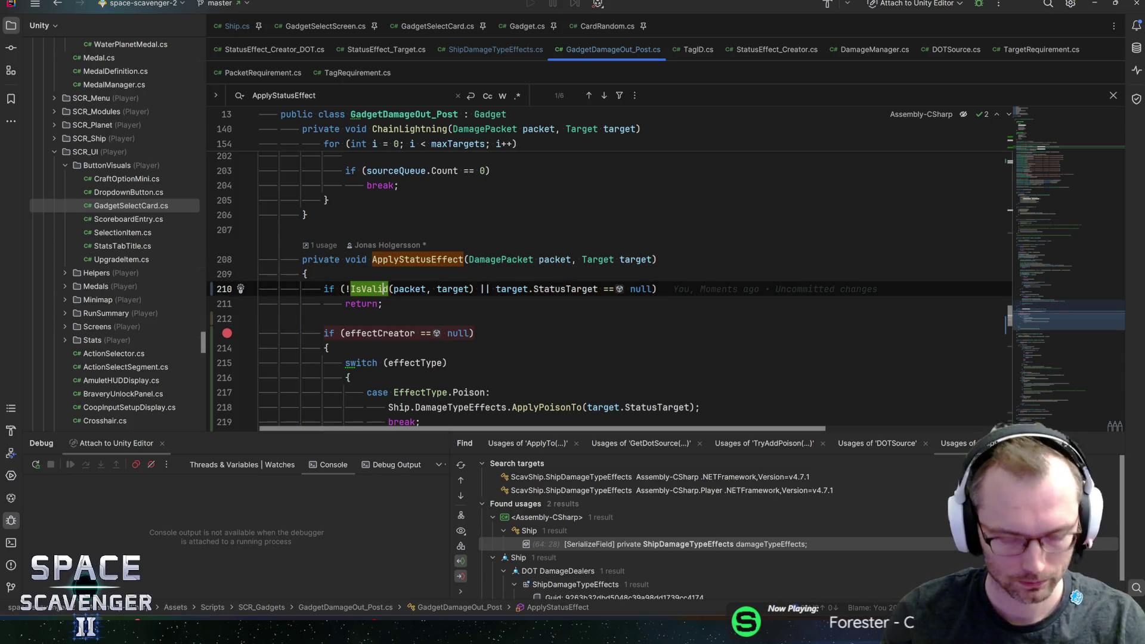
pyautogui.hotkey('ctrl', 'F8')
pyautogui.press('Down')
pyautogui.press('Down')
pyautogui.press('Down')
pyautogui.hotkey('ctrl', 'F8')
pyautogui.press('Up')
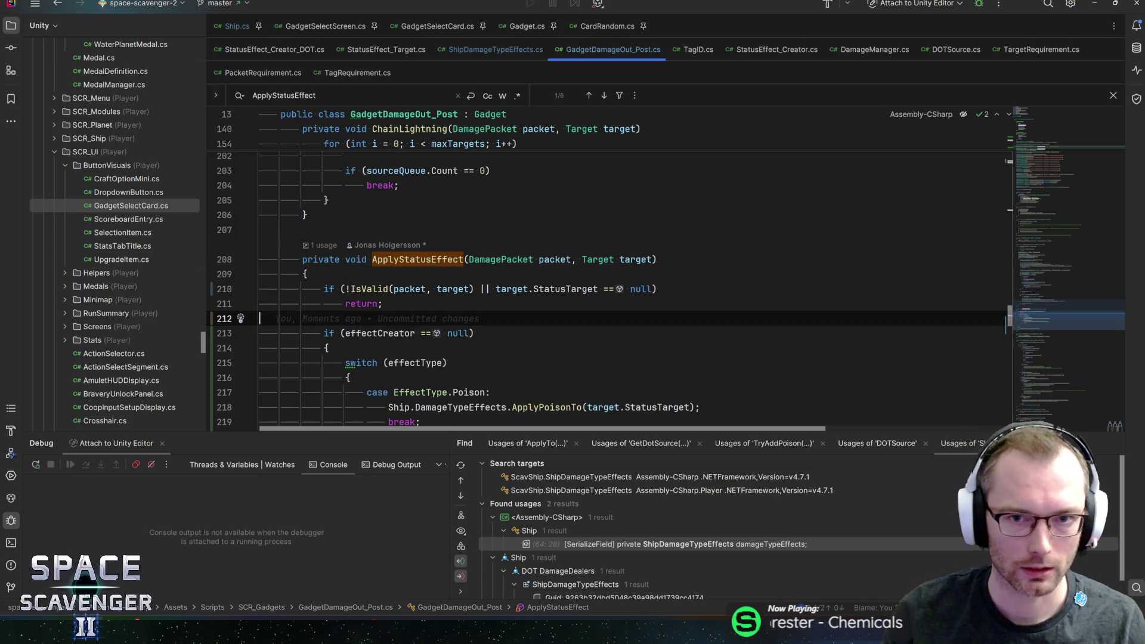
pyautogui.hotkey('alt', 'Tab')
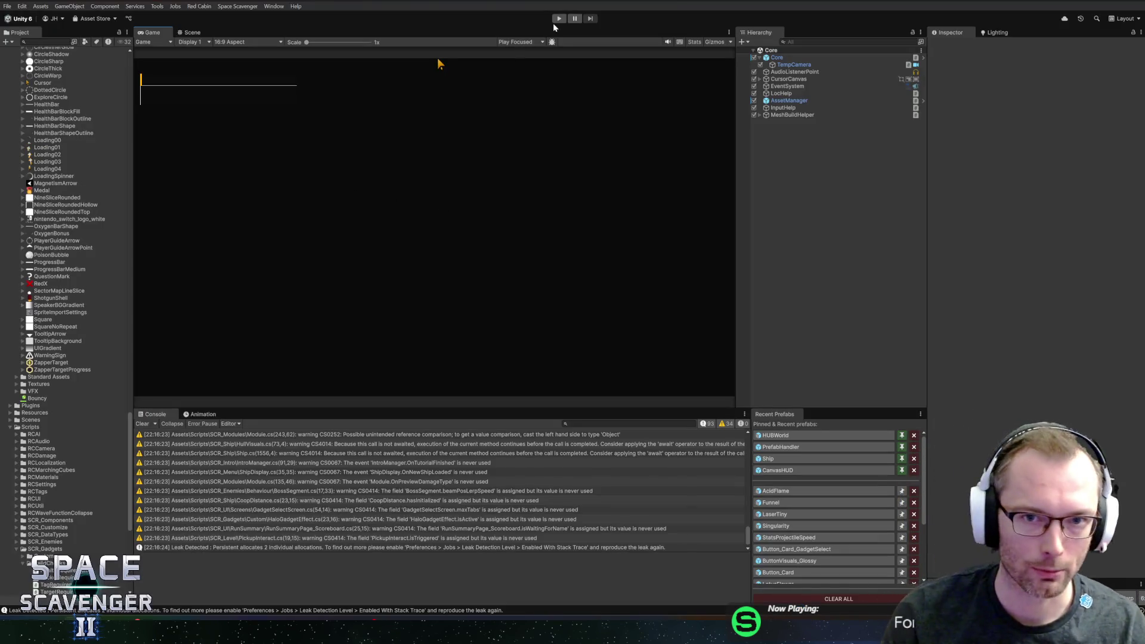
# - Start play mode and spawn a Grub with the 'spawn grub' console command
pyautogui.click(559, 17)
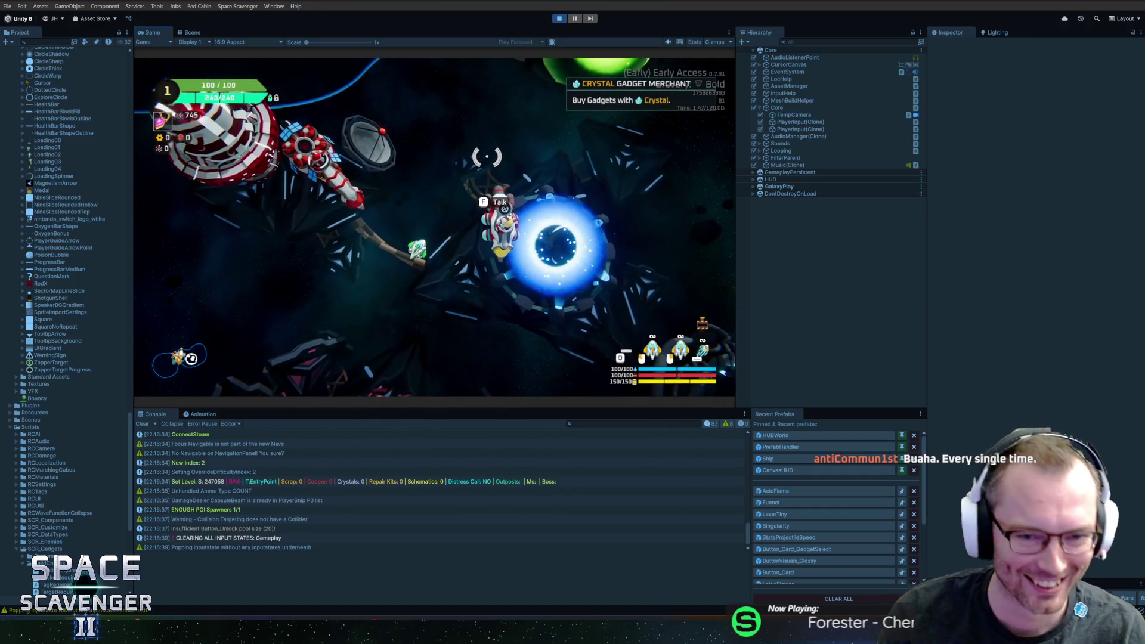
pyautogui.press('`')
pyautogui.write('spawn')
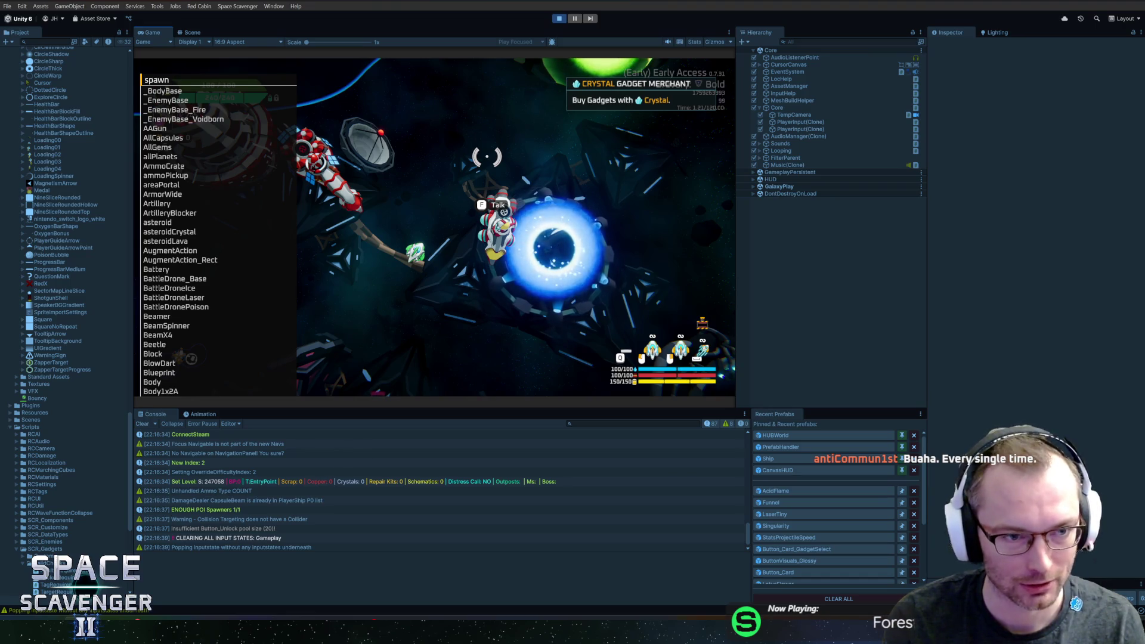
pyautogui.write('gr')
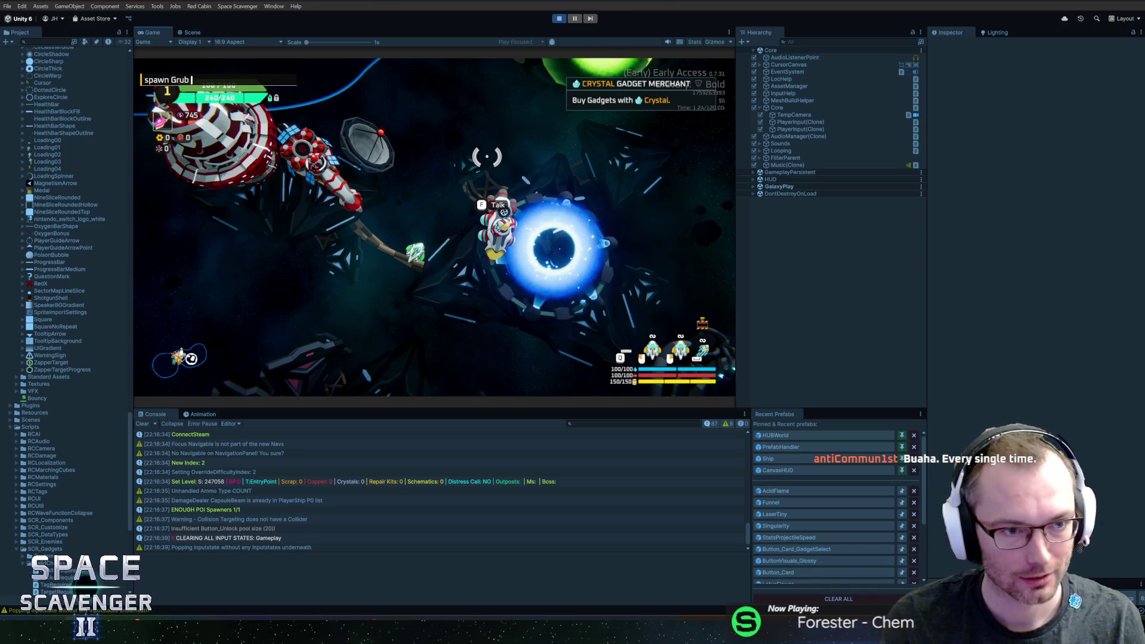
pyautogui.press('Return')
# - Close the developer console and fly the ship toward the Grub
pyautogui.write('sh')
pyautogui.press('Return')
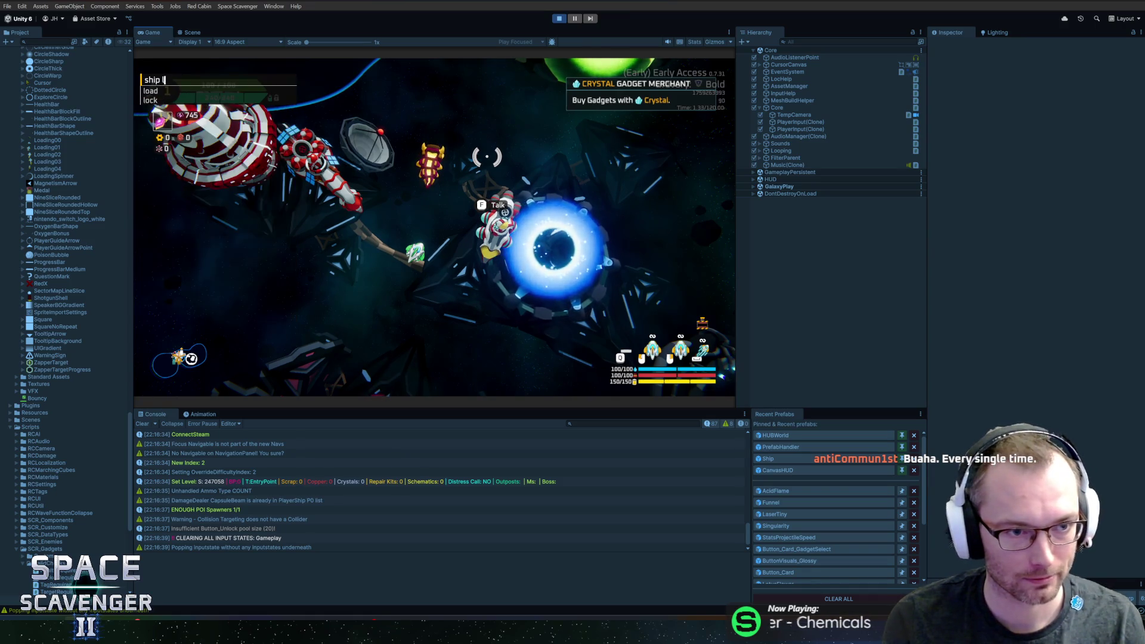
pyautogui.press('w')
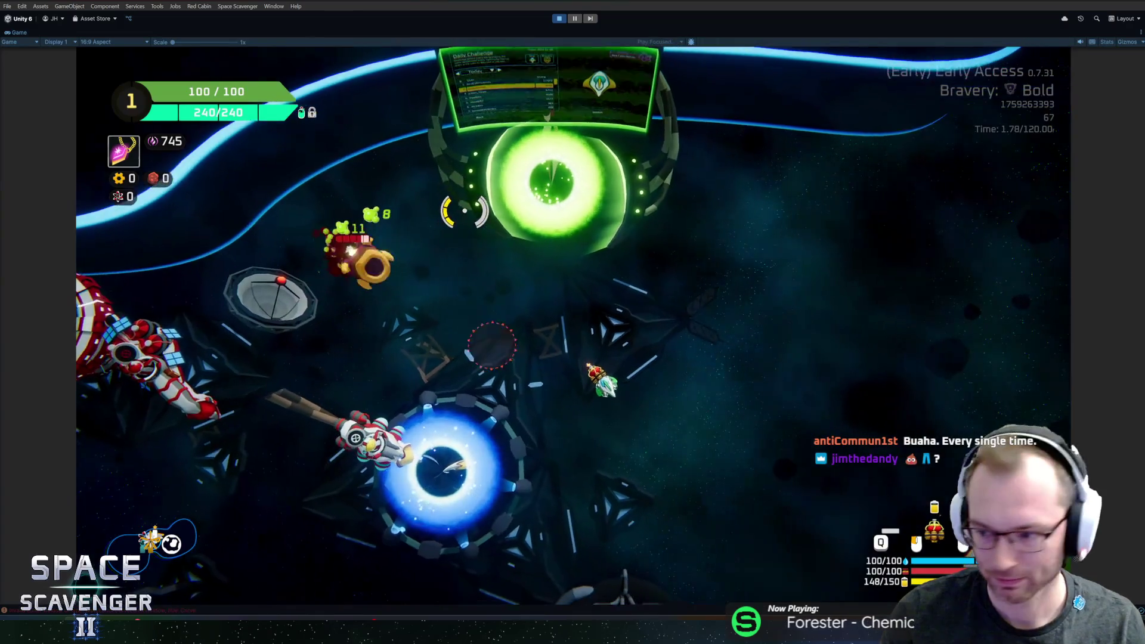
# - Fly the ship around the map near the green portal, hunting the Grub
pyautogui.press('a')
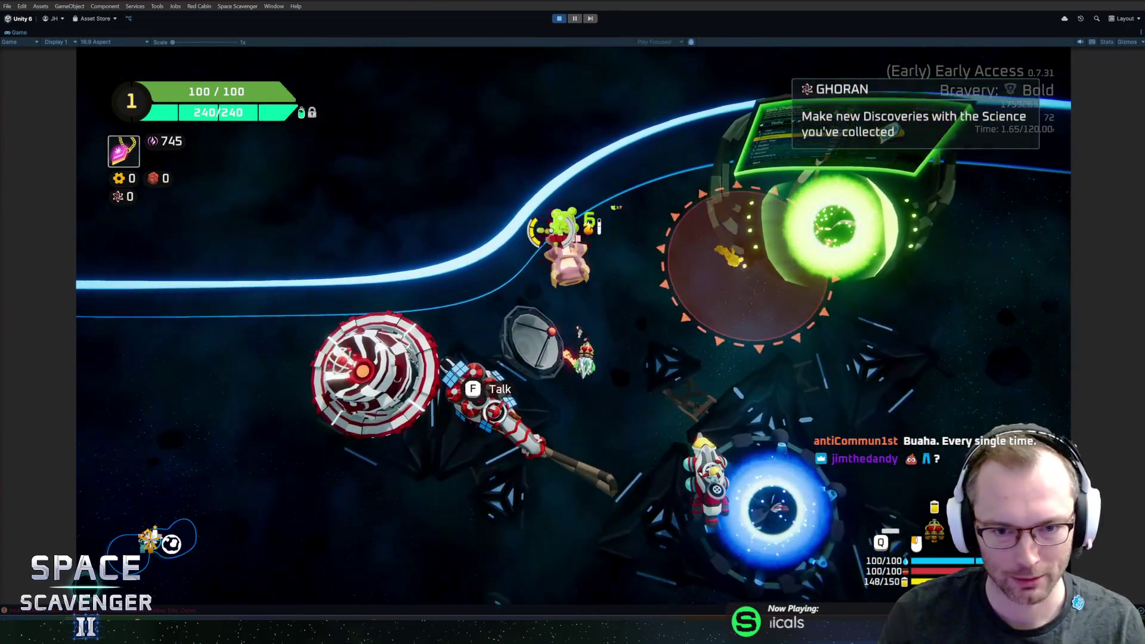
pyautogui.press('d')
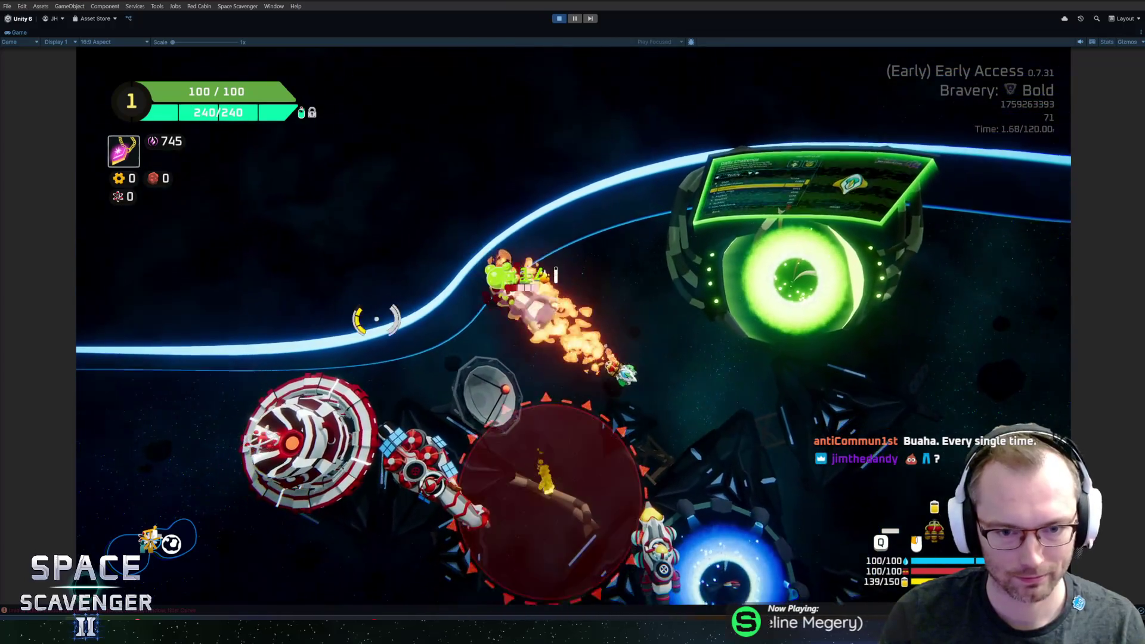
pyautogui.press('d')
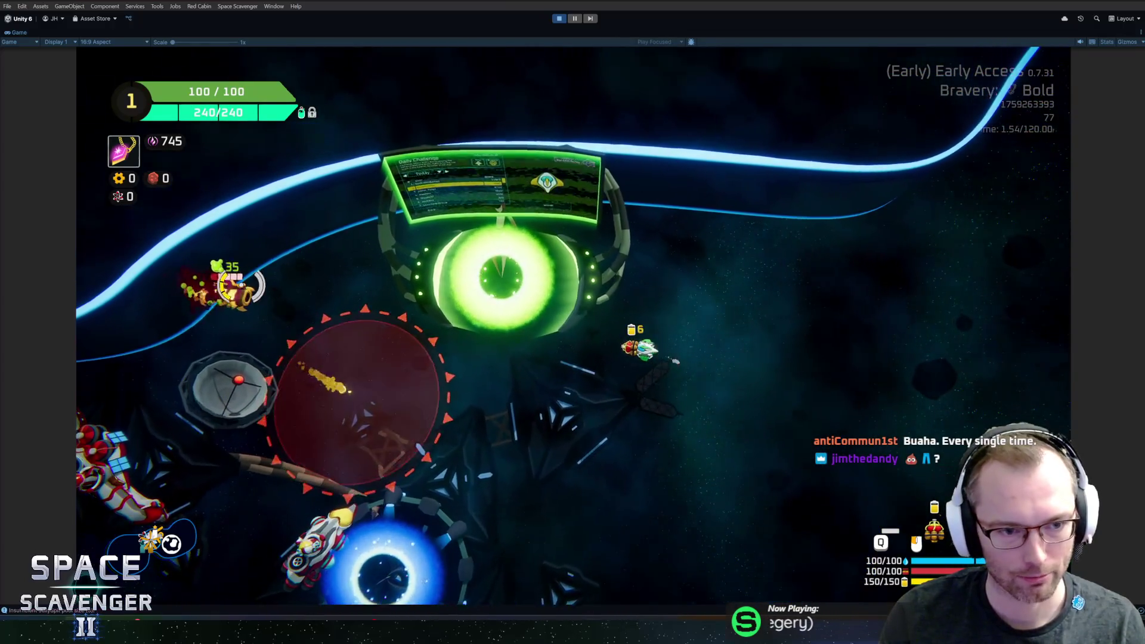
pyautogui.press('a')
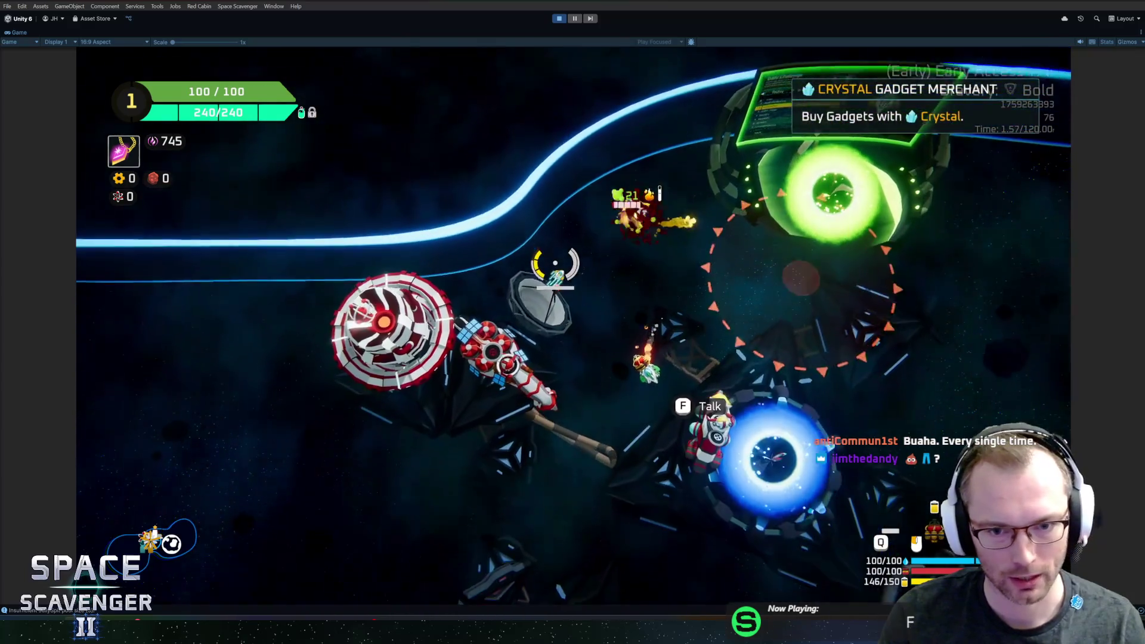
pyautogui.press('a')
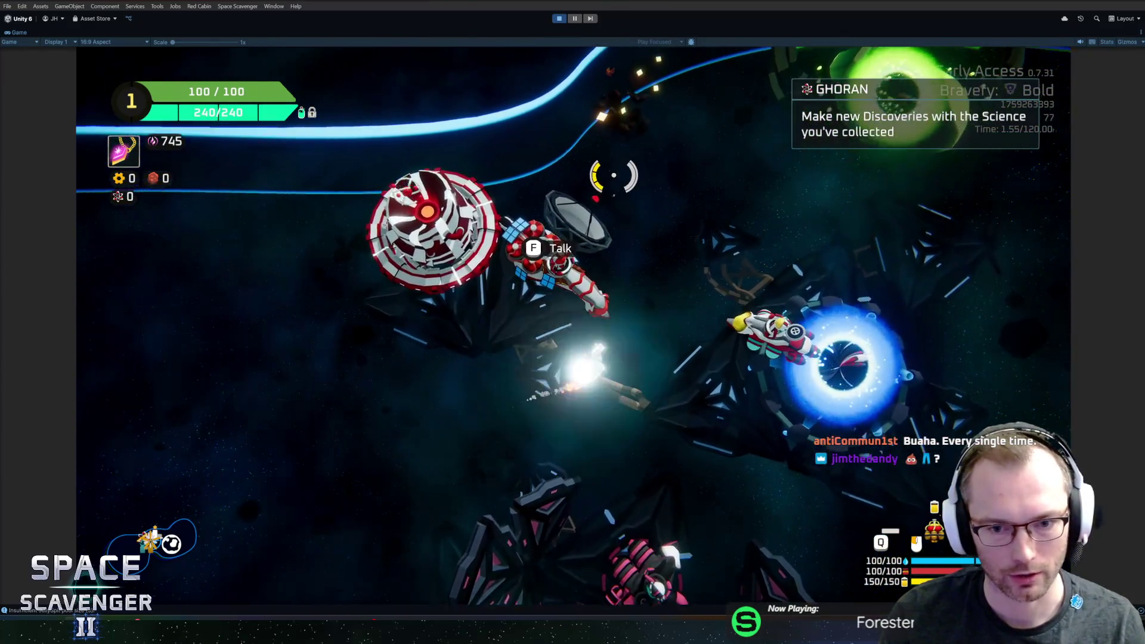
pyautogui.press('w')
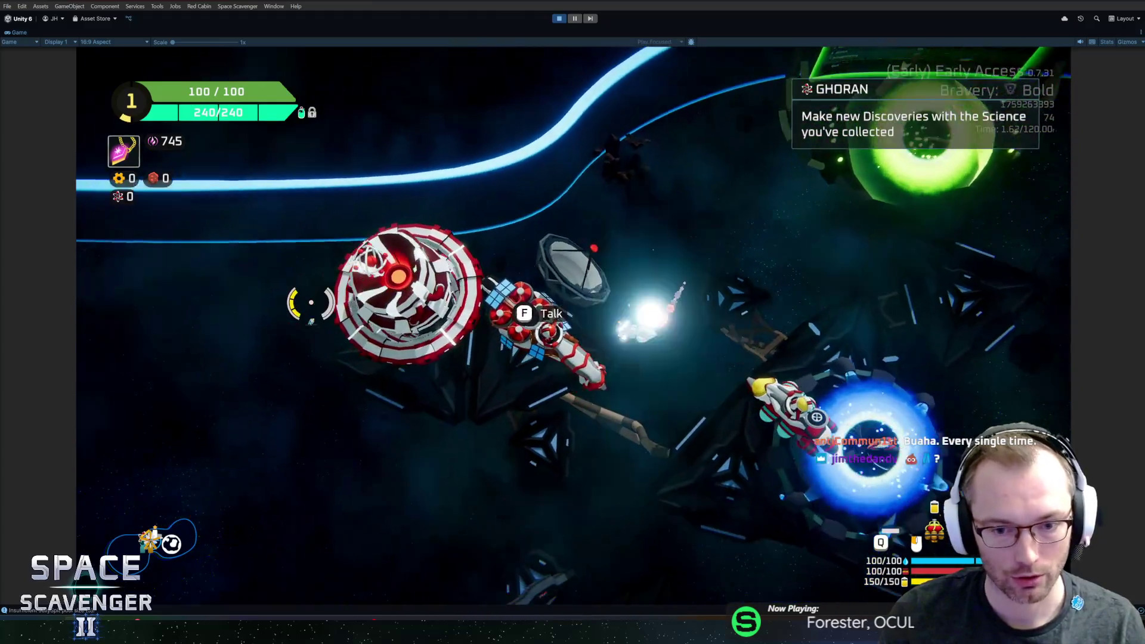
pyautogui.press('s')
pyautogui.press('a')
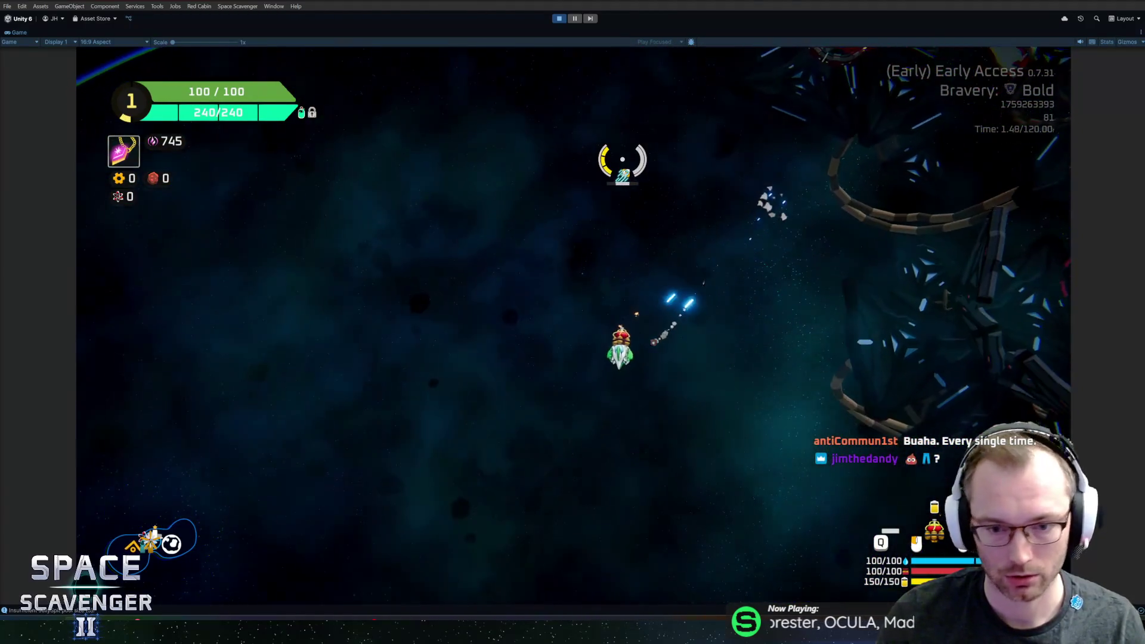
# - Rerun the spawn Grub command and fire flames at the spawned Grubs
pyautogui.press('`')
pyautogui.press('`')
pyautogui.press('`')
pyautogui.press('Up')
pyautogui.press('Return')
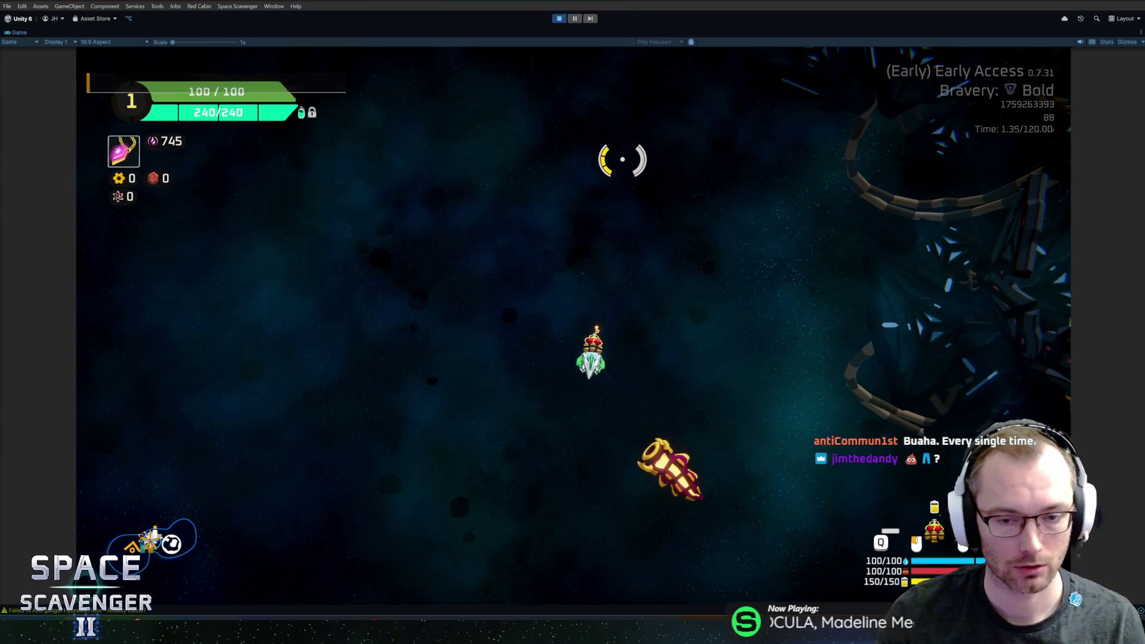
pyautogui.moveTo(621, 158)
pyautogui.mouseDown()
pyautogui.moveTo(427, 248)
pyautogui.moveTo(482, 164)
pyautogui.moveTo(881, 392)
pyautogui.mouseUp()
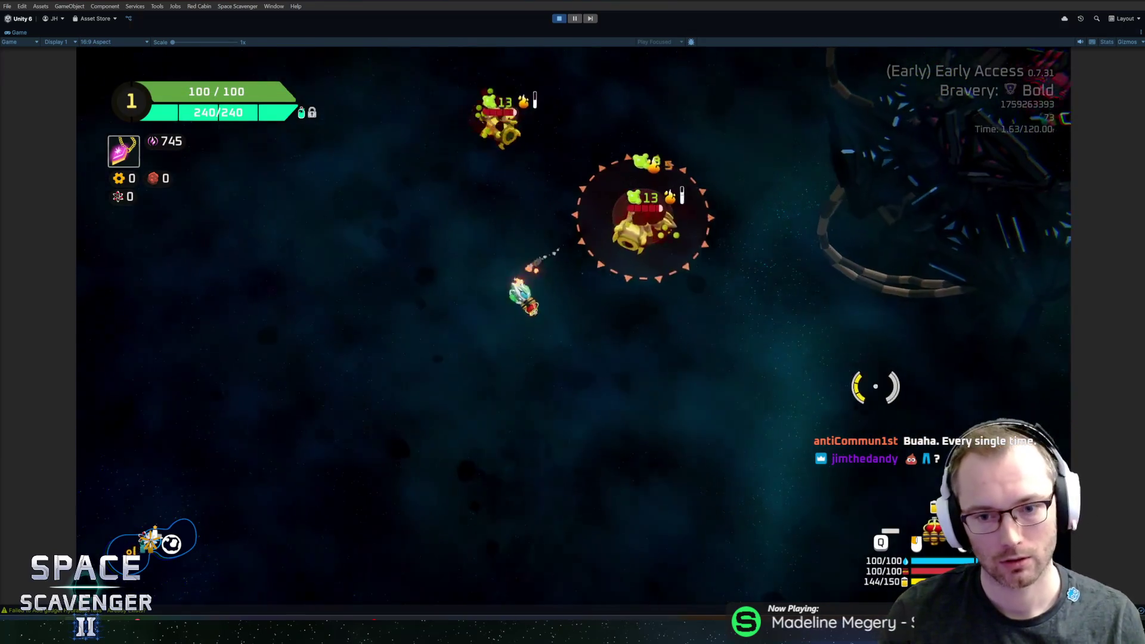
pyautogui.press('w')
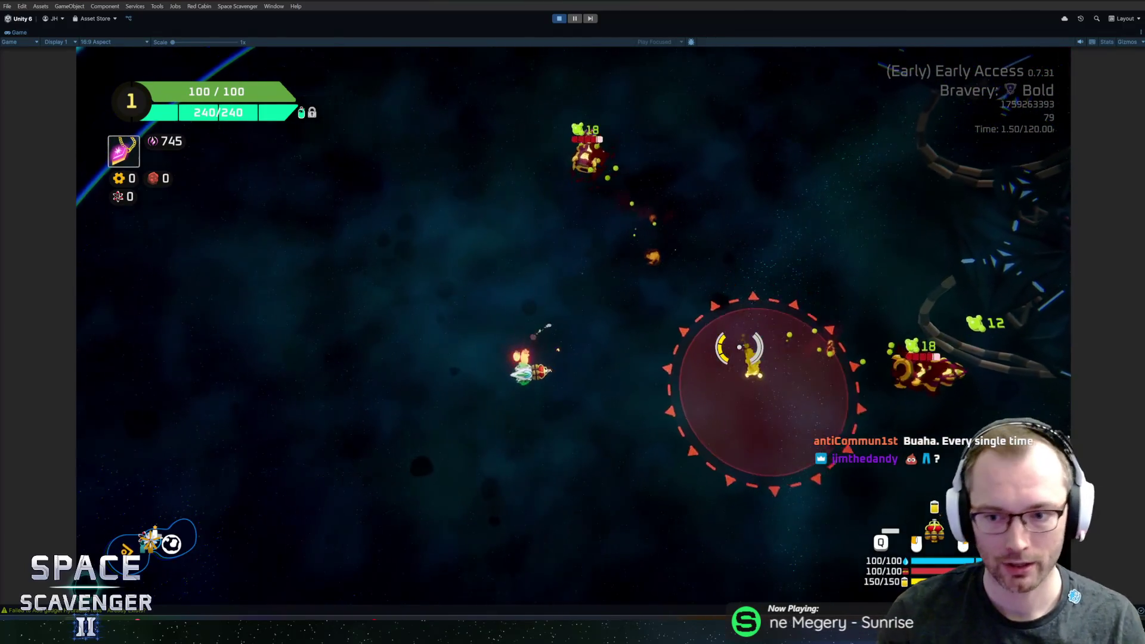
pyautogui.moveTo(728, 281)
pyautogui.mouseDown()
pyautogui.moveTo(685, 256)
pyautogui.moveTo(575, 266)
pyautogui.moveTo(585, 248)
pyautogui.mouseUp()
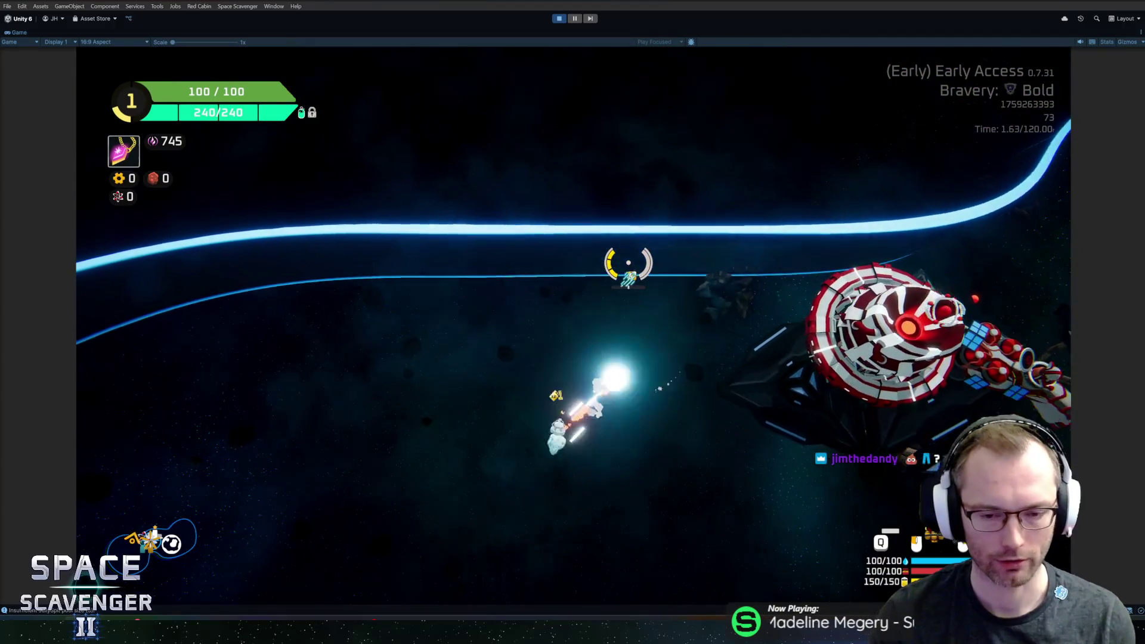
# - Spawn more batches of Grubs with 'spawn Grub', then dismiss the console
pyautogui.press('`')
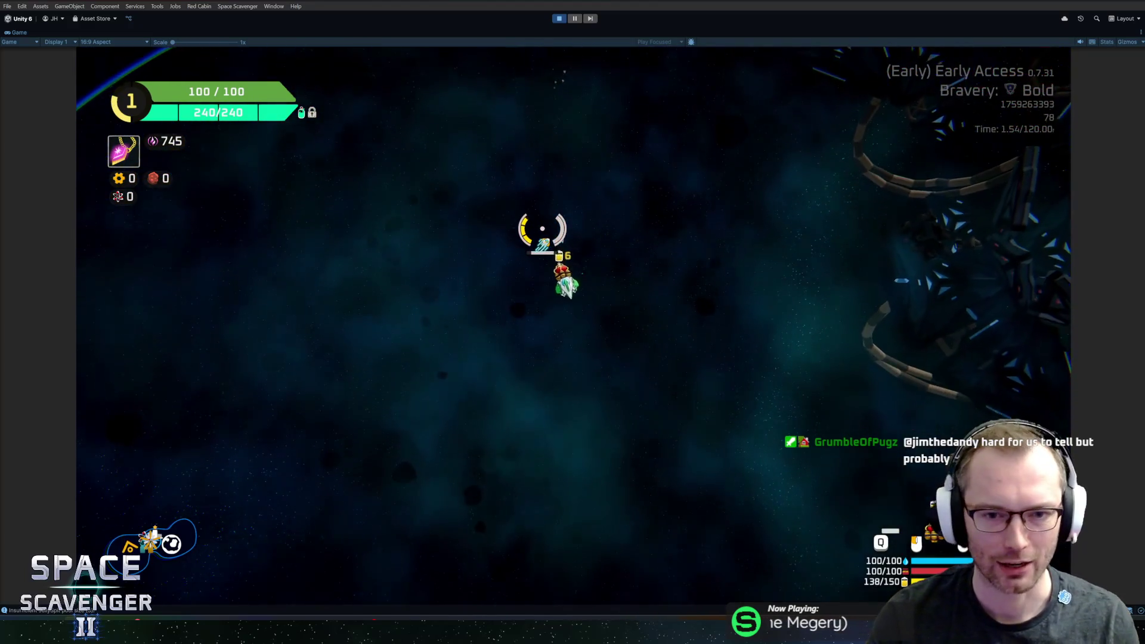
pyautogui.press('`')
pyautogui.write('spawn Grub')
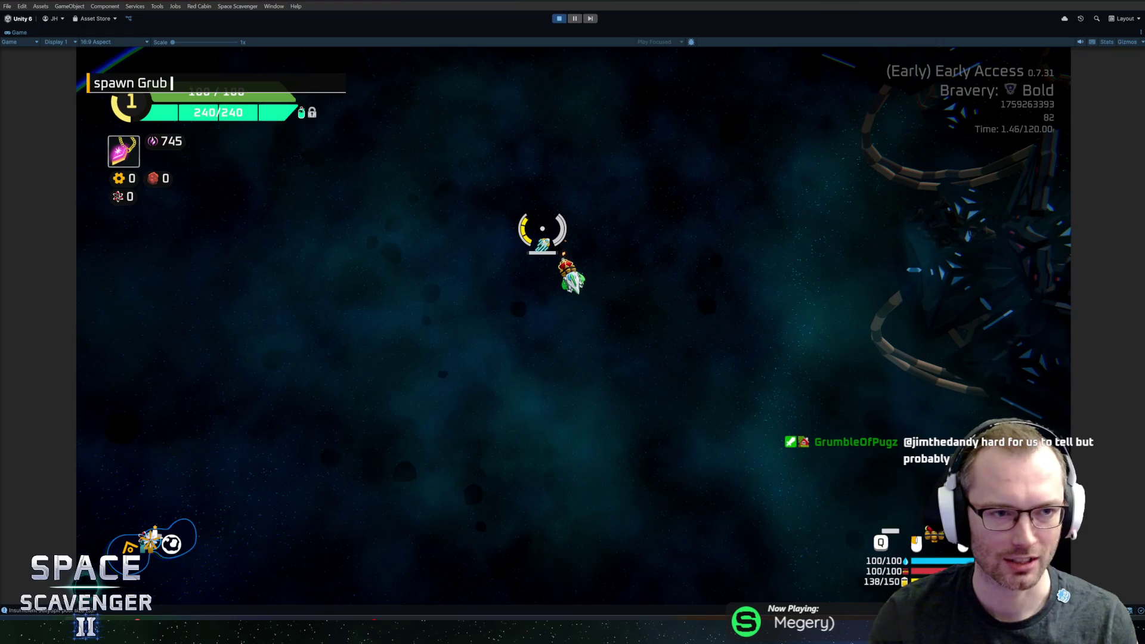
pyautogui.press('`')
pyautogui.press('Up')
pyautogui.press('Return')
pyautogui.press('`')
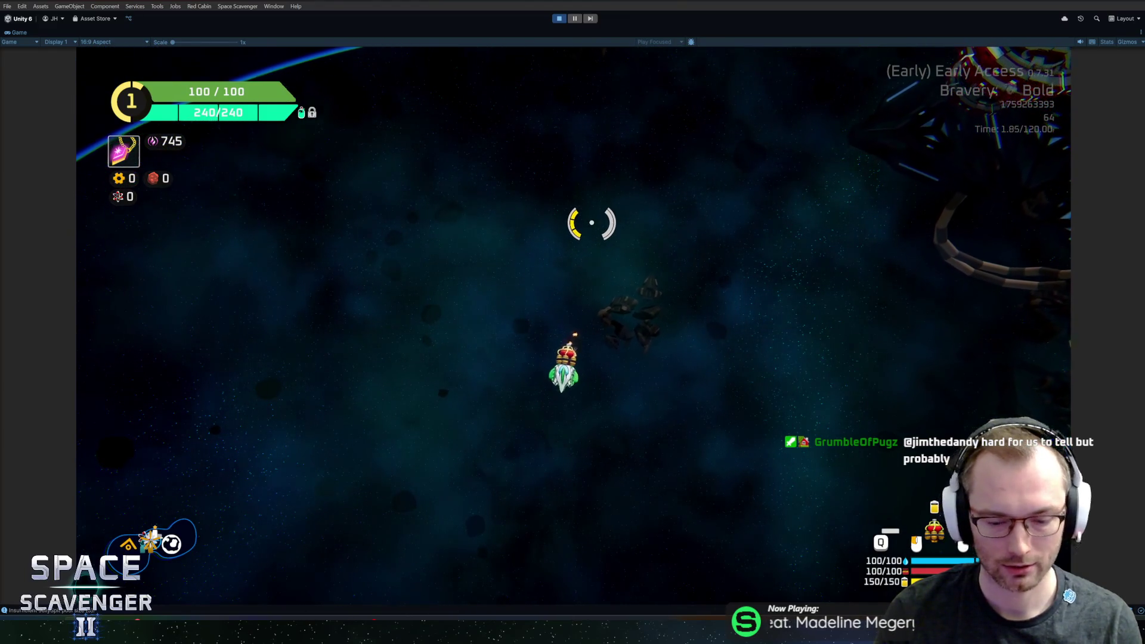
# - Add a second co-op player with the 'coop addPlayer' console command
pyautogui.press('`')
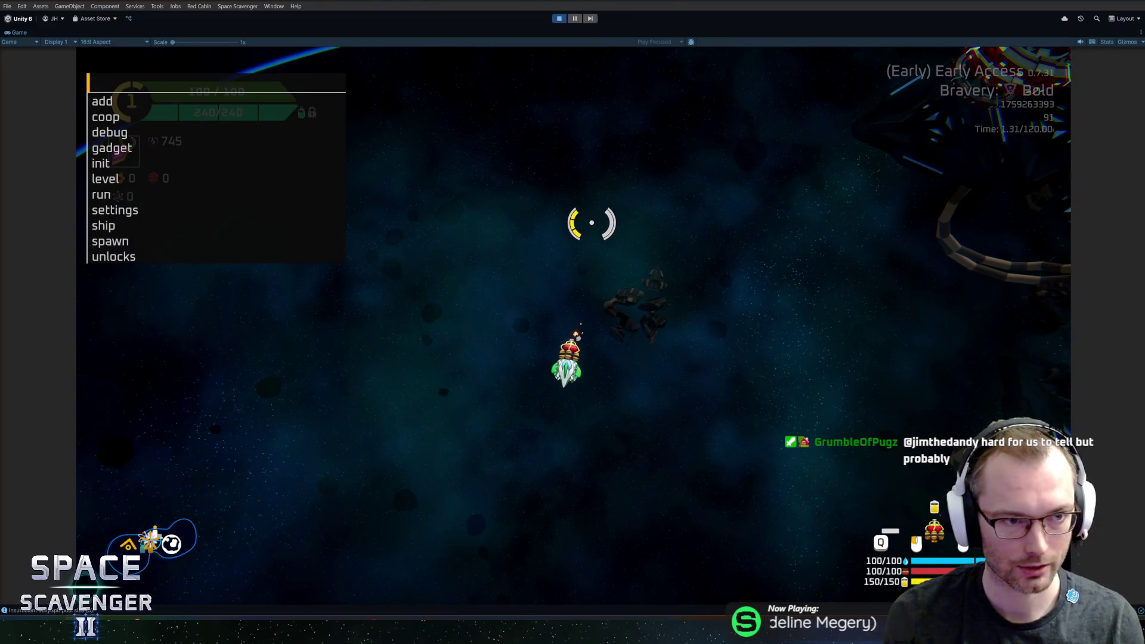
pyautogui.write('spawn')
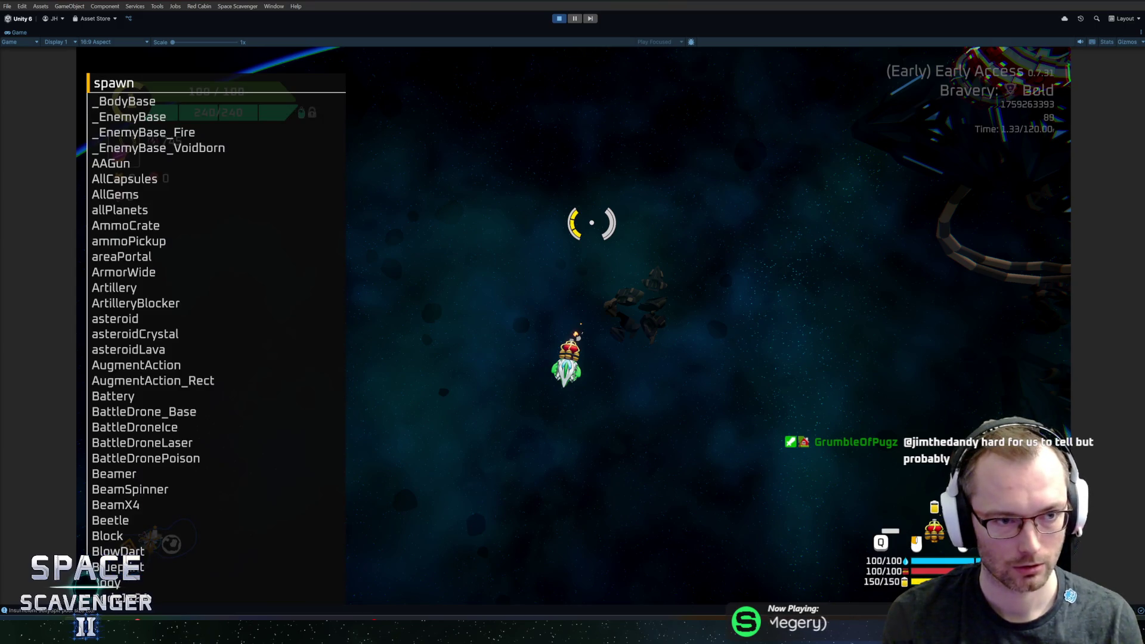
pyautogui.press('BackSpace')
pyautogui.press('BackSpace')
pyautogui.press('BackSpace')
pyautogui.write('coop addPlayer')
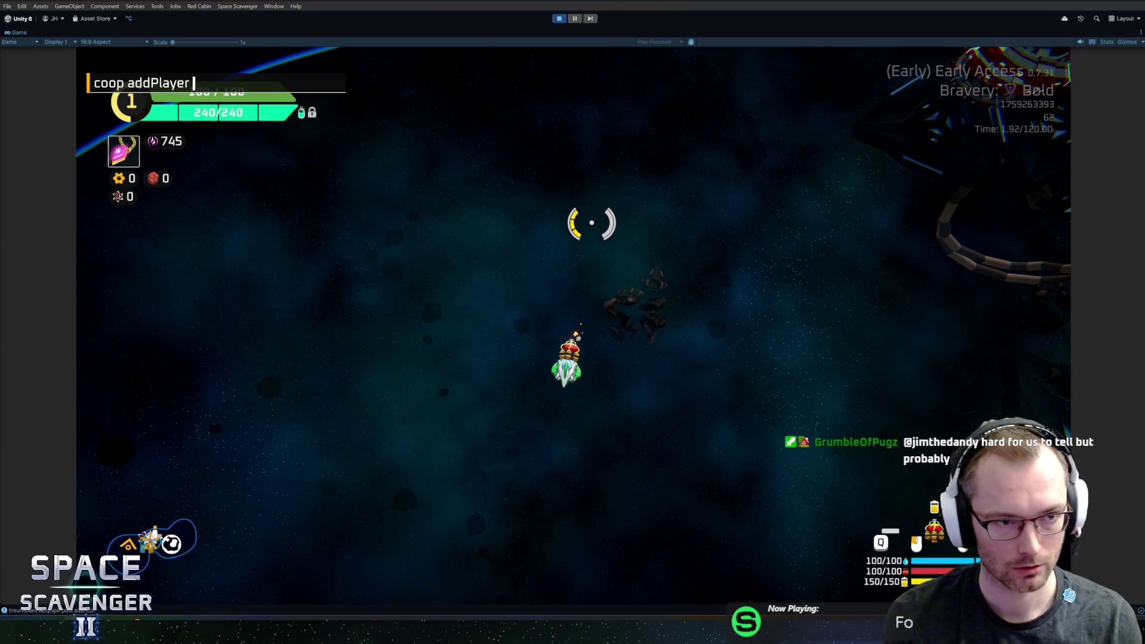
pyautogui.press('Return')
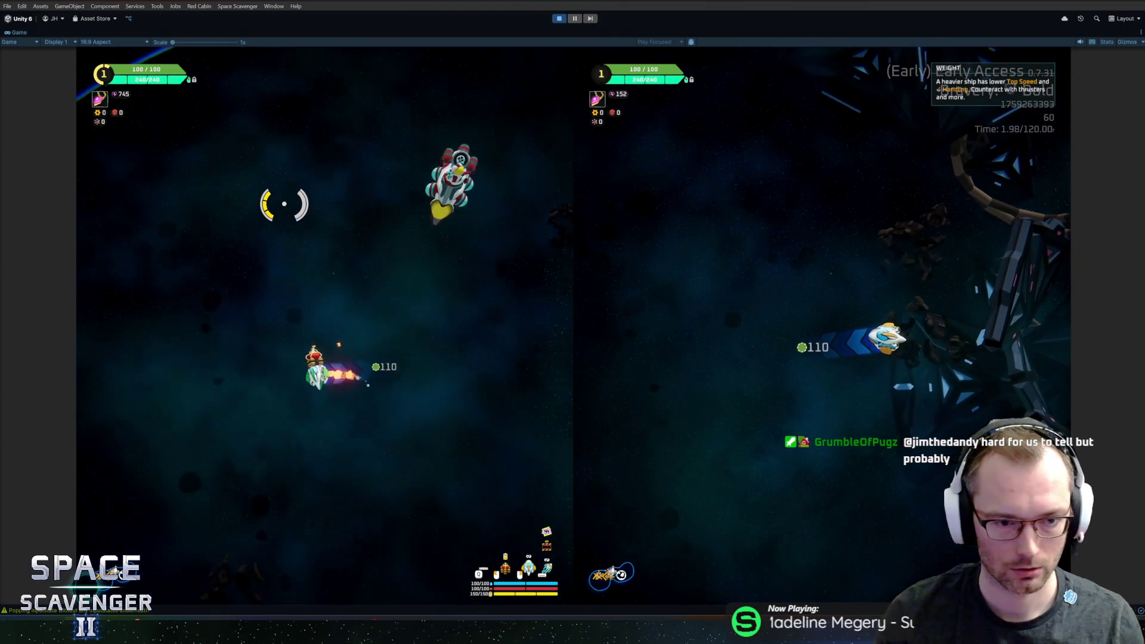
# - Spawn Fireballs into the ship's cargo, exit build mode, and restore the full editor layout
pyautogui.press('`')
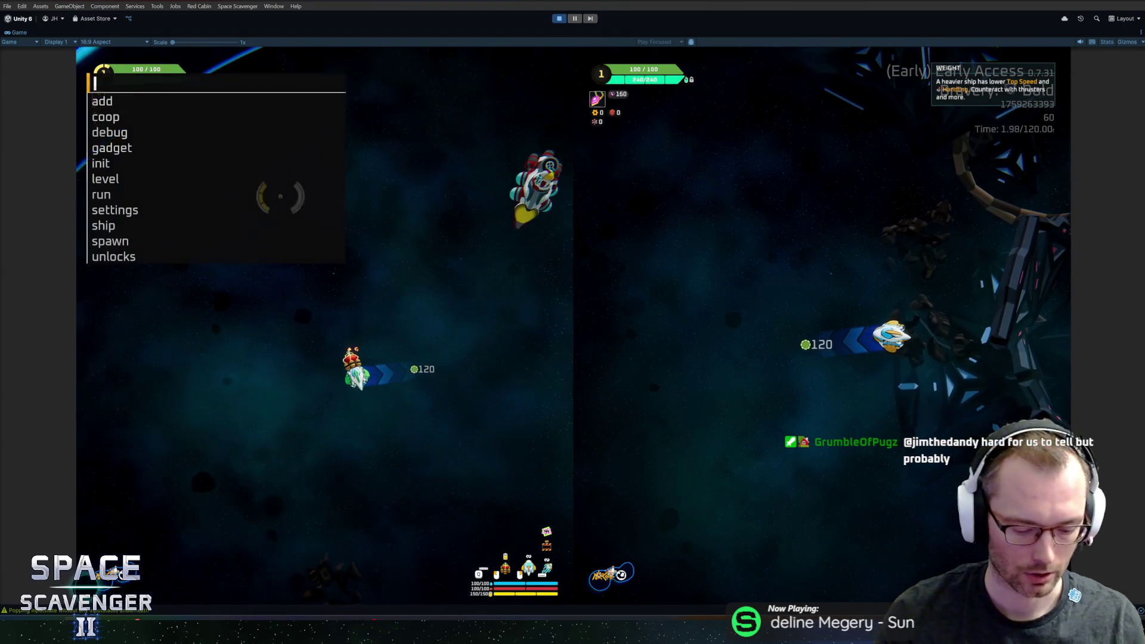
pyautogui.write('spawn fi')
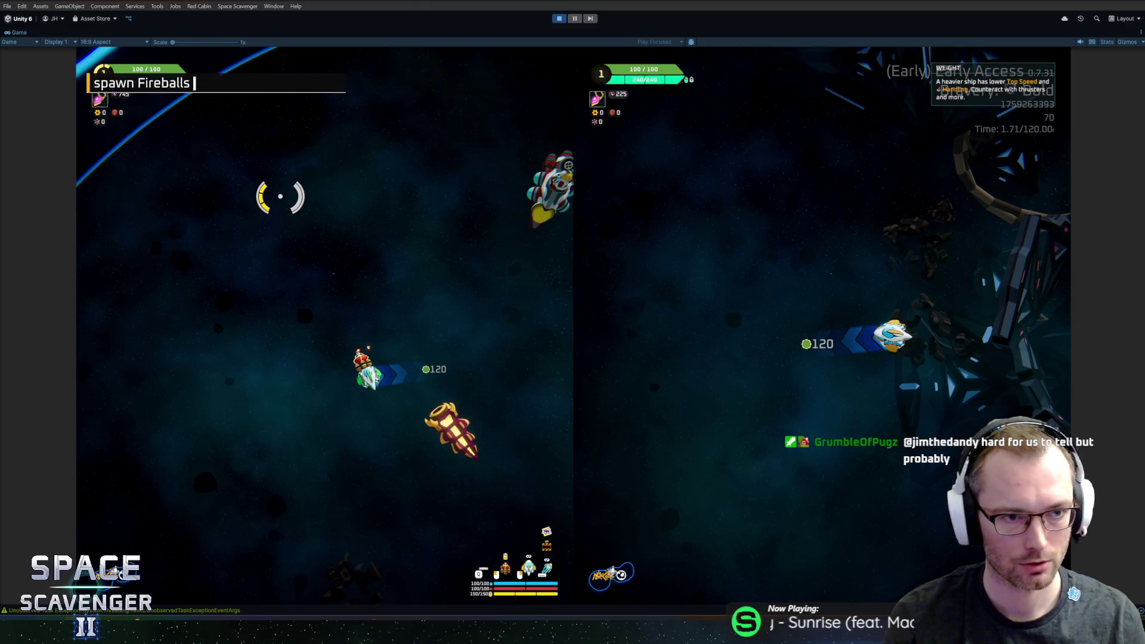
pyautogui.write('e')
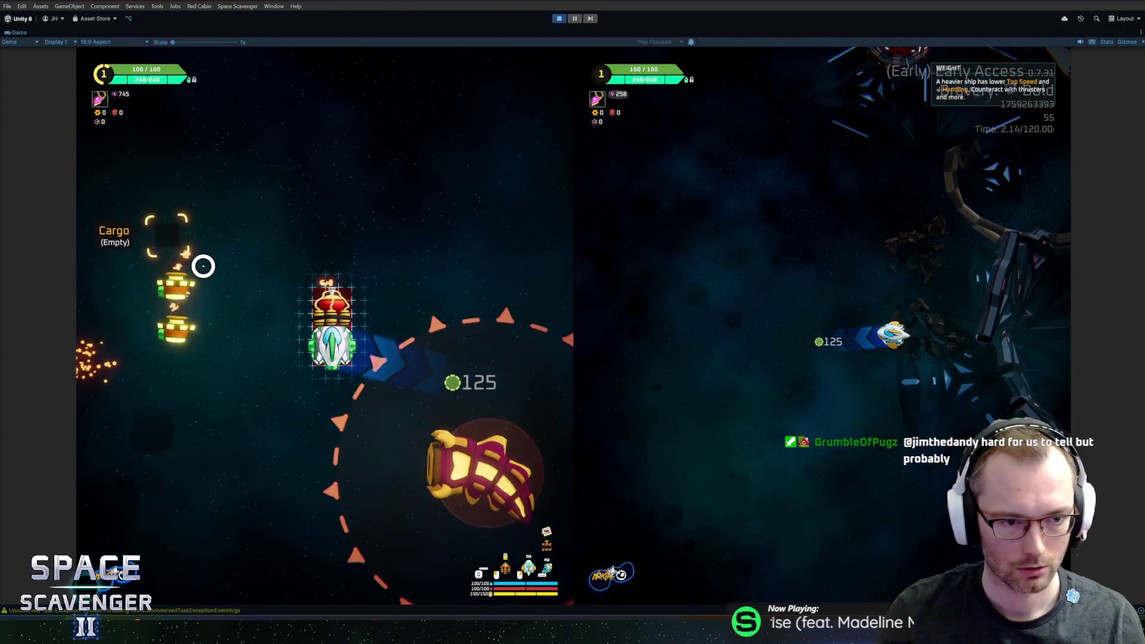
pyautogui.click(149, 281)
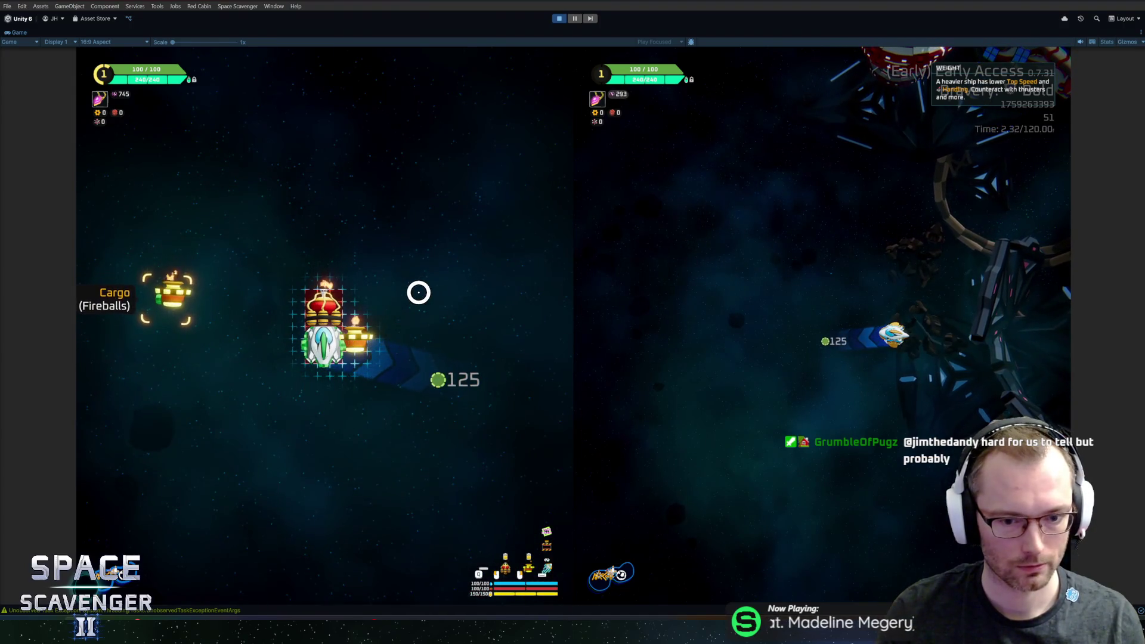
pyautogui.press('e')
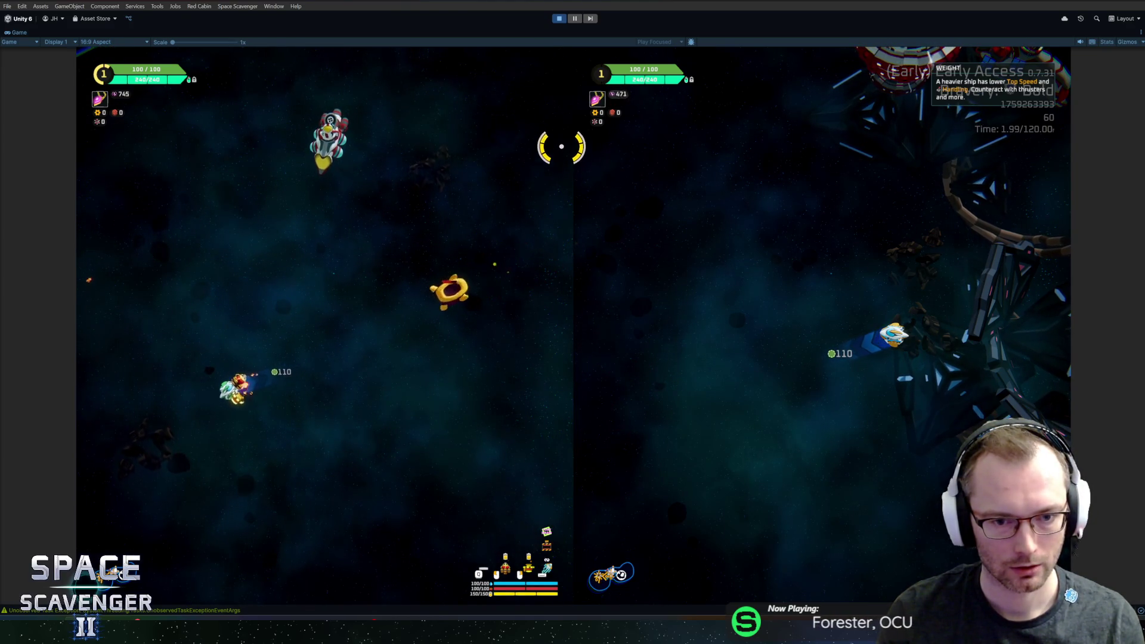
pyautogui.hotkey('shift', 'space')
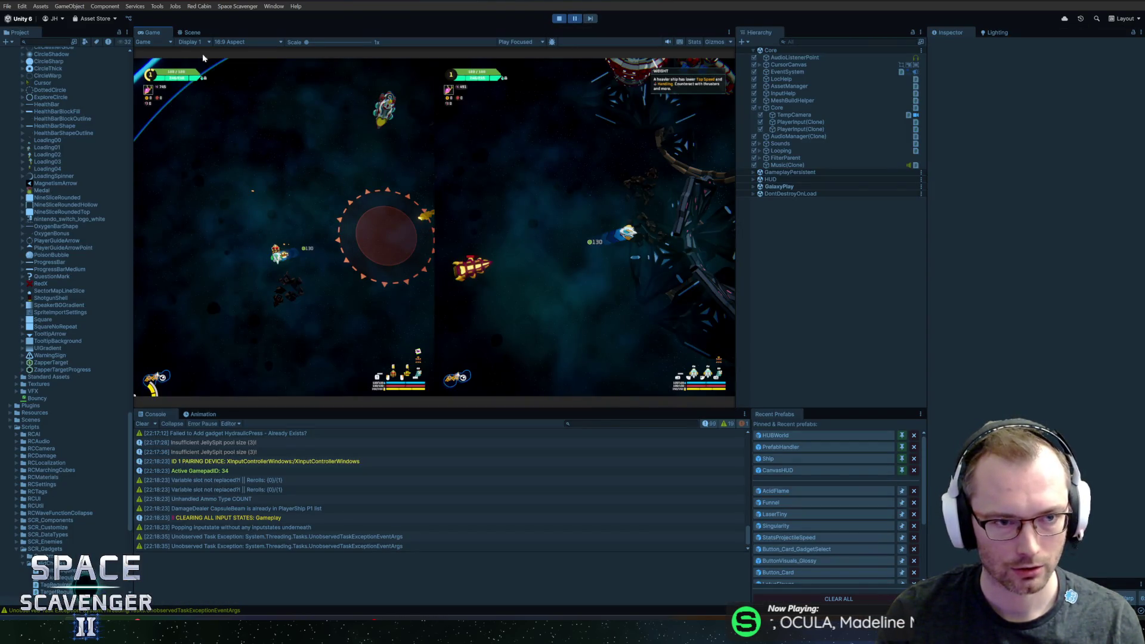
# - In the Scene view, select the Grub(Clone) object underneath the EggTosser ship
pyautogui.click(190, 33)
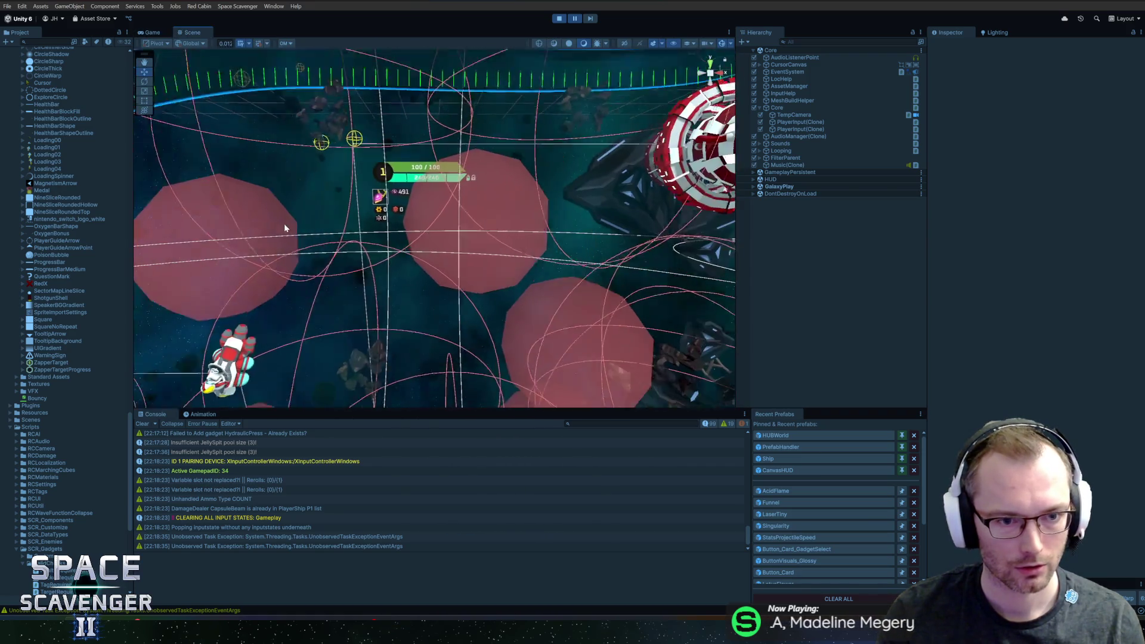
pyautogui.scroll(6, 417, 257)
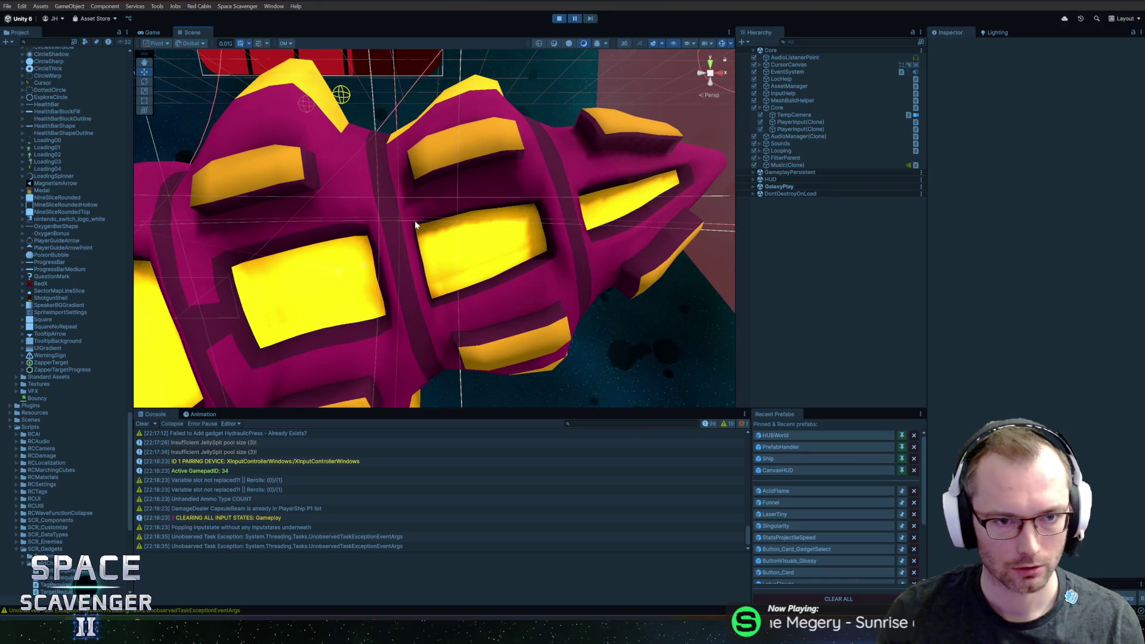
pyautogui.click(416, 225)
pyautogui.scroll(-5, 394, 229)
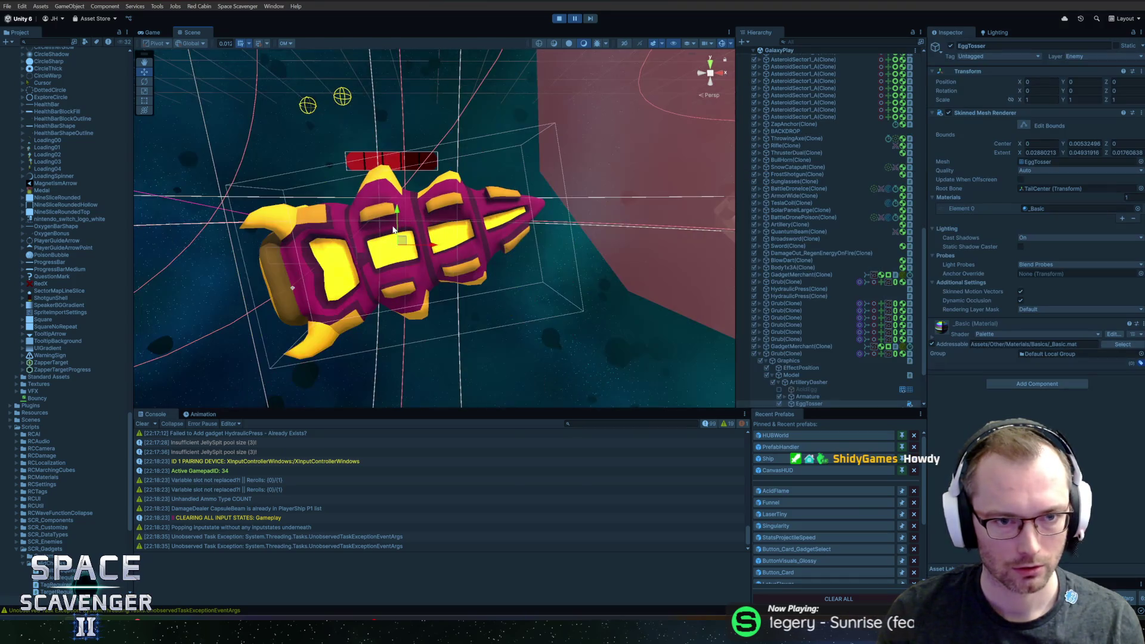
pyautogui.rightClick(432, 223)
pyautogui.click(811, 365)
pyautogui.click(806, 353)
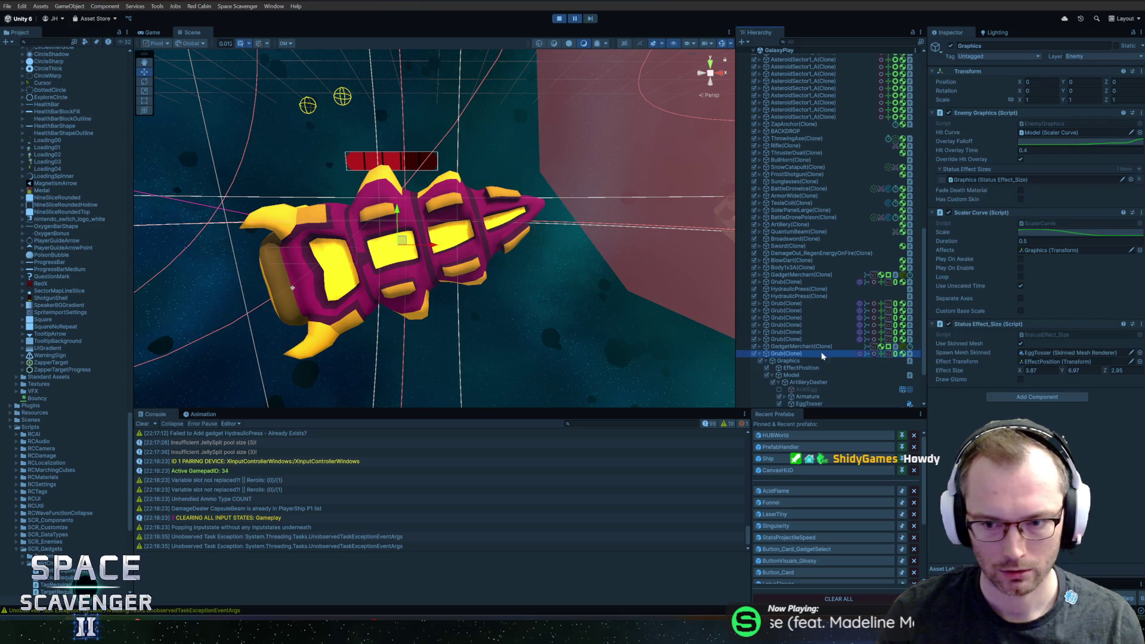
# - Scroll the Grub(Clone) components and put the Inspector into Debug mode
pyautogui.scroll(-5, 1002, 298)
pyautogui.scroll(-5, 975, 322)
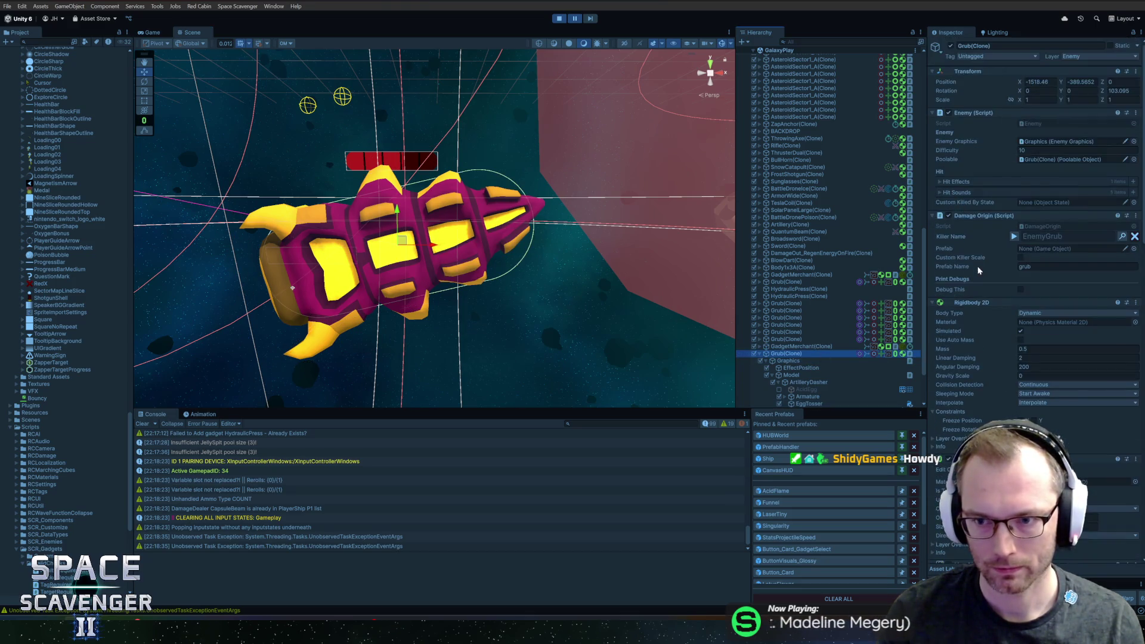
pyautogui.scroll(-3, 976, 289)
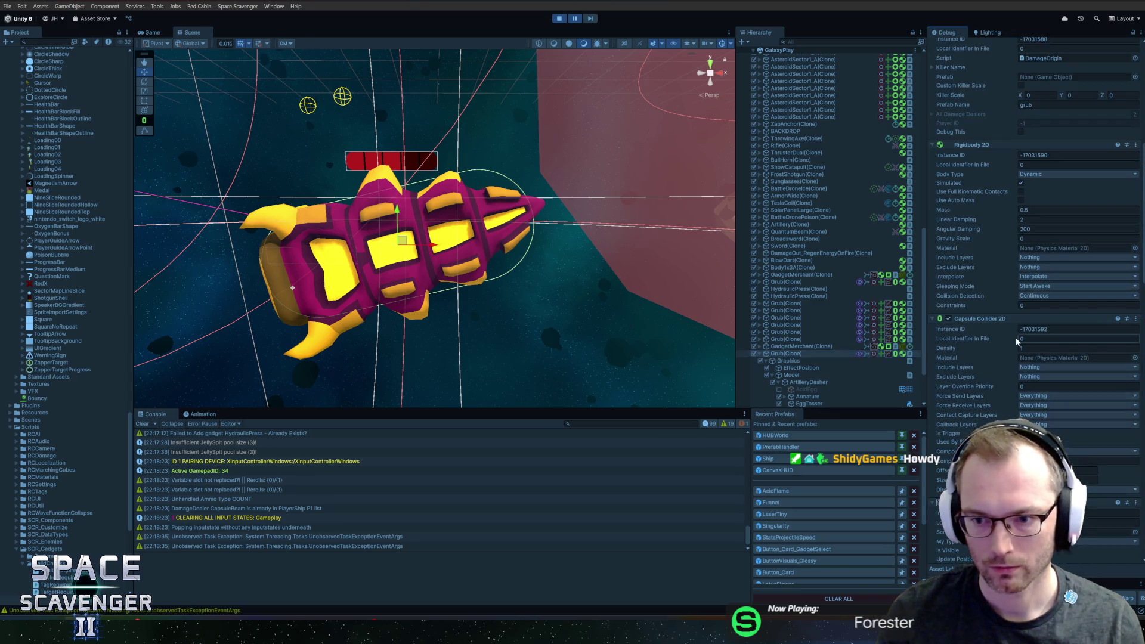
pyautogui.hotkey('ctrl', 'shift', 'd')
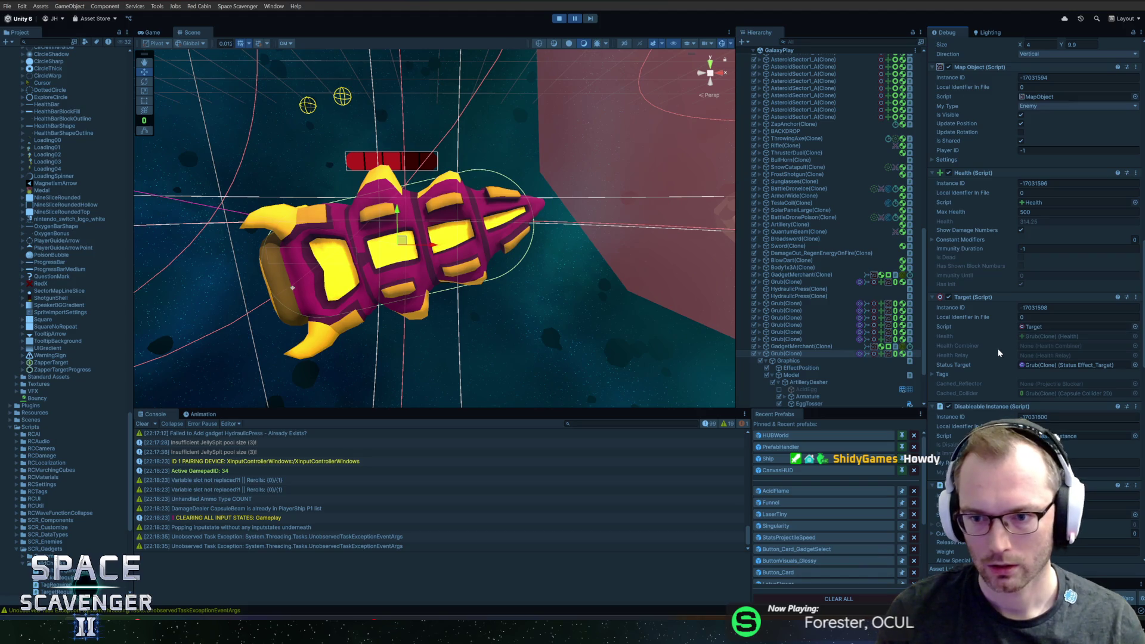